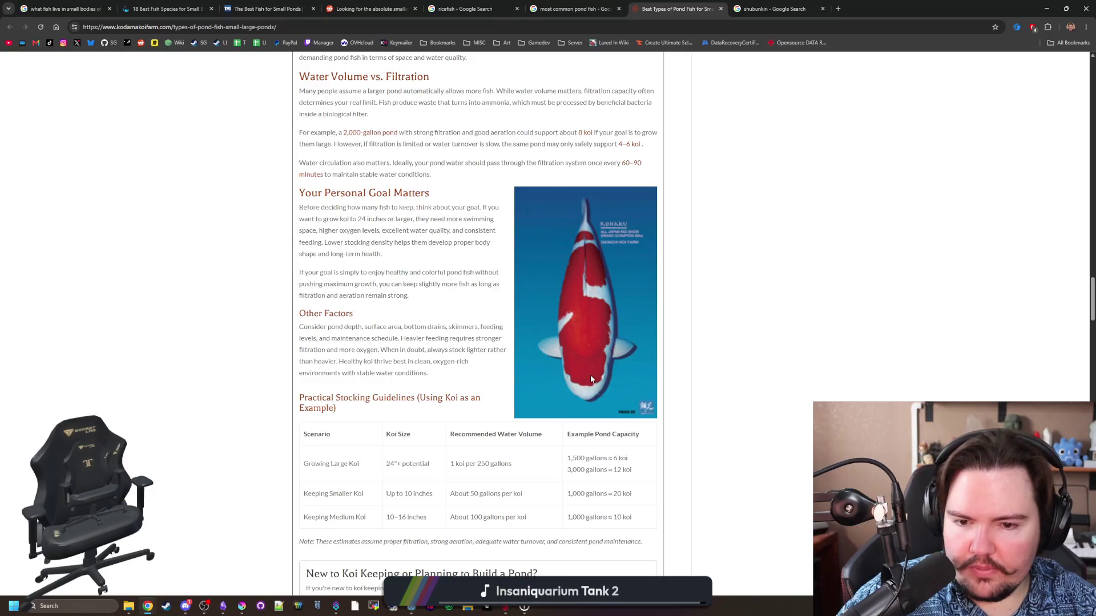
Scroll past the koi, catfish, sunfish and bass entries, then open a blank new tab.
{"action": "scroll", "coordinate": [591, 333], "scroll_direction": "down", "scroll_amount": 12}
{"action": "scroll", "coordinate": [441, 345], "scroll_direction": "down", "scroll_amount": 20}
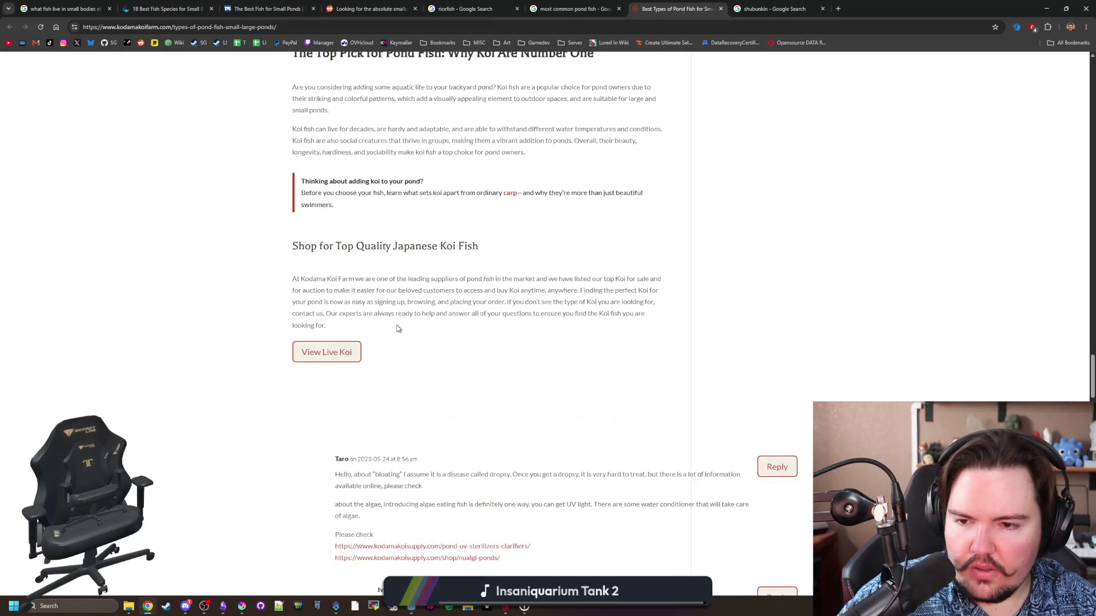
{"action": "scroll", "coordinate": [441, 349], "scroll_direction": "down", "scroll_amount": 1}
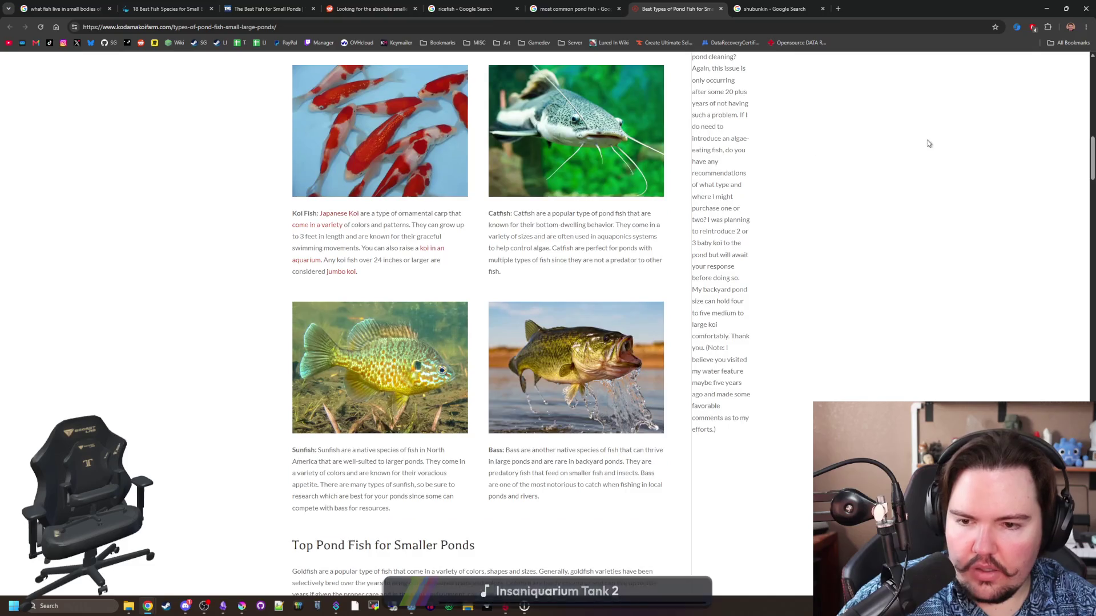
{"action": "left_click", "coordinate": [838, 9]}
Search Google for 'bluegill' and open the Wikipedia Bluegill result.
{"action": "type", "text": "blue gill"}
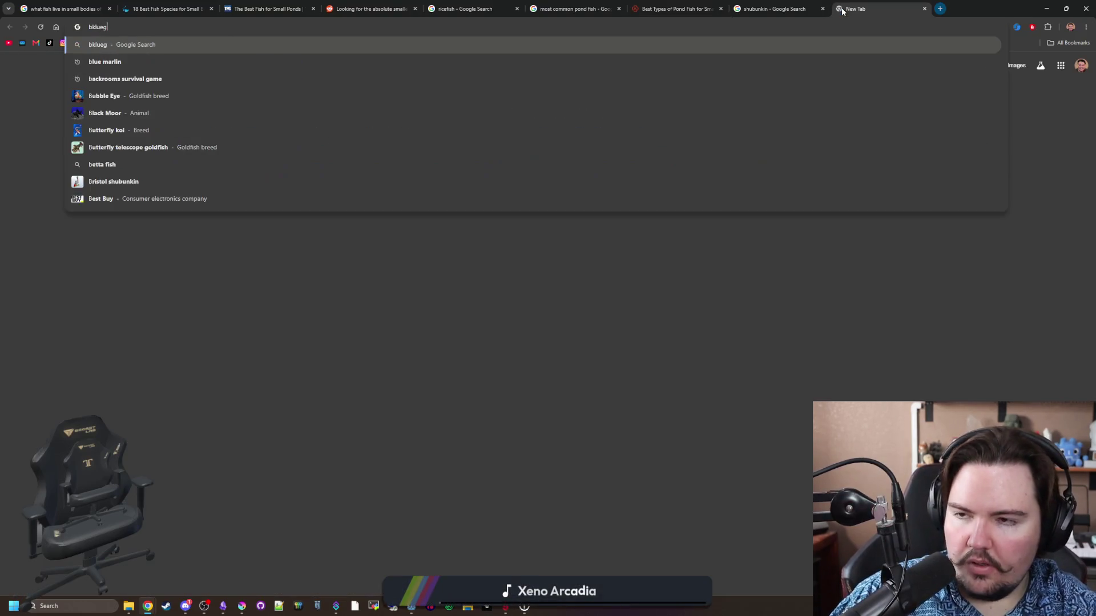
{"action": "key", "text": "Escape"}
{"action": "type", "text": "bluegill"}
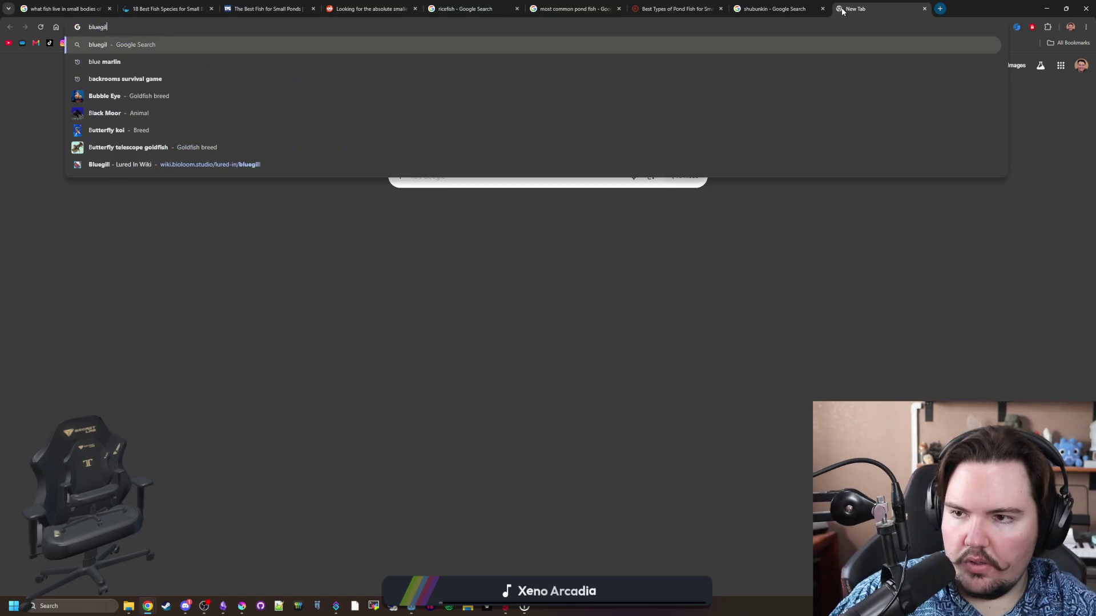
{"action": "key", "text": "Return"}
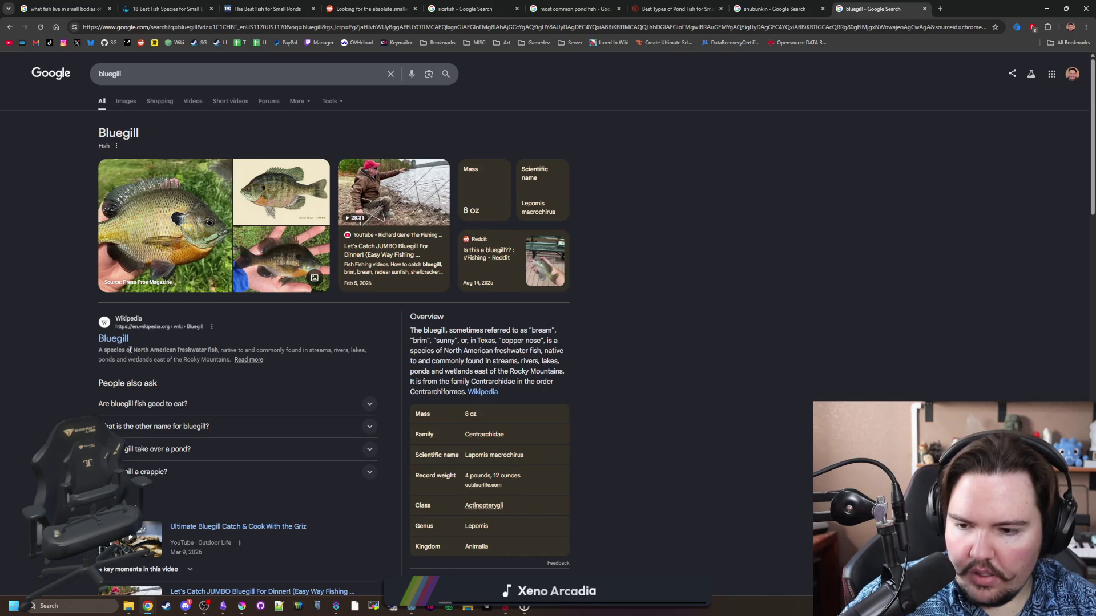
{"action": "left_click", "coordinate": [112, 338]}
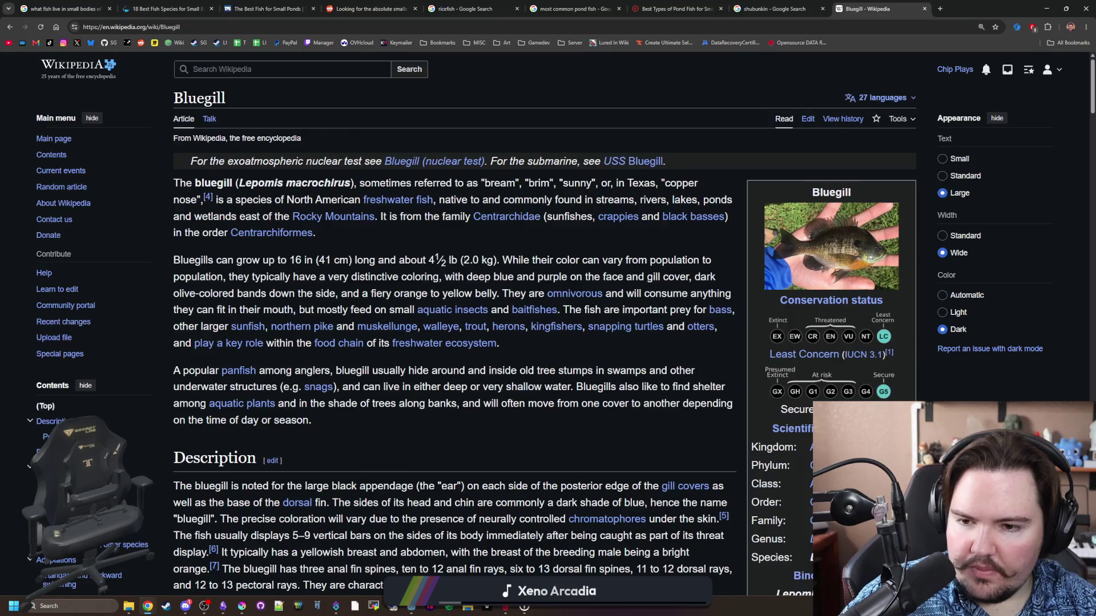
Find 'sunfish' in the Bluegill article and open the Centrarchidae link in a new tab.
{"action": "scroll", "coordinate": [466, 269], "scroll_direction": "down", "scroll_amount": 2}
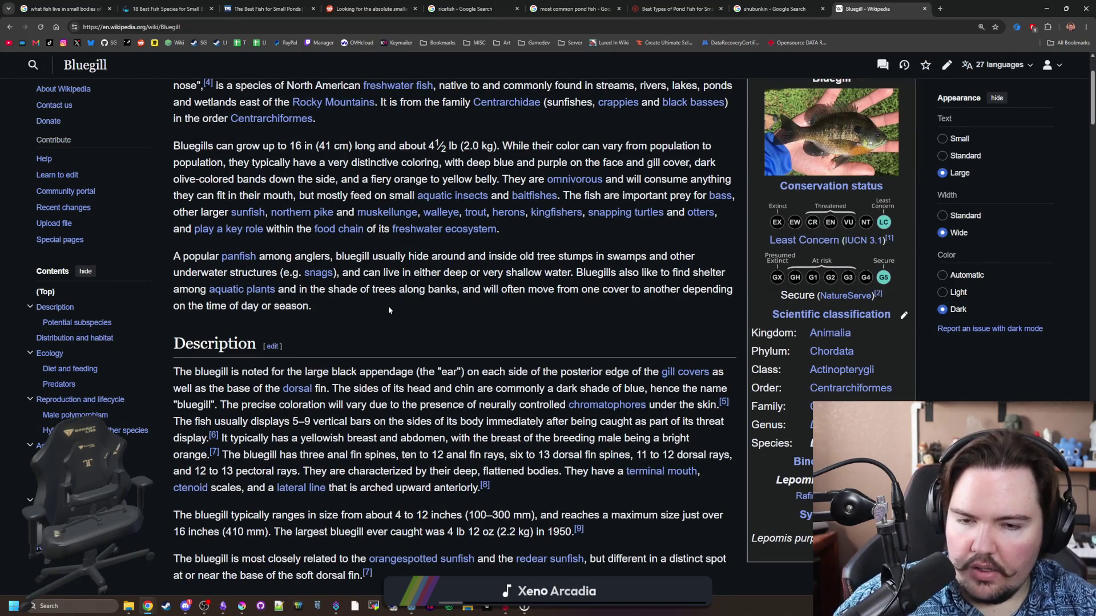
{"action": "key", "text": "ctrl+f"}
{"action": "type", "text": "sunfish"}
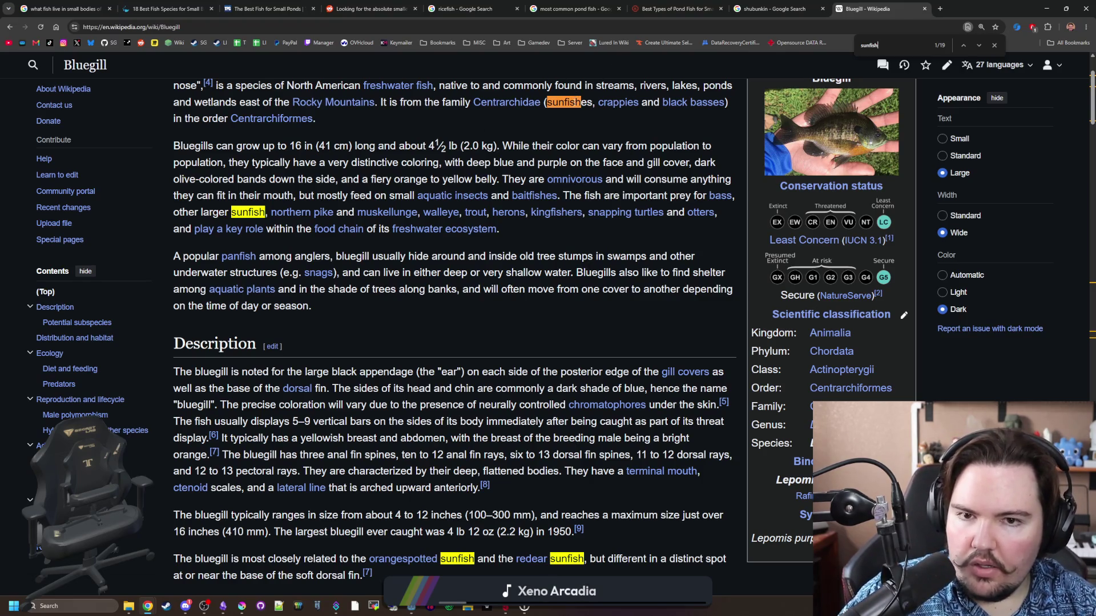
{"action": "scroll", "coordinate": [512, 194], "scroll_direction": "up", "scroll_amount": 1}
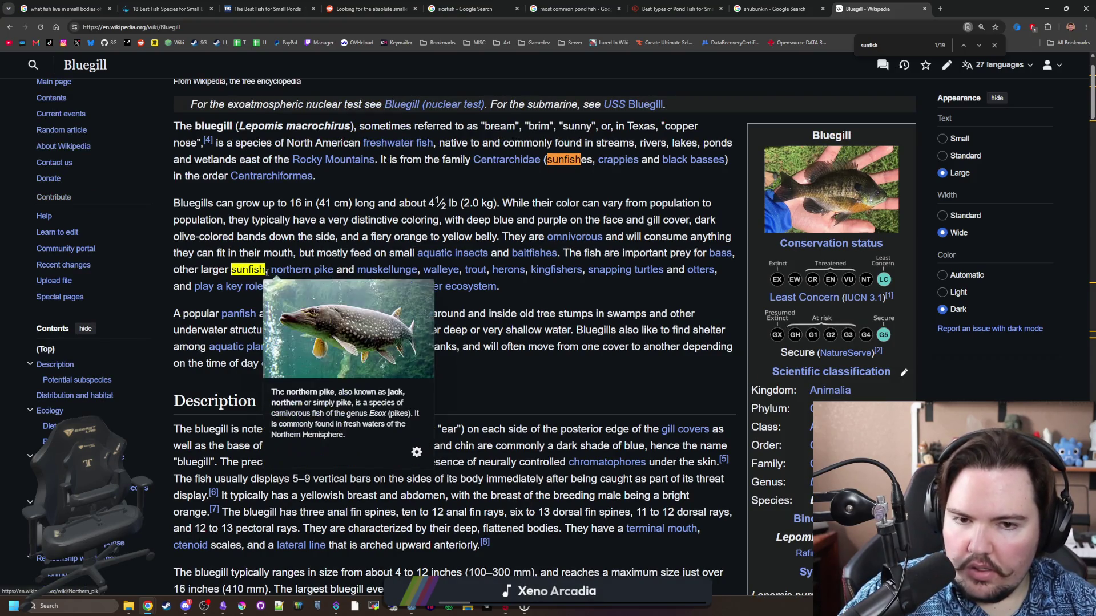
{"action": "middle_click", "coordinate": [256, 276]}
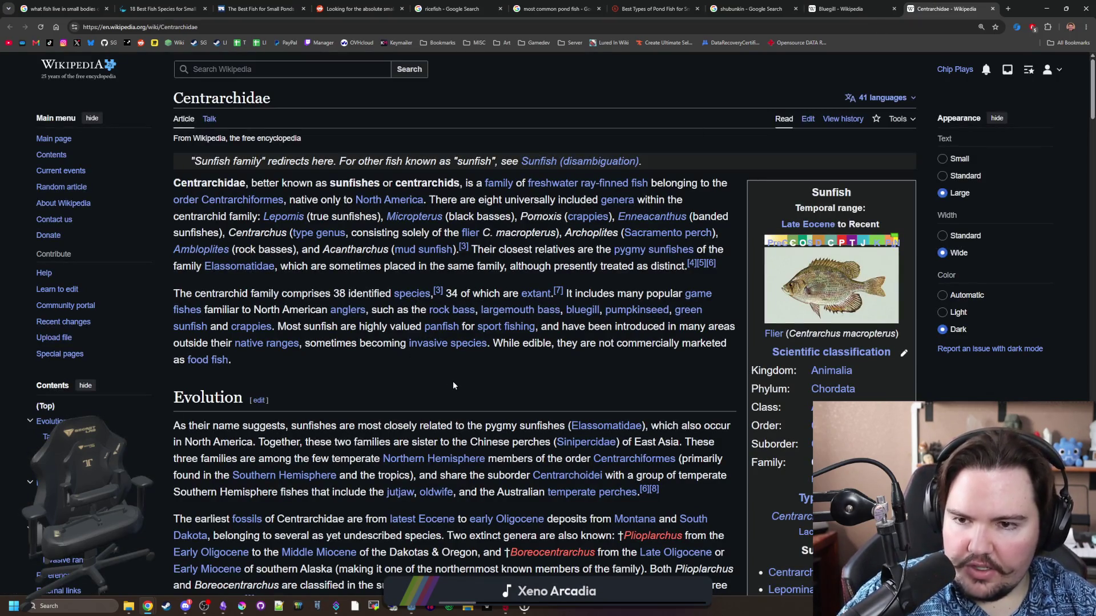
Scroll the Centrarchidae article past Evolution, Taxonomy and the phylogeny tree to Habitat.
{"action": "scroll", "coordinate": [452, 379], "scroll_direction": "down", "scroll_amount": 3}
{"action": "mouse_move", "coordinate": [449, 354]}
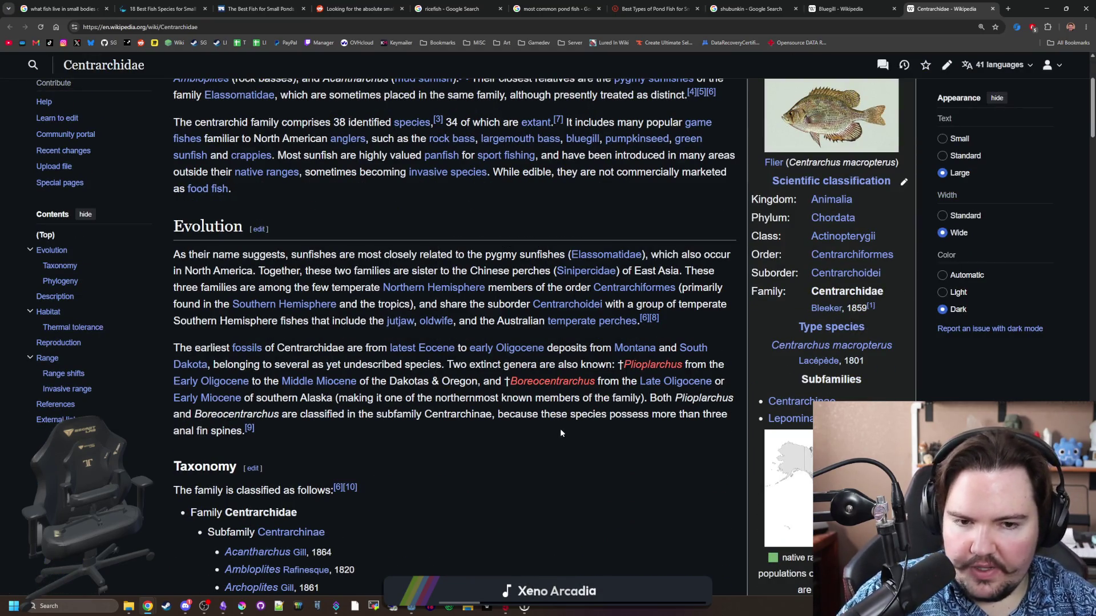
{"action": "scroll", "coordinate": [575, 425], "scroll_direction": "down", "scroll_amount": 2}
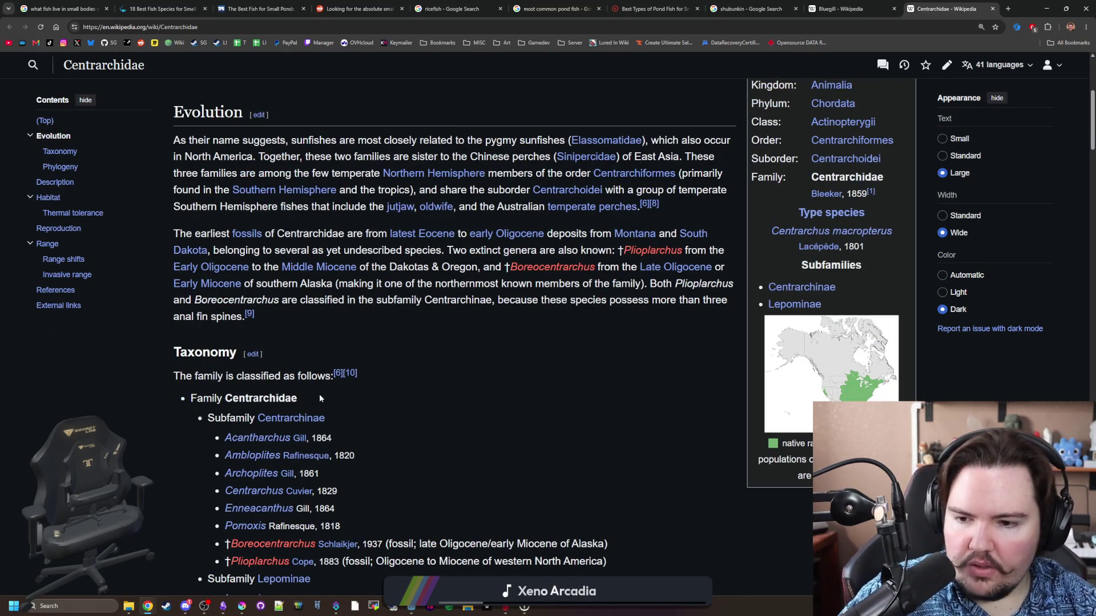
{"action": "scroll", "coordinate": [288, 386], "scroll_direction": "down", "scroll_amount": 4}
{"action": "scroll", "coordinate": [288, 386], "scroll_direction": "down", "scroll_amount": 4}
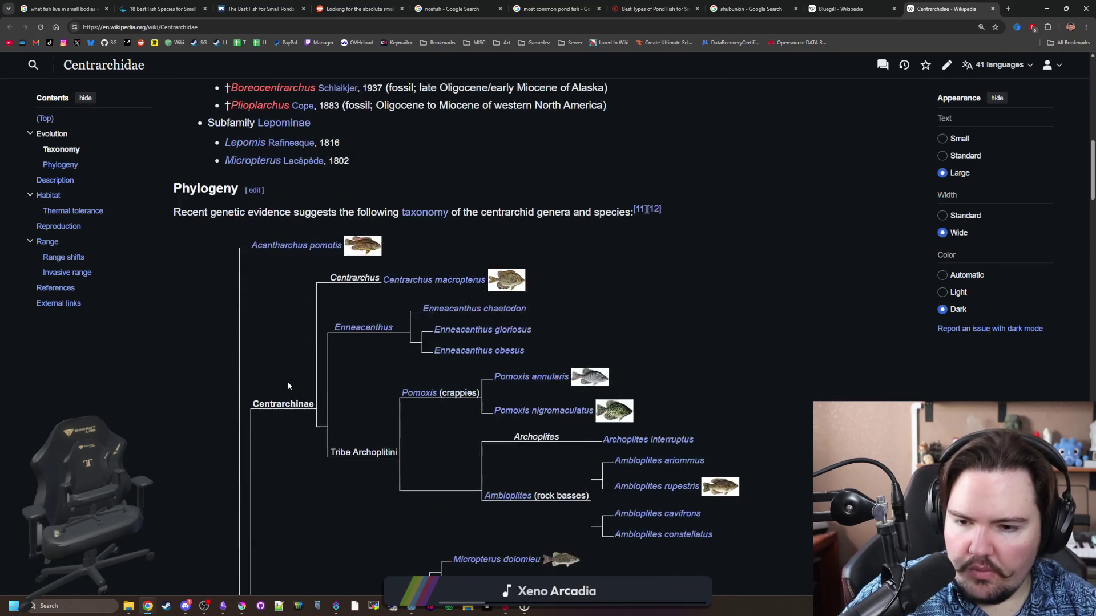
{"action": "scroll", "coordinate": [288, 386], "scroll_direction": "down", "scroll_amount": 7}
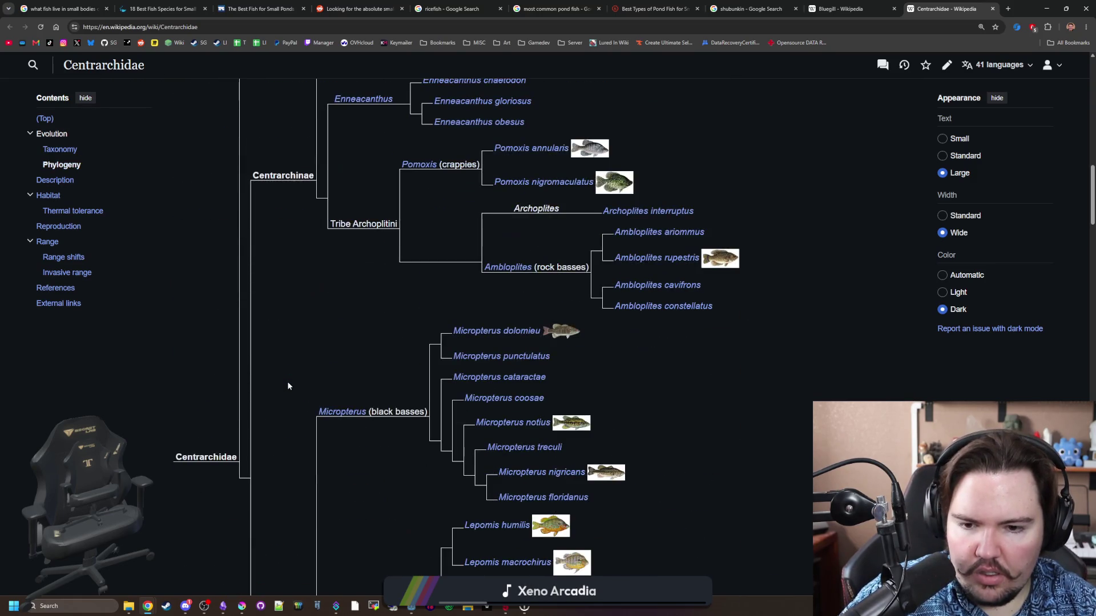
{"action": "scroll", "coordinate": [288, 386], "scroll_direction": "down", "scroll_amount": 3}
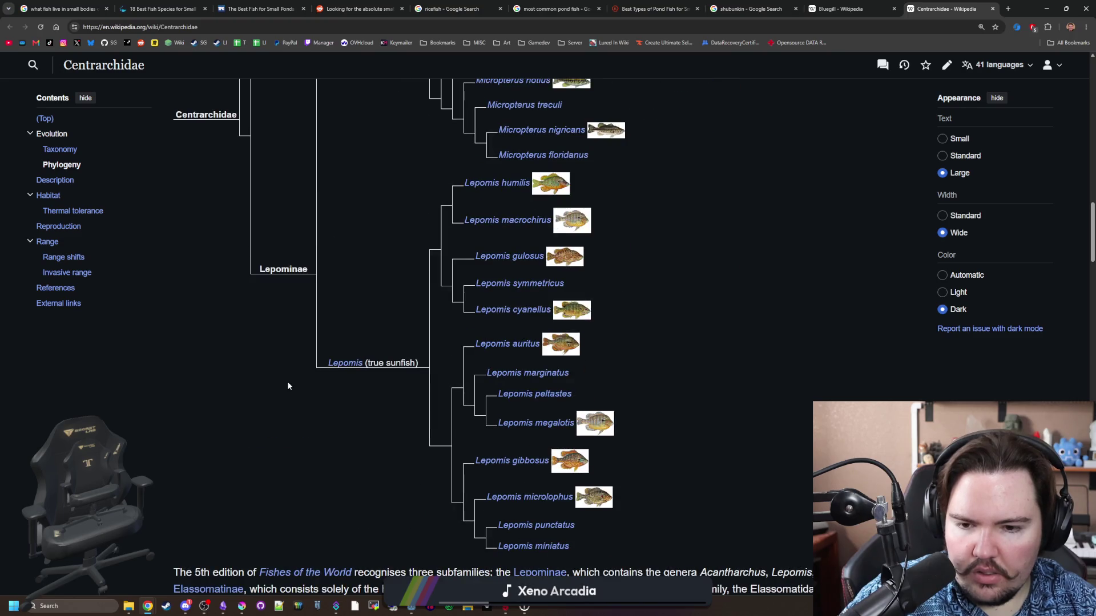
{"action": "scroll", "coordinate": [522, 425], "scroll_direction": "down", "scroll_amount": 4}
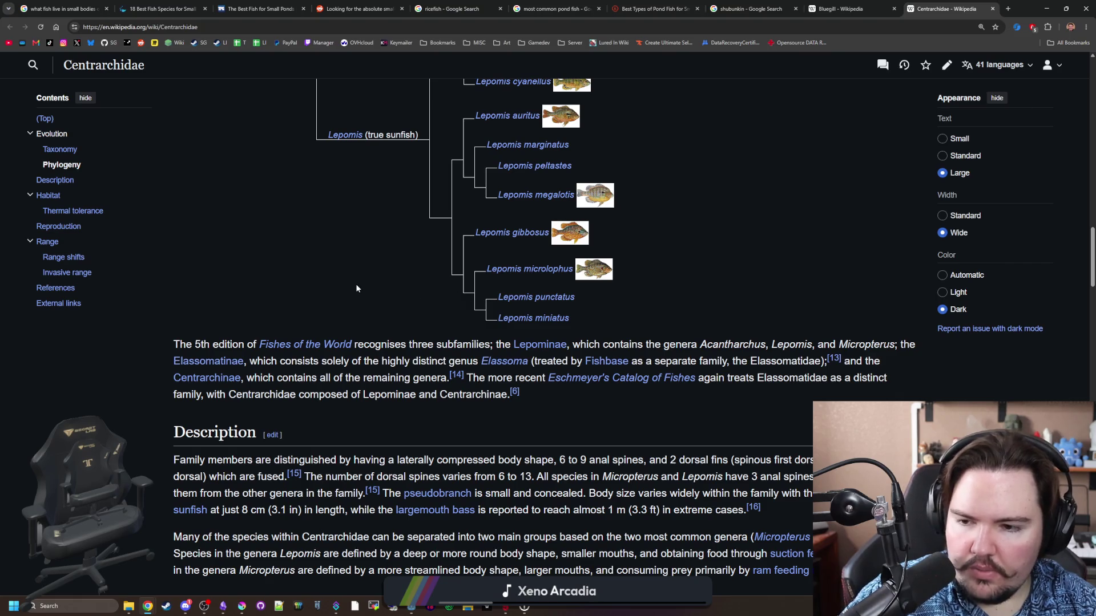
{"action": "scroll", "coordinate": [356, 285], "scroll_direction": "down", "scroll_amount": 2}
{"action": "scroll", "coordinate": [355, 284], "scroll_direction": "down", "scroll_amount": 7}
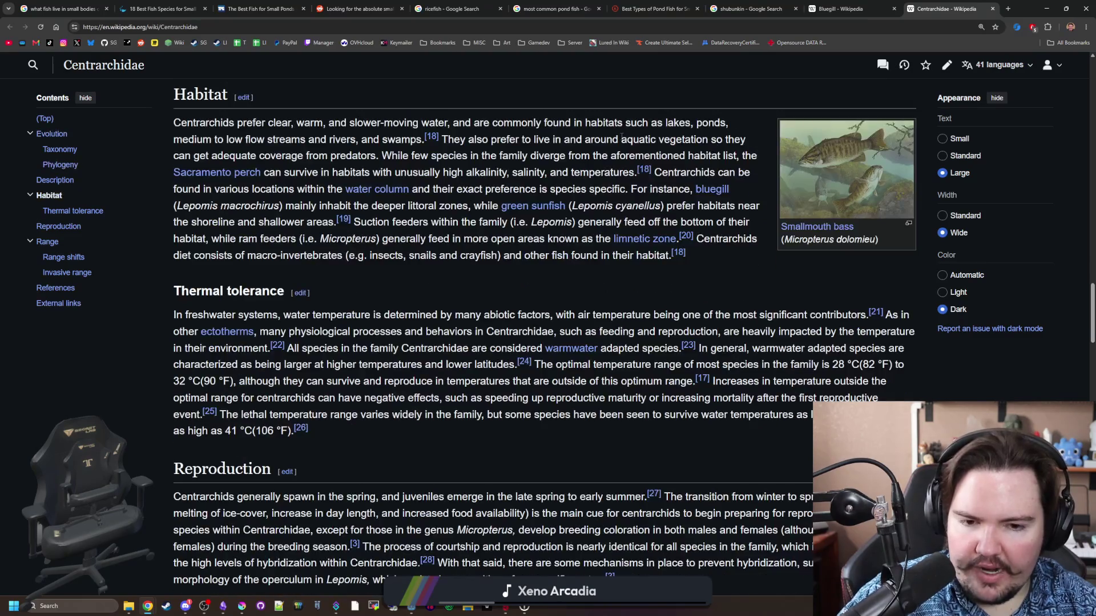
Search 'rare bluegill' and expand the answer on how rare black bluegills are.
{"action": "left_click", "coordinate": [644, 29]}
{"action": "type", "text": "rare bluegill"}
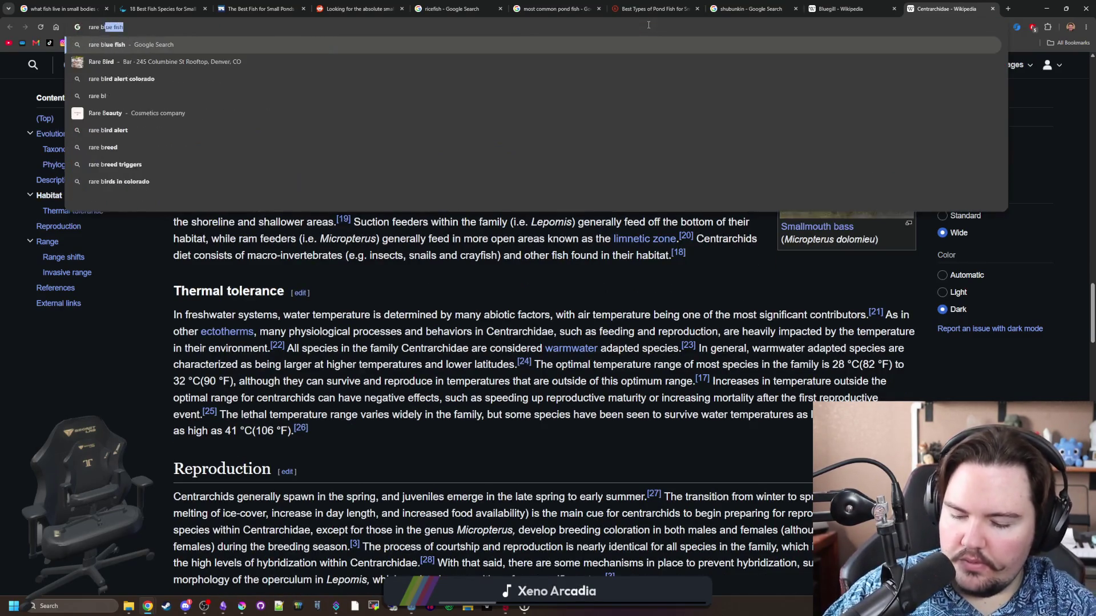
{"action": "key", "text": "Return"}
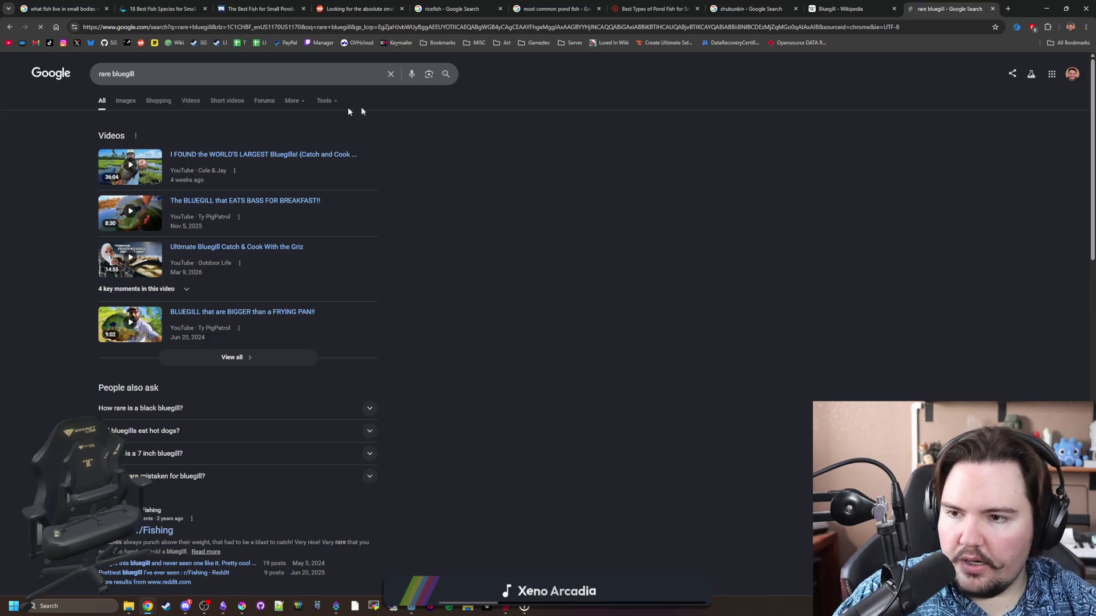
{"action": "scroll", "coordinate": [164, 161], "scroll_direction": "down", "scroll_amount": 2}
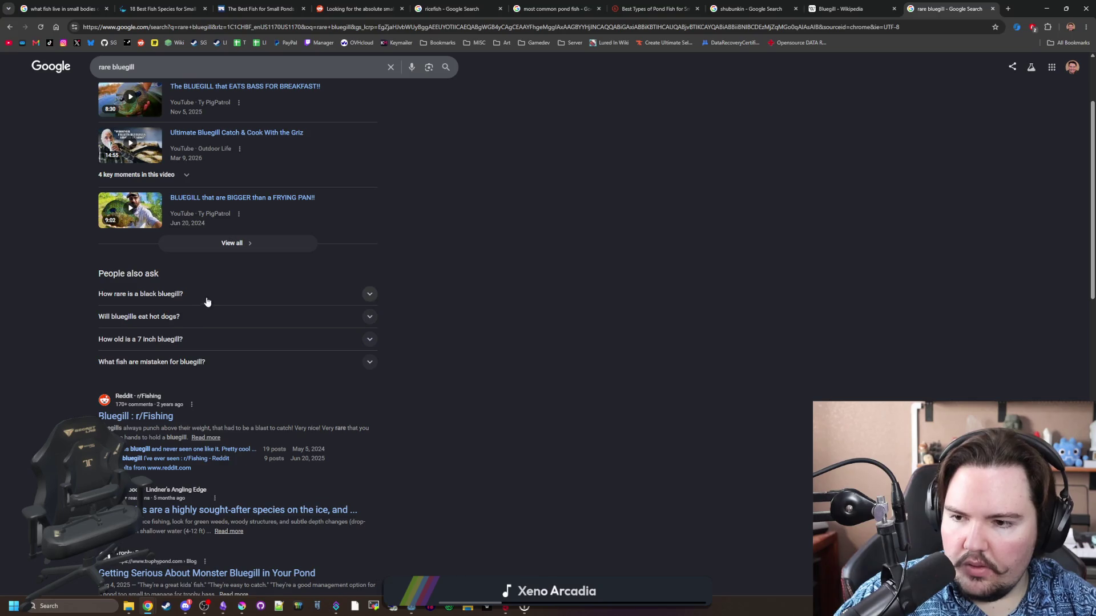
{"action": "left_click", "coordinate": [209, 299]}
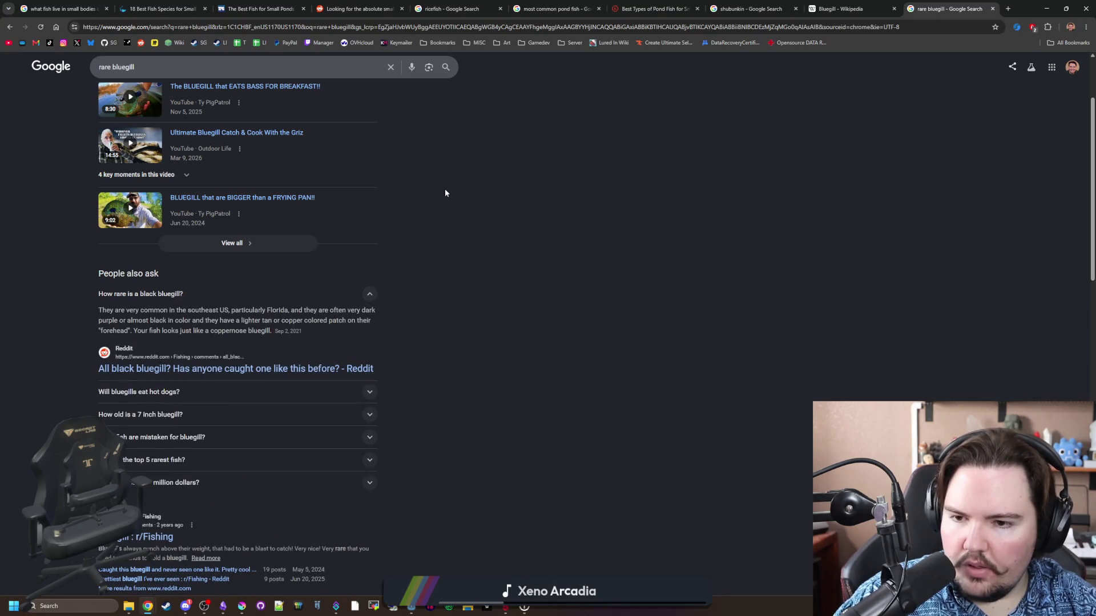
{"action": "scroll", "coordinate": [365, 131], "scroll_direction": "up", "scroll_amount": 2}
Search 'black bluegill' and read the answers on their rarity and why they turn black.
{"action": "left_click", "coordinate": [352, 27]}
{"action": "type", "text": "black blueg"}
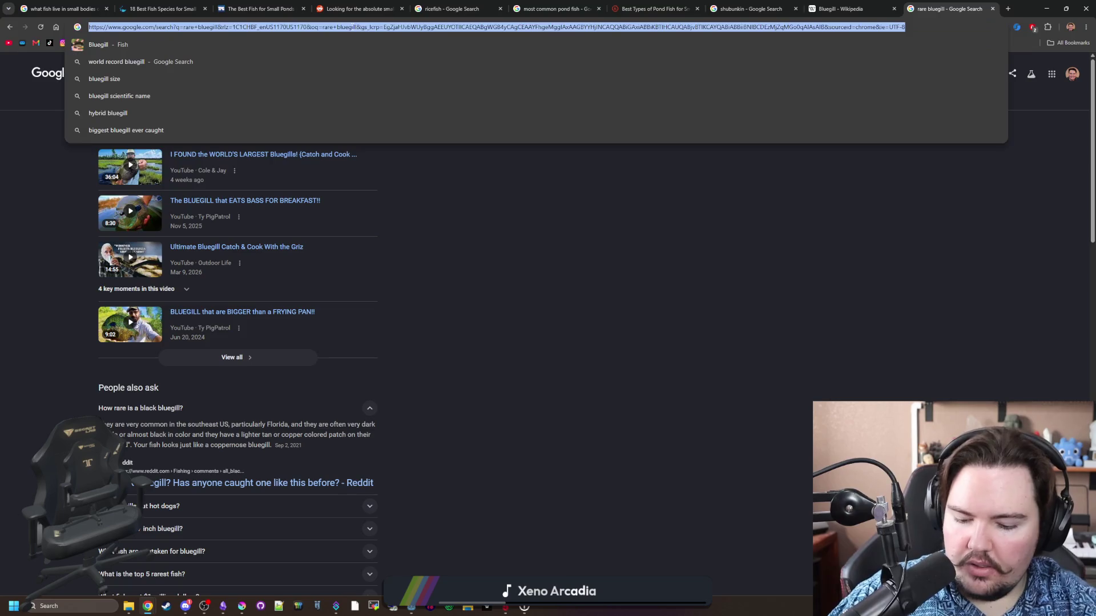
{"action": "type", "text": "ill"}
{"action": "key", "text": "Return"}
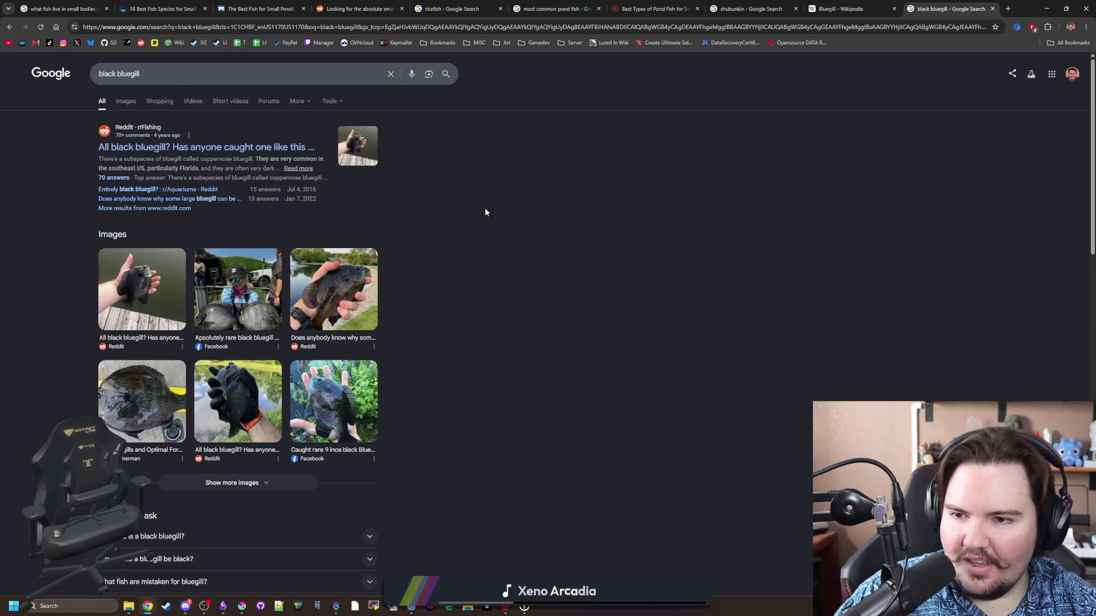
{"action": "scroll", "coordinate": [504, 210], "scroll_direction": "down", "scroll_amount": 2}
{"action": "scroll", "coordinate": [400, 300], "scroll_direction": "down", "scroll_amount": 2}
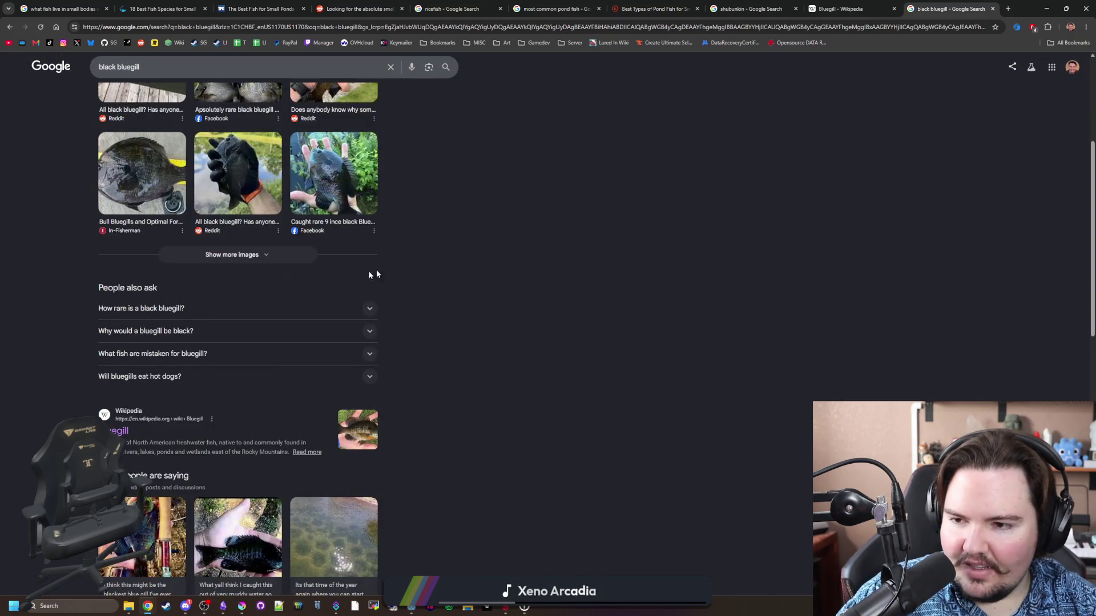
{"action": "left_click", "coordinate": [222, 306]}
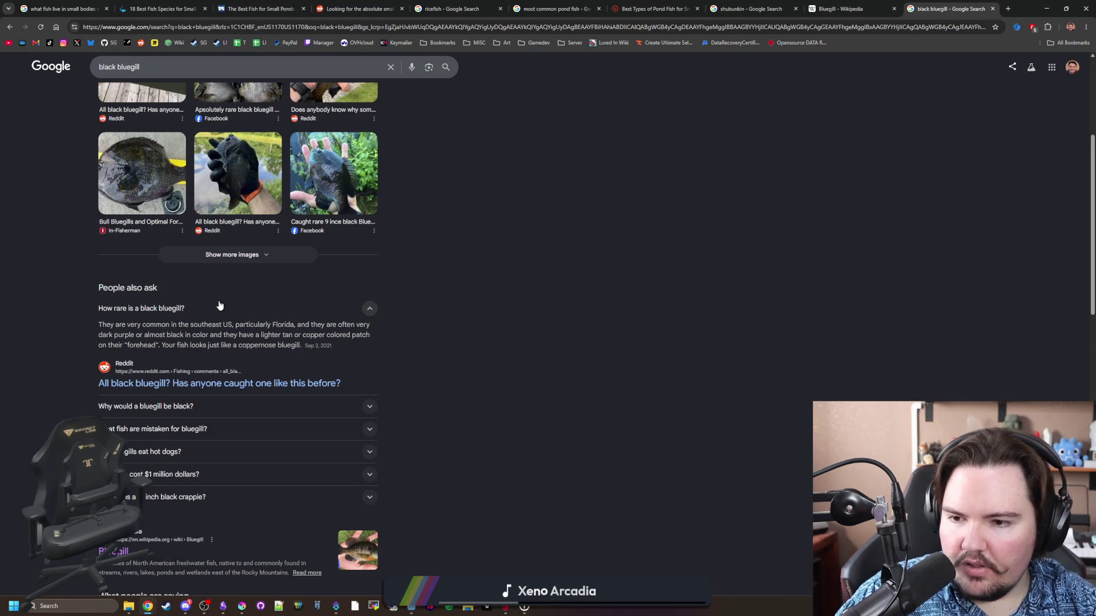
{"action": "left_click", "coordinate": [200, 406]}
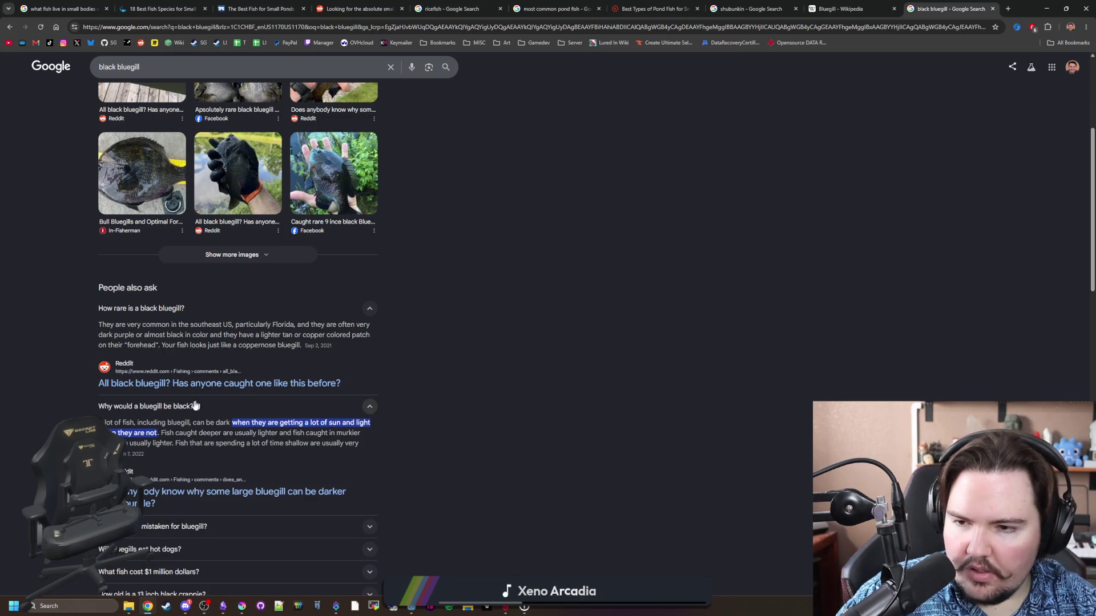
{"action": "left_click", "coordinate": [193, 406]}
{"action": "scroll", "coordinate": [275, 377], "scroll_direction": "down", "scroll_amount": 5}
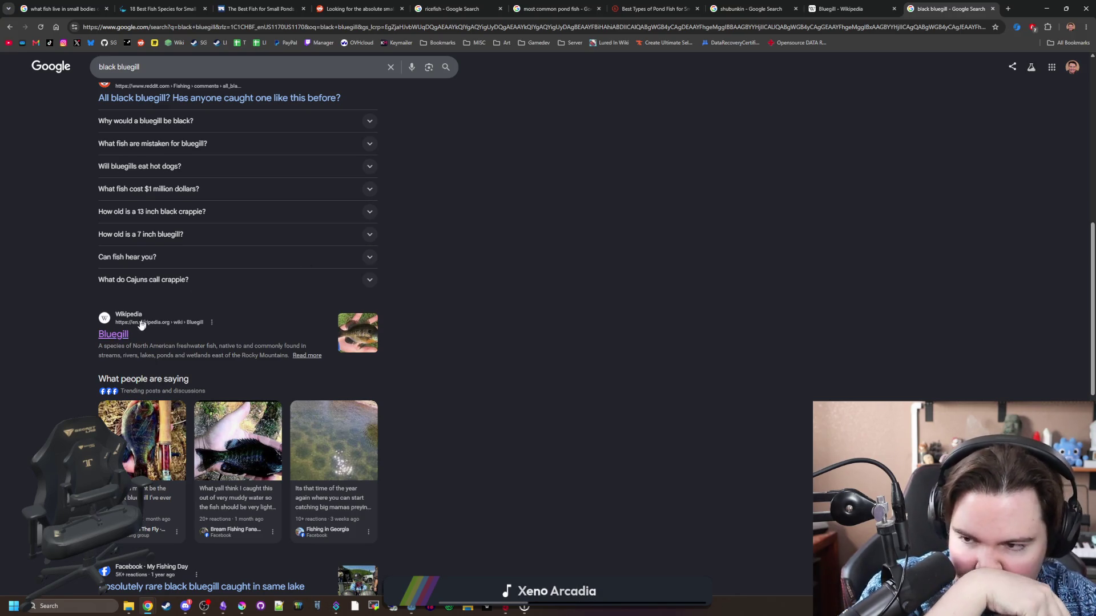
Open the Wikipedia Bluegill article and look over its panfish mention.
{"action": "left_click", "coordinate": [117, 334]}
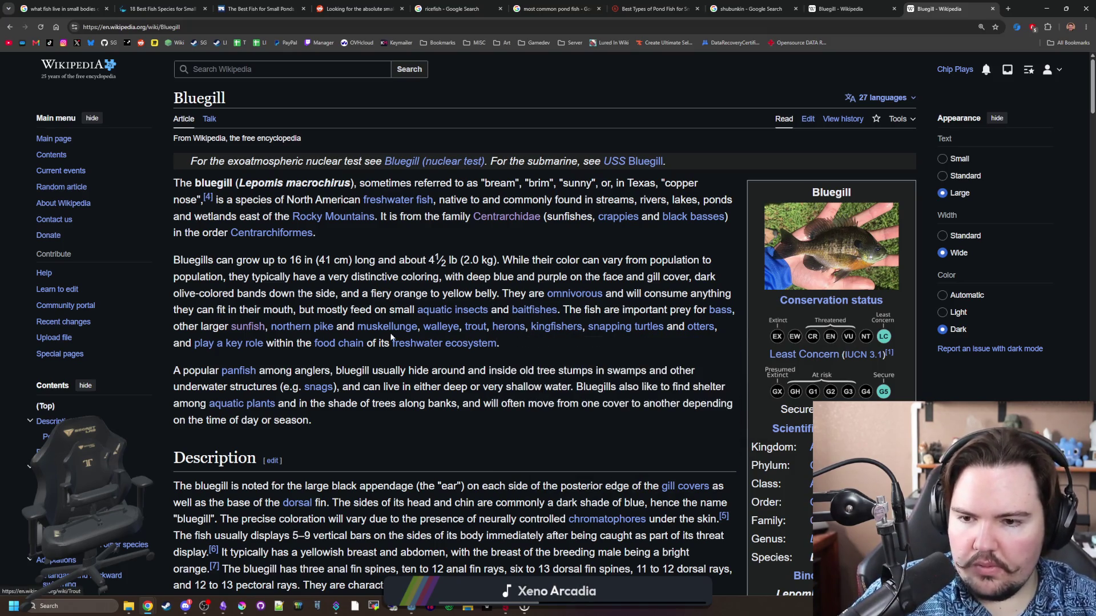
{"action": "mouse_move", "coordinate": [394, 325]}
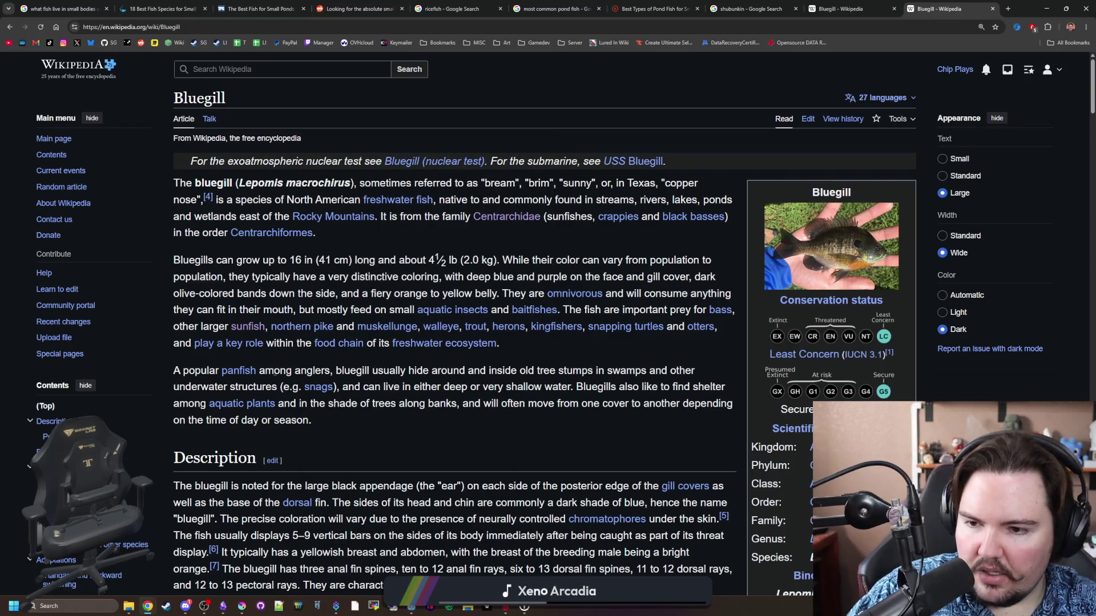
{"action": "mouse_move", "coordinate": [243, 372]}
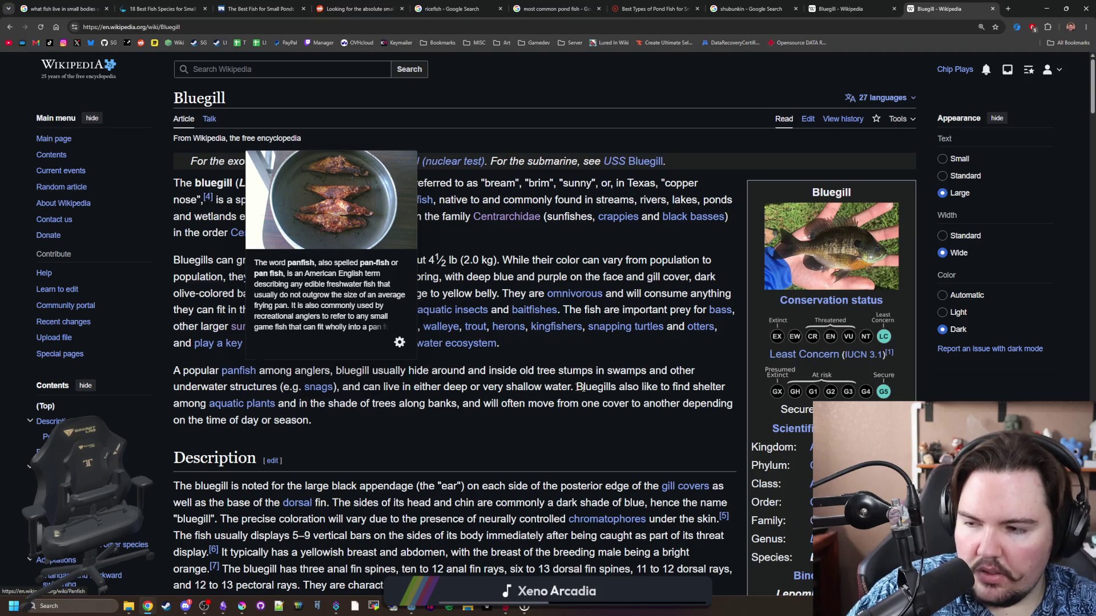
{"action": "scroll", "coordinate": [489, 321], "scroll_direction": "down", "scroll_amount": 2}
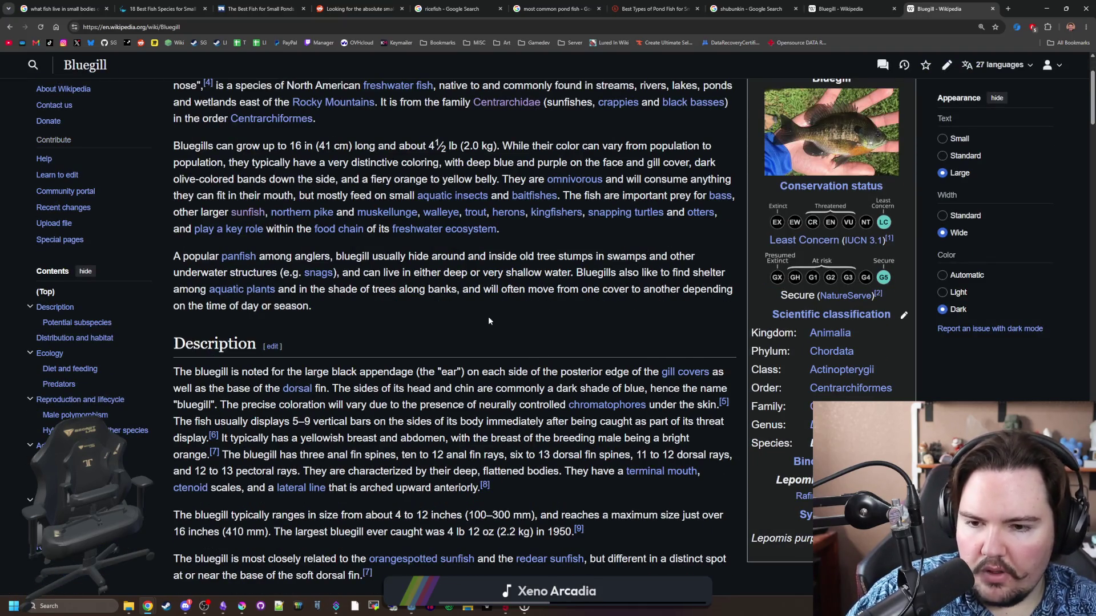
{"action": "scroll", "coordinate": [489, 321], "scroll_direction": "down", "scroll_amount": 2}
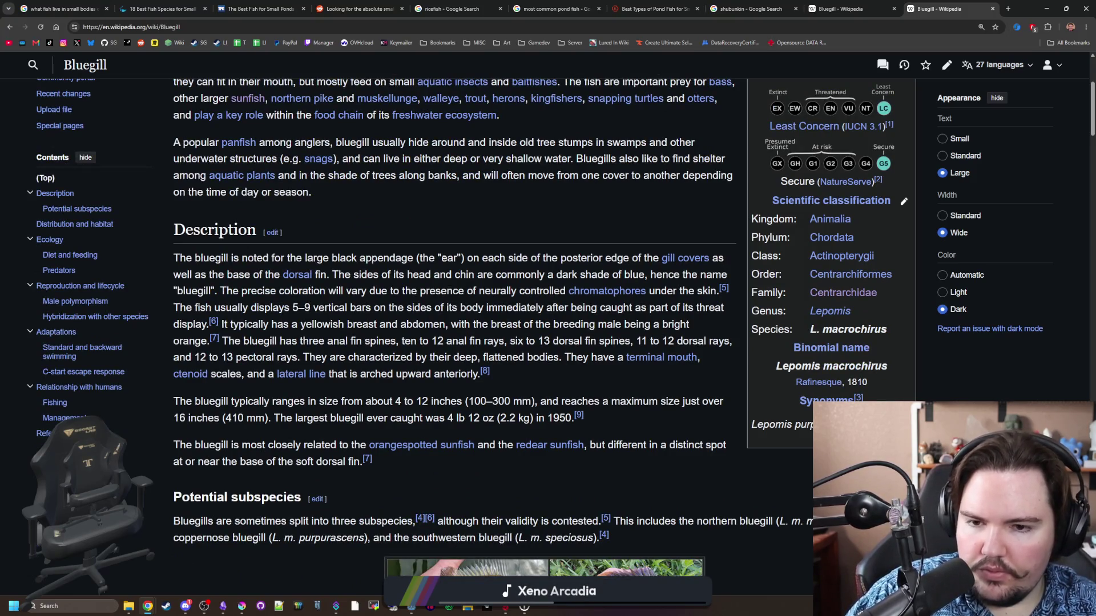
Scroll through the subspecies, habitat and ecology sections to the references and categories.
{"action": "scroll", "coordinate": [475, 309], "scroll_direction": "down", "scroll_amount": 2}
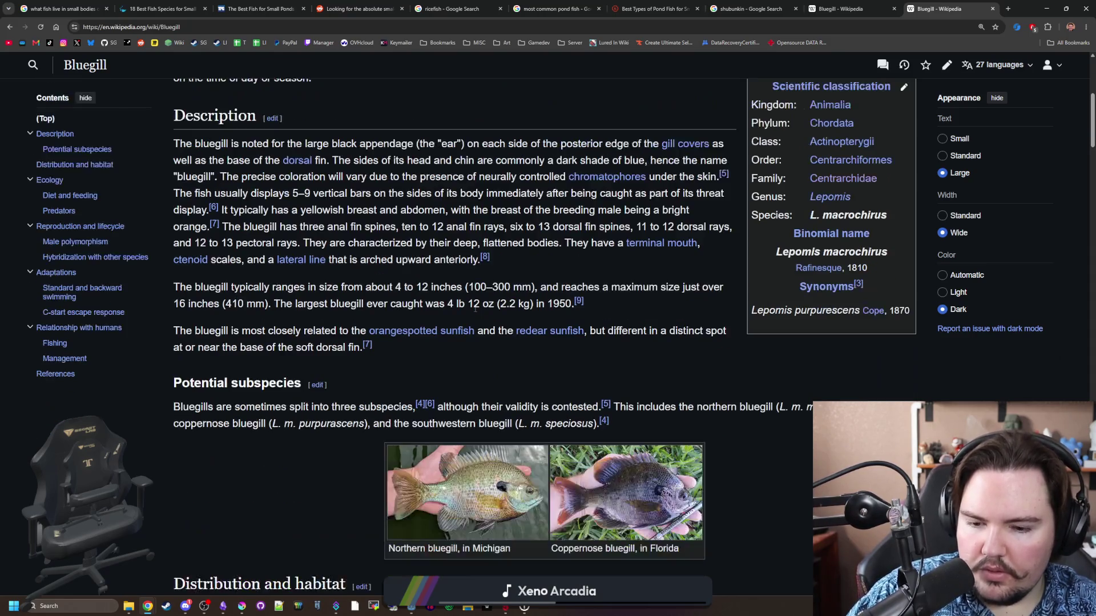
{"action": "scroll", "coordinate": [475, 309], "scroll_direction": "down", "scroll_amount": 3}
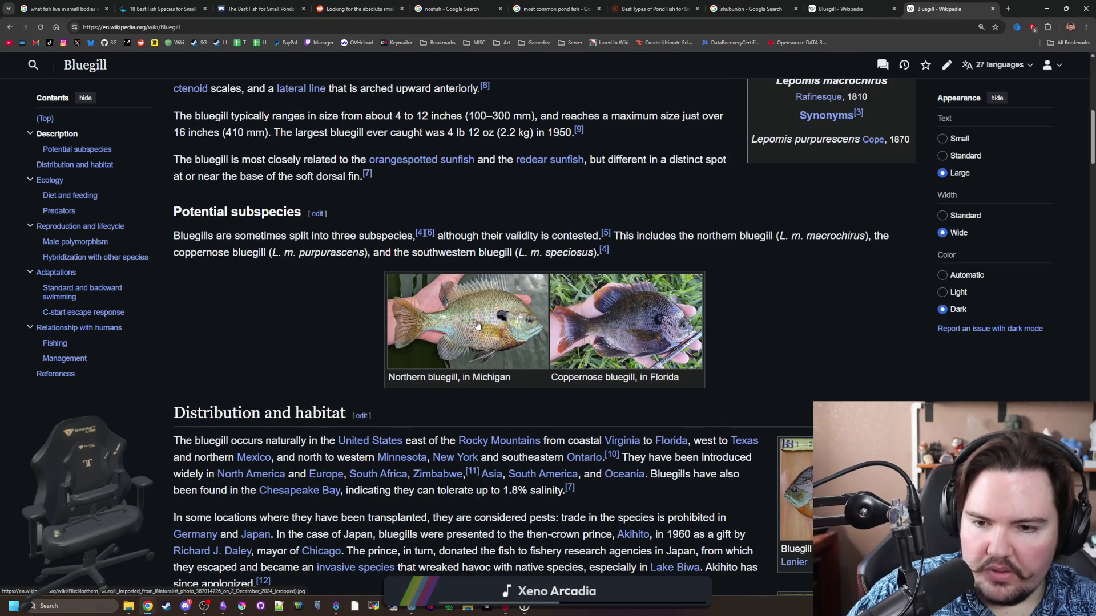
{"action": "scroll", "coordinate": [478, 325], "scroll_direction": "down", "scroll_amount": 3}
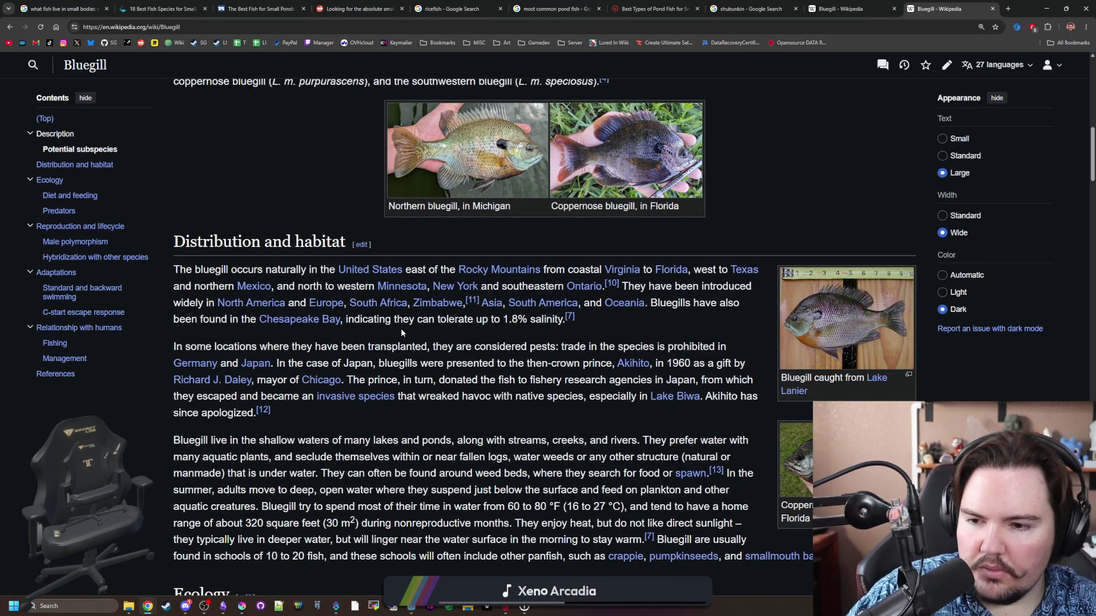
{"action": "scroll", "coordinate": [402, 332], "scroll_direction": "down", "scroll_amount": 3}
{"action": "scroll", "coordinate": [402, 332], "scroll_direction": "down", "scroll_amount": 4}
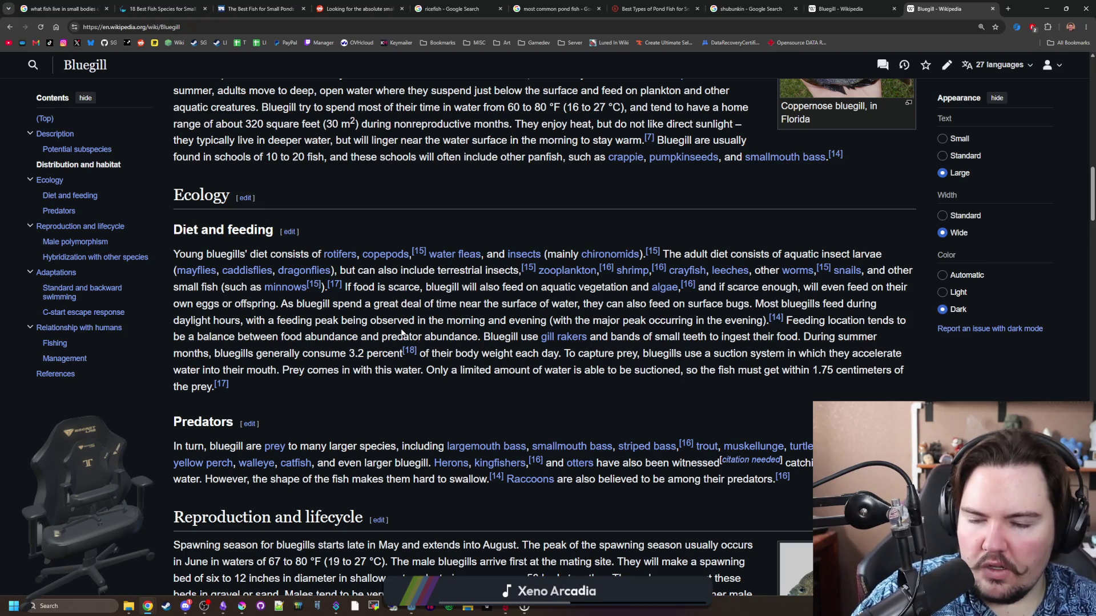
{"action": "scroll", "coordinate": [401, 332], "scroll_direction": "down", "scroll_amount": 3}
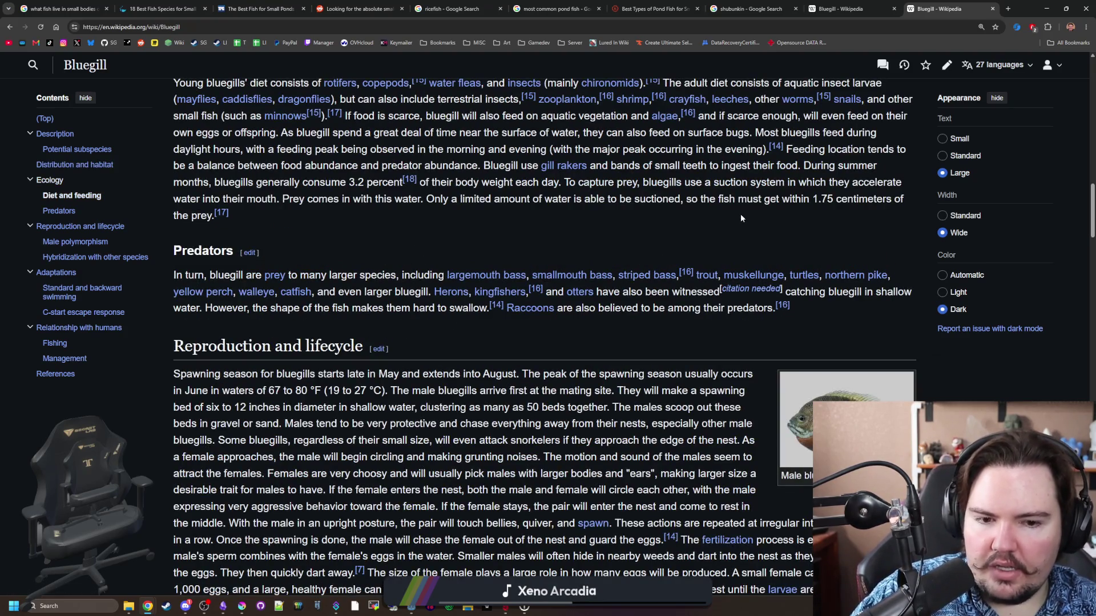
{"action": "scroll", "coordinate": [741, 214], "scroll_direction": "down", "scroll_amount": 20}
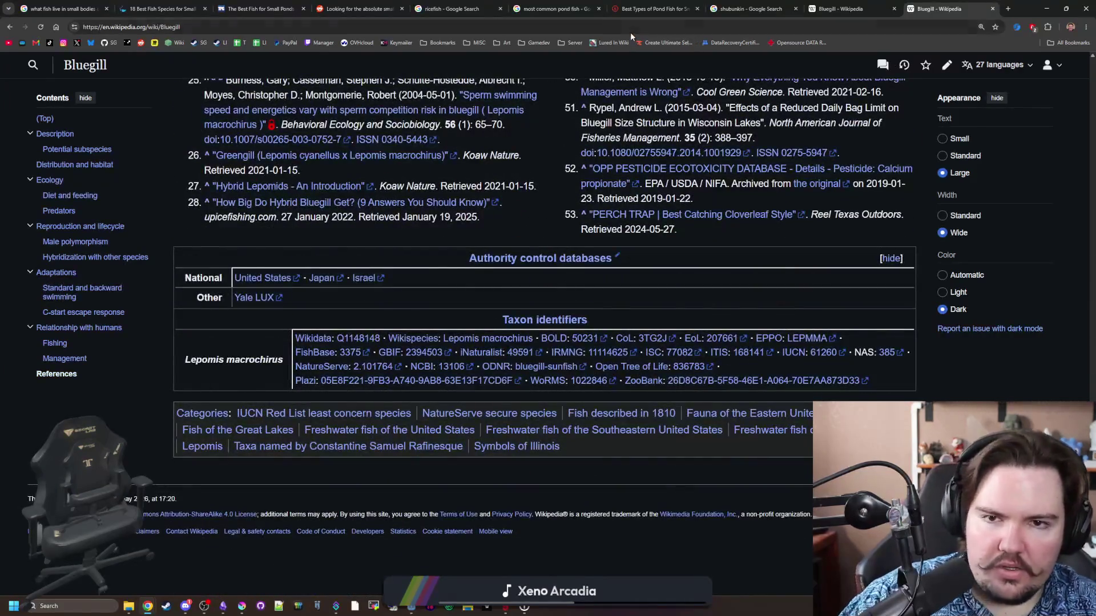
Search 'albino goldfish' and expand, then collapse, the answer on what one is.
{"action": "left_click", "coordinate": [630, 32]}
{"action": "type", "text": "albino "}
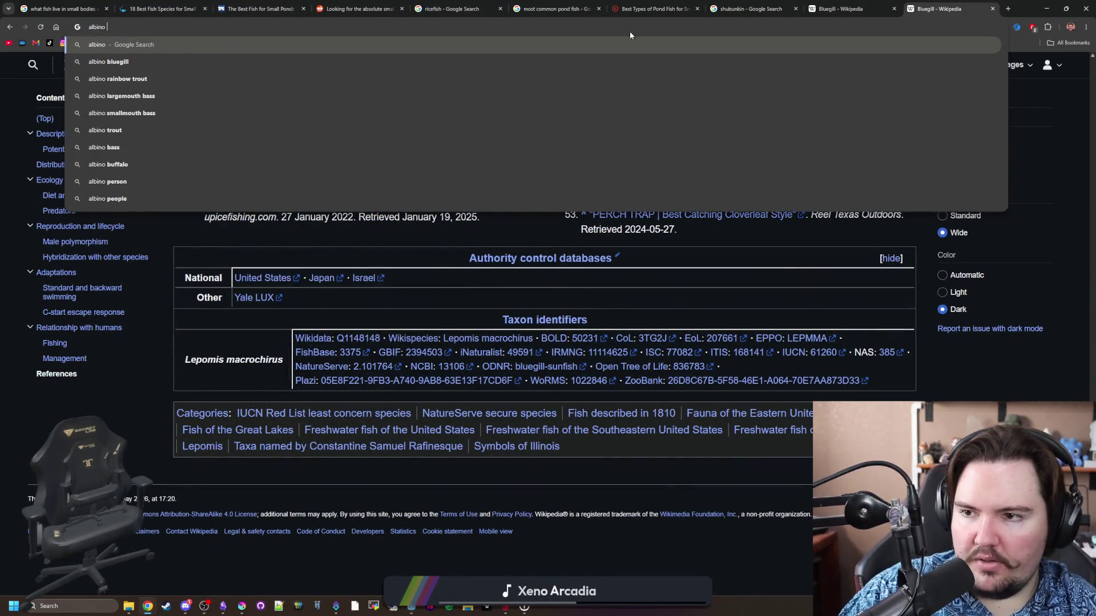
{"action": "type", "text": "goldfish"}
{"action": "key", "text": "Return"}
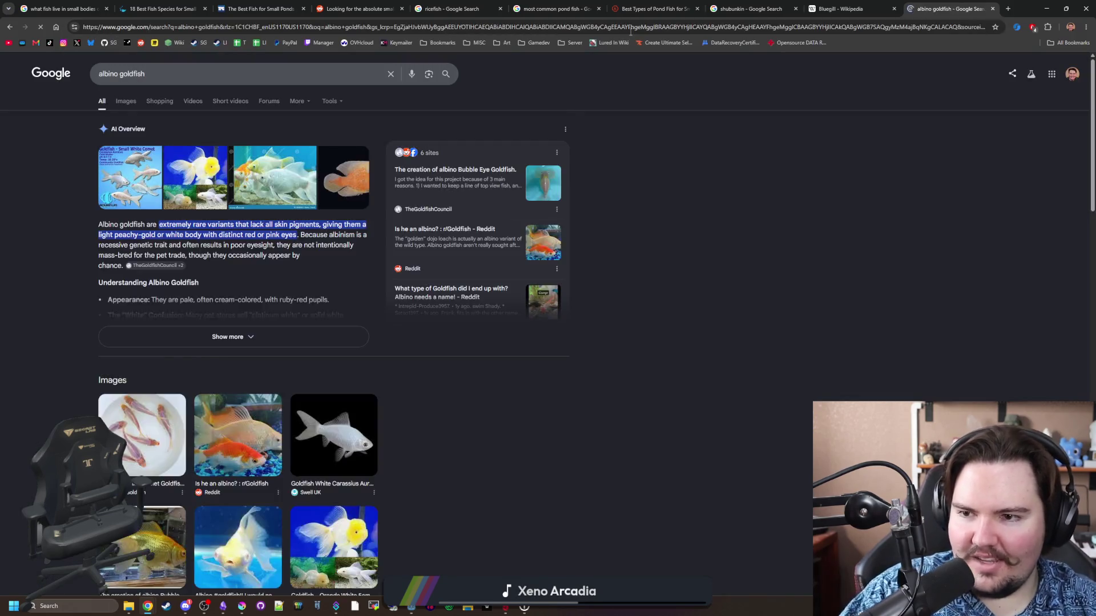
{"action": "scroll", "coordinate": [184, 167], "scroll_direction": "down", "scroll_amount": 5}
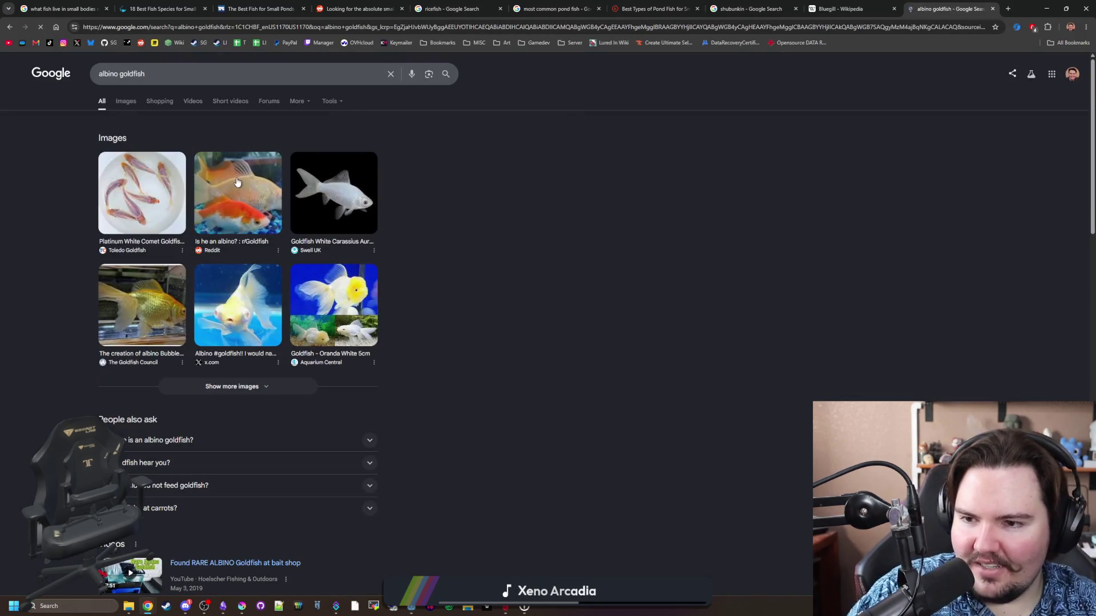
{"action": "left_click", "coordinate": [191, 440]}
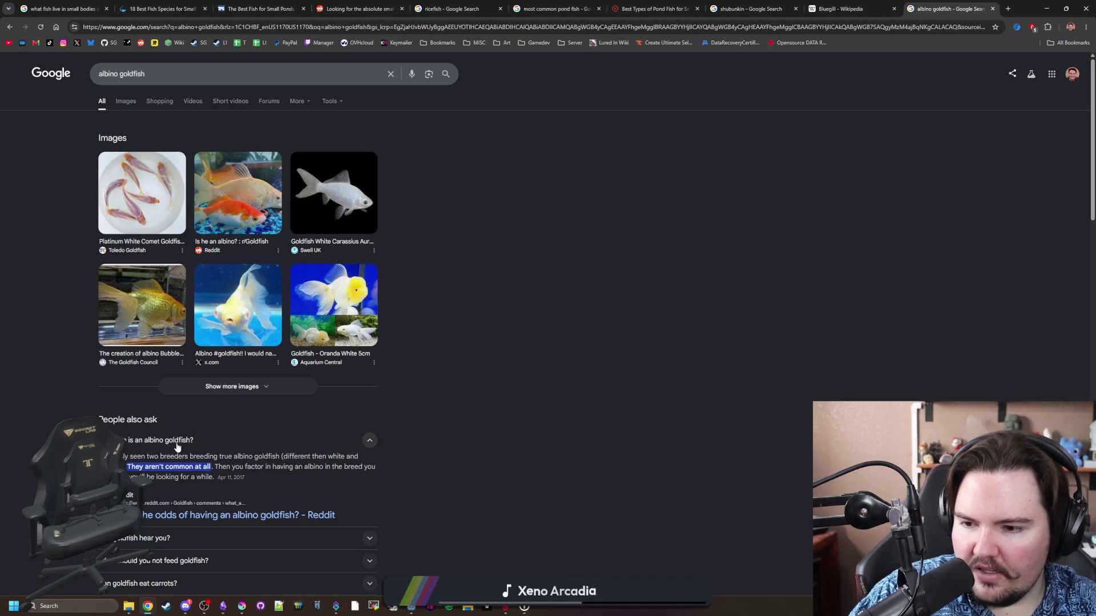
{"action": "left_click", "coordinate": [178, 446]}
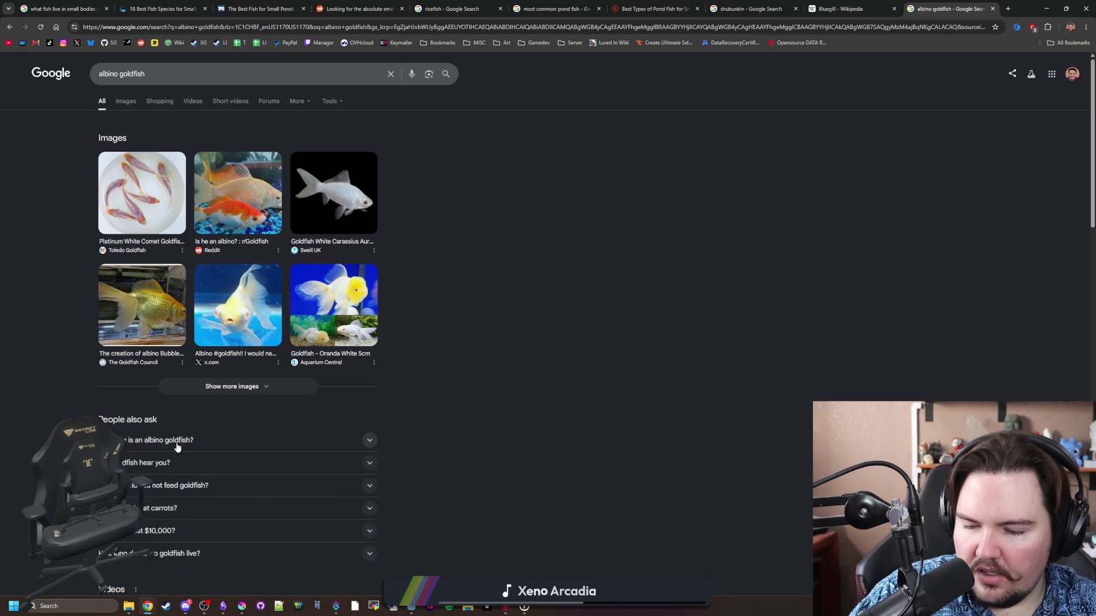
Browse the albino goldfish results and replace the query with 'fancy goldfish'.
{"action": "scroll", "coordinate": [178, 448], "scroll_direction": "down", "scroll_amount": 9}
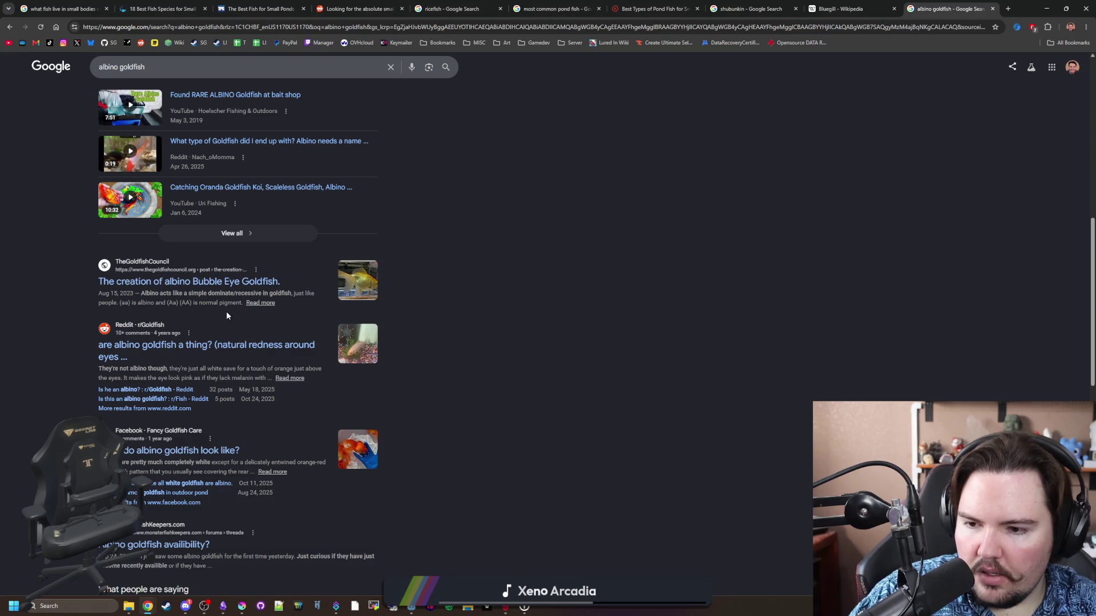
{"action": "scroll", "coordinate": [163, 291], "scroll_direction": "up", "scroll_amount": 10}
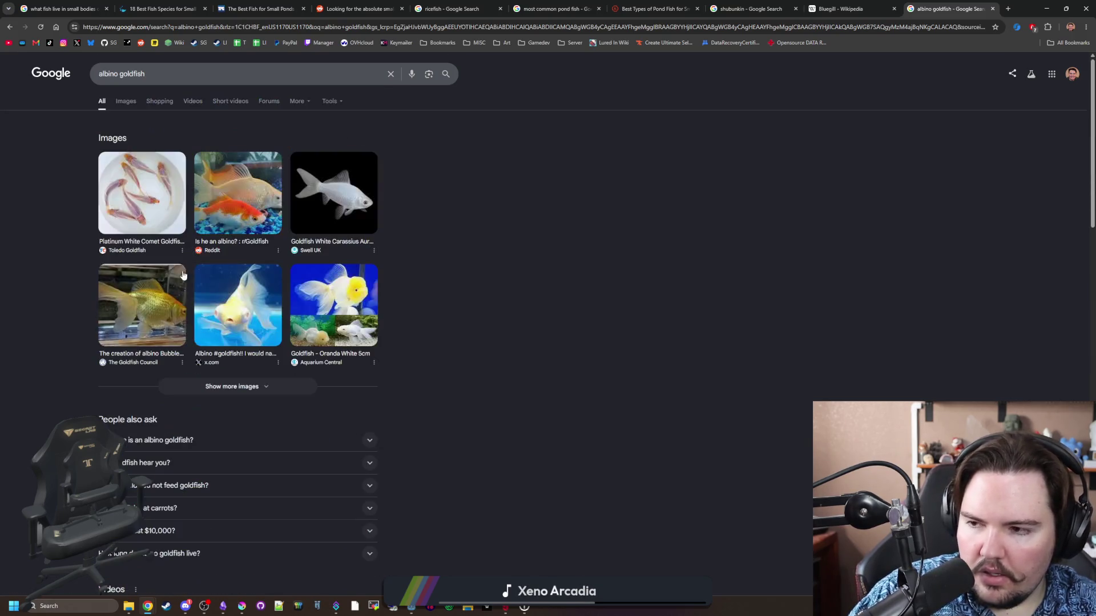
{"action": "triple_click", "coordinate": [153, 78]}
{"action": "type", "text": "fa"}
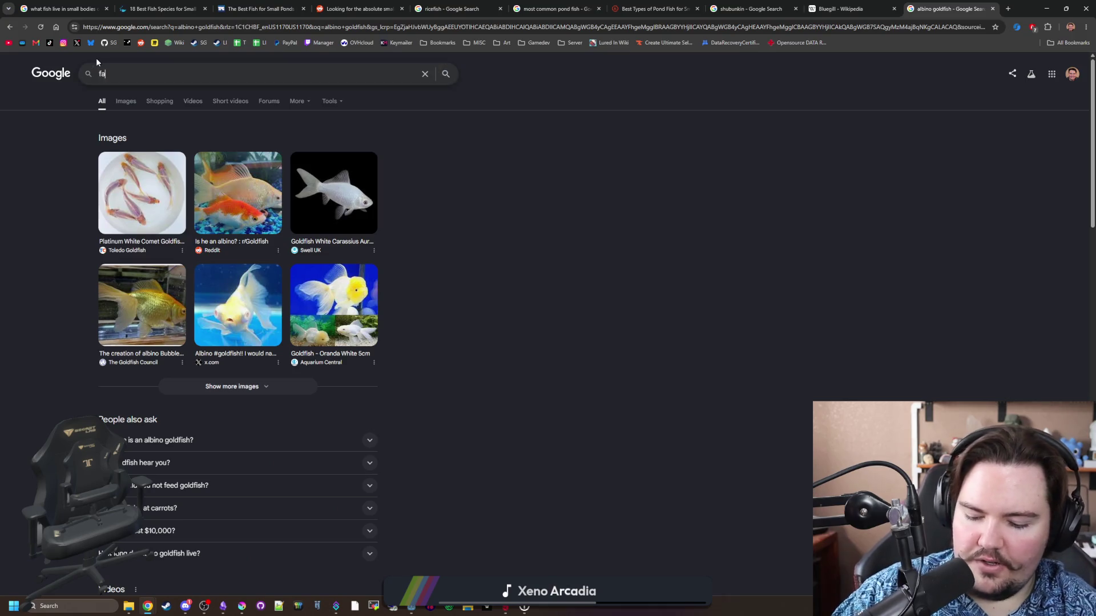
{"action": "type", "text": "ncy goldfish"}
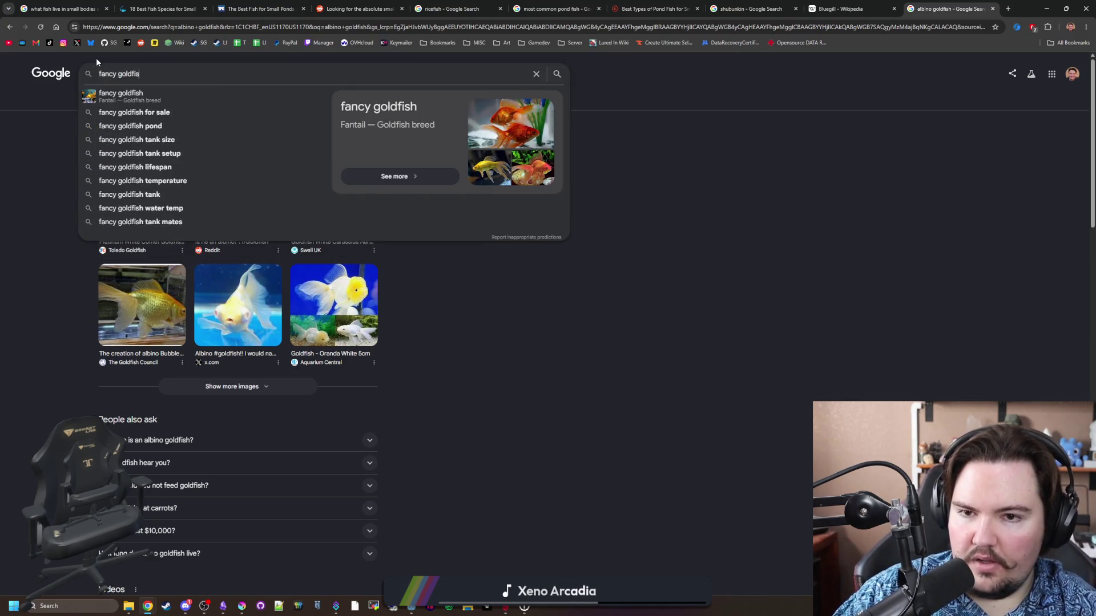
Run the 'fancy goldfish' search, show image results and enlarge the red oranda.
{"action": "key", "text": "Return"}
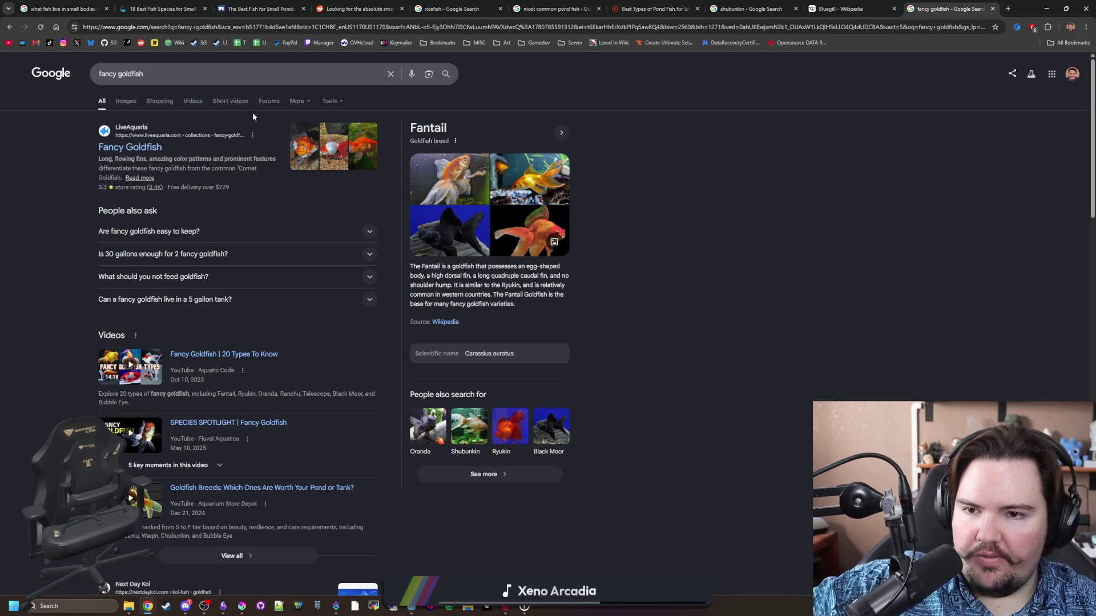
{"action": "left_click", "coordinate": [126, 101]}
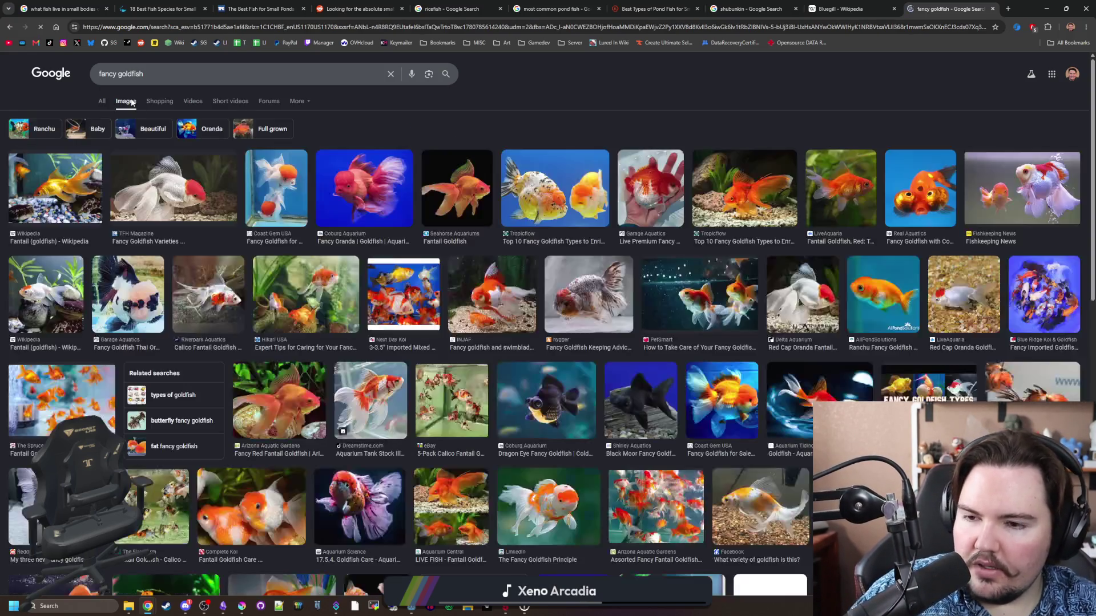
{"action": "left_click", "coordinate": [340, 197]}
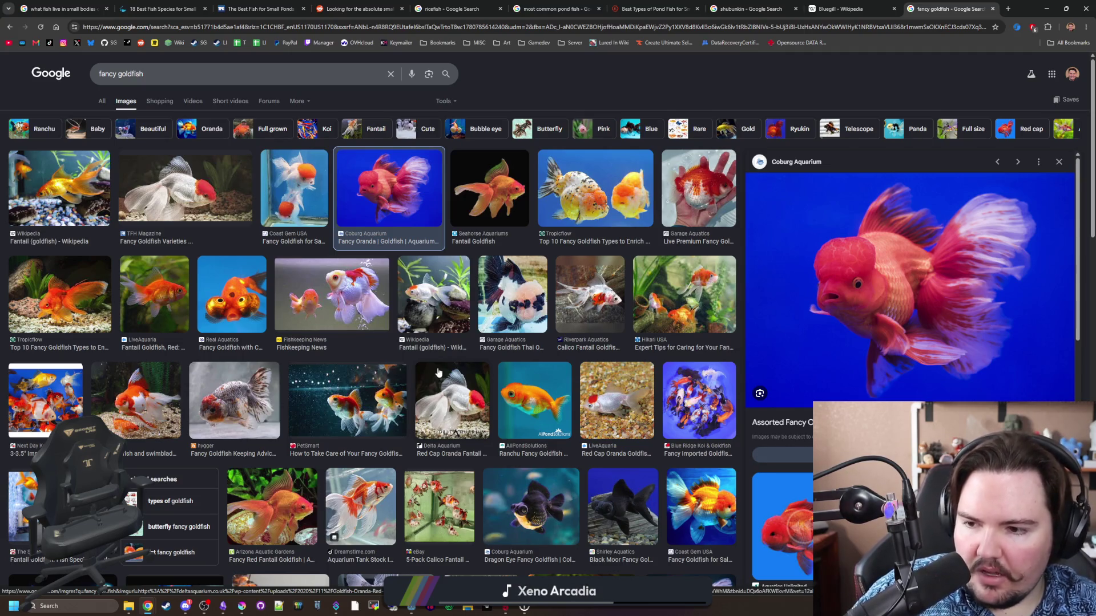
{"action": "scroll", "coordinate": [438, 372], "scroll_direction": "down", "scroll_amount": 6}
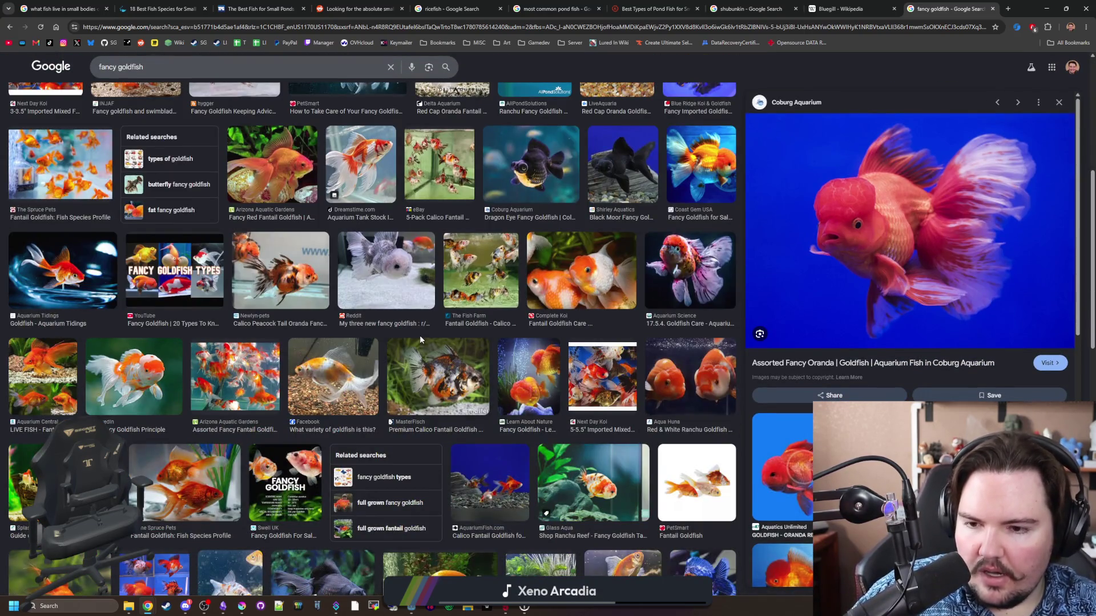
{"action": "scroll", "coordinate": [419, 340], "scroll_direction": "down", "scroll_amount": 10}
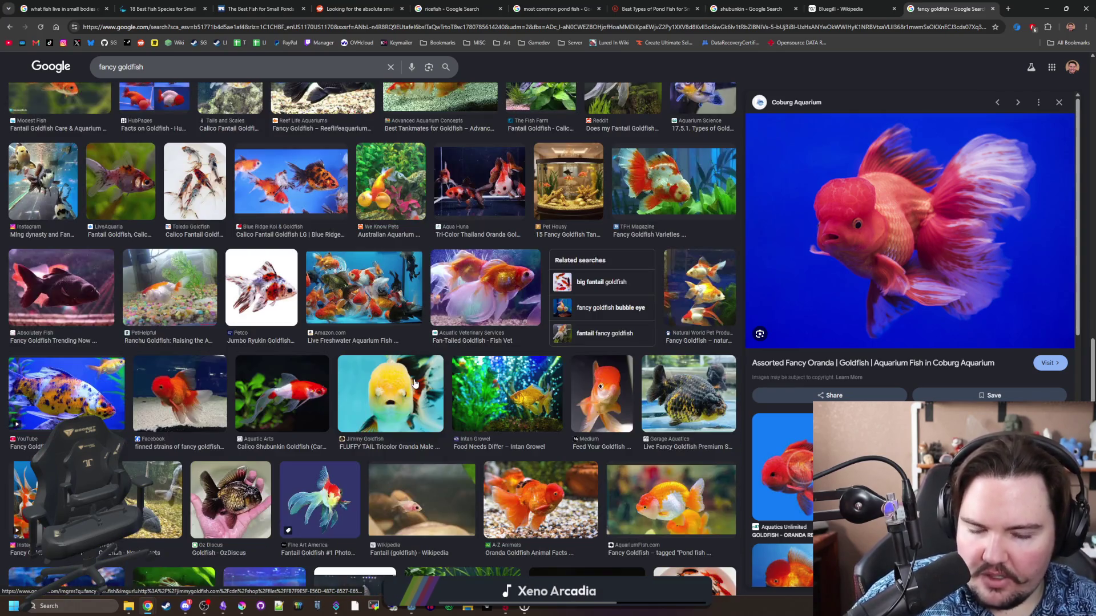
Preview the ranchu, calico, bubble-eye and red-and-white goldfish, ending on the Coburg Aquarium oranda.
{"action": "left_click", "coordinate": [688, 401]}
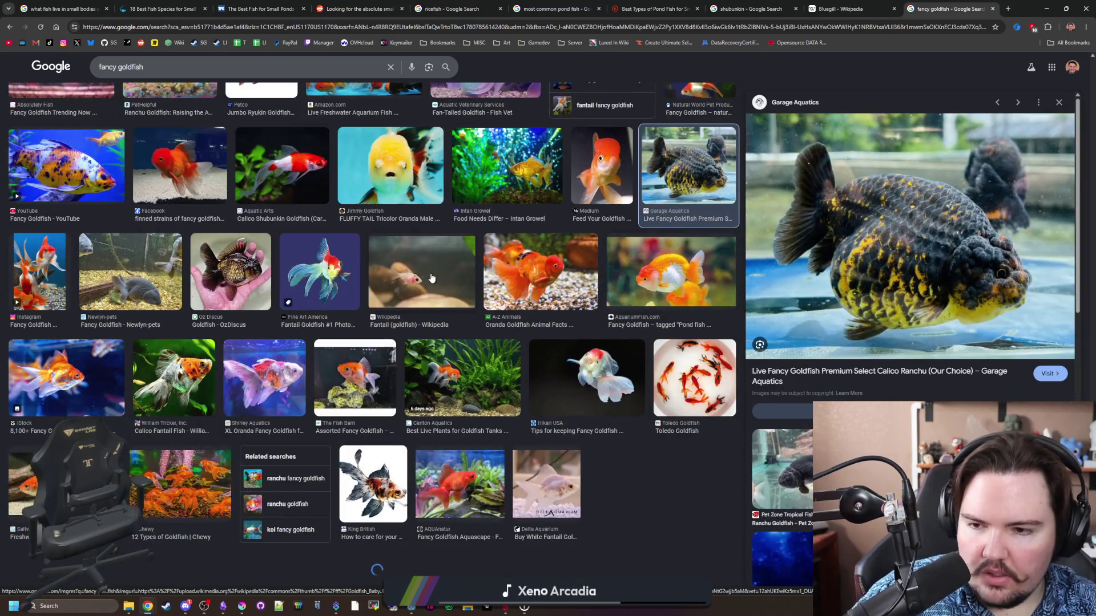
{"action": "scroll", "coordinate": [628, 286], "scroll_direction": "up", "scroll_amount": 10}
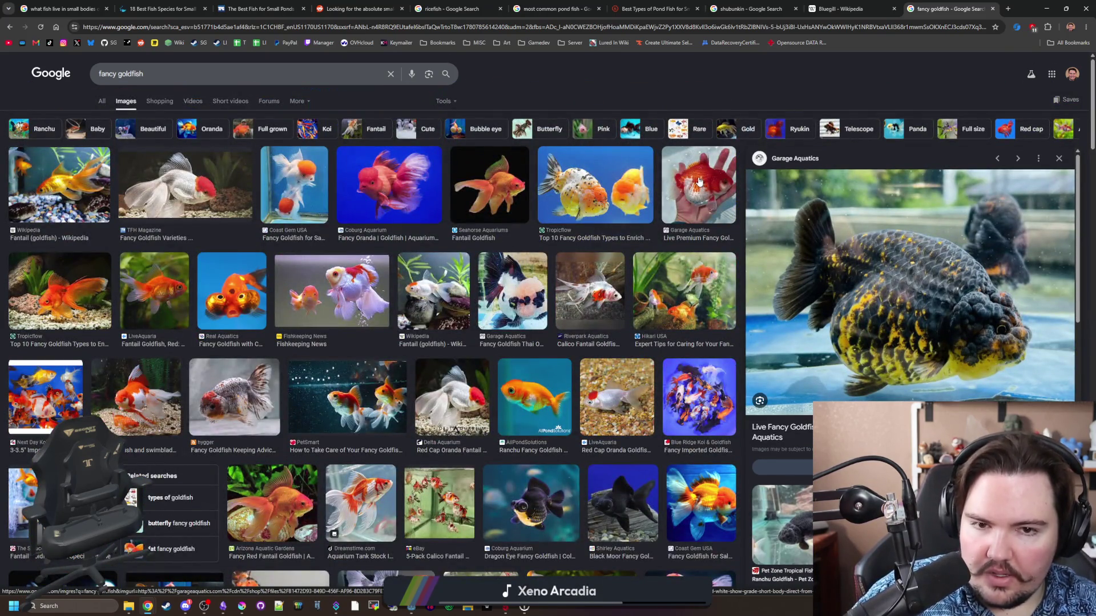
{"action": "left_click", "coordinate": [701, 183]}
{"action": "left_click", "coordinate": [585, 209]}
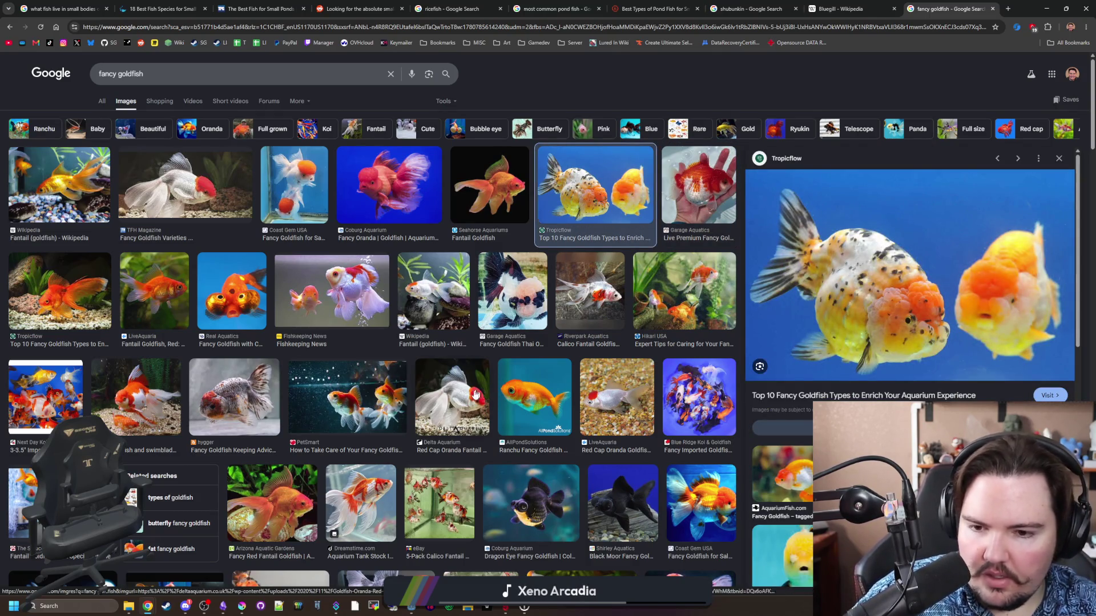
{"action": "left_click", "coordinate": [255, 293]}
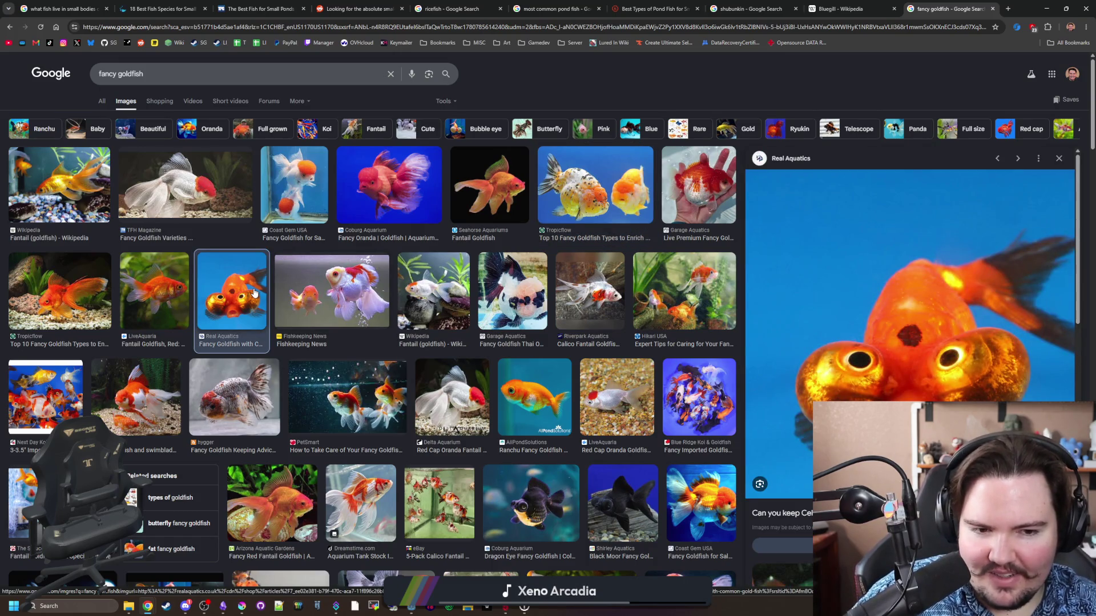
{"action": "left_click", "coordinate": [354, 298]}
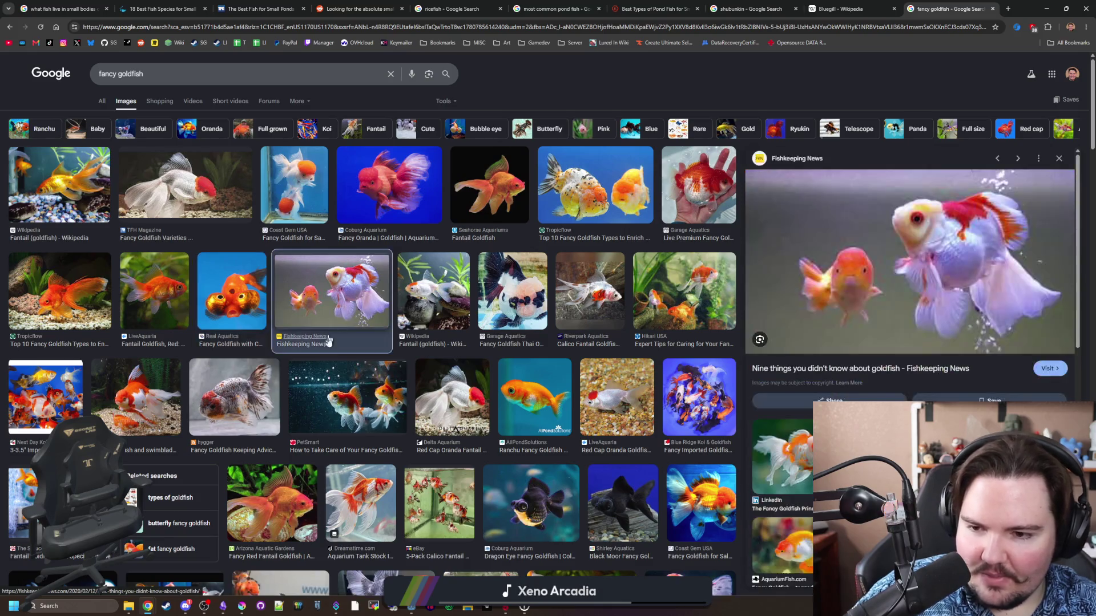
{"action": "left_click", "coordinate": [203, 386]}
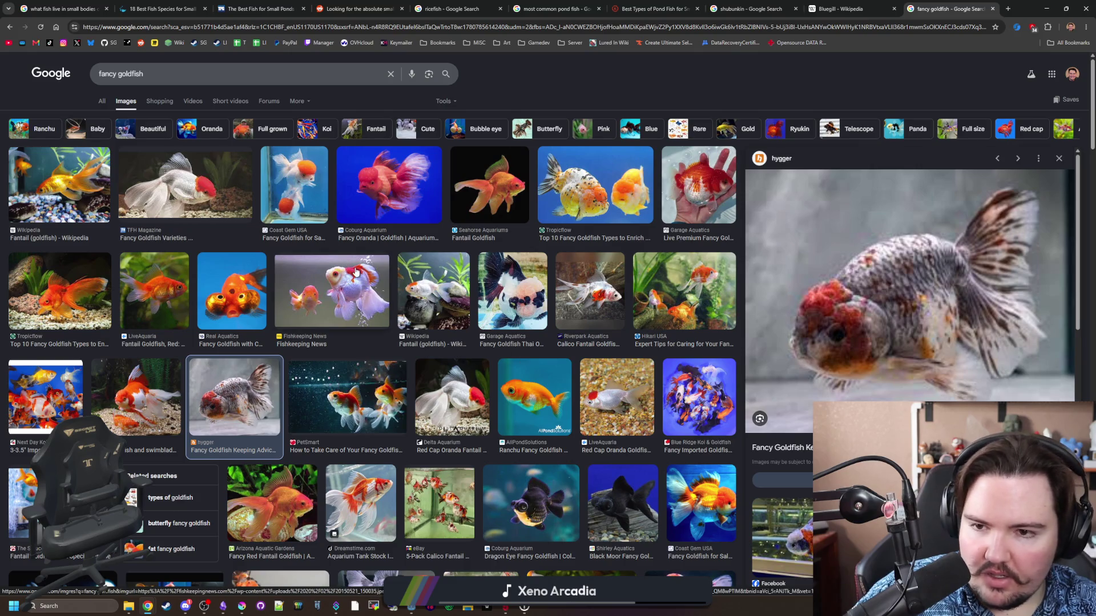
{"action": "left_click", "coordinate": [386, 189]}
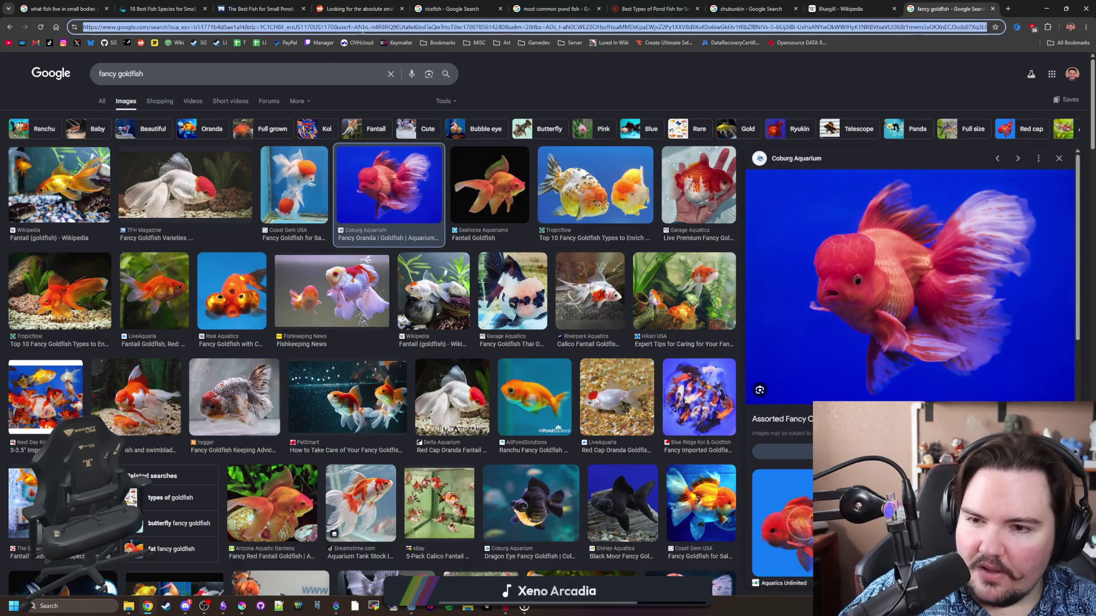
{"action": "left_click", "coordinate": [362, 29]}
Search images for 'oranda goldfish' and preview the Wikipedia, Aquatics Unlimited and Coast Gem USA photos.
{"action": "type", "text": "oranda goldfish"}
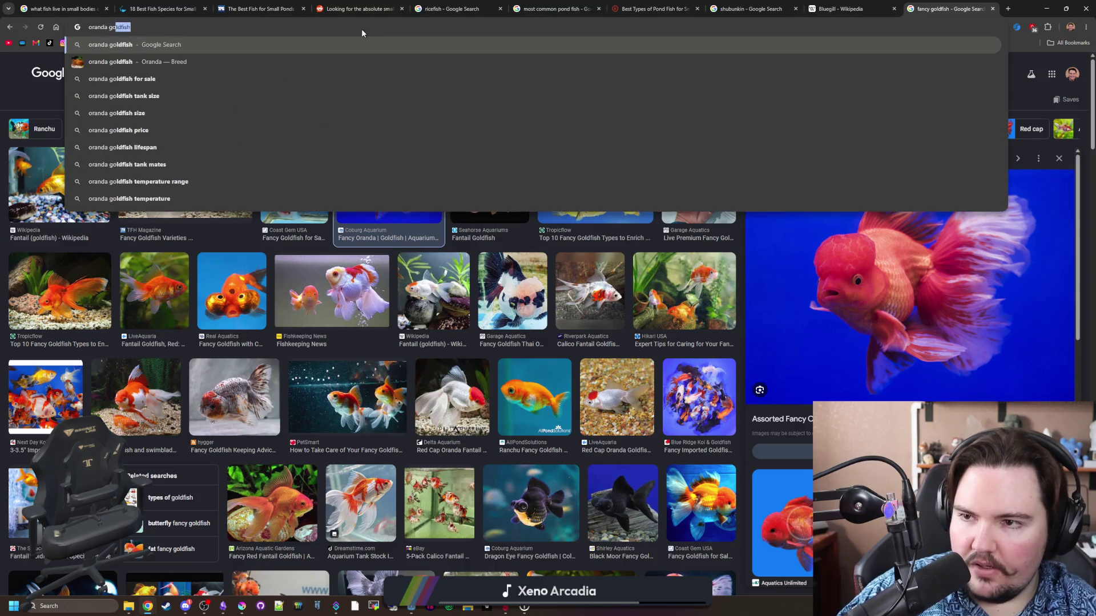
{"action": "key", "text": "Return"}
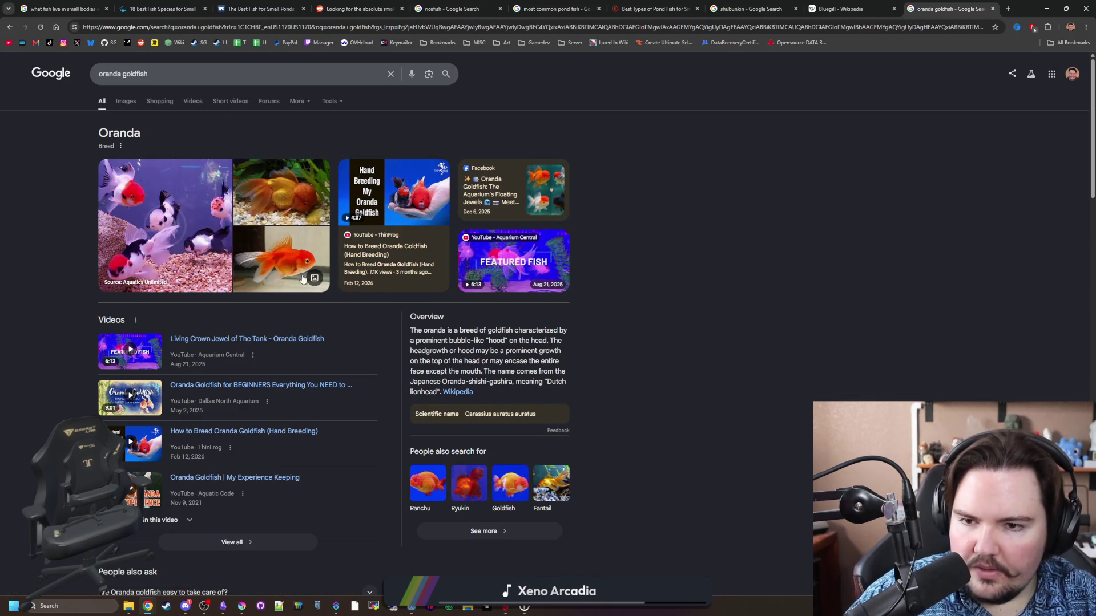
{"action": "left_click", "coordinate": [123, 98]}
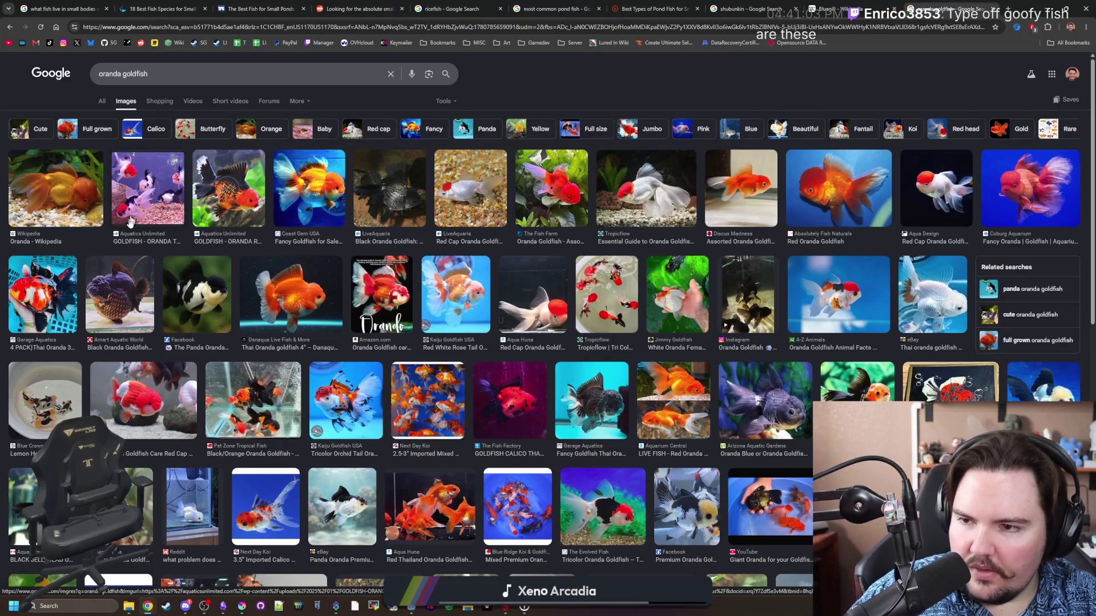
{"action": "left_click", "coordinate": [87, 193]}
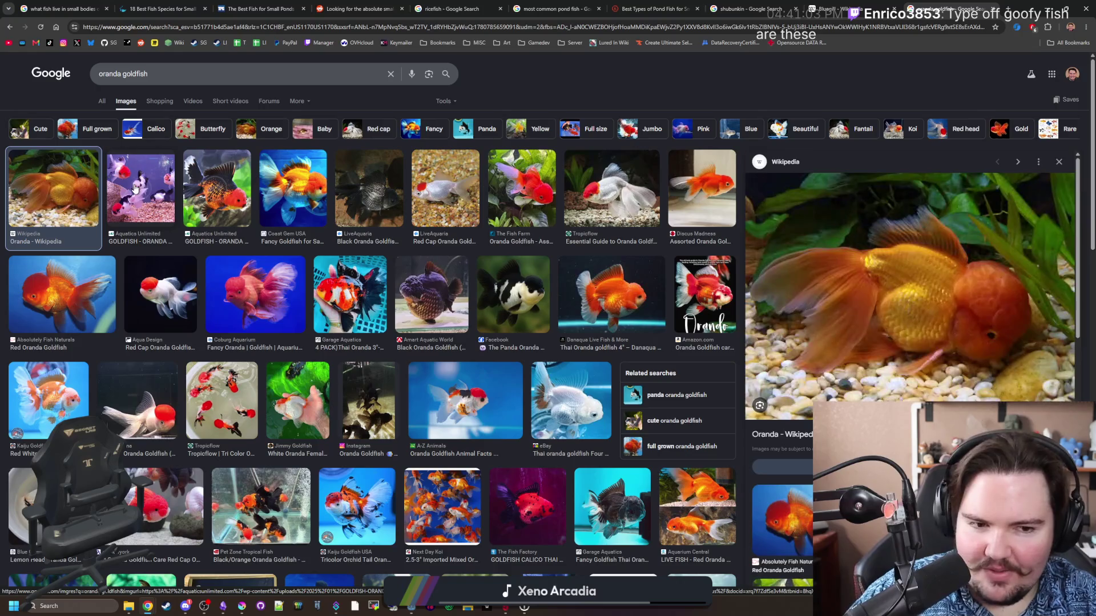
{"action": "left_click", "coordinate": [135, 188]}
{"action": "left_click", "coordinate": [206, 183]}
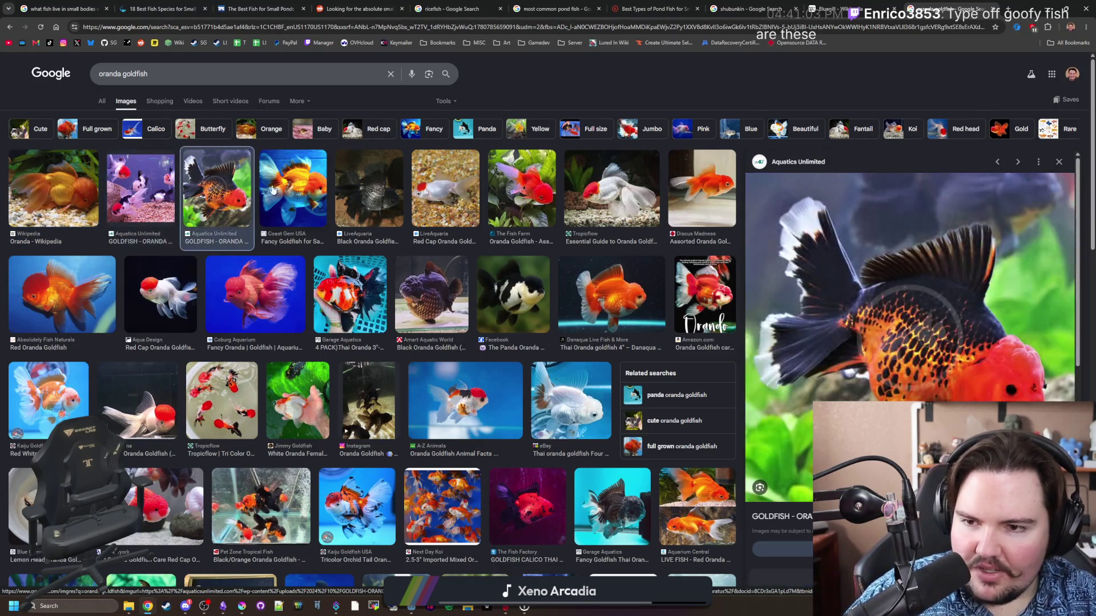
{"action": "left_click", "coordinate": [293, 188]}
Preview The Fish Farm, Danaqua Thai, black, 4 PACK Thai, pink and Red Cap oranda photos.
{"action": "left_click", "coordinate": [535, 220]}
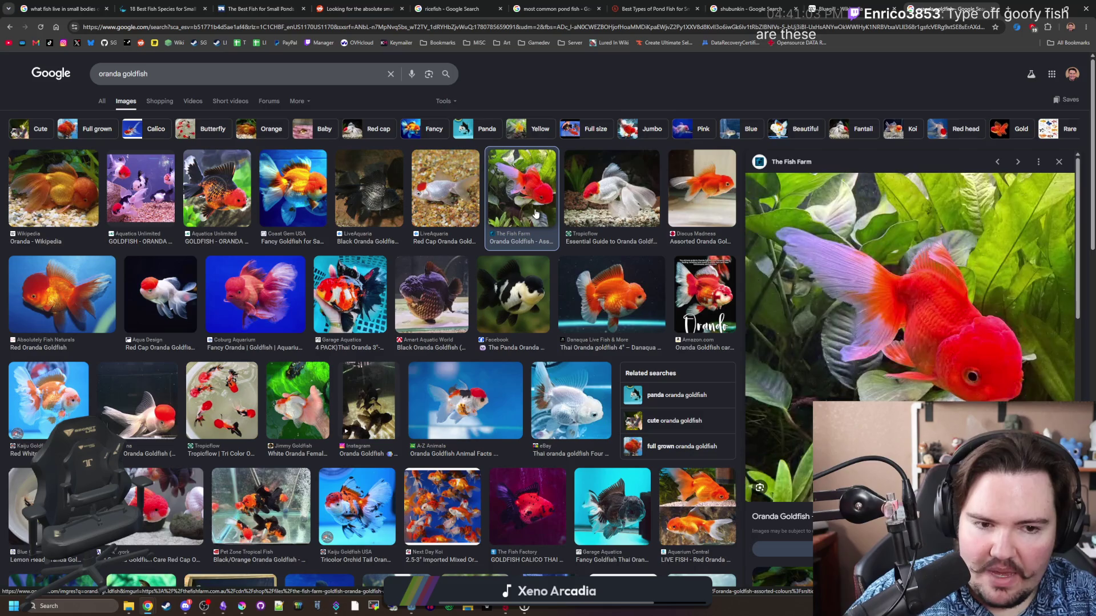
{"action": "left_click", "coordinate": [609, 291]}
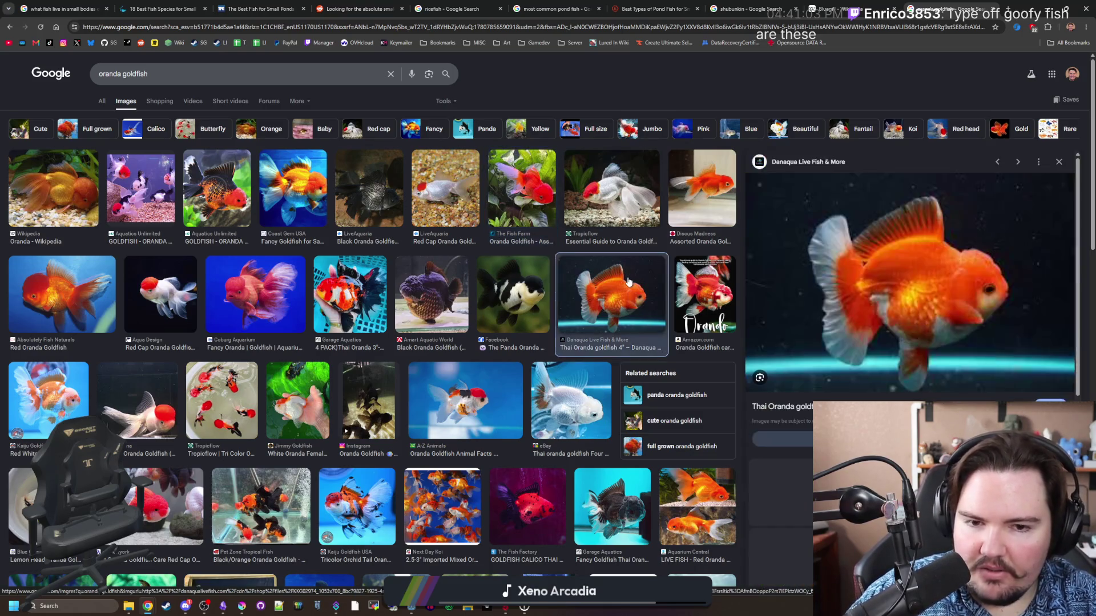
{"action": "left_click", "coordinate": [450, 307]}
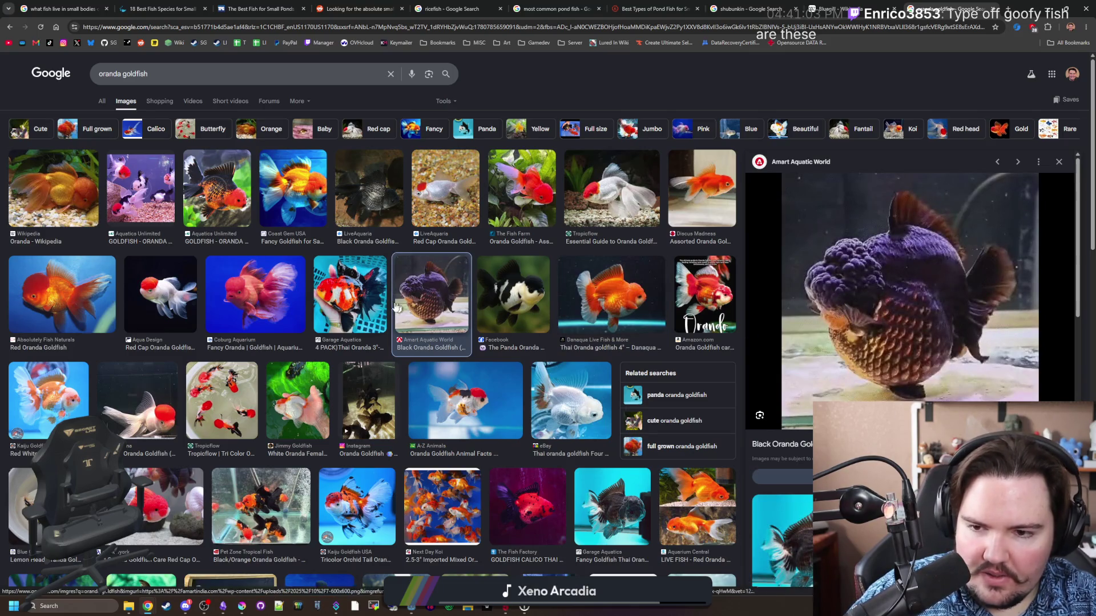
{"action": "left_click", "coordinate": [350, 294]}
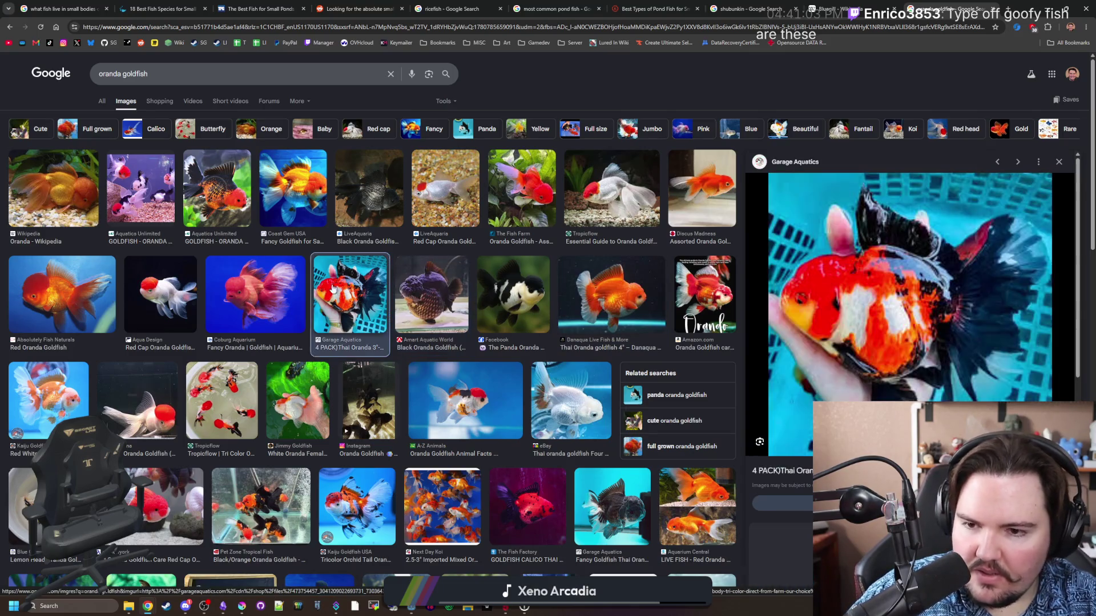
{"action": "left_click", "coordinate": [247, 289]}
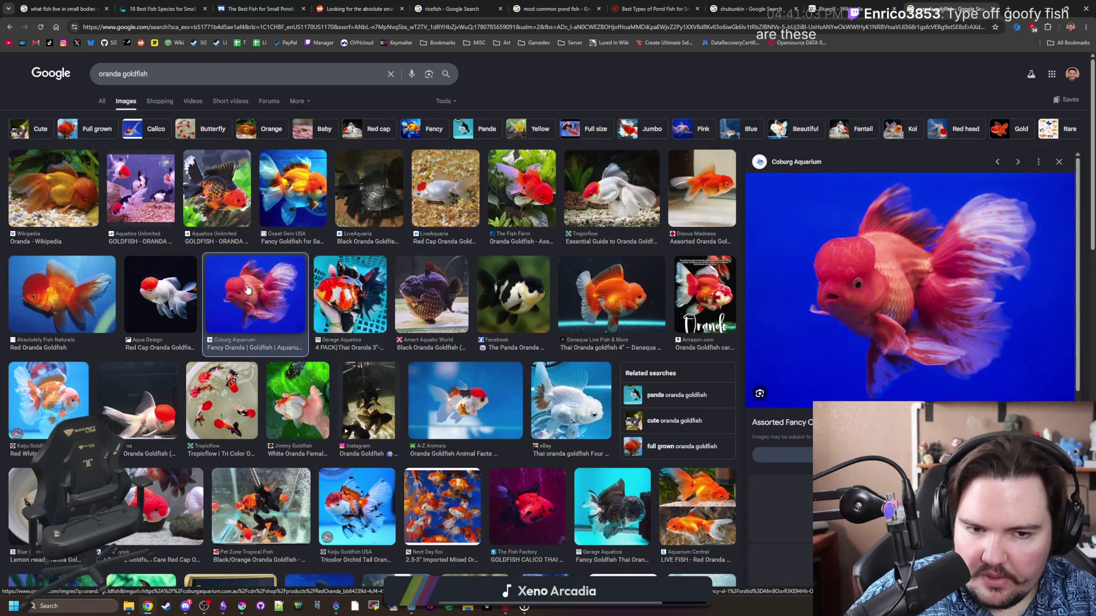
{"action": "left_click", "coordinate": [186, 294]}
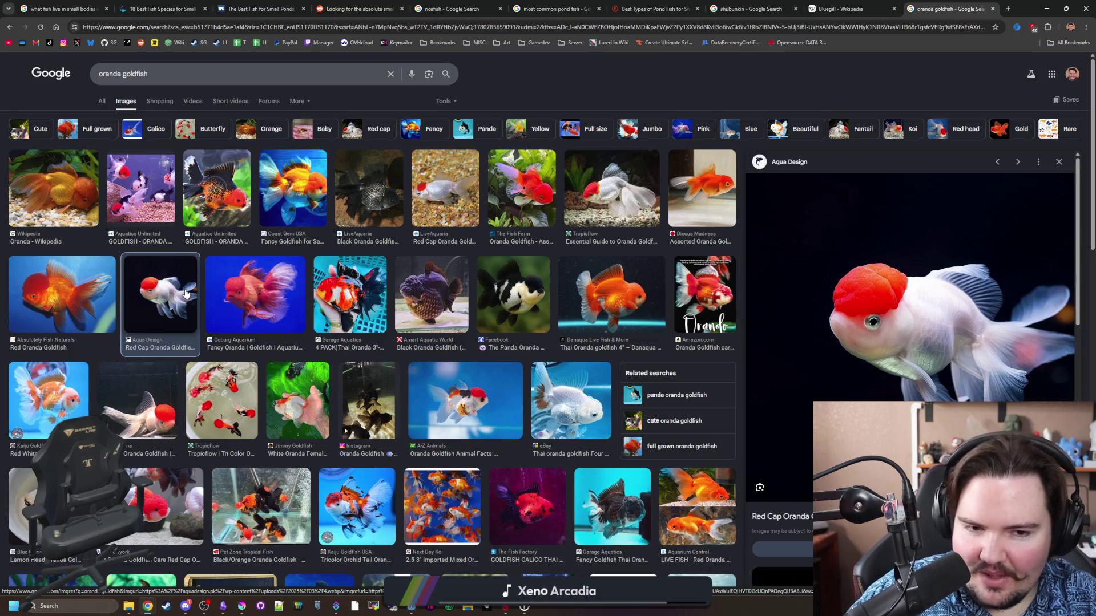
Preview the red and Red White Rose orandas, then open the dark Thai oranda from Garage Aquatics.
{"action": "left_click", "coordinate": [96, 290]}
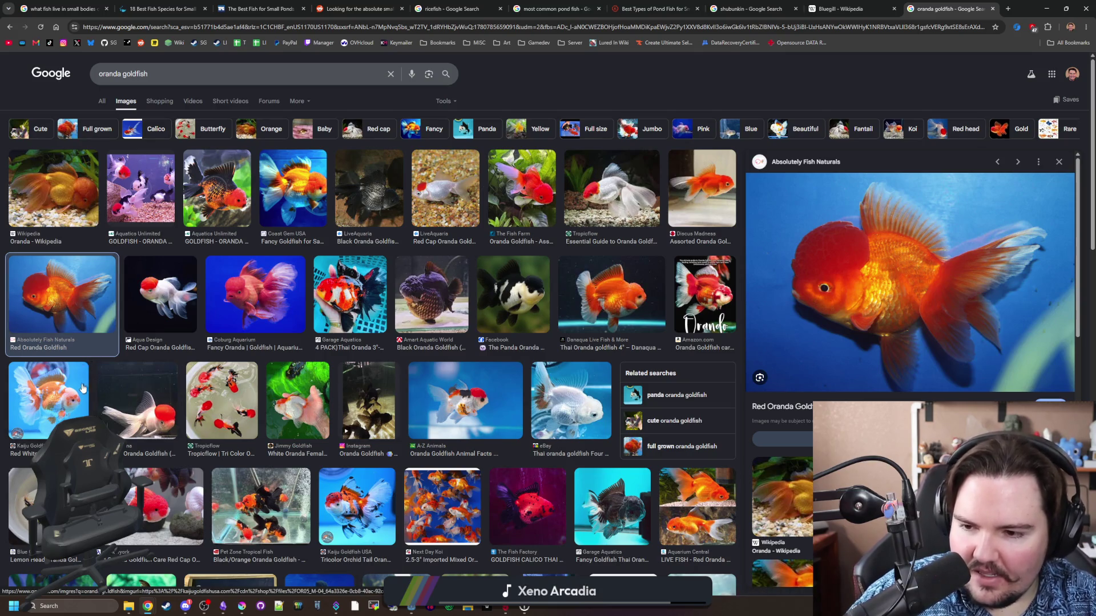
{"action": "left_click", "coordinate": [137, 400]}
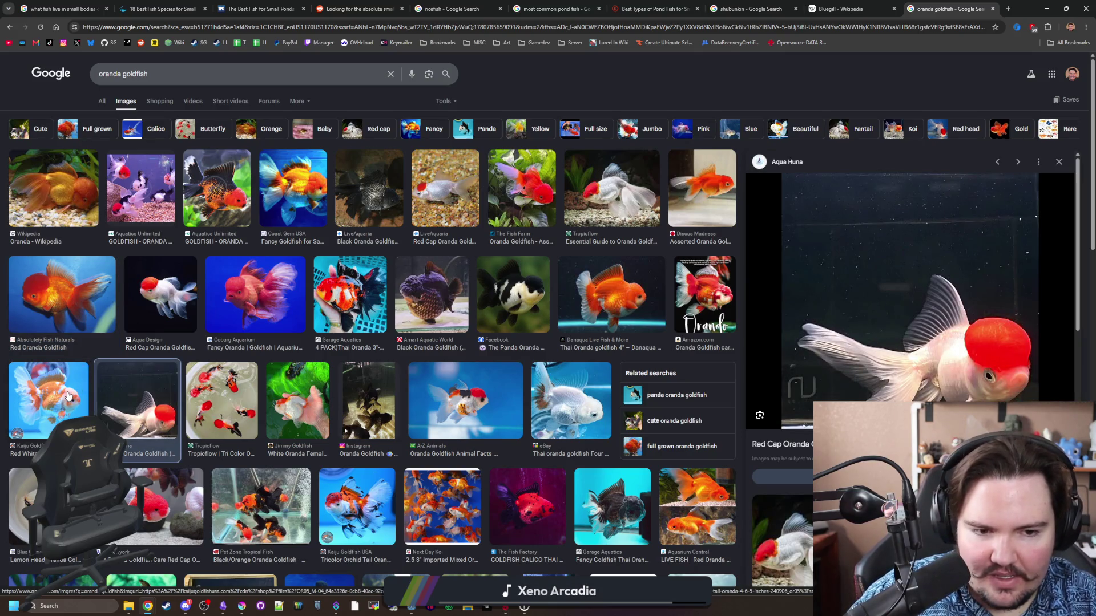
{"action": "left_click", "coordinate": [68, 396]}
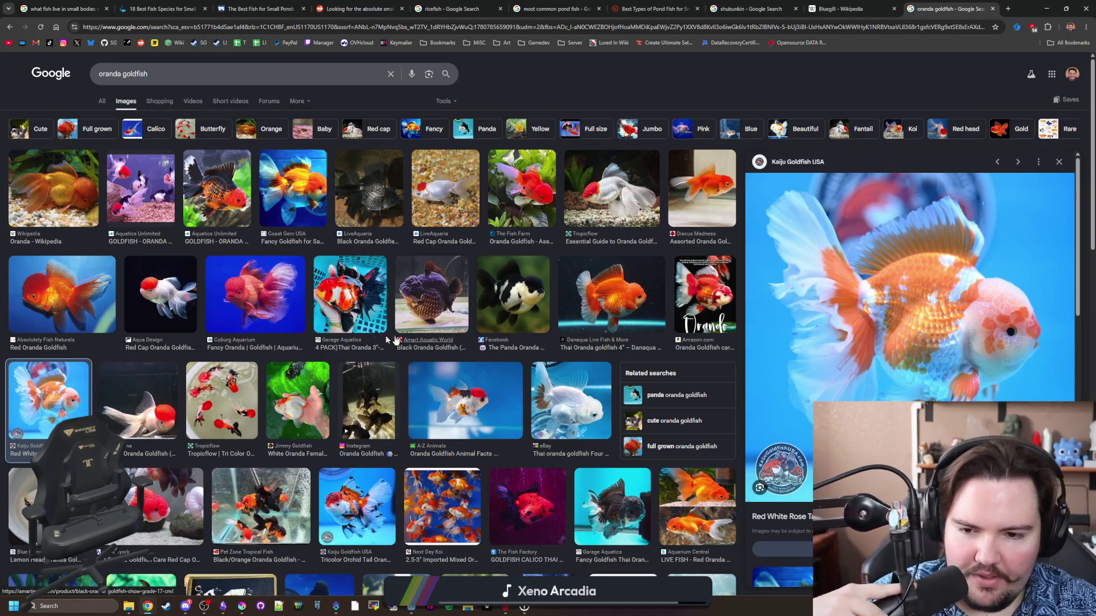
{"action": "key", "text": "Escape"}
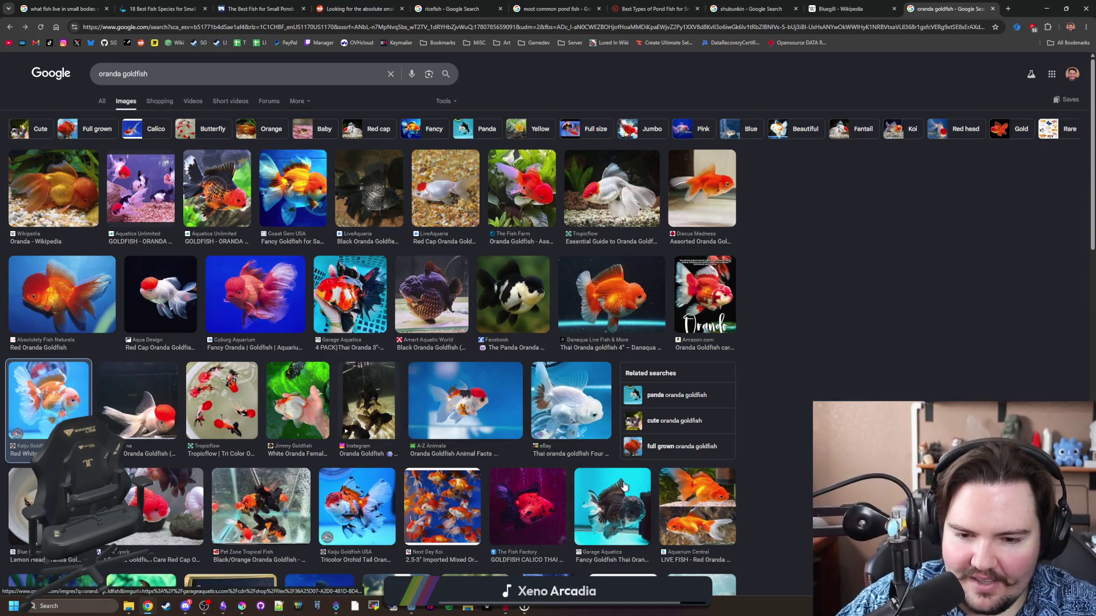
{"action": "left_click", "coordinate": [624, 486]}
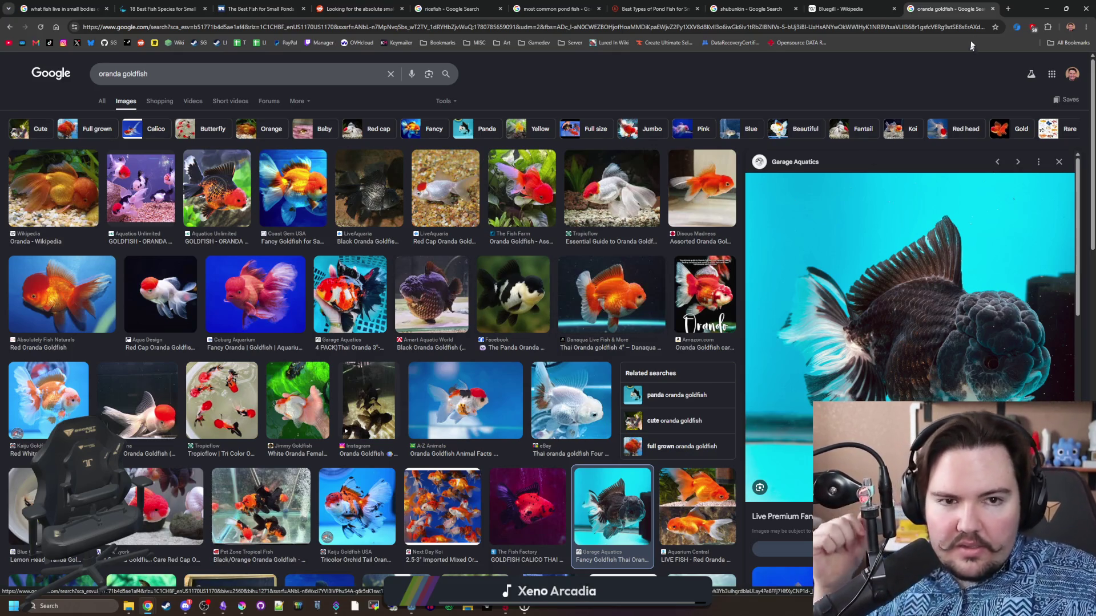
Place the caret on line 48 of the game script, then return to Krita.
{"action": "key", "text": "alt+Tab"}
{"action": "left_click", "coordinate": [628, 284]}
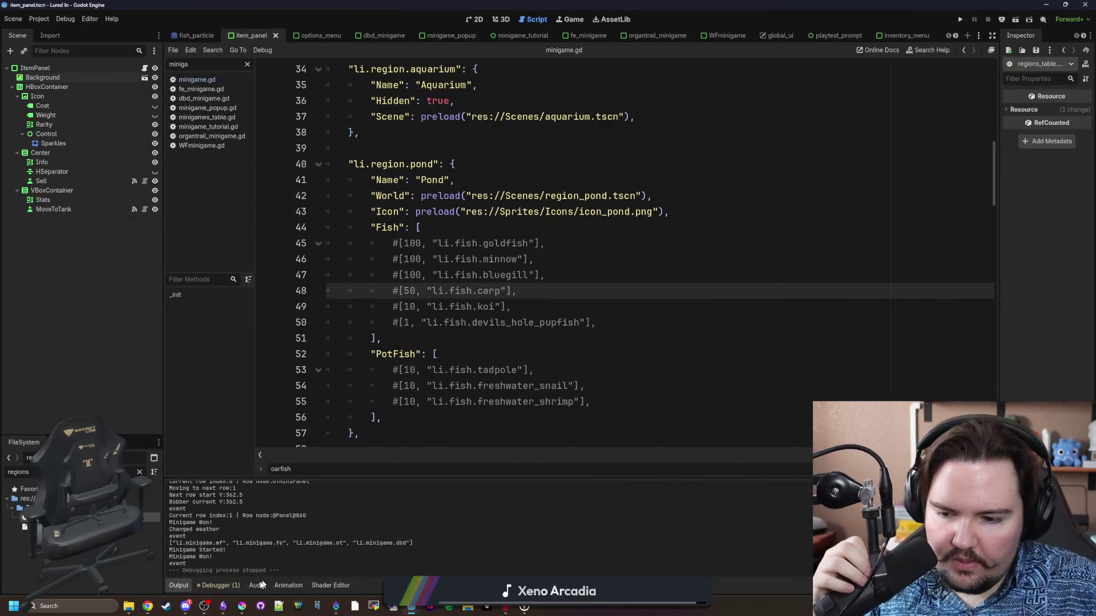
{"action": "key", "text": "alt+Tab"}
Dismiss the new-document prompt and open goldfish.png from the Sprites/Fish folder.
{"action": "left_click", "coordinate": [661, 407]}
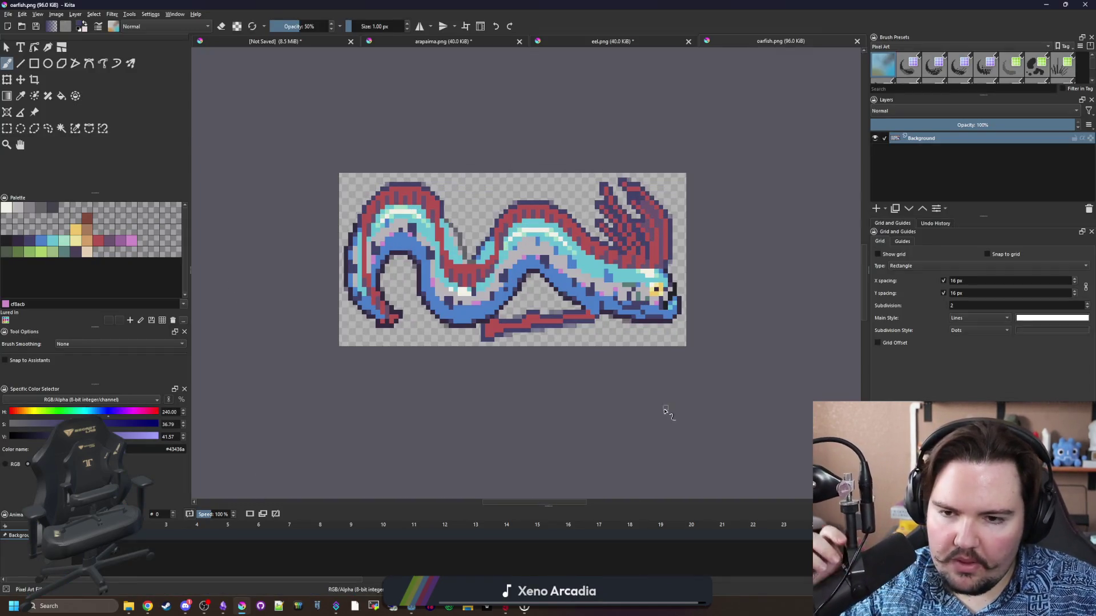
{"action": "left_click", "coordinate": [8, 13]}
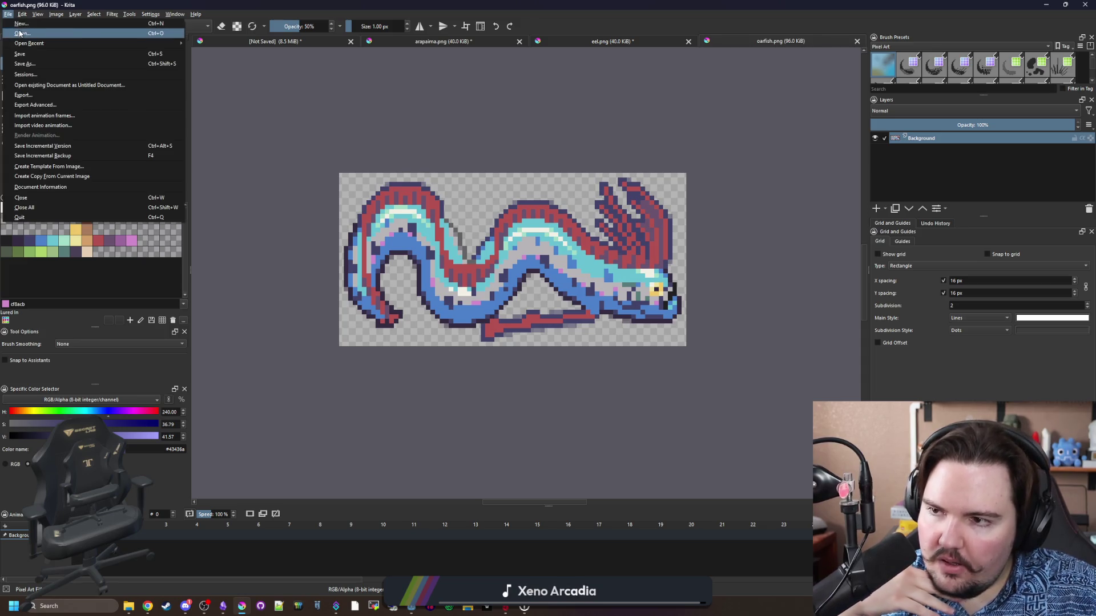
{"action": "left_click", "coordinate": [22, 33]}
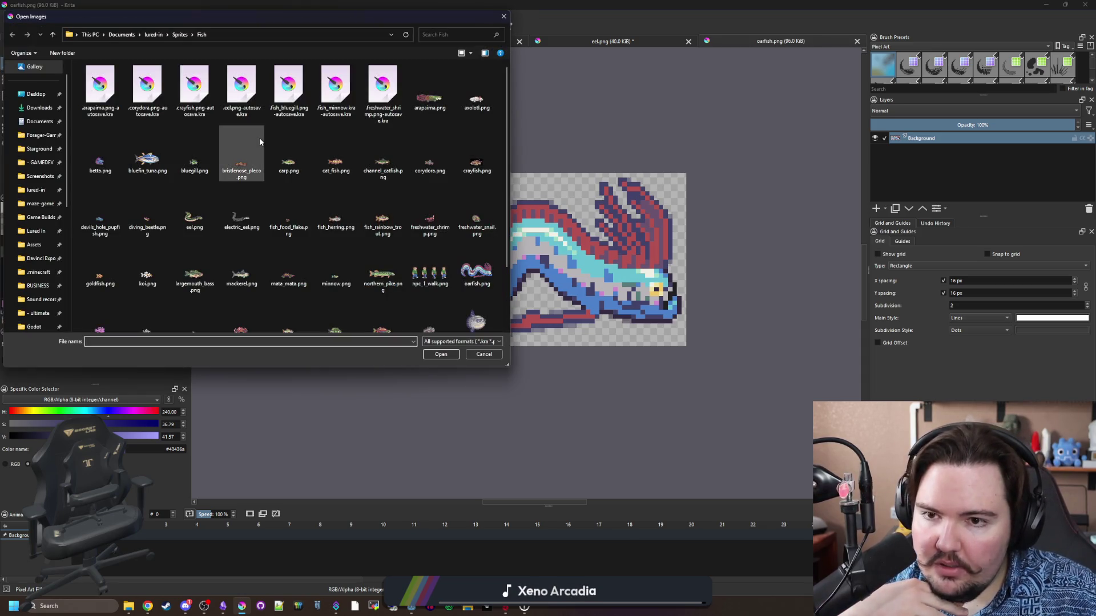
{"action": "scroll", "coordinate": [260, 139], "scroll_direction": "down", "scroll_amount": 2}
{"action": "double_click", "coordinate": [100, 208]}
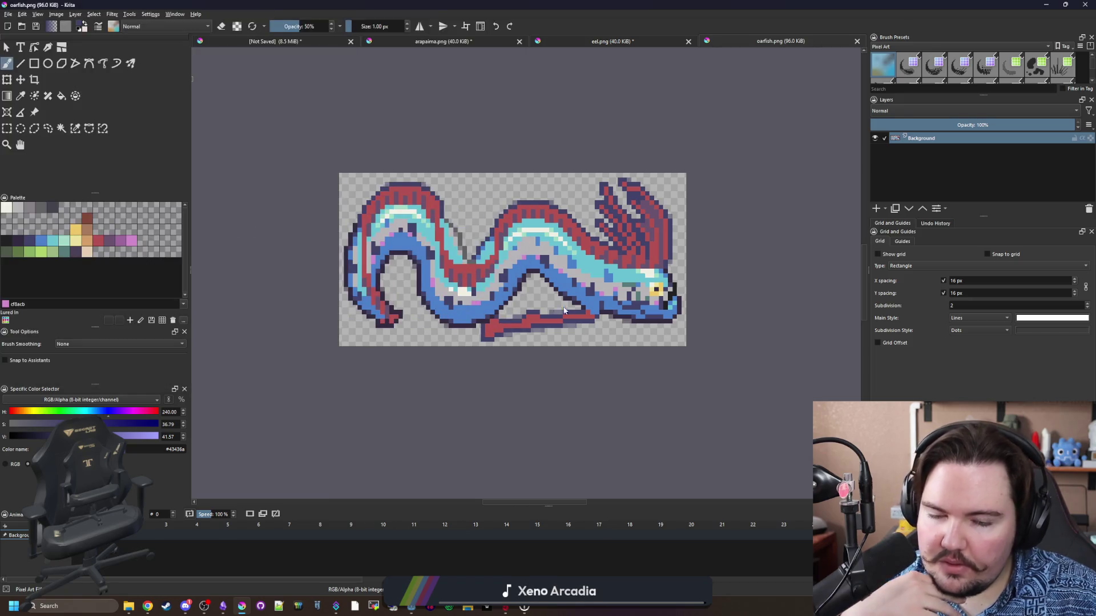
Switch to the Color Sampler to pick up the sprite's dark red.
{"action": "scroll", "coordinate": [564, 295], "scroll_direction": "down", "scroll_amount": 6}
{"action": "scroll", "coordinate": [564, 291], "scroll_direction": "up", "scroll_amount": 3}
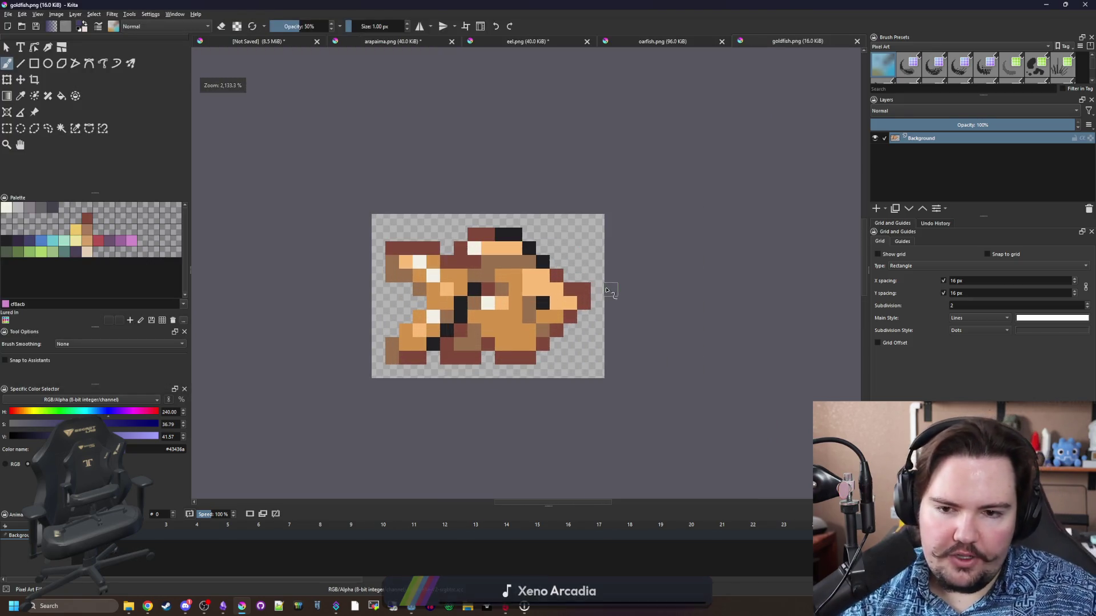
{"action": "key", "text": "p"}
{"action": "scroll", "coordinate": [565, 283], "scroll_direction": "up", "scroll_amount": 1}
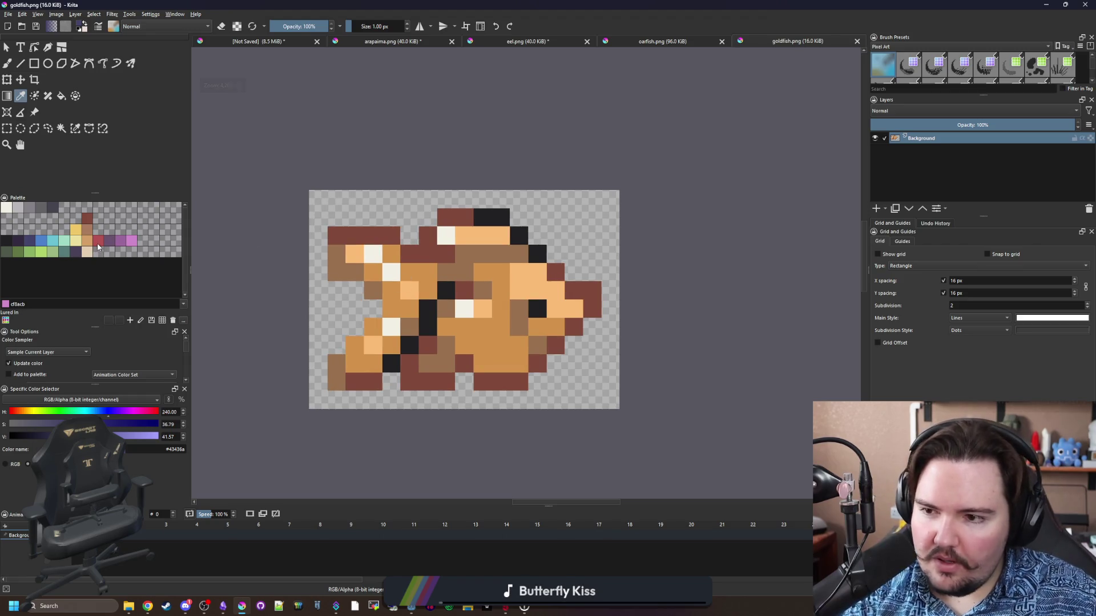
Sample the dark red and paint it at full opacity across the fish's head cells.
{"action": "left_click", "coordinate": [568, 288]}
{"action": "key", "text": "b"}
{"action": "scroll", "coordinate": [574, 295], "scroll_direction": "up", "scroll_amount": 1}
{"action": "left_click", "coordinate": [574, 293]}
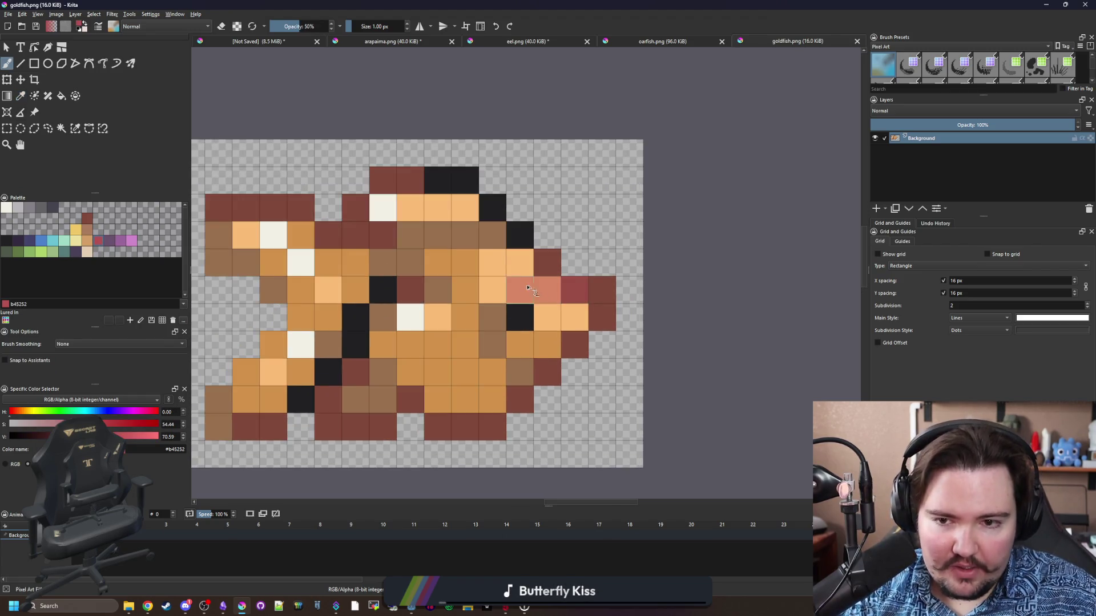
{"action": "left_click_drag", "start_coordinate": [312, 23], "coordinate": [334, 23]}
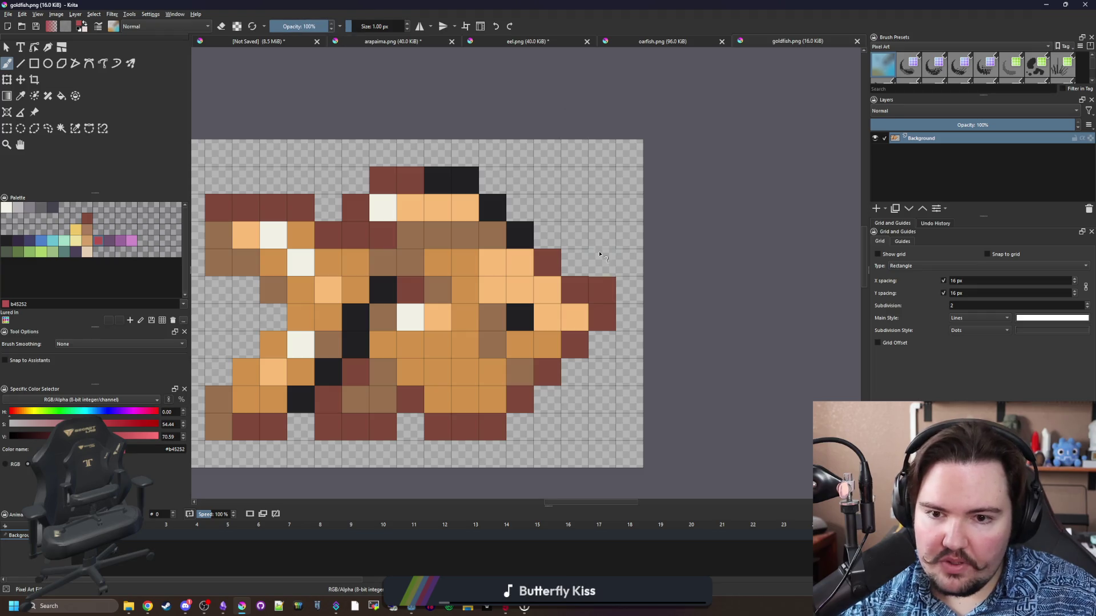
{"action": "mouse_move", "coordinate": [575, 290]}
{"action": "left_mouse_down"}
{"action": "mouse_move", "coordinate": [497, 292]}
{"action": "mouse_move", "coordinate": [549, 266]}
{"action": "mouse_move", "coordinate": [575, 237]}
{"action": "mouse_move", "coordinate": [493, 291]}
{"action": "mouse_move", "coordinate": [570, 291]}
{"action": "mouse_move", "coordinate": [576, 206]}
{"action": "mouse_move", "coordinate": [511, 208]}
{"action": "left_mouse_up"}
{"action": "scroll", "coordinate": [478, 288], "scroll_direction": "down", "scroll_amount": 4}
{"action": "scroll", "coordinate": [480, 274], "scroll_direction": "down", "scroll_amount": 2}
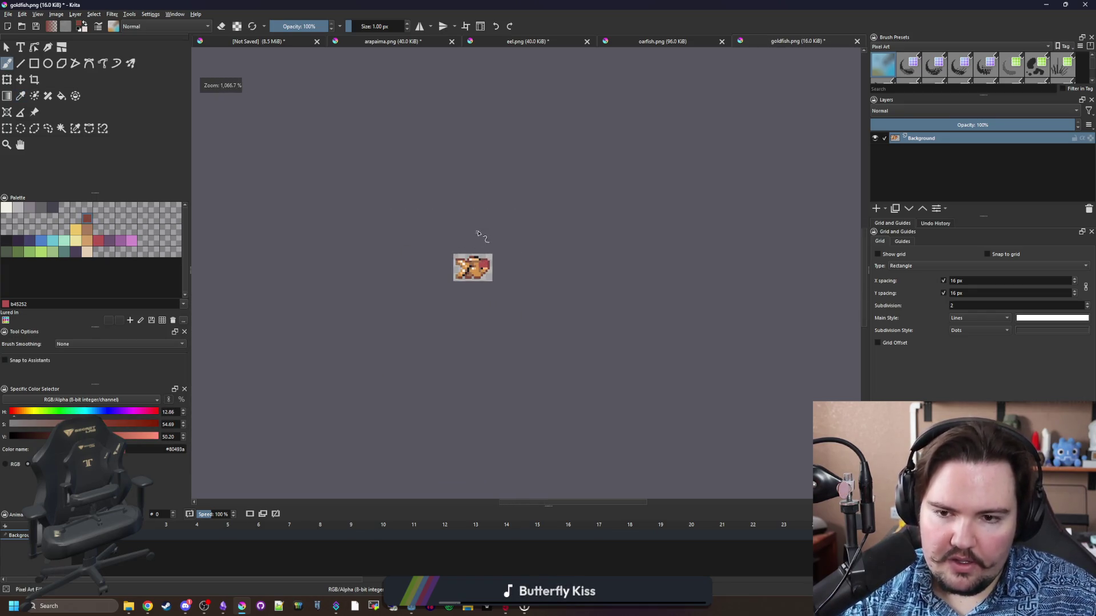
{"action": "scroll", "coordinate": [486, 268], "scroll_direction": "up", "scroll_amount": 6}
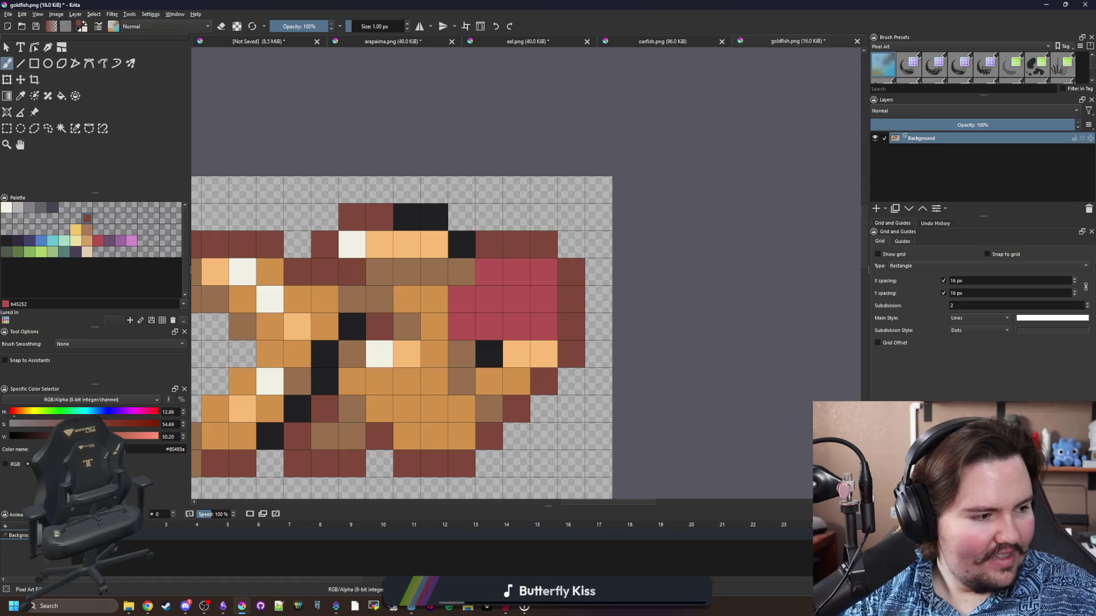
Turn a pink head cell dark red and erase the stray dark red cells beside the head.
{"action": "key", "text": "alt+Tab"}
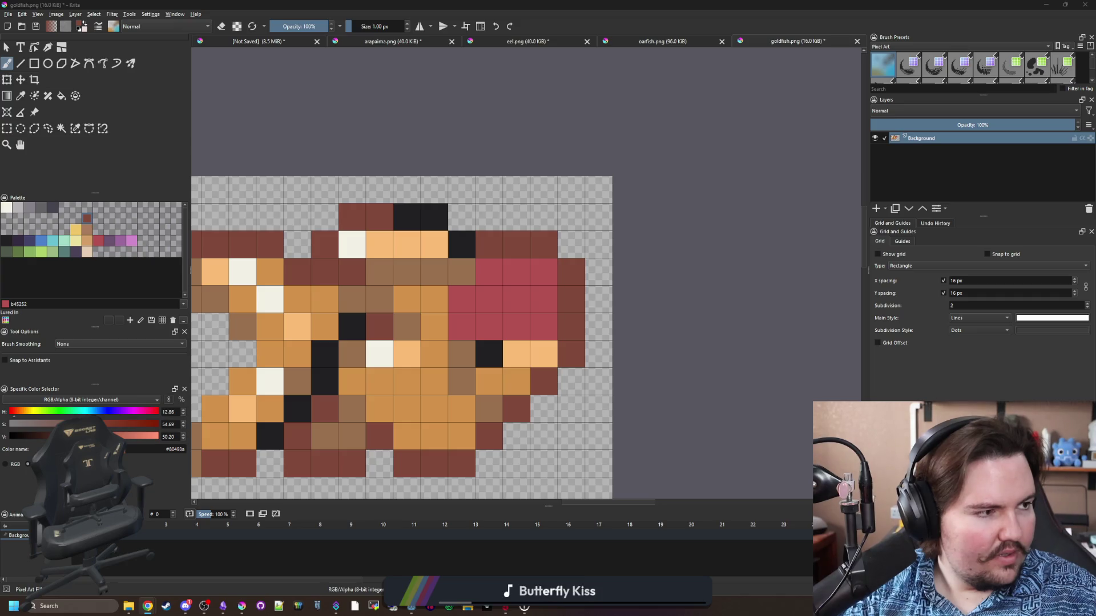
{"action": "key", "text": "alt+Tab"}
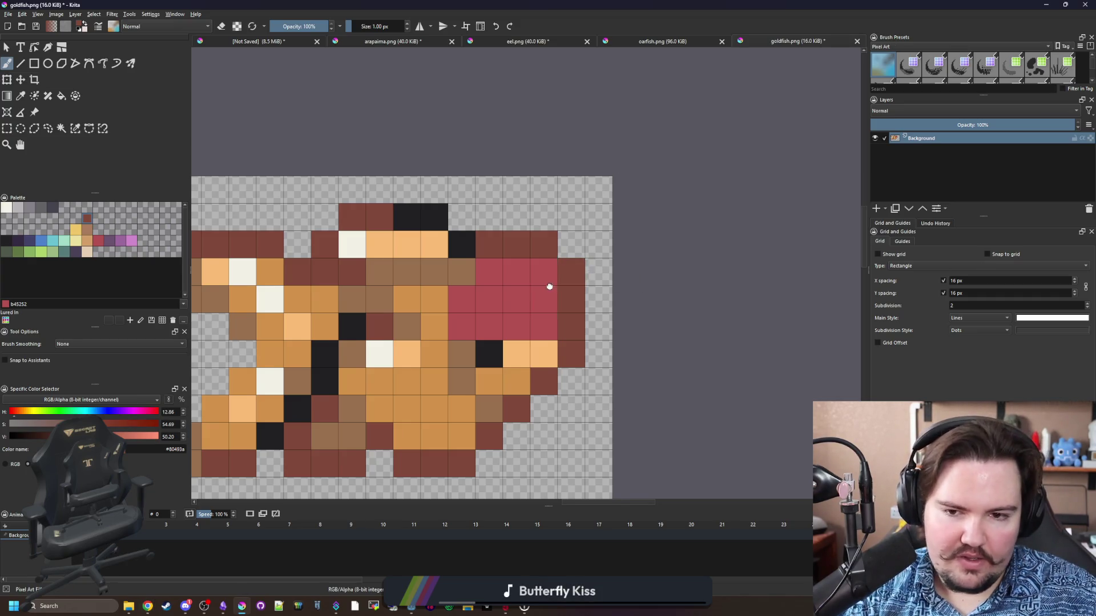
{"action": "left_click_drag", "start_coordinate": [550, 286], "coordinate": [616, 260]}
{"action": "left_click", "coordinate": [611, 245]}
{"action": "key", "text": "e"}
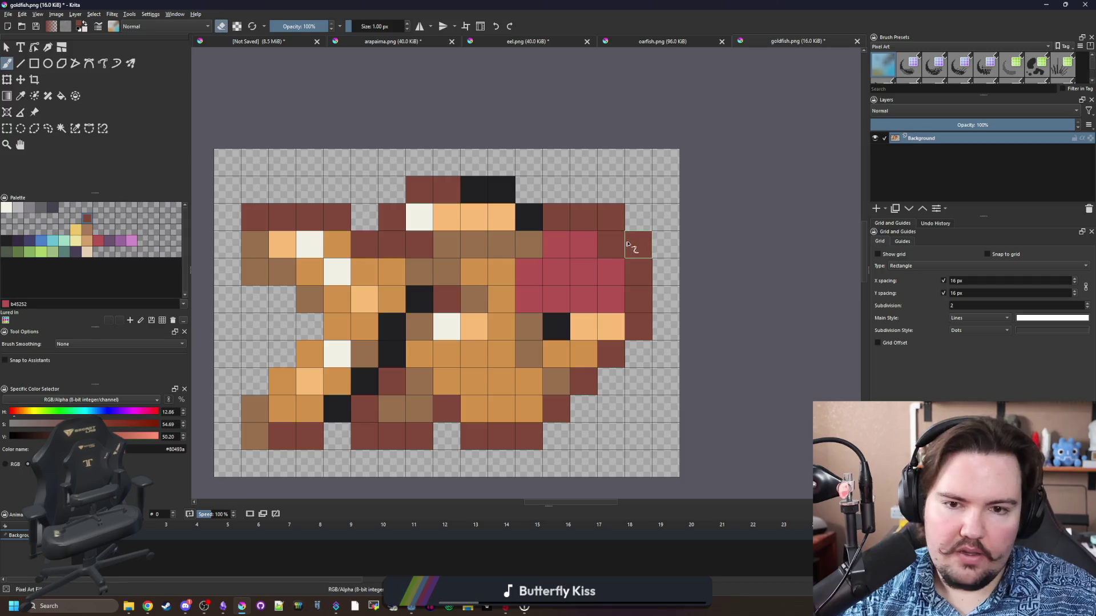
{"action": "left_click", "coordinate": [638, 245]}
{"action": "left_click", "coordinate": [612, 217]}
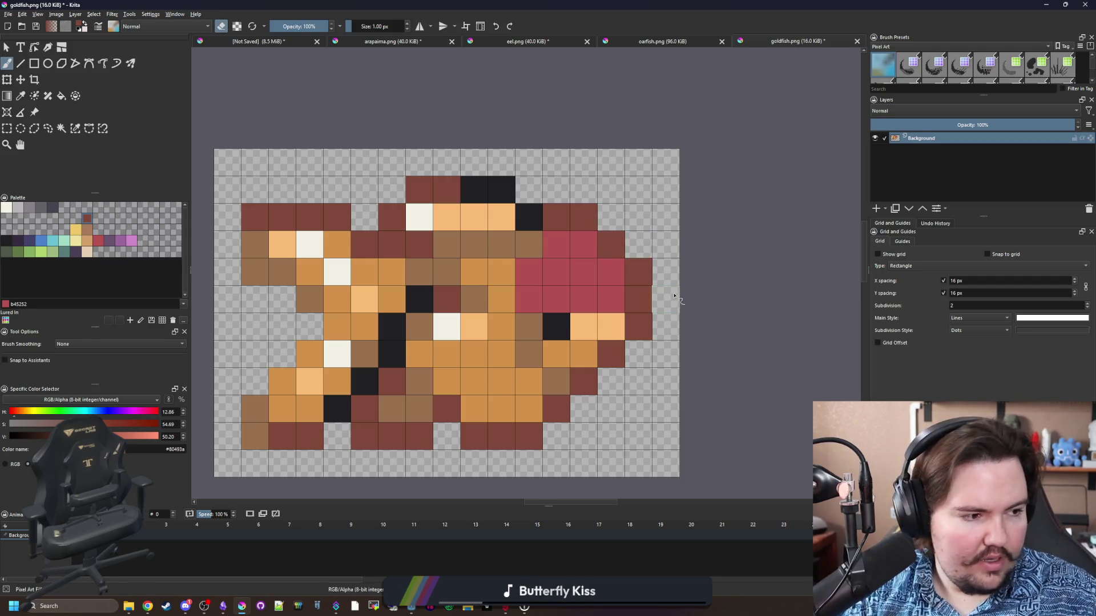
{"action": "key", "text": "e"}
Paint one black eye cell, then a row of four head cells and the brown cell below red.
{"action": "left_click", "coordinate": [568, 321], "text": "ctrl"}
{"action": "left_click", "coordinate": [565, 305]}
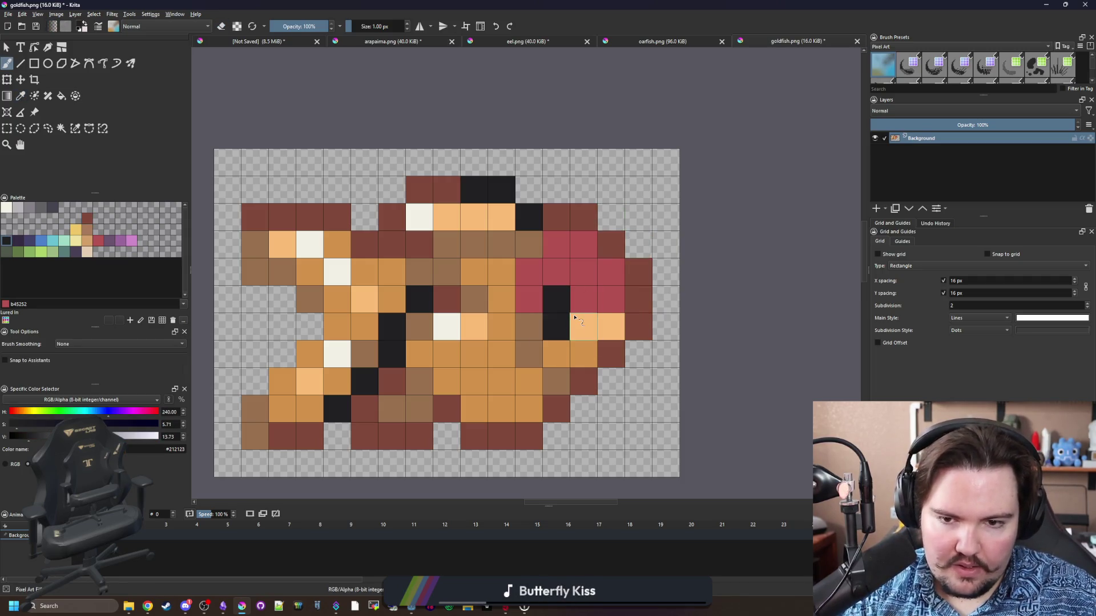
{"action": "left_click", "coordinate": [579, 308], "text": "ctrl"}
{"action": "mouse_move", "coordinate": [612, 328]}
{"action": "left_mouse_down"}
{"action": "mouse_move", "coordinate": [537, 331]}
{"action": "mouse_move", "coordinate": [583, 356]}
{"action": "mouse_move", "coordinate": [585, 381]}
{"action": "left_mouse_up"}
{"action": "left_click", "coordinate": [568, 382]}
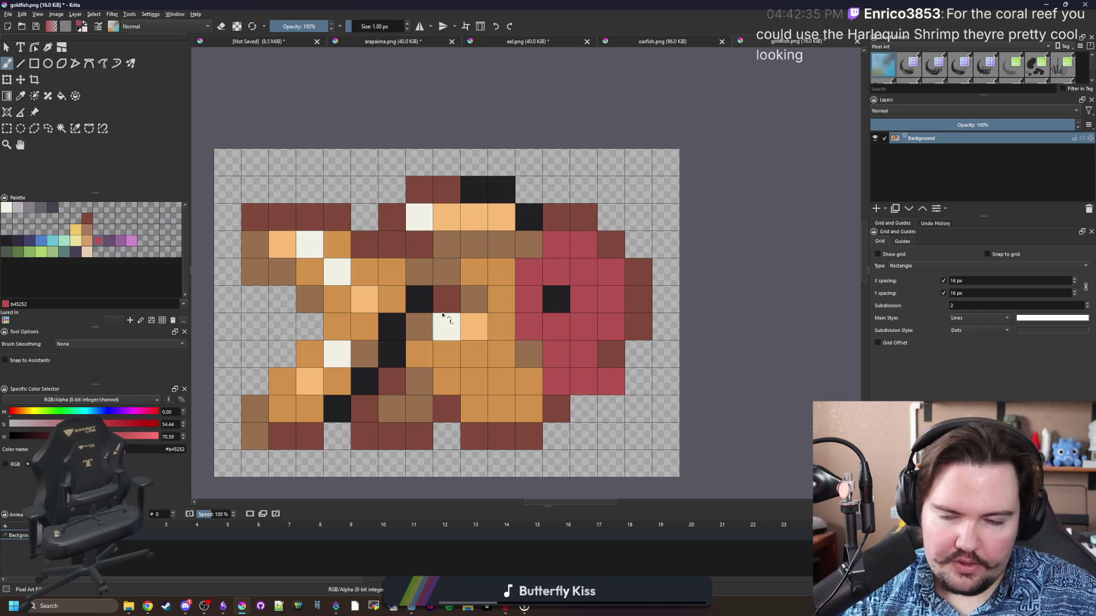
{"action": "scroll", "coordinate": [303, 190], "scroll_direction": "down", "scroll_amount": 1}
Apply Image > Image Split to the sprite.
{"action": "left_click", "coordinate": [60, 14]}
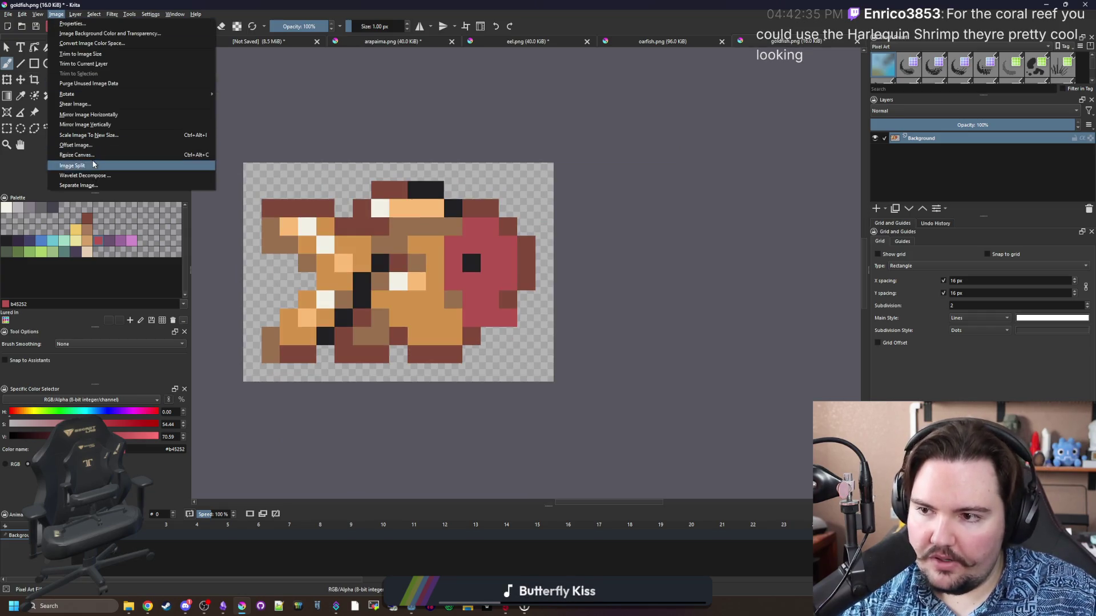
{"action": "left_click", "coordinate": [97, 165]}
{"action": "left_click", "coordinate": [638, 363]}
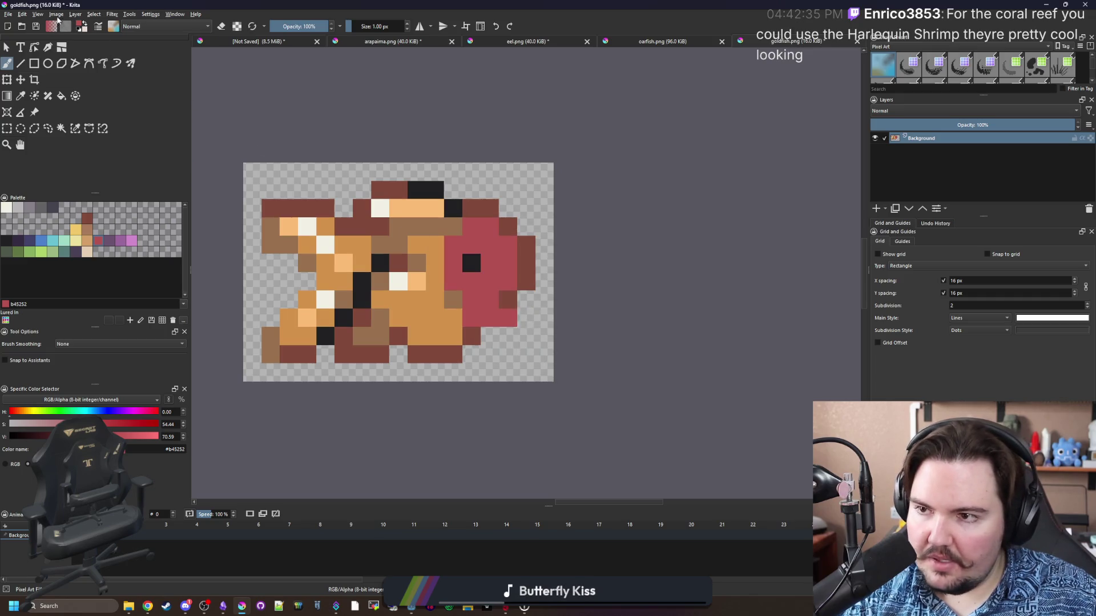
Resize the canvas to a width of 19 pixels with a taller height.
{"action": "left_click", "coordinate": [56, 14]}
{"action": "left_click", "coordinate": [91, 155]}
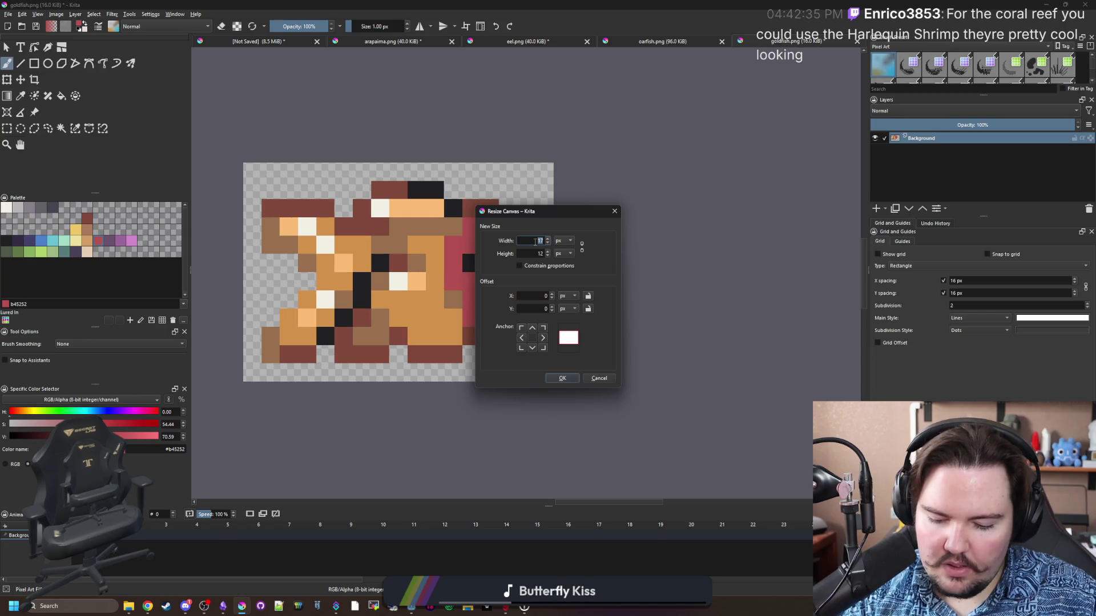
{"action": "type", "text": "19"}
{"action": "left_click", "coordinate": [539, 254]}
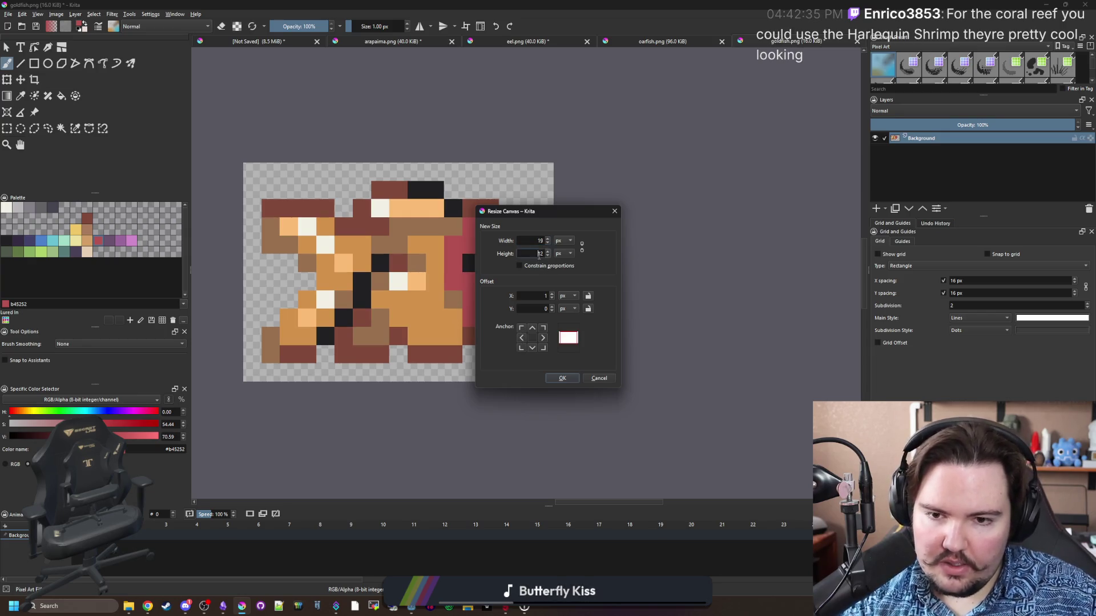
{"action": "left_click", "coordinate": [556, 378]}
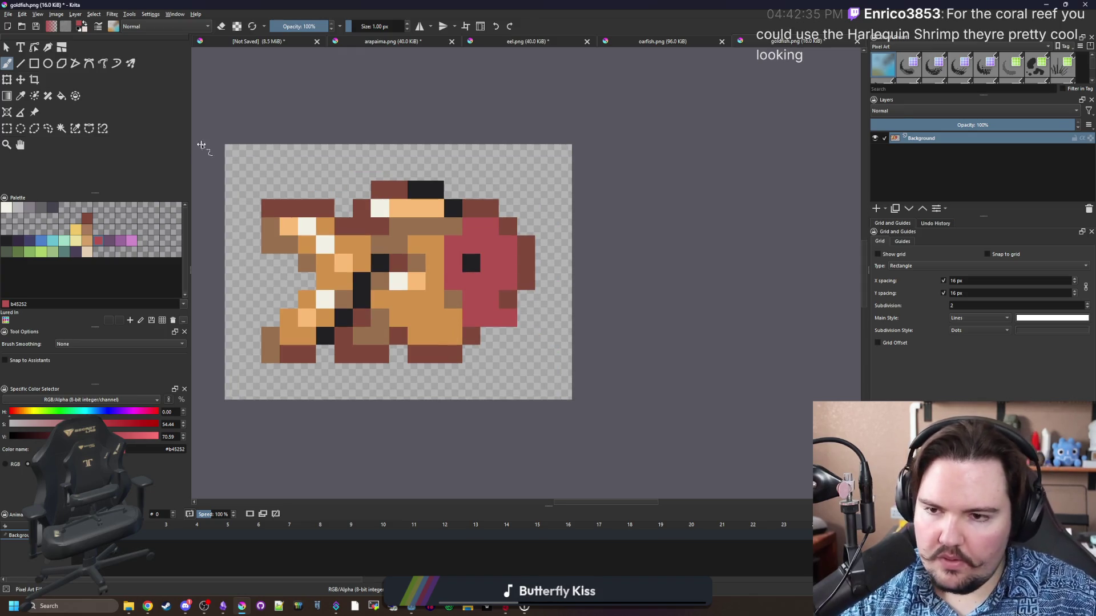
{"action": "scroll", "coordinate": [326, 207], "scroll_direction": "up", "scroll_amount": 1}
Paint the top fin, upper-left tail fin and two lower-left fin cells light orange.
{"action": "scroll", "coordinate": [326, 207], "scroll_direction": "down", "scroll_amount": 1}
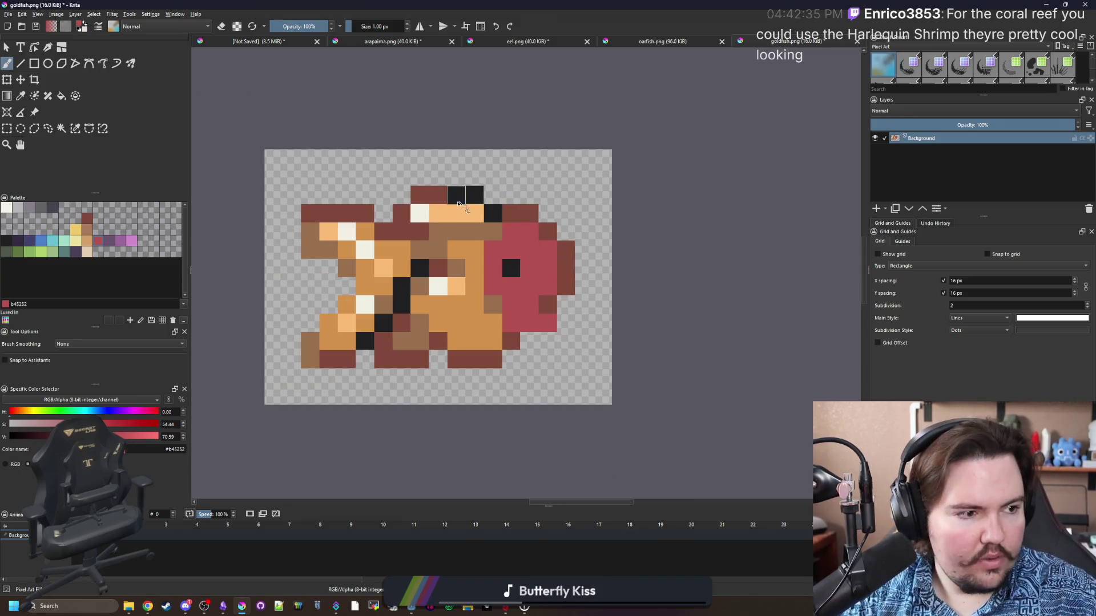
{"action": "scroll", "coordinate": [539, 225], "scroll_direction": "up", "scroll_amount": 1}
{"action": "left_click", "coordinate": [562, 228], "text": "ctrl"}
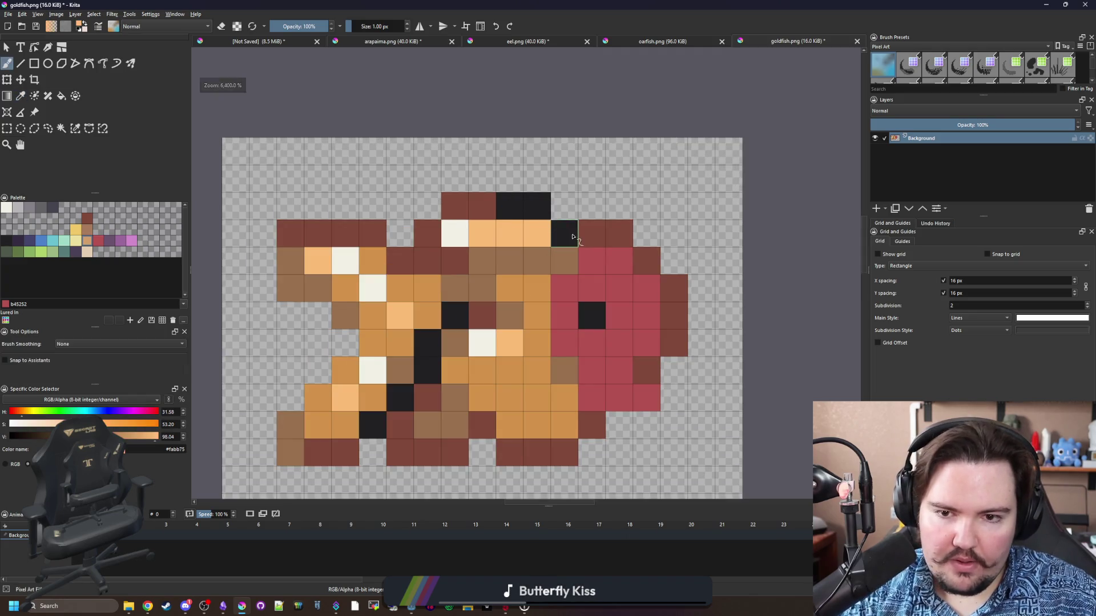
{"action": "mouse_move", "coordinate": [545, 211]}
{"action": "left_mouse_down"}
{"action": "mouse_move", "coordinate": [480, 212]}
{"action": "mouse_move", "coordinate": [457, 231]}
{"action": "mouse_move", "coordinate": [482, 238]}
{"action": "left_mouse_up"}
{"action": "mouse_move", "coordinate": [392, 219]}
{"action": "left_mouse_down"}
{"action": "mouse_move", "coordinate": [363, 214]}
{"action": "mouse_move", "coordinate": [419, 214]}
{"action": "mouse_move", "coordinate": [388, 239]}
{"action": "mouse_move", "coordinate": [428, 269]}
{"action": "mouse_move", "coordinate": [440, 328]}
{"action": "mouse_move", "coordinate": [434, 354]}
{"action": "mouse_move", "coordinate": [376, 401]}
{"action": "mouse_move", "coordinate": [417, 378]}
{"action": "left_mouse_up"}
{"action": "mouse_move", "coordinate": [492, 458]}
{"action": "left_mouse_down"}
{"action": "mouse_move", "coordinate": [503, 387]}
{"action": "mouse_move", "coordinate": [460, 389]}
{"action": "mouse_move", "coordinate": [486, 340]}
{"action": "mouse_move", "coordinate": [511, 321]}
{"action": "left_mouse_up"}
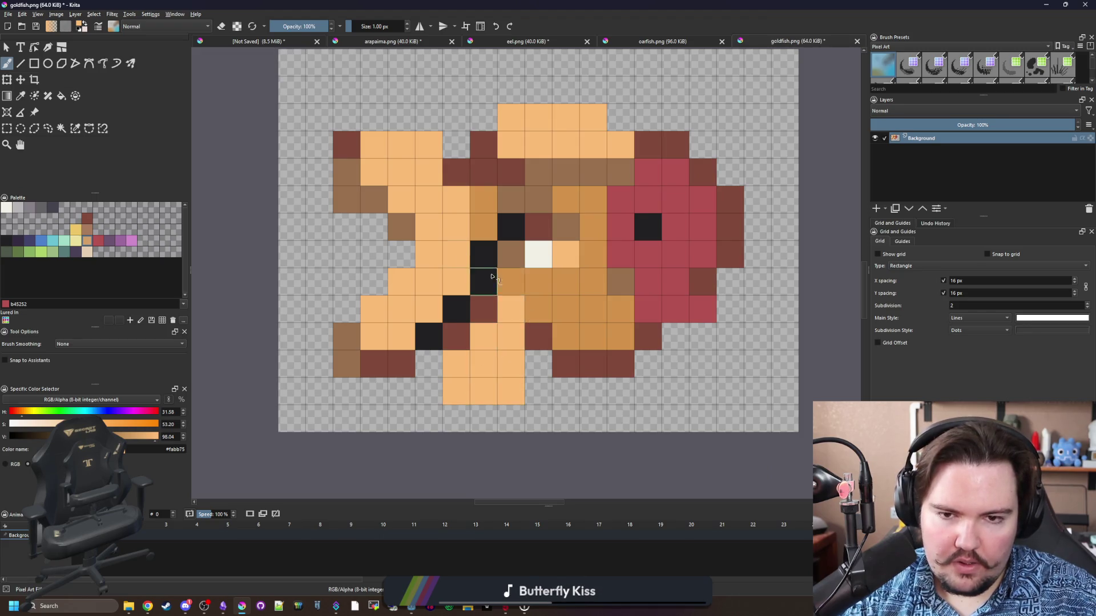
Extend the upper and lower tail fins with more light orange cells.
{"action": "scroll", "coordinate": [548, 251], "scroll_direction": "up", "scroll_amount": 3}
{"action": "left_click_drag", "start_coordinate": [398, 216], "coordinate": [372, 207]}
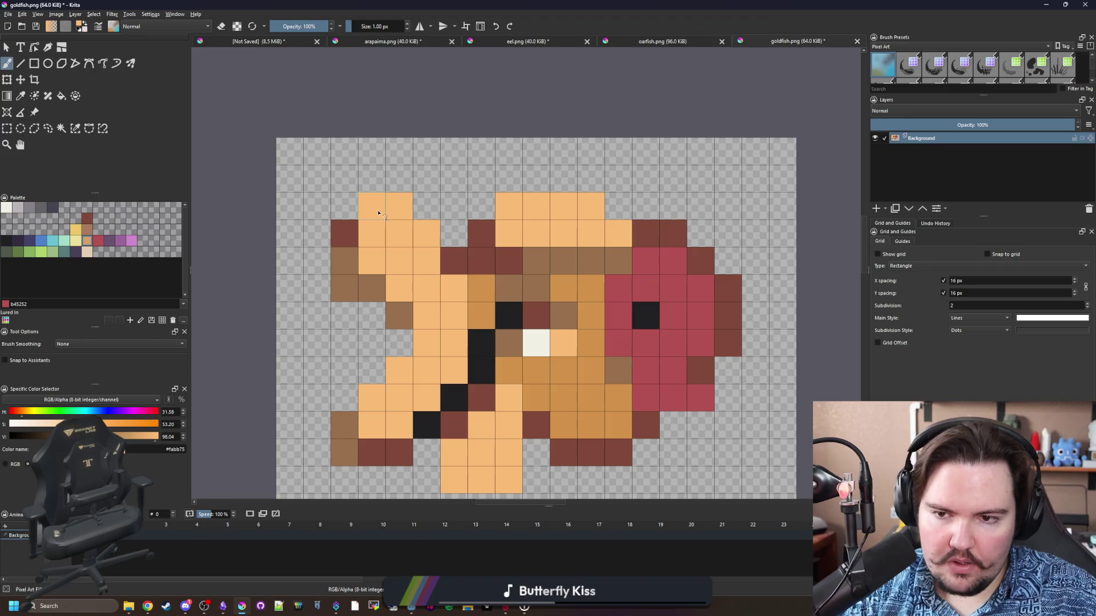
{"action": "mouse_move", "coordinate": [400, 452]}
{"action": "left_mouse_down"}
{"action": "mouse_move", "coordinate": [390, 451]}
{"action": "mouse_move", "coordinate": [451, 397]}
{"action": "left_mouse_up"}
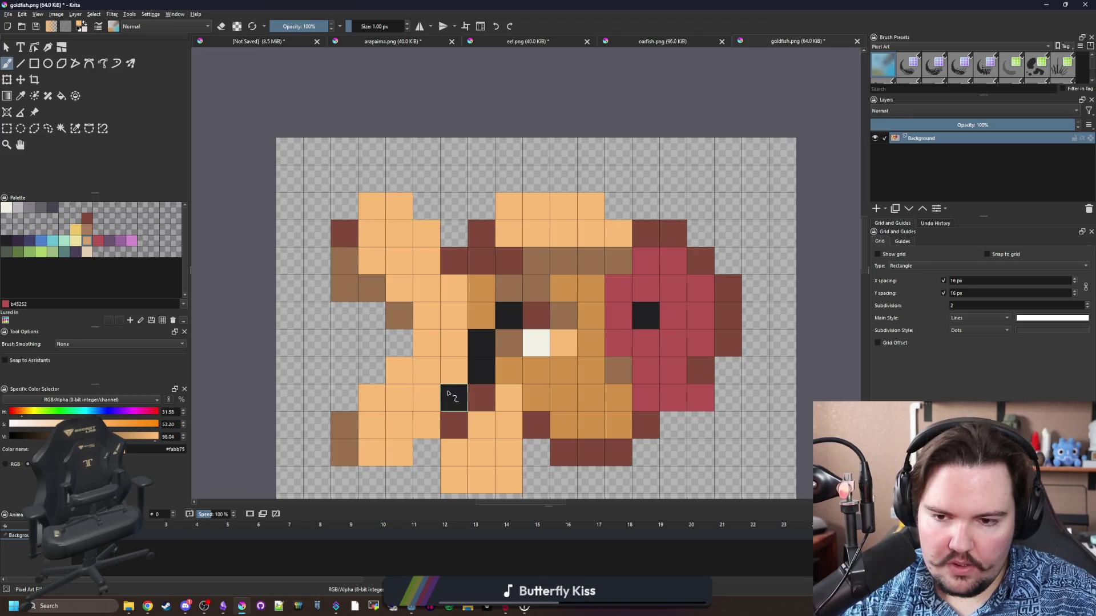
{"action": "scroll", "coordinate": [402, 351], "scroll_direction": "down", "scroll_amount": 5}
{"action": "scroll", "coordinate": [395, 325], "scroll_direction": "up", "scroll_amount": 4}
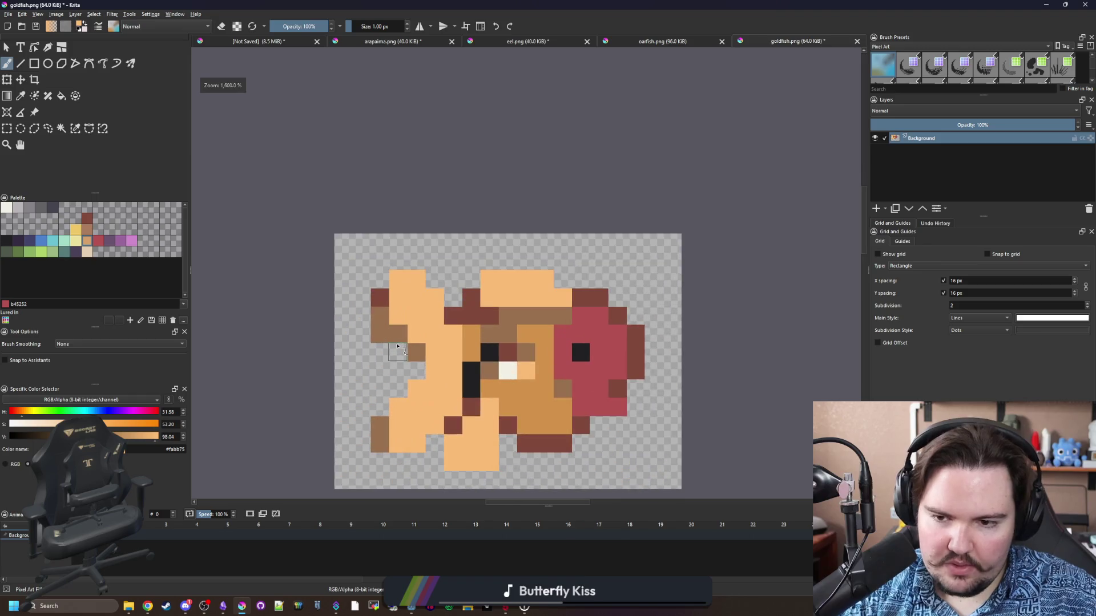
{"action": "scroll", "coordinate": [422, 385], "scroll_direction": "up", "scroll_amount": 1}
Fill the left fin edge light orange and place a black spot on the lower red head.
{"action": "mouse_move", "coordinate": [422, 376]}
{"action": "left_mouse_down"}
{"action": "mouse_move", "coordinate": [386, 308]}
{"action": "mouse_move", "coordinate": [386, 389]}
{"action": "left_mouse_up"}
{"action": "scroll", "coordinate": [371, 299], "scroll_direction": "down", "scroll_amount": 2}
{"action": "scroll", "coordinate": [579, 349], "scroll_direction": "up", "scroll_amount": 2}
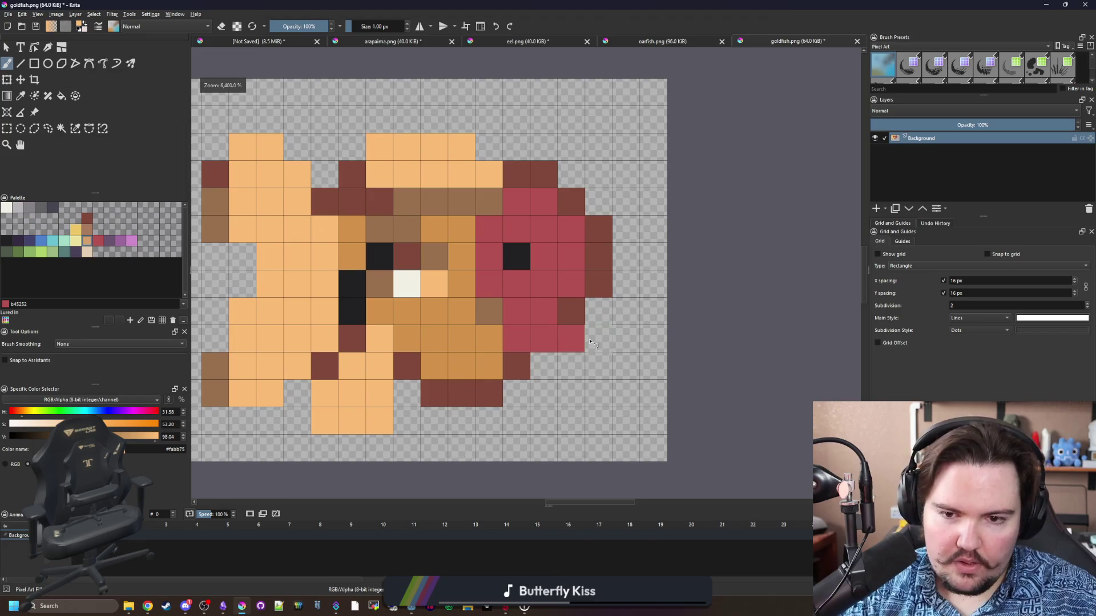
{"action": "key", "text": "p"}
{"action": "left_click", "coordinate": [460, 279]}
{"action": "key", "text": "b"}
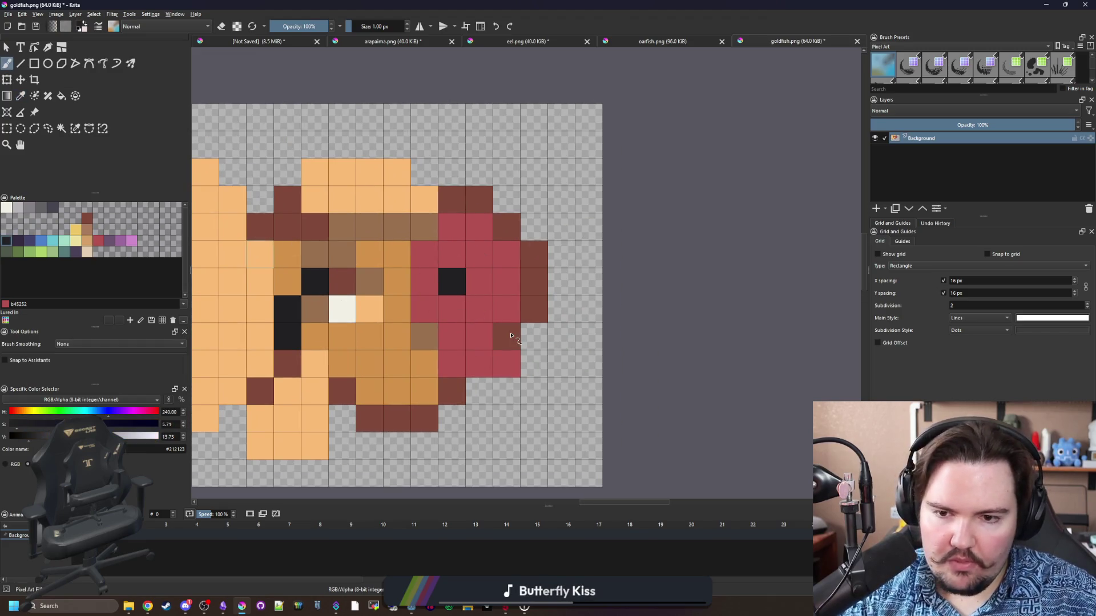
{"action": "left_click_drag", "start_coordinate": [479, 337], "coordinate": [507, 337]}
{"action": "key", "text": "ctrl+z"}
{"action": "left_click", "coordinate": [507, 336]}
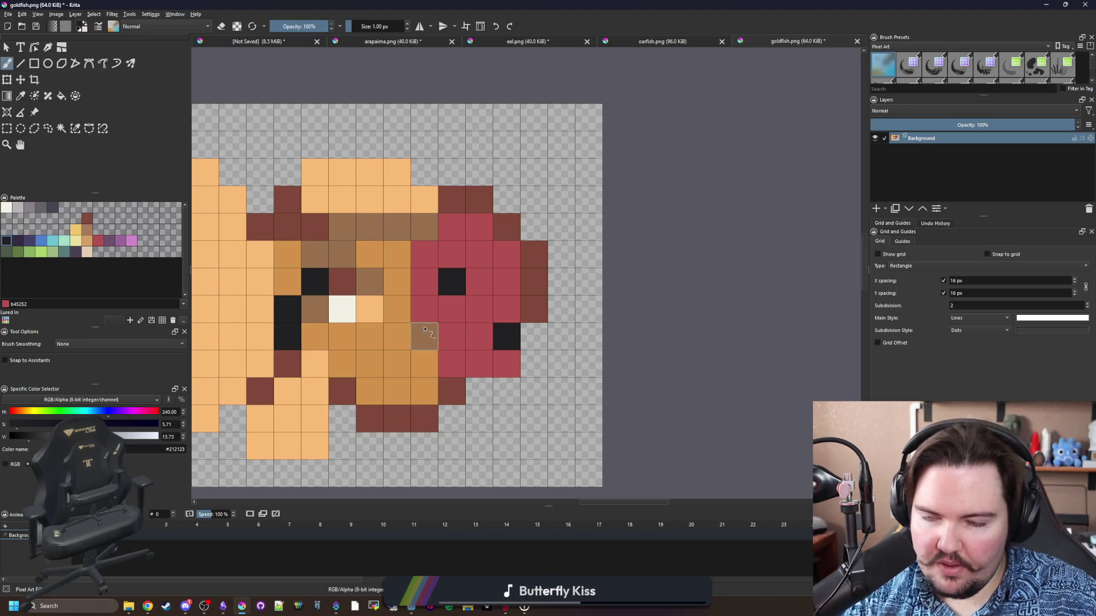
Paint the white eye pixel and two brown body pixels in the body orange.
{"action": "mouse_move", "coordinate": [469, 318]}
{"action": "left_mouse_down"}
{"action": "mouse_move", "coordinate": [500, 313]}
{"action": "mouse_move", "coordinate": [488, 307]}
{"action": "left_mouse_up"}
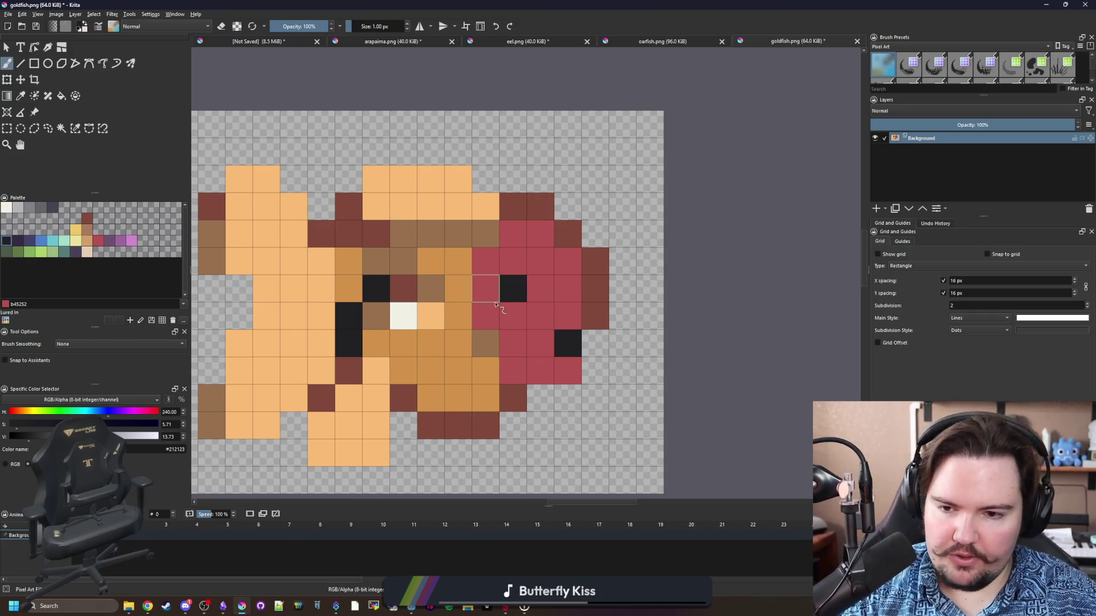
{"action": "mouse_move", "coordinate": [459, 283]}
{"action": "left_mouse_down"}
{"action": "mouse_move", "coordinate": [533, 274]}
{"action": "mouse_move", "coordinate": [507, 251]}
{"action": "mouse_move", "coordinate": [482, 261]}
{"action": "left_mouse_up"}
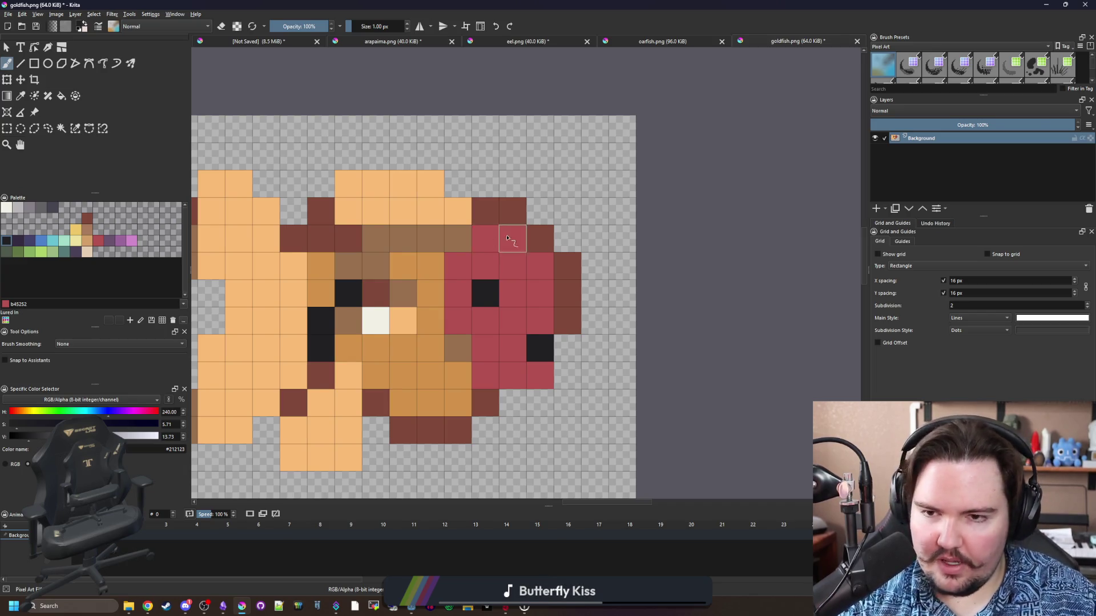
{"action": "left_click_drag", "start_coordinate": [506, 235], "coordinate": [578, 228]}
{"action": "key", "text": "p"}
{"action": "left_click", "coordinate": [481, 336]}
{"action": "key", "text": "b"}
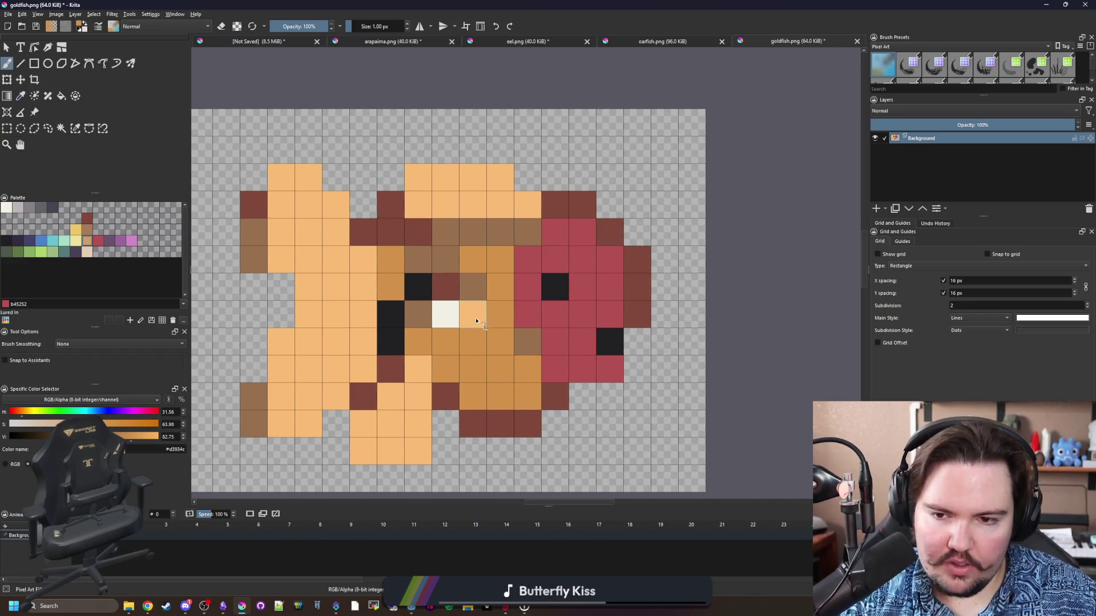
{"action": "left_click", "coordinate": [445, 314]}
{"action": "mouse_move", "coordinate": [473, 259]}
{"action": "left_mouse_down"}
{"action": "mouse_move", "coordinate": [419, 260]}
{"action": "mouse_move", "coordinate": [528, 233]}
{"action": "mouse_move", "coordinate": [419, 232]}
{"action": "left_mouse_up"}
Paint one body cell and two red cells in the brown sampled beside the eye.
{"action": "key", "text": "p"}
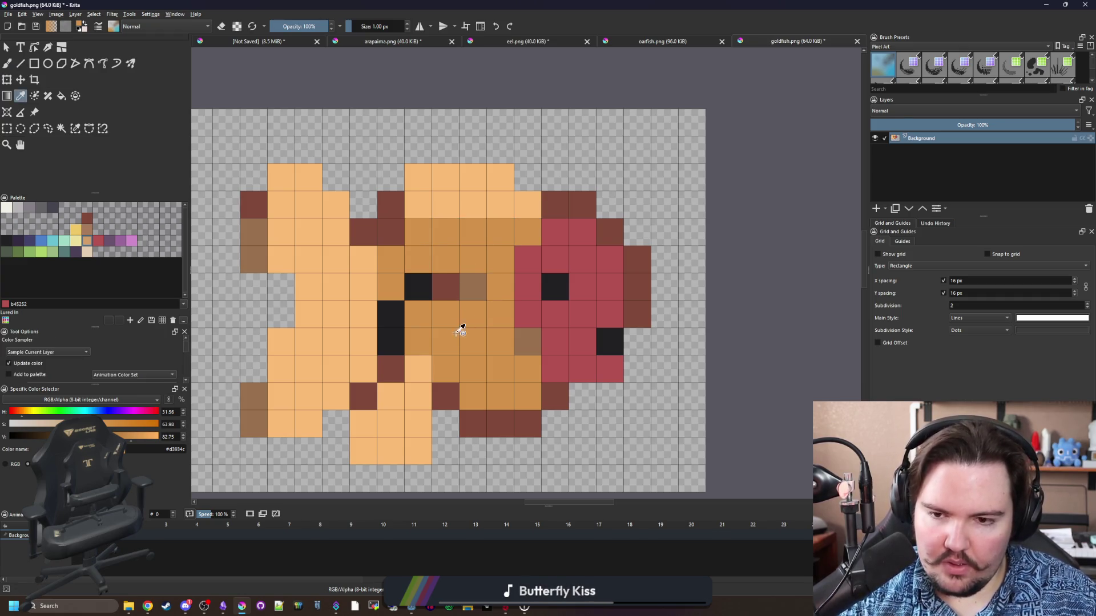
{"action": "left_click", "coordinate": [472, 279]}
{"action": "key", "text": "b"}
{"action": "left_click", "coordinate": [418, 232]}
{"action": "scroll", "coordinate": [479, 285], "scroll_direction": "down", "scroll_amount": 5}
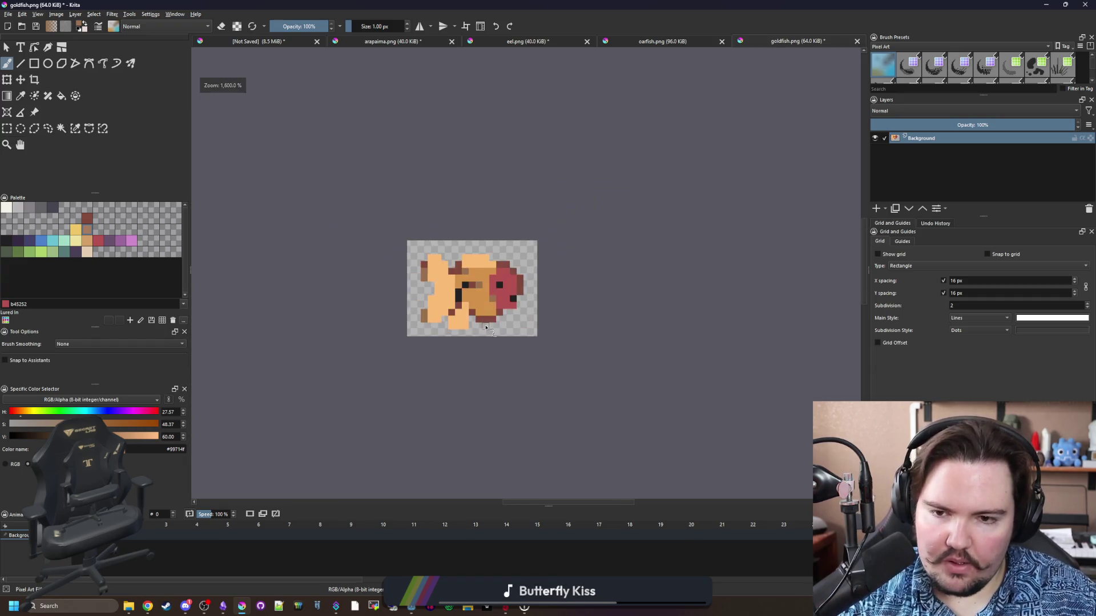
{"action": "scroll", "coordinate": [471, 340], "scroll_direction": "up", "scroll_amount": 5}
{"action": "left_click_drag", "start_coordinate": [471, 340], "coordinate": [502, 300]}
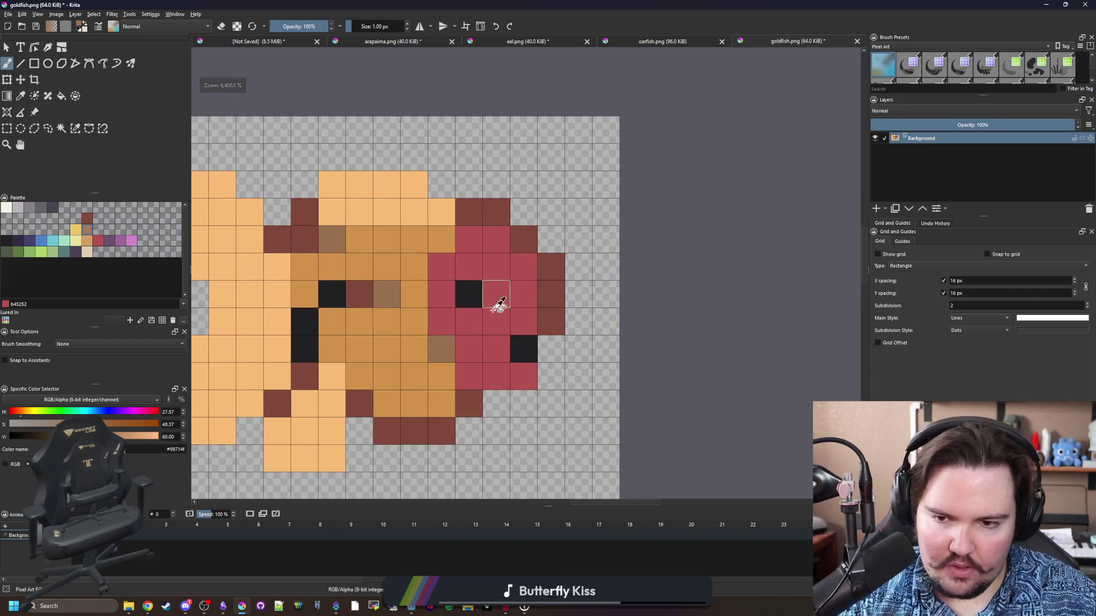
{"action": "left_click", "coordinate": [443, 354], "text": "ctrl"}
{"action": "mouse_move", "coordinate": [469, 350]}
{"action": "left_mouse_down"}
{"action": "mouse_move", "coordinate": [496, 349]}
{"action": "mouse_move", "coordinate": [473, 379]}
{"action": "mouse_move", "coordinate": [496, 349]}
{"action": "mouse_move", "coordinate": [441, 349]}
{"action": "left_mouse_up"}
Paint stray brown and red cells orange and repaint dark-brown head cells red.
{"action": "left_click", "coordinate": [433, 390], "text": "ctrl"}
{"action": "left_click", "coordinate": [523, 322]}
{"action": "left_click", "coordinate": [450, 330]}
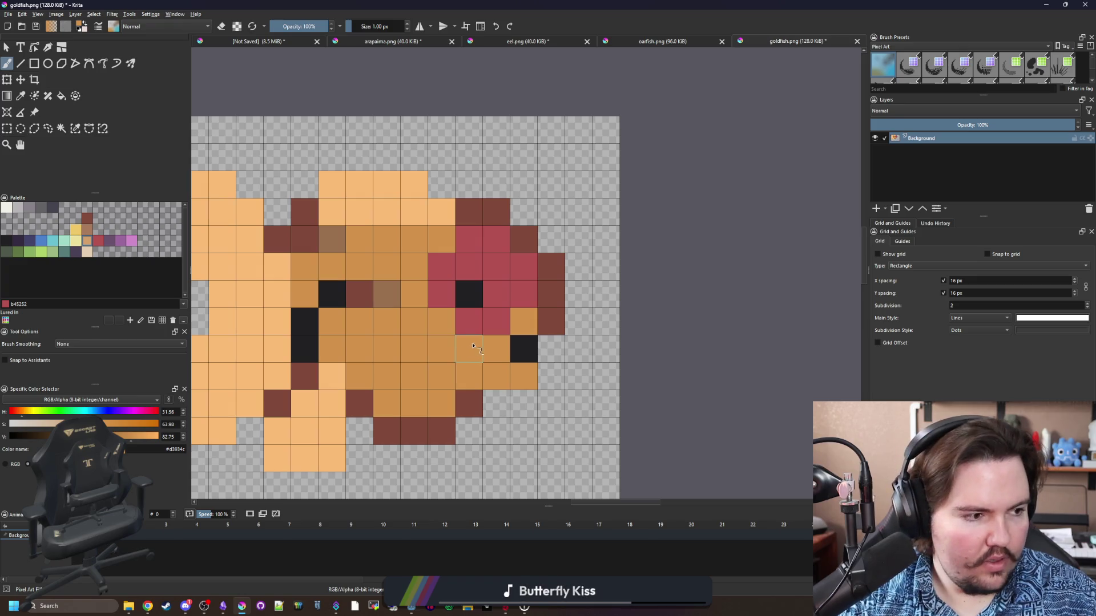
{"action": "left_click", "coordinate": [509, 306], "text": "ctrl"}
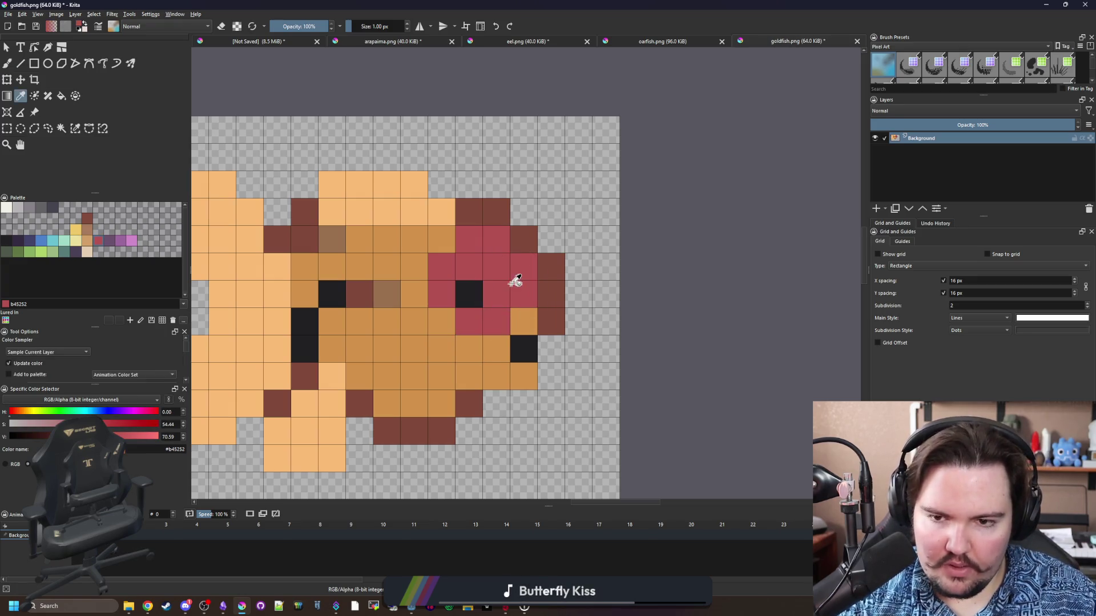
{"action": "mouse_move", "coordinate": [519, 286]}
{"action": "left_mouse_down"}
{"action": "mouse_move", "coordinate": [550, 291]}
{"action": "mouse_move", "coordinate": [524, 245]}
{"action": "mouse_move", "coordinate": [473, 219]}
{"action": "left_mouse_up"}
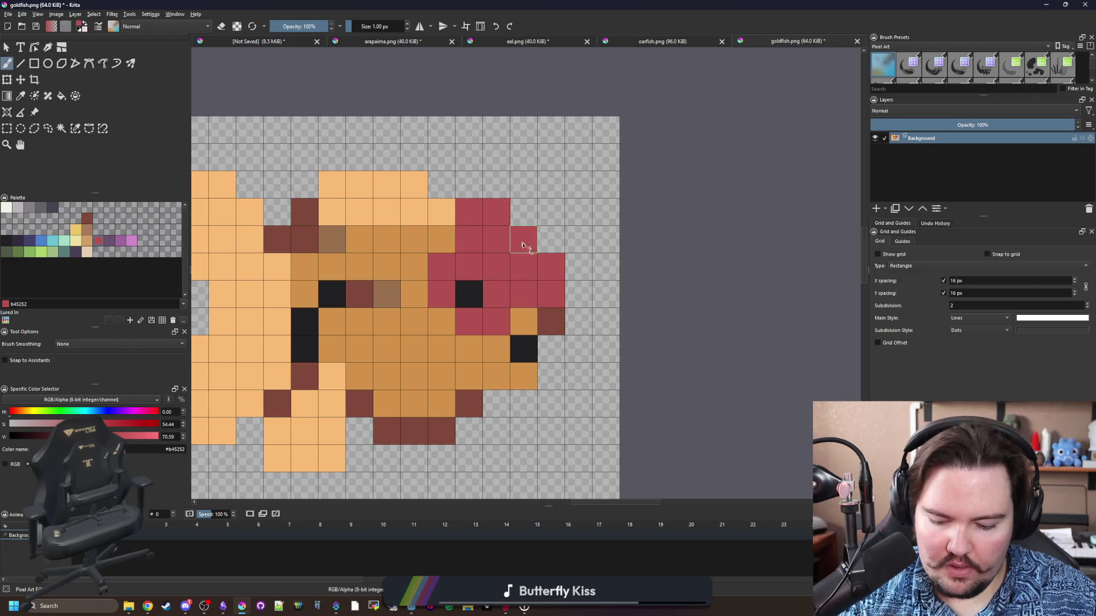
Trace dark-brown outline cells along the head's edge and the fish's lower-right edge.
{"action": "left_click", "coordinate": [557, 314], "text": "ctrl"}
{"action": "mouse_move", "coordinate": [578, 297]}
{"action": "left_mouse_down"}
{"action": "mouse_move", "coordinate": [579, 275]}
{"action": "mouse_move", "coordinate": [547, 239]}
{"action": "mouse_move", "coordinate": [465, 189]}
{"action": "mouse_move", "coordinate": [342, 158]}
{"action": "mouse_move", "coordinate": [312, 181]}
{"action": "left_mouse_up"}
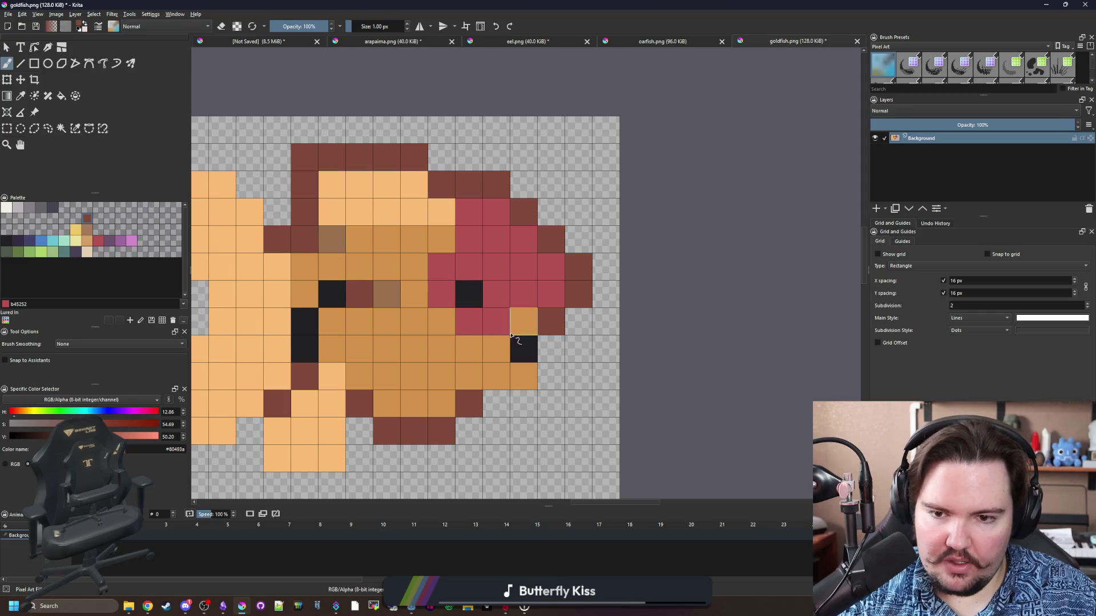
{"action": "mouse_move", "coordinate": [548, 347]}
{"action": "left_mouse_down"}
{"action": "mouse_move", "coordinate": [551, 373]}
{"action": "mouse_move", "coordinate": [480, 404]}
{"action": "left_mouse_up"}
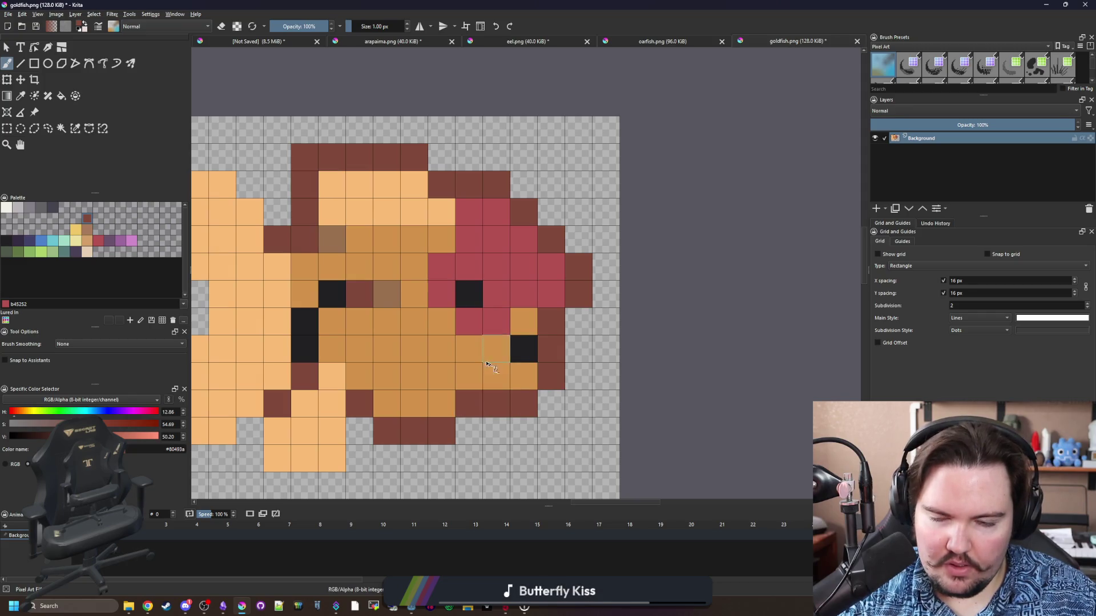
{"action": "scroll", "coordinate": [437, 340], "scroll_direction": "down", "scroll_amount": 5}
Outline the fish's top-left edge and left side in dark brown.
{"action": "scroll", "coordinate": [426, 303], "scroll_direction": "up", "scroll_amount": 2}
{"action": "key", "text": "e"}
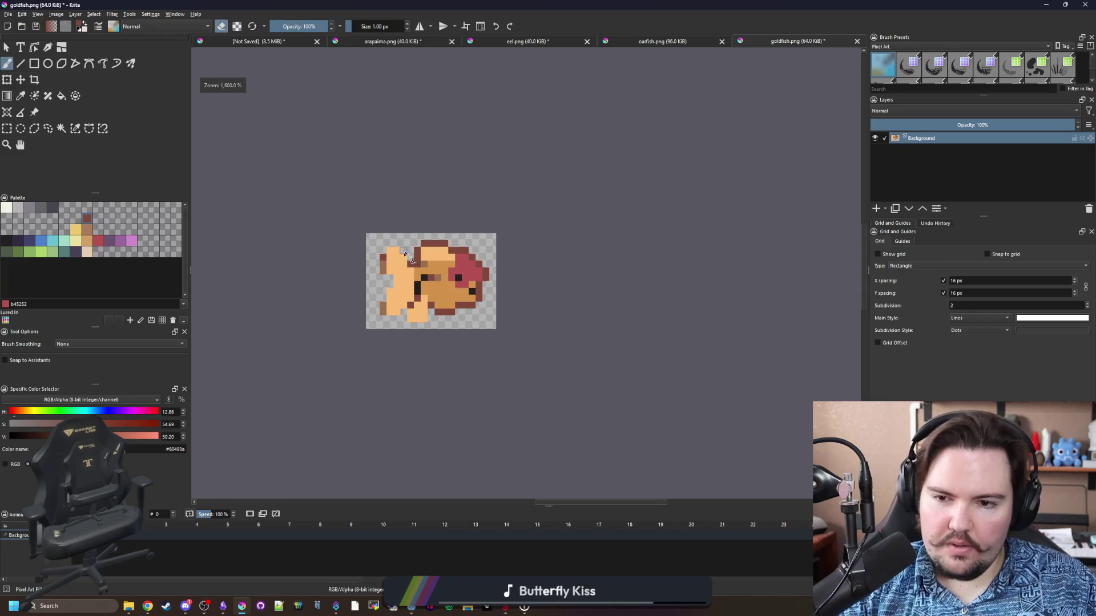
{"action": "key", "text": "e"}
{"action": "mouse_move", "coordinate": [442, 254]}
{"action": "left_mouse_down"}
{"action": "mouse_move", "coordinate": [383, 194]}
{"action": "mouse_move", "coordinate": [331, 229]}
{"action": "mouse_move", "coordinate": [359, 366]}
{"action": "mouse_move", "coordinate": [325, 434]}
{"action": "mouse_move", "coordinate": [413, 461]}
{"action": "mouse_move", "coordinate": [408, 445]}
{"action": "mouse_move", "coordinate": [489, 435]}
{"action": "mouse_move", "coordinate": [508, 391]}
{"action": "mouse_move", "coordinate": [437, 421]}
{"action": "mouse_move", "coordinate": [493, 398]}
{"action": "left_mouse_up"}
{"action": "scroll", "coordinate": [359, 366], "scroll_direction": "down", "scroll_amount": 1}
{"action": "scroll", "coordinate": [413, 460], "scroll_direction": "down", "scroll_amount": 1}
{"action": "scroll", "coordinate": [508, 391], "scroll_direction": "down", "scroll_amount": 4}
{"action": "scroll", "coordinate": [406, 369], "scroll_direction": "up", "scroll_amount": 4}
{"action": "key", "text": "e"}
{"action": "key", "text": "e"}
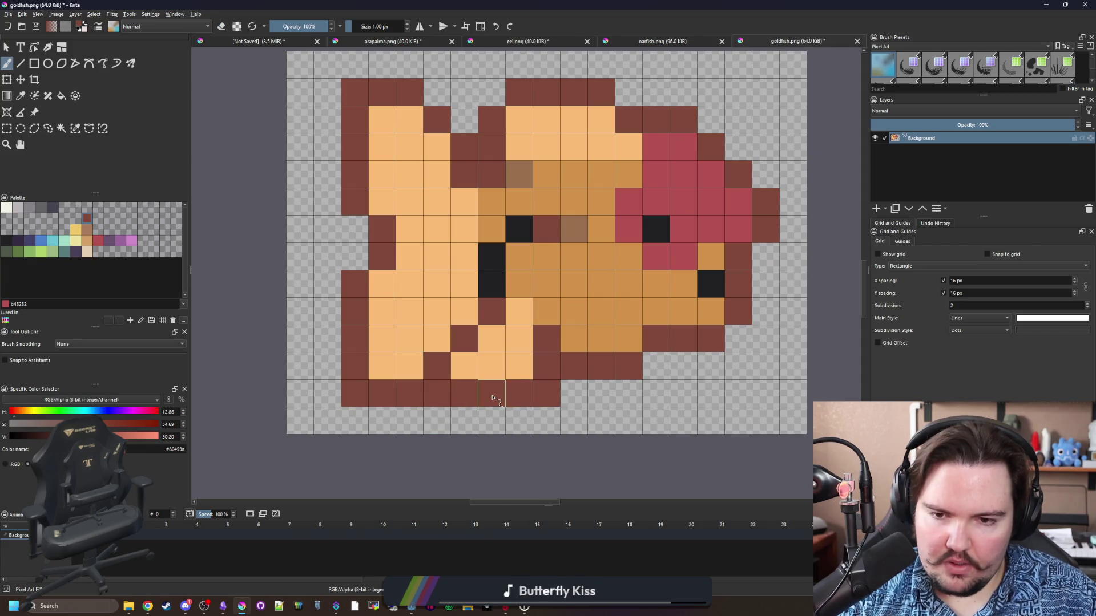
Extend the dark brown outline across the pale fin cells and the top-left corner cell.
{"action": "left_click", "coordinate": [471, 377]}
{"action": "scroll", "coordinate": [471, 376], "scroll_direction": "down", "scroll_amount": 3}
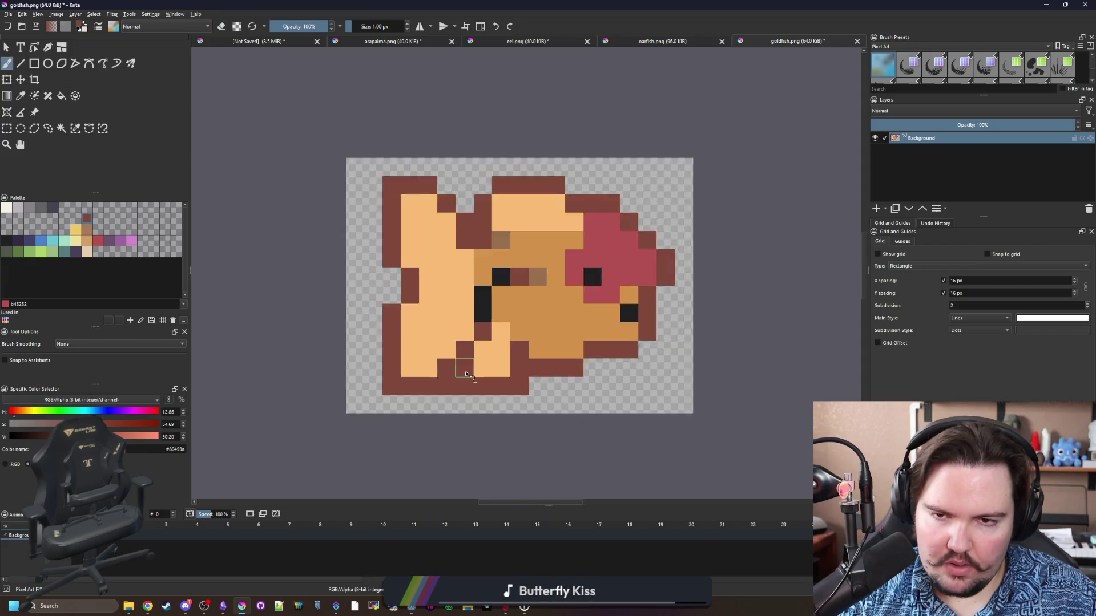
{"action": "scroll", "coordinate": [437, 363], "scroll_direction": "up", "scroll_amount": 3}
{"action": "mouse_move", "coordinate": [400, 385]}
{"action": "left_mouse_down"}
{"action": "mouse_move", "coordinate": [350, 387]}
{"action": "mouse_move", "coordinate": [320, 412]}
{"action": "mouse_move", "coordinate": [332, 397]}
{"action": "left_mouse_up"}
{"action": "key", "text": "e"}
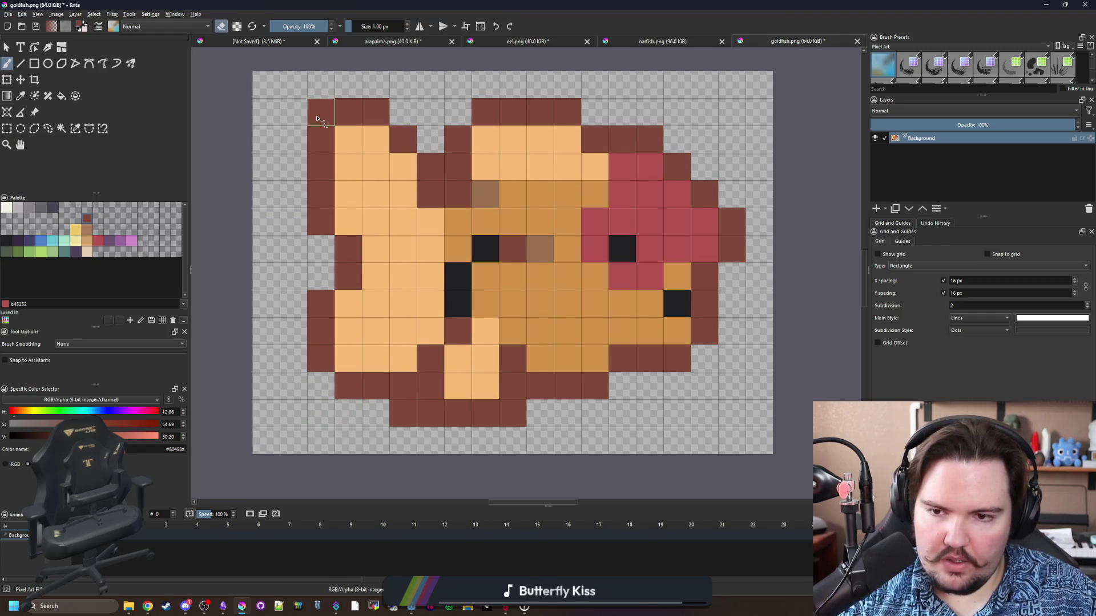
{"action": "left_click", "coordinate": [317, 119]}
{"action": "scroll", "coordinate": [419, 303], "scroll_direction": "down", "scroll_amount": 3}
{"action": "scroll", "coordinate": [385, 340], "scroll_direction": "up", "scroll_amount": 3}
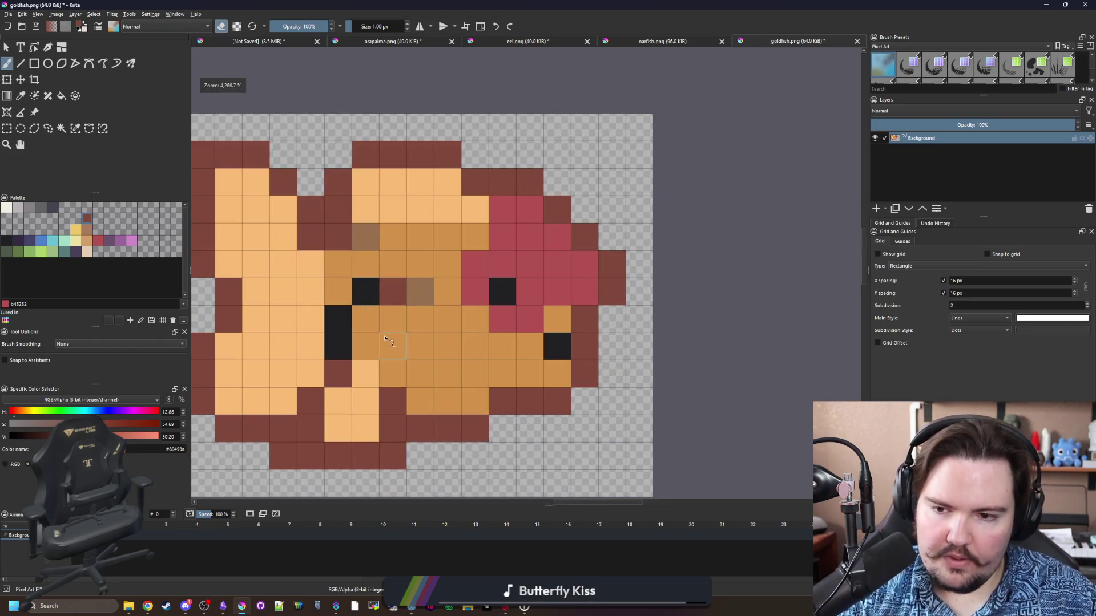
Sample the body orange and repaint one cell at the red cap's edge orange.
{"action": "left_click_drag", "start_coordinate": [482, 345], "coordinate": [471, 342]}
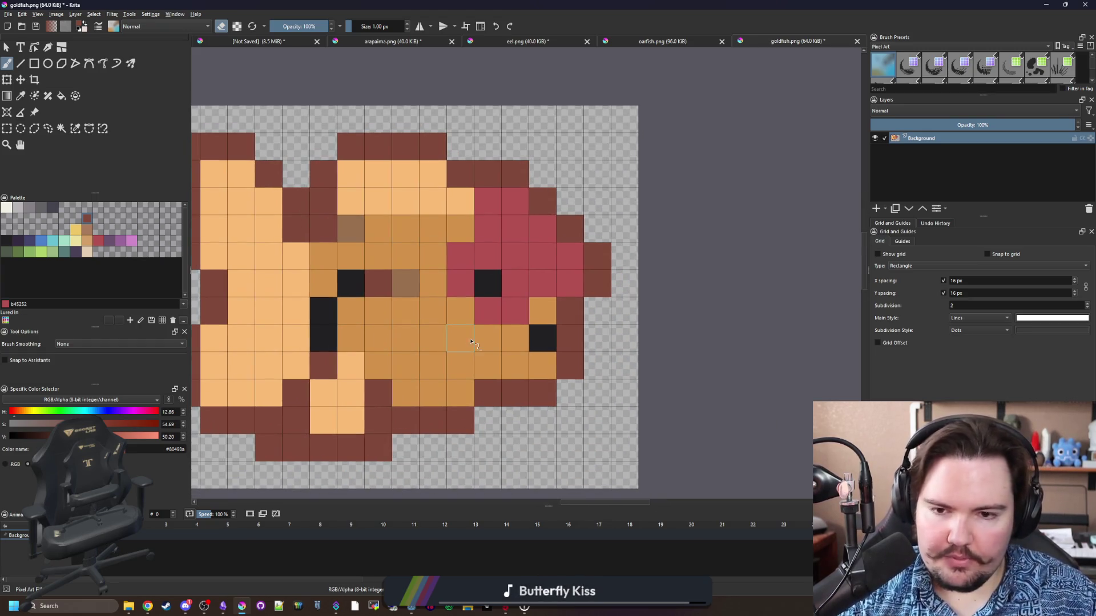
{"action": "key", "text": "e"}
{"action": "left_click_drag", "start_coordinate": [513, 252], "coordinate": [482, 294]}
{"action": "left_click", "coordinate": [487, 244], "text": "ctrl"}
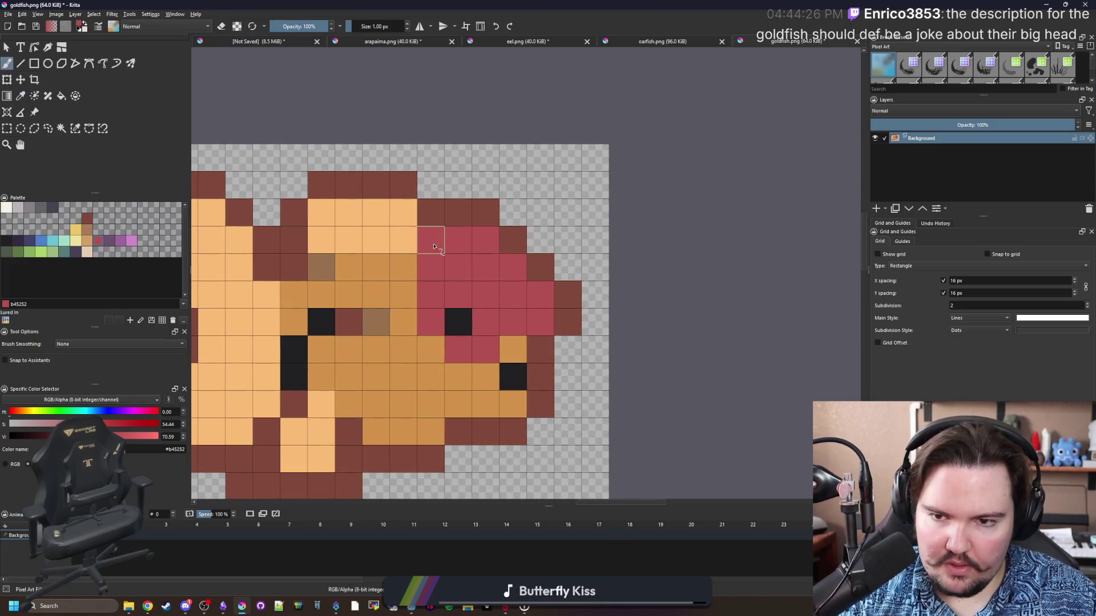
{"action": "key", "text": "p"}
{"action": "left_click", "coordinate": [410, 264]}
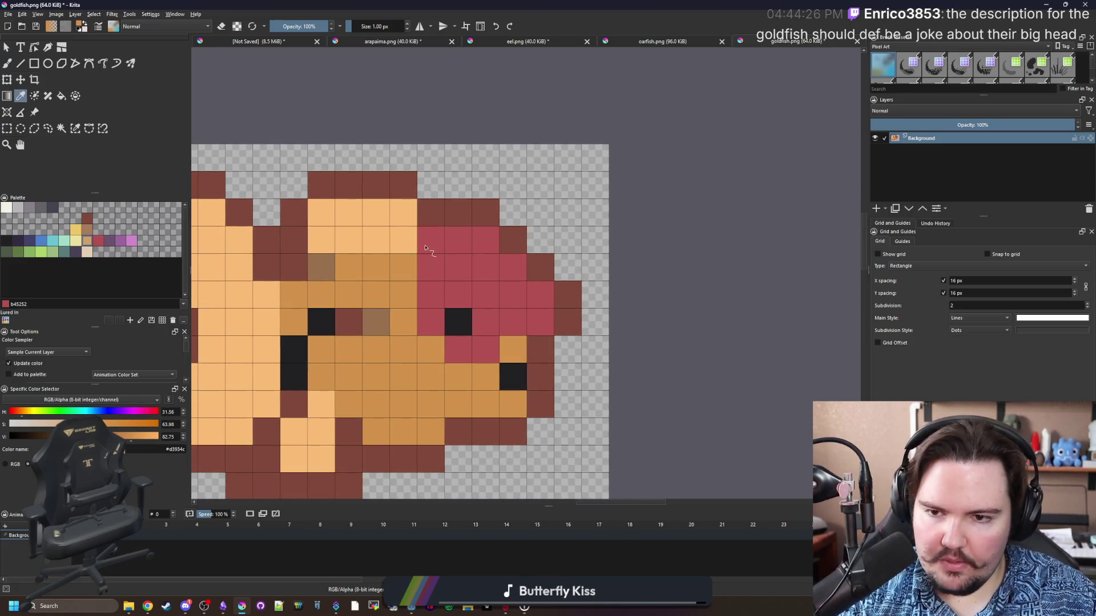
{"action": "key", "text": "b"}
{"action": "left_click", "coordinate": [427, 249]}
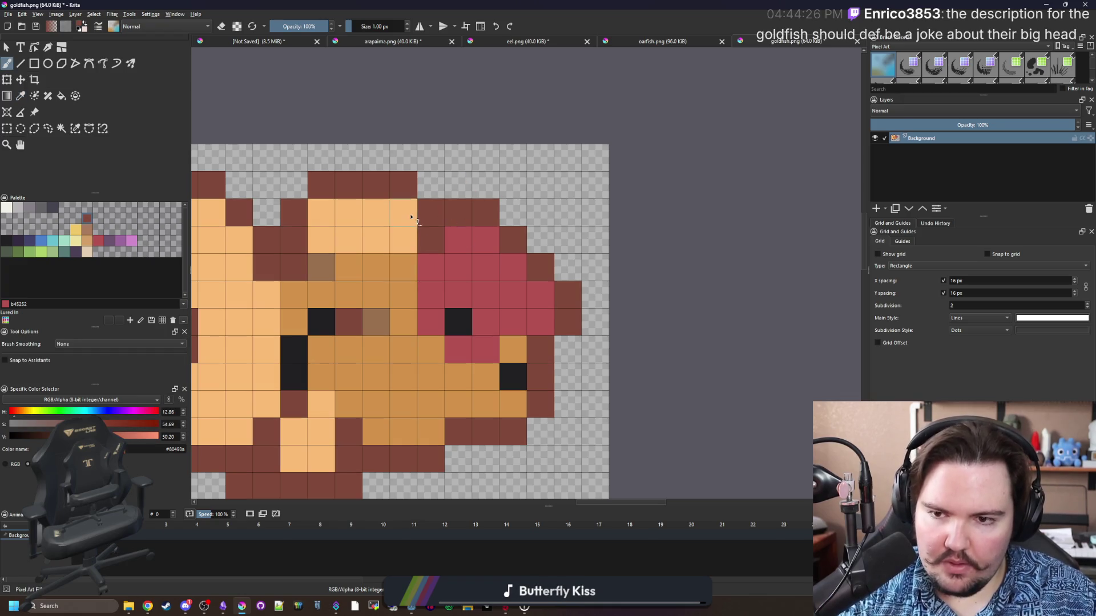
{"action": "scroll", "coordinate": [423, 265], "scroll_direction": "down", "scroll_amount": 4}
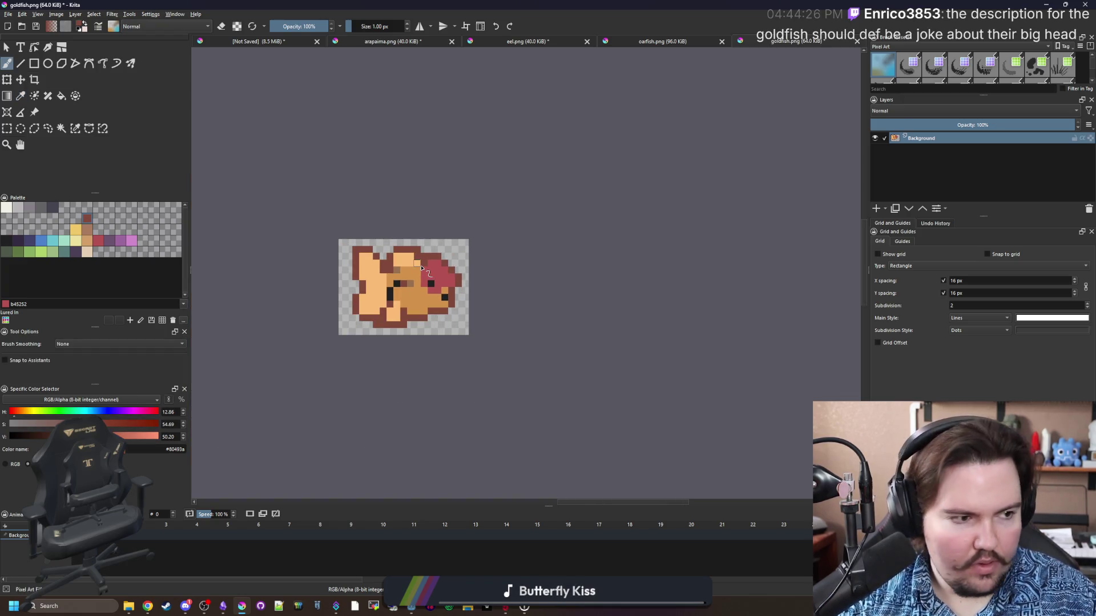
{"action": "scroll", "coordinate": [422, 267], "scroll_direction": "up", "scroll_amount": 5}
{"action": "scroll", "coordinate": [457, 388], "scroll_direction": "down", "scroll_amount": 3}
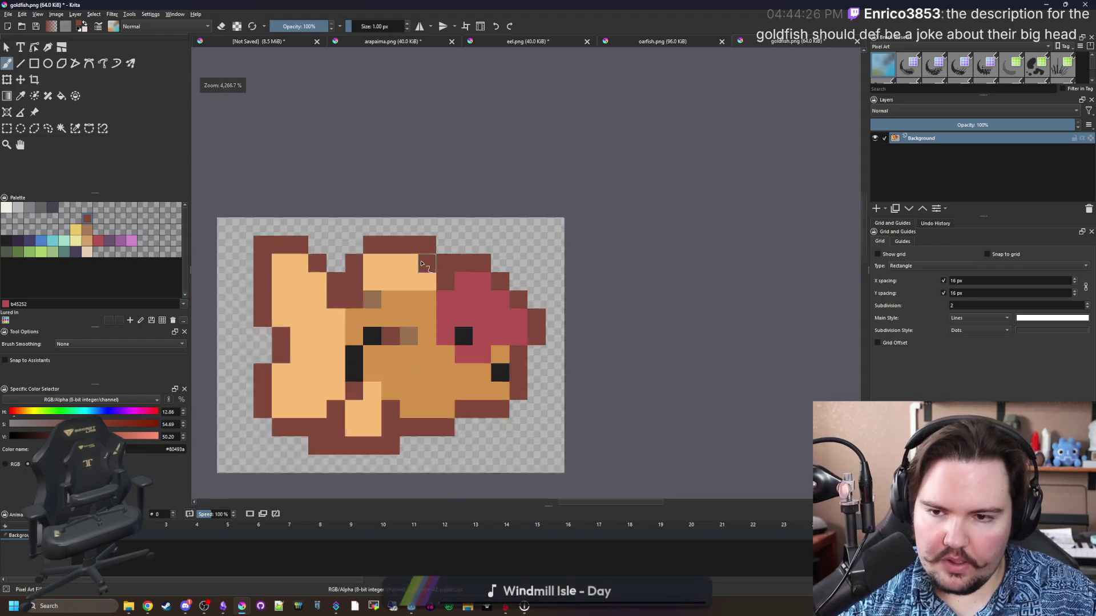
{"action": "scroll", "coordinate": [456, 388], "scroll_direction": "up", "scroll_amount": 2}
Touch up the eye area: a black pixel beside the eye, a brown cell and two red cells.
{"action": "mouse_move", "coordinate": [502, 220]}
{"action": "left_mouse_down"}
{"action": "mouse_move", "coordinate": [489, 247]}
{"action": "mouse_move", "coordinate": [494, 276]}
{"action": "left_mouse_up"}
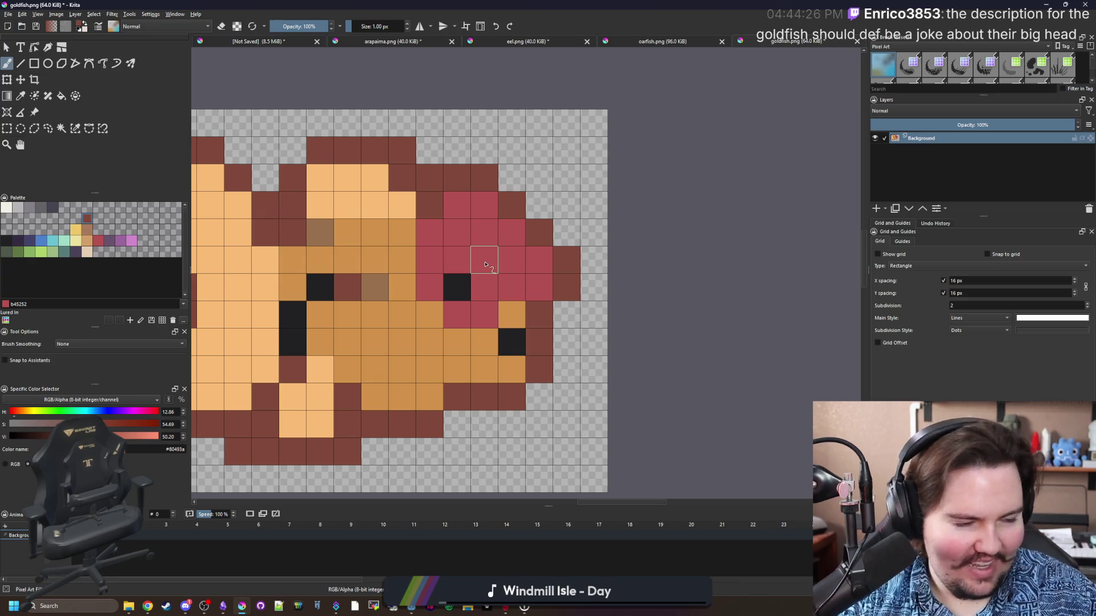
{"action": "left_click", "coordinate": [462, 287], "text": "ctrl"}
{"action": "left_click", "coordinate": [485, 287]}
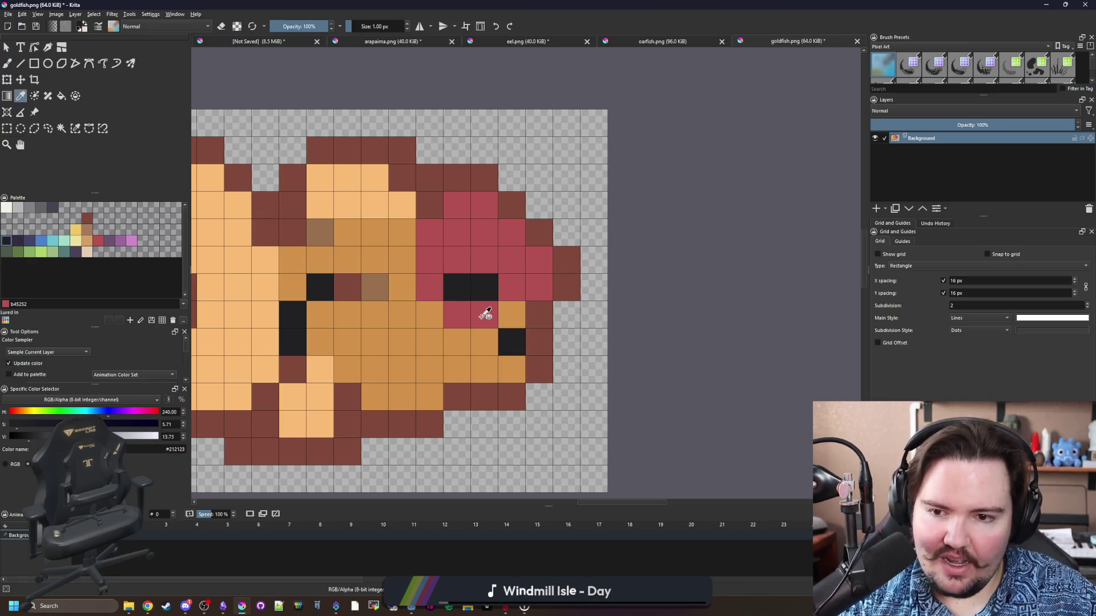
{"action": "left_click", "coordinate": [485, 314], "text": "ctrl"}
{"action": "left_click", "coordinate": [456, 287]}
{"action": "left_click", "coordinate": [540, 314], "text": "ctrl"}
{"action": "left_click", "coordinate": [539, 341]}
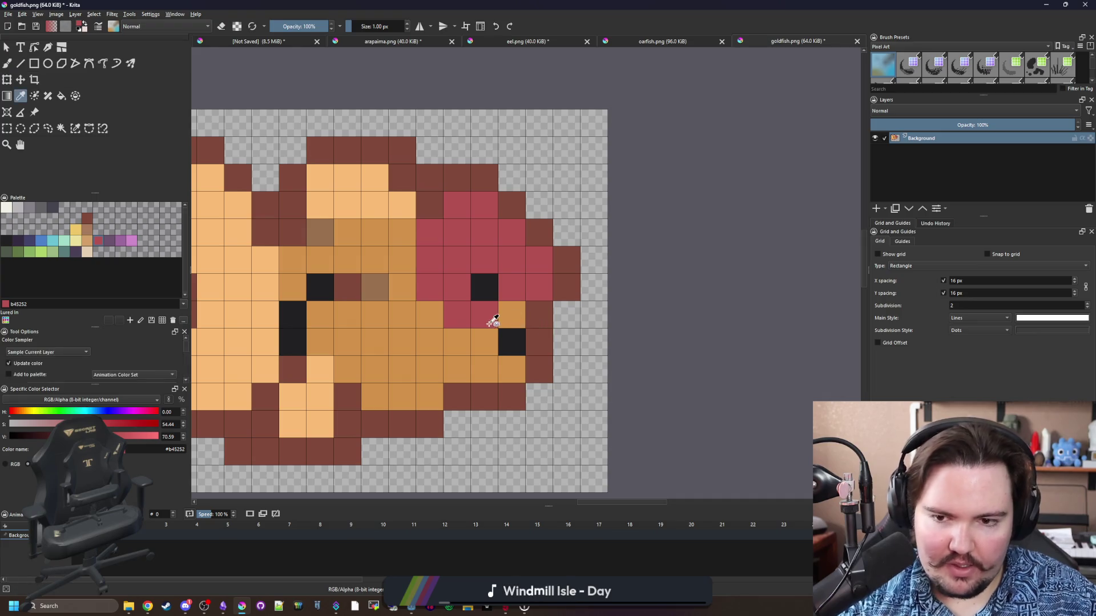
{"action": "left_click", "coordinate": [489, 318], "text": "ctrl"}
{"action": "left_click", "coordinate": [512, 314]}
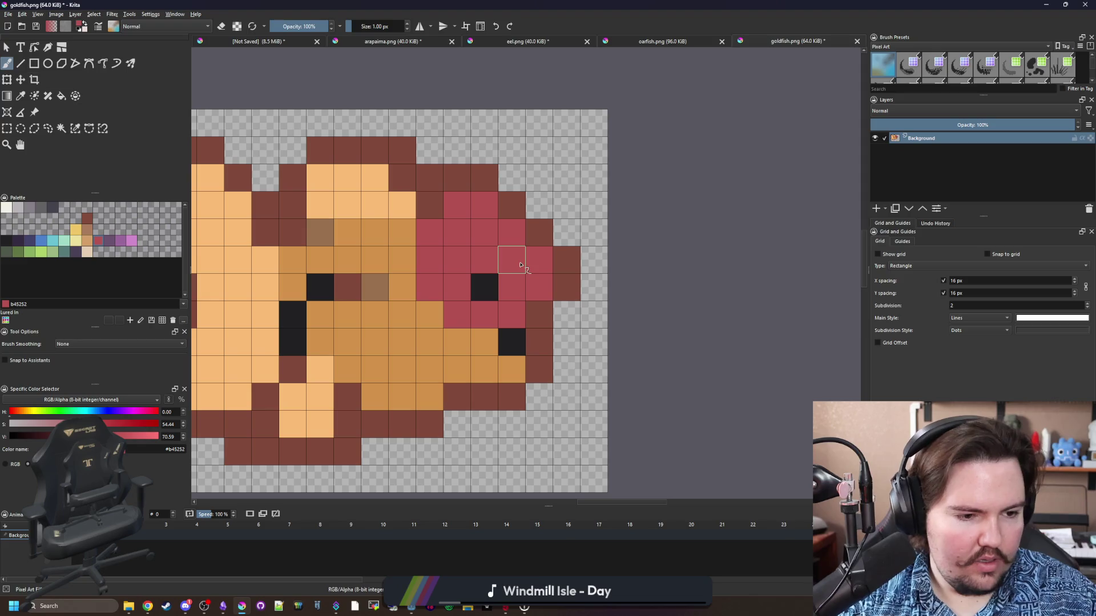
Recolour cells around the eye: one black below it, two back to orange, and the eye and outline cells red.
{"action": "key", "text": "alt+Tab"}
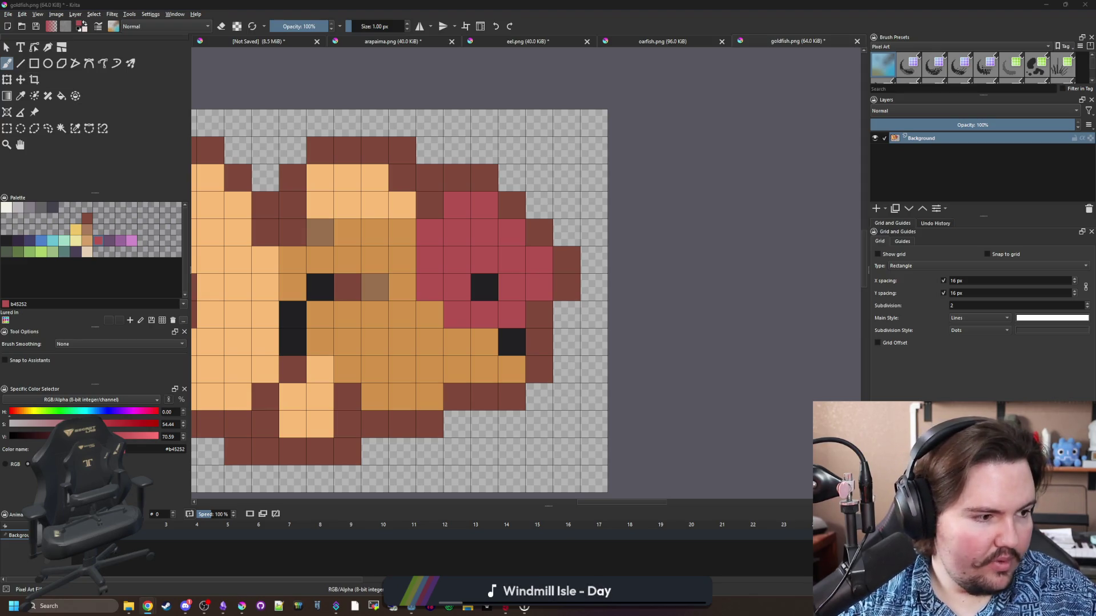
{"action": "left_click", "coordinate": [491, 285], "text": "ctrl"}
{"action": "left_click", "coordinate": [488, 320]}
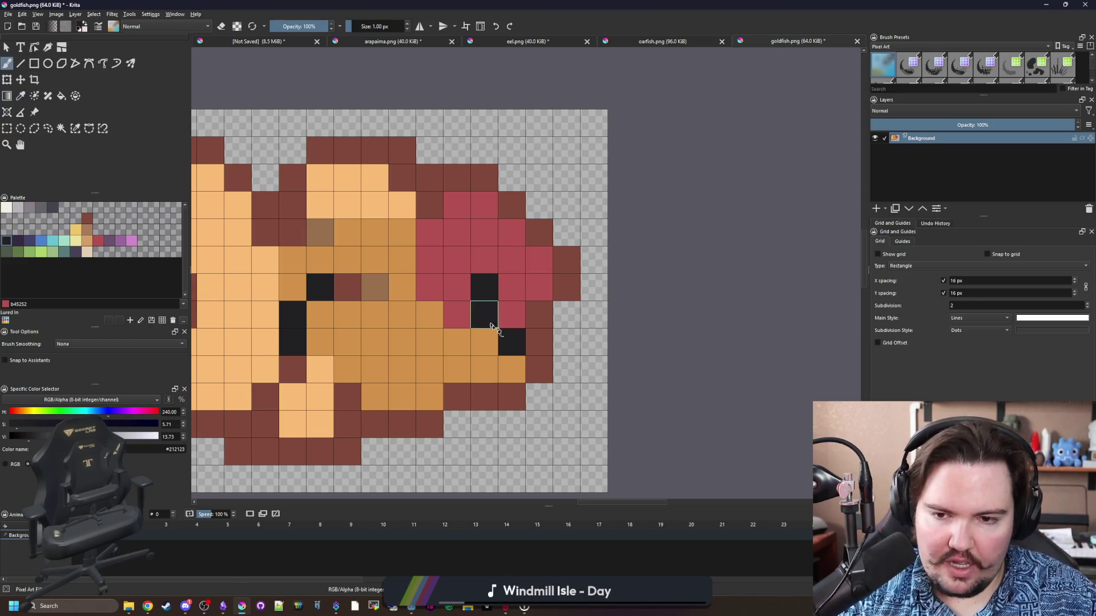
{"action": "left_click", "coordinate": [480, 339], "text": "ctrl"}
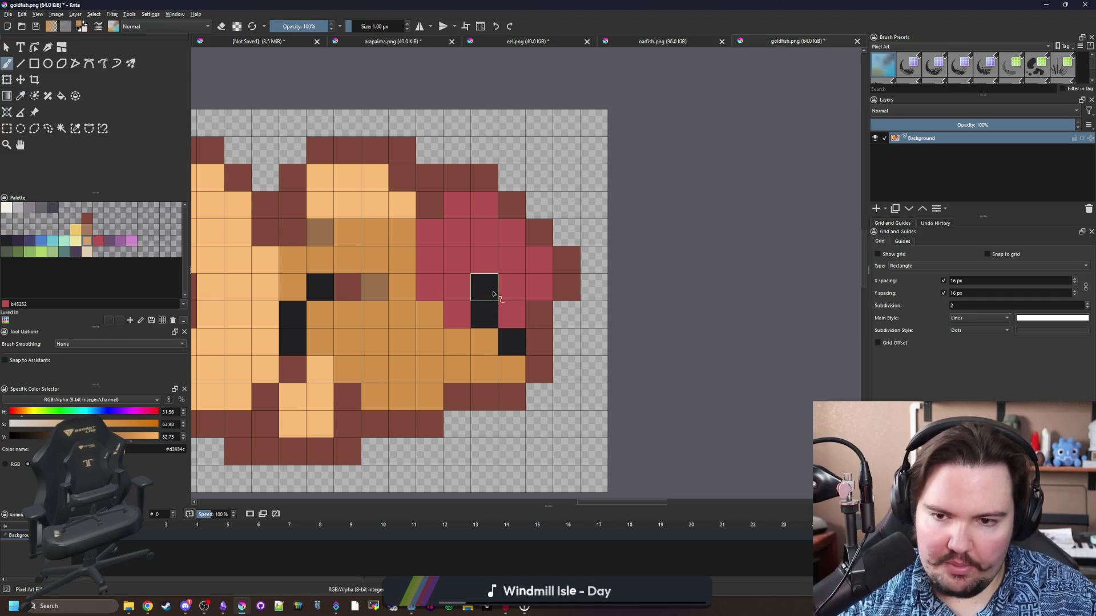
{"action": "left_click", "coordinate": [511, 315]}
{"action": "left_click", "coordinate": [457, 315]}
{"action": "left_click", "coordinate": [516, 279], "text": "ctrl"}
{"action": "left_click", "coordinate": [494, 291]}
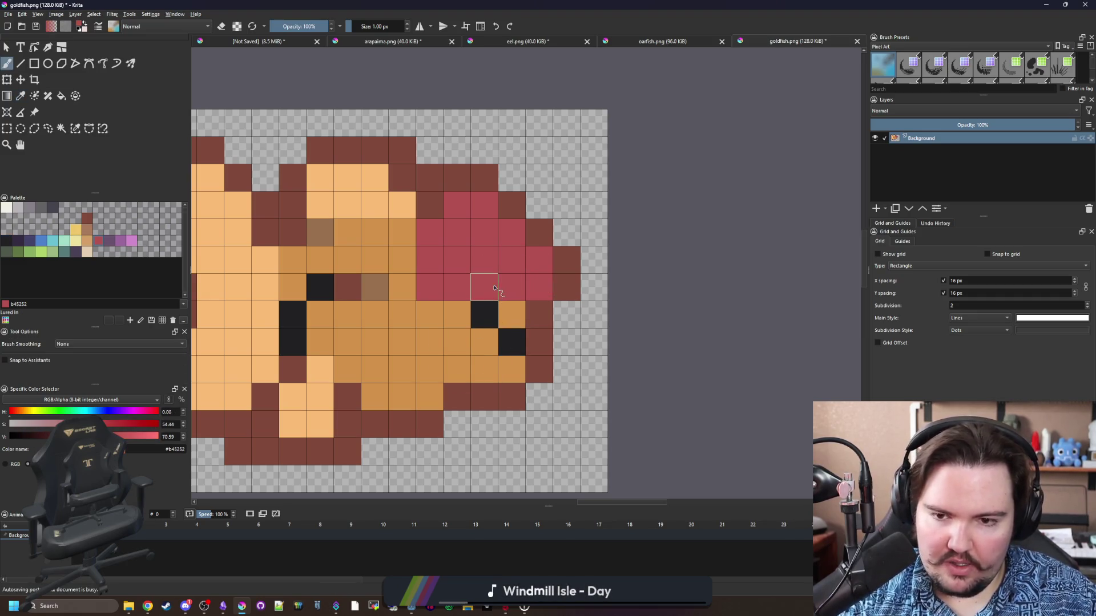
{"action": "left_click", "coordinate": [511, 341]}
{"action": "key", "text": "ctrl+z"}
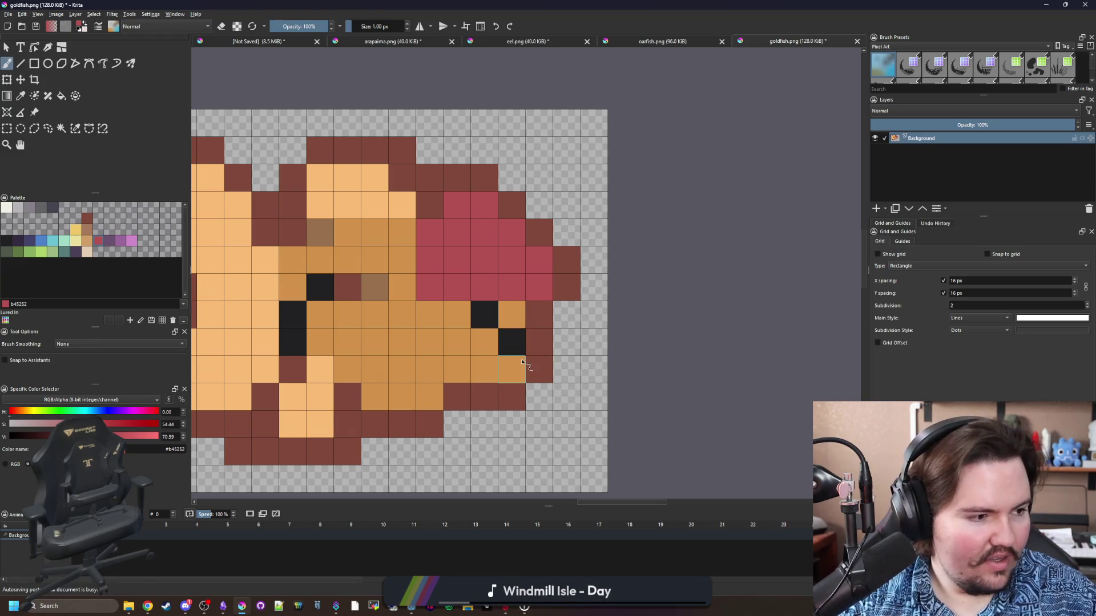
{"action": "left_click", "coordinate": [512, 342]}
{"action": "left_click", "coordinate": [539, 342]}
Shift the black eye pixel one cell right and fill the old eye cell orange.
{"action": "key", "text": "p"}
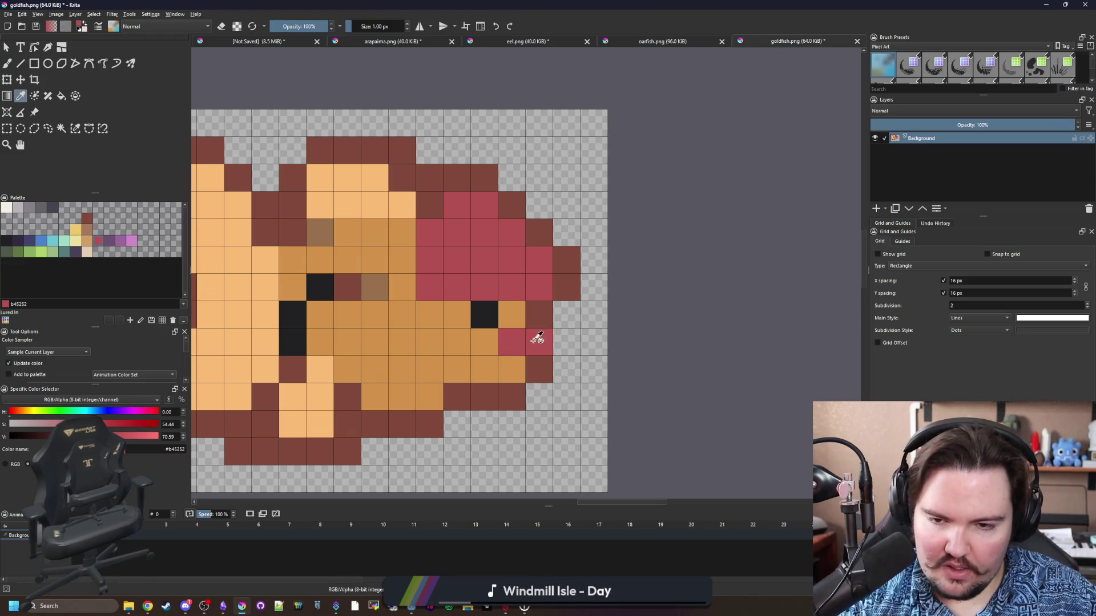
{"action": "left_click", "coordinate": [491, 320]}
{"action": "key", "text": "b"}
{"action": "left_click", "coordinate": [539, 342]}
{"action": "key", "text": "p"}
{"action": "left_click", "coordinate": [512, 371]}
{"action": "key", "text": "b"}
{"action": "left_click", "coordinate": [514, 348]}
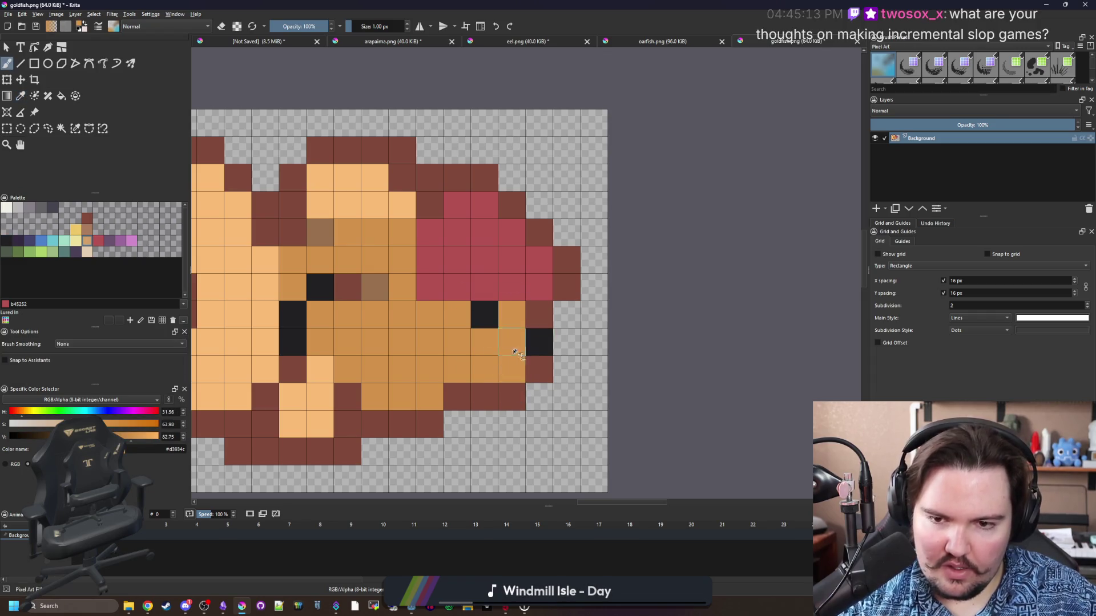
{"action": "key", "text": "p"}
{"action": "left_click", "coordinate": [461, 310]}
{"action": "key", "text": "b"}
{"action": "left_click", "coordinate": [429, 287]}
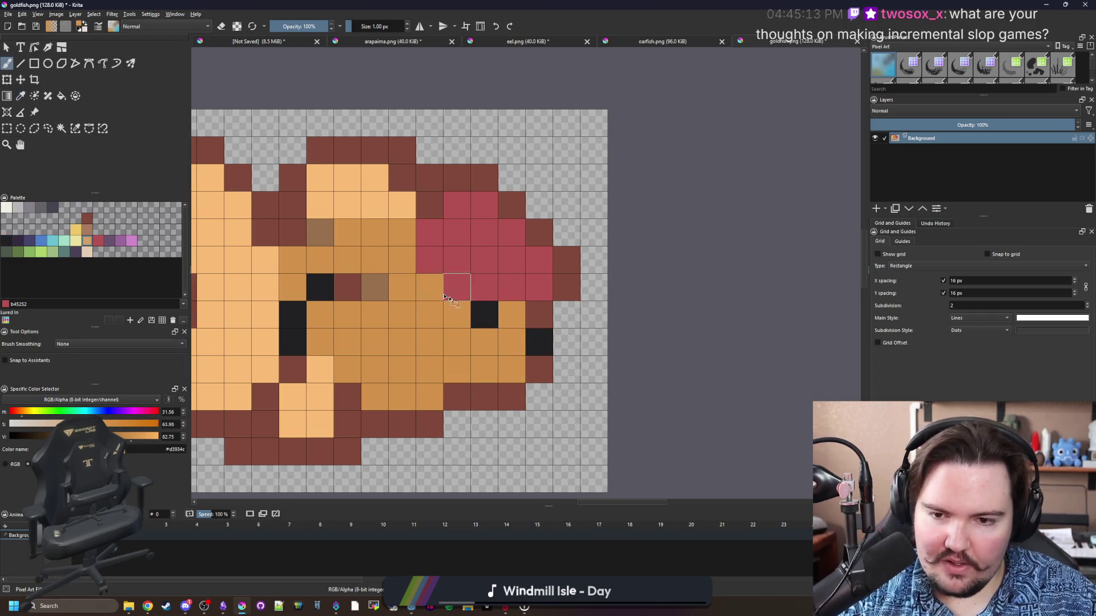
Repaint several of the red cap cells orange.
{"action": "scroll", "coordinate": [447, 299], "scroll_direction": "down", "scroll_amount": 5}
{"action": "scroll", "coordinate": [499, 301], "scroll_direction": "up", "scroll_amount": 5}
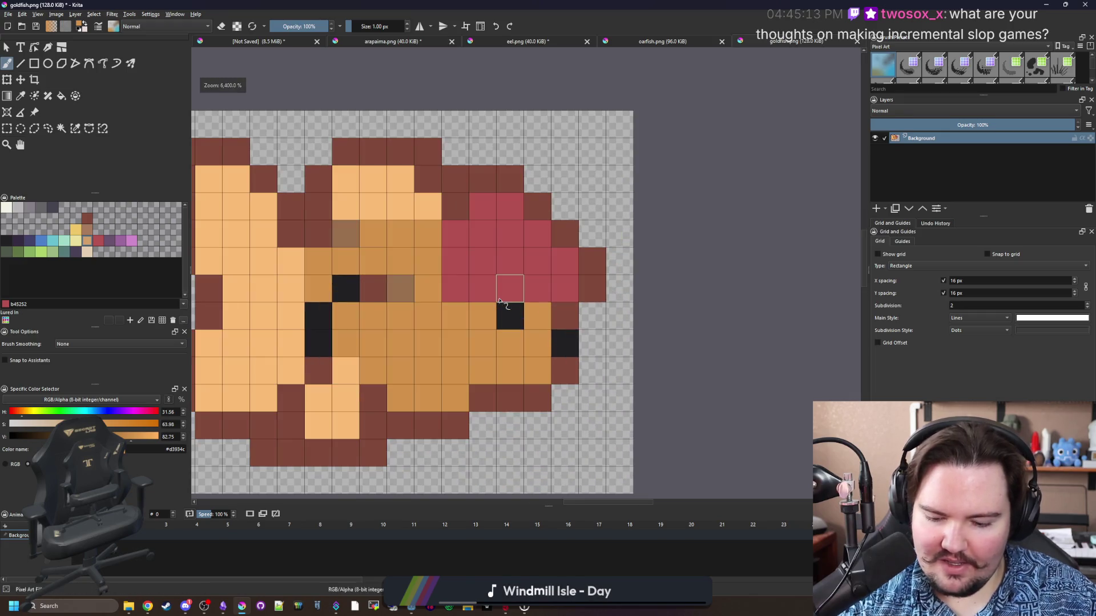
{"action": "key", "text": "p"}
{"action": "left_click", "coordinate": [531, 355]}
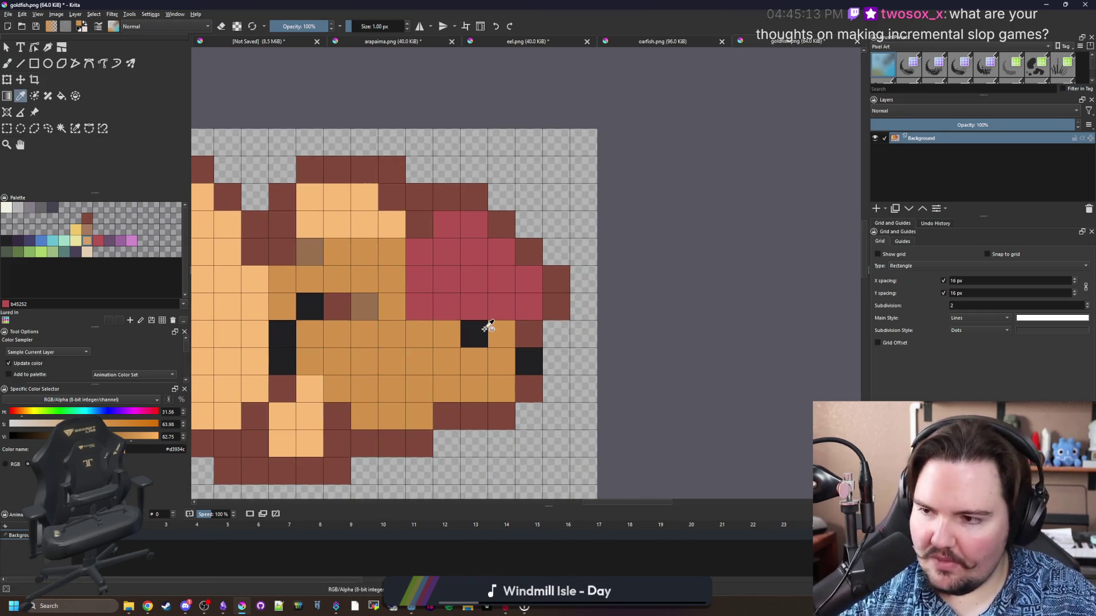
{"action": "scroll", "coordinate": [432, 342], "scroll_direction": "down", "scroll_amount": 5}
{"action": "scroll", "coordinate": [524, 341], "scroll_direction": "up", "scroll_amount": 5}
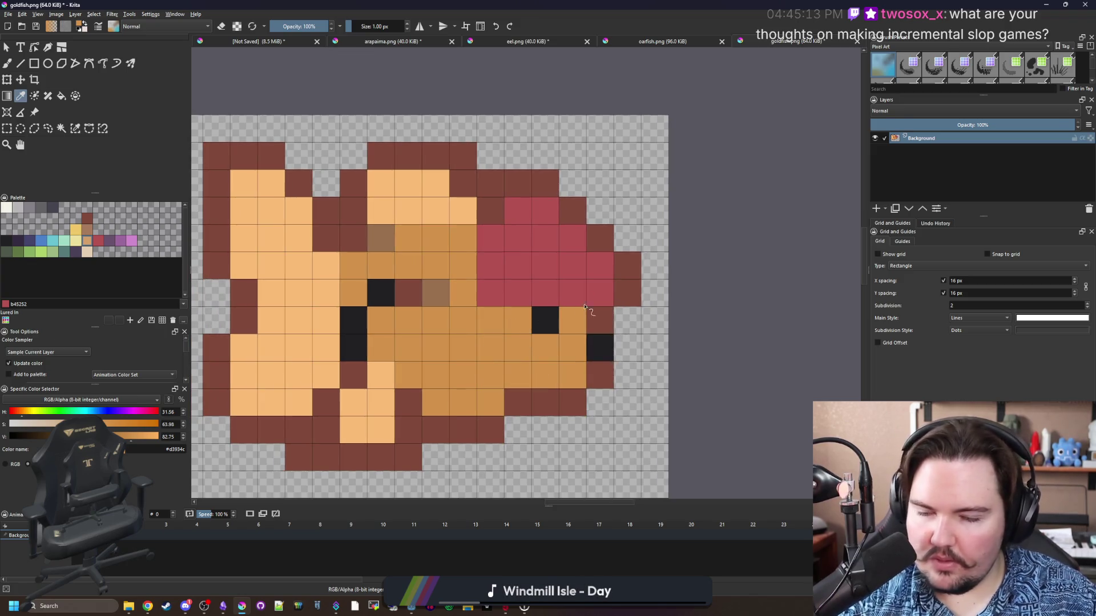
{"action": "key", "text": "b"}
{"action": "left_click_drag", "start_coordinate": [599, 265], "coordinate": [572, 266]}
{"action": "left_click", "coordinate": [572, 238]}
{"action": "left_click", "coordinate": [517, 238]}
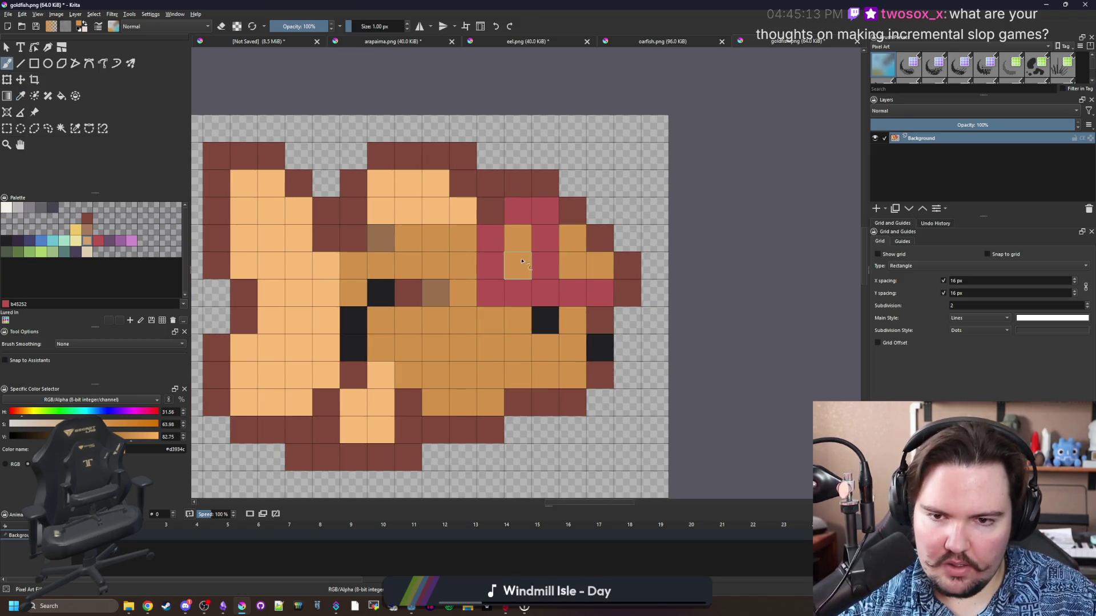
{"action": "left_click_drag", "start_coordinate": [545, 210], "coordinate": [545, 238]}
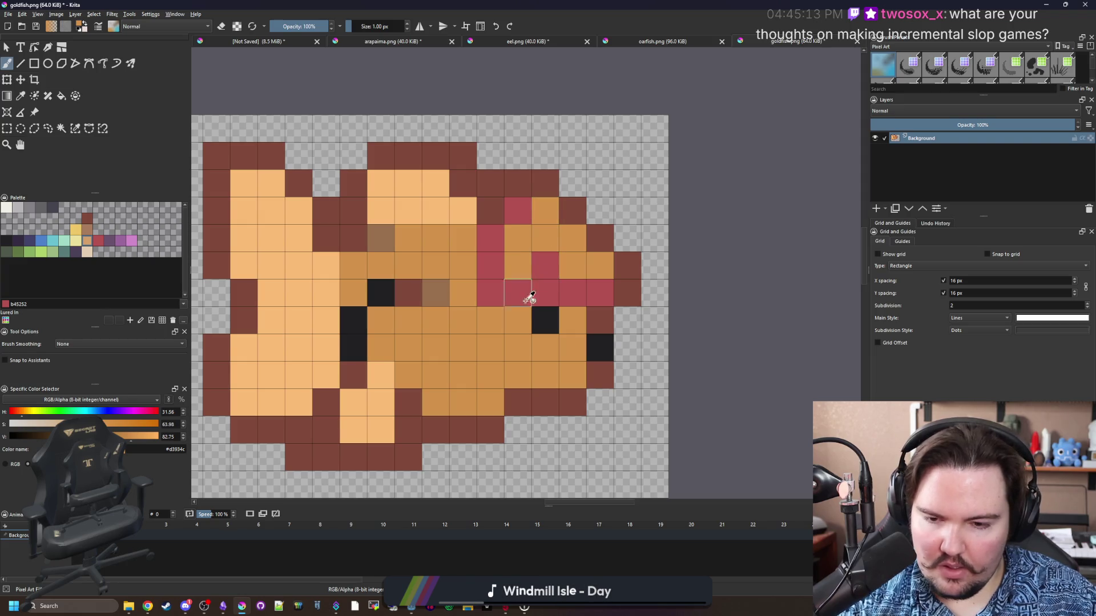
Turn stray red head pixels brown and fill the remaining head pixels orange.
{"action": "left_click", "coordinate": [436, 293], "text": "ctrl"}
{"action": "left_click", "coordinate": [494, 295]}
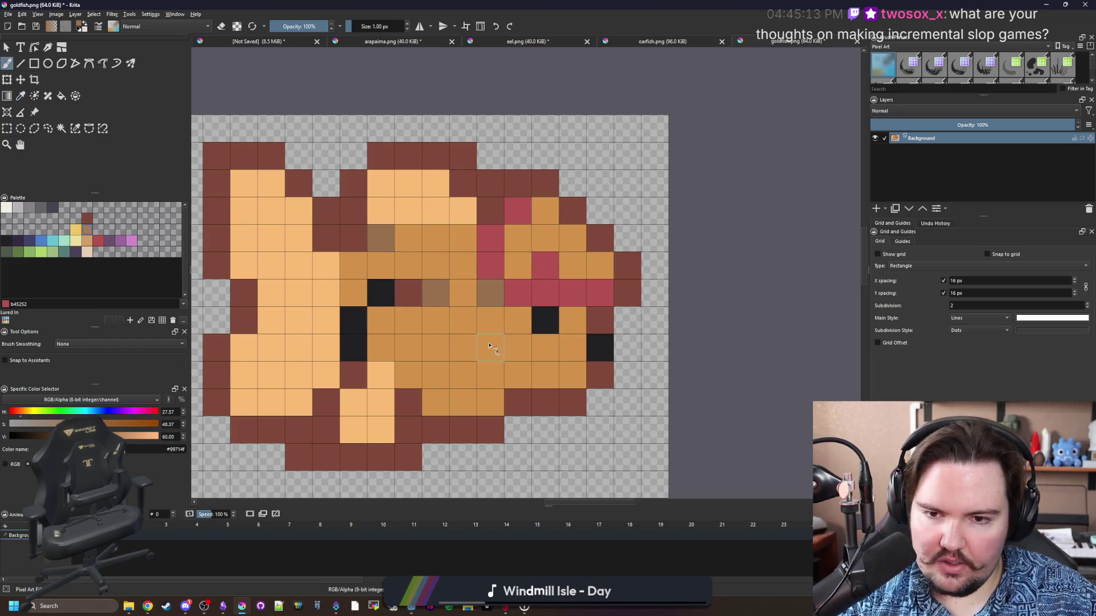
{"action": "left_click", "coordinate": [545, 265]}
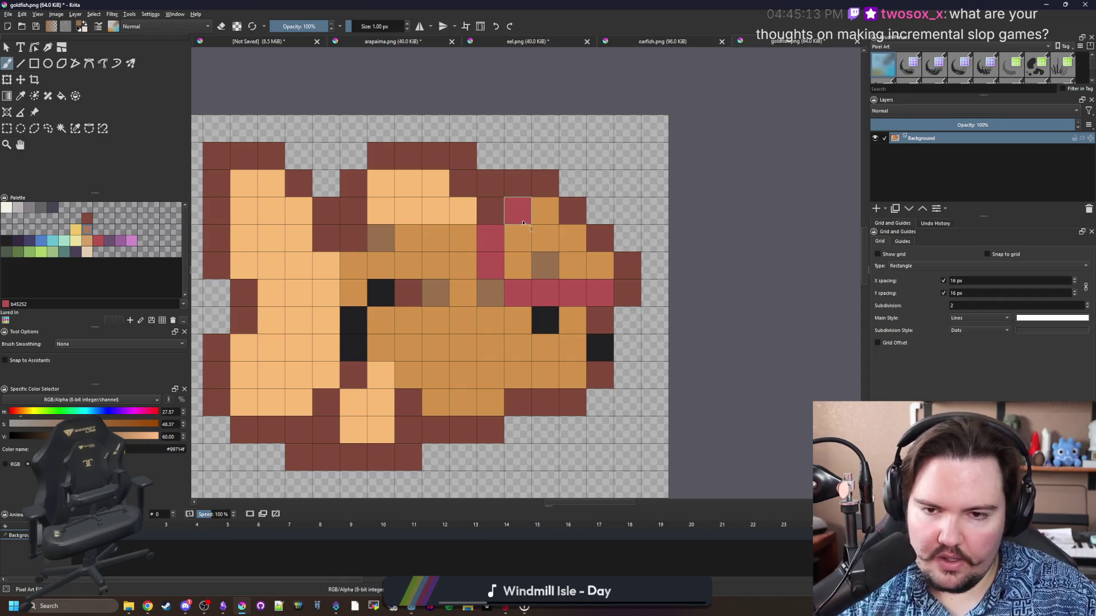
{"action": "key", "text": "minus"}
{"action": "key", "text": "minus"}
{"action": "key", "text": "minus"}
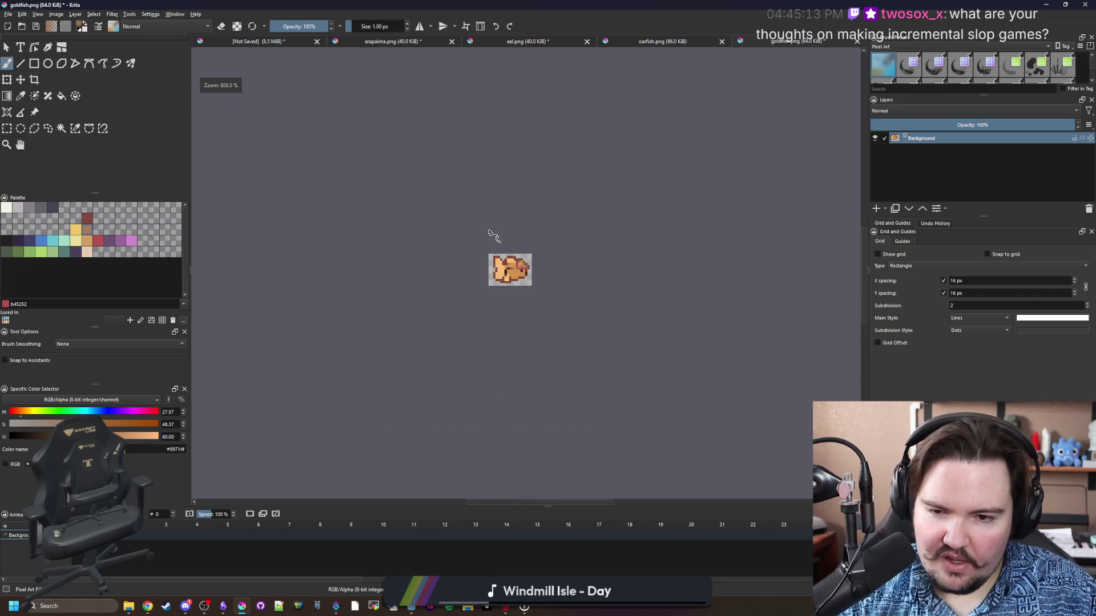
{"action": "key", "text": "plus"}
{"action": "key", "text": "plus"}
{"action": "key", "text": "plus"}
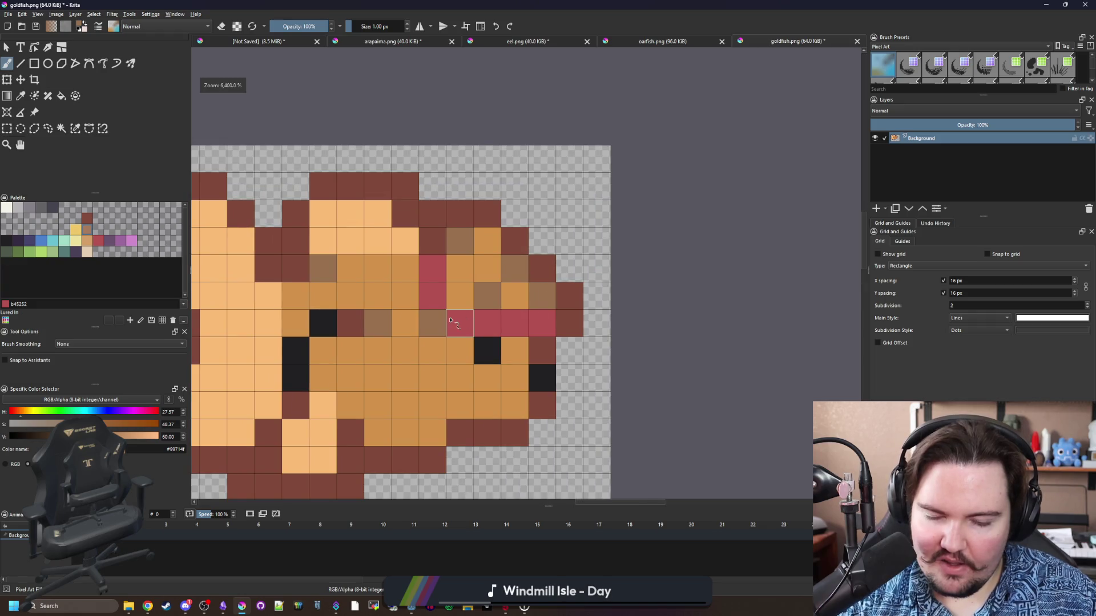
{"action": "left_click", "coordinate": [460, 322]}
{"action": "left_click", "coordinate": [432, 295]}
{"action": "left_click", "coordinate": [446, 371], "text": "ctrl"}
{"action": "left_click", "coordinate": [432, 322]}
{"action": "left_click", "coordinate": [485, 299]}
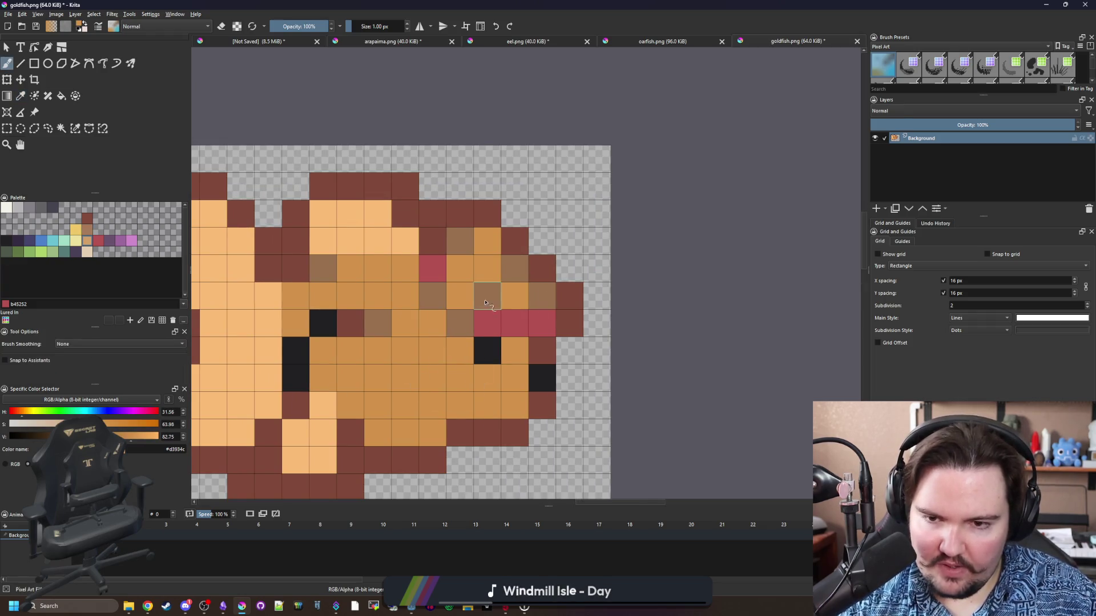
Paint red spots on the lower orange body and a brown pixel next to them.
{"action": "scroll", "coordinate": [486, 302], "scroll_direction": "down", "scroll_amount": 5}
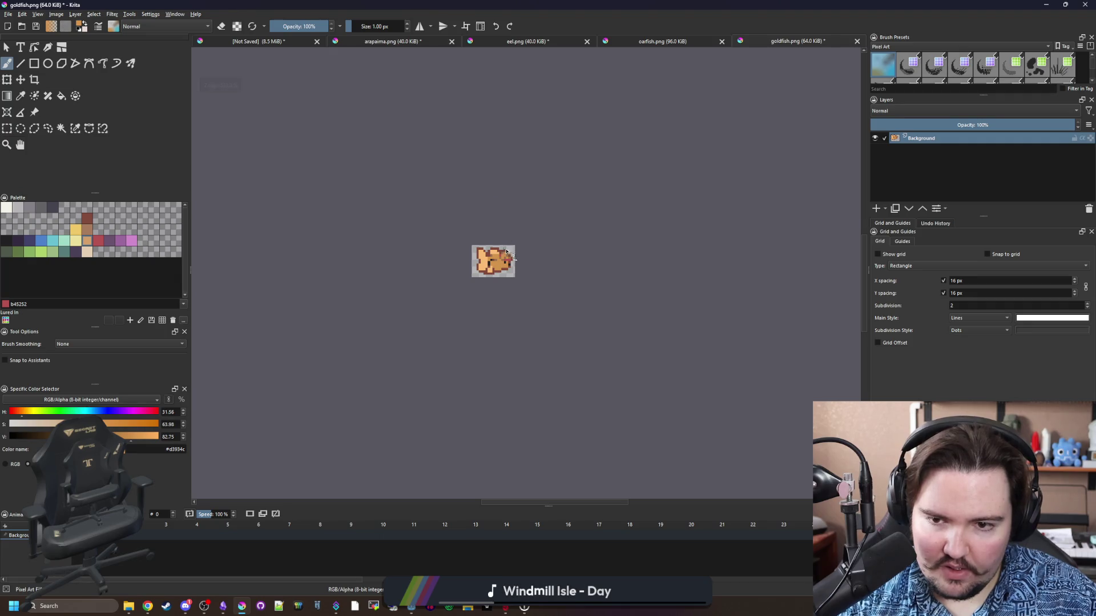
{"action": "scroll", "coordinate": [500, 251], "scroll_direction": "up", "scroll_amount": 3}
{"action": "scroll", "coordinate": [514, 291], "scroll_direction": "up", "scroll_amount": 4}
{"action": "key", "text": "p"}
{"action": "left_click", "coordinate": [565, 335]}
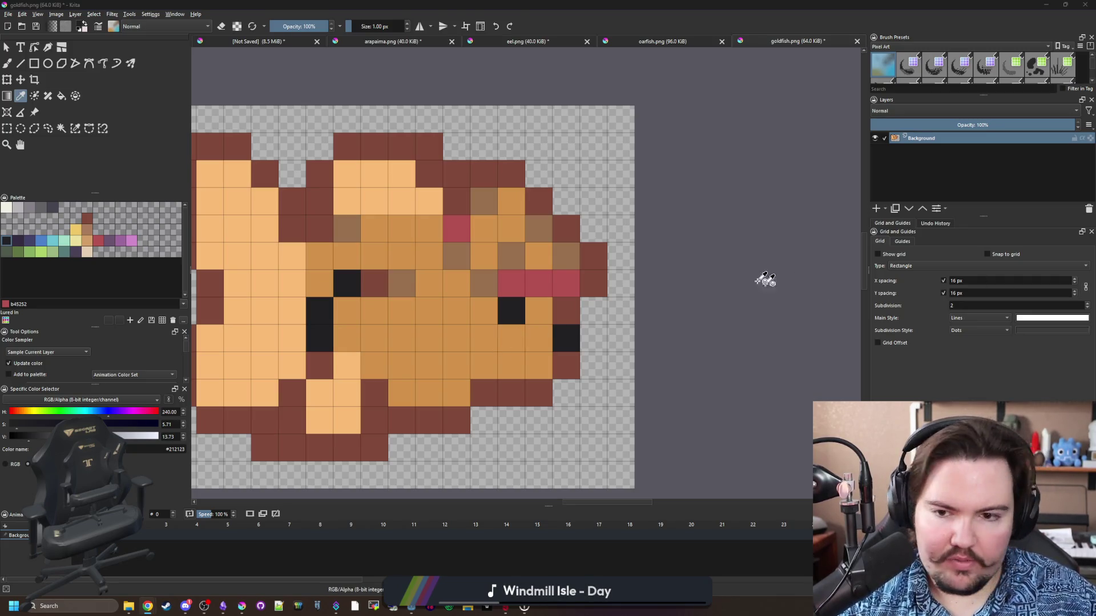
{"action": "left_click", "coordinate": [531, 289]}
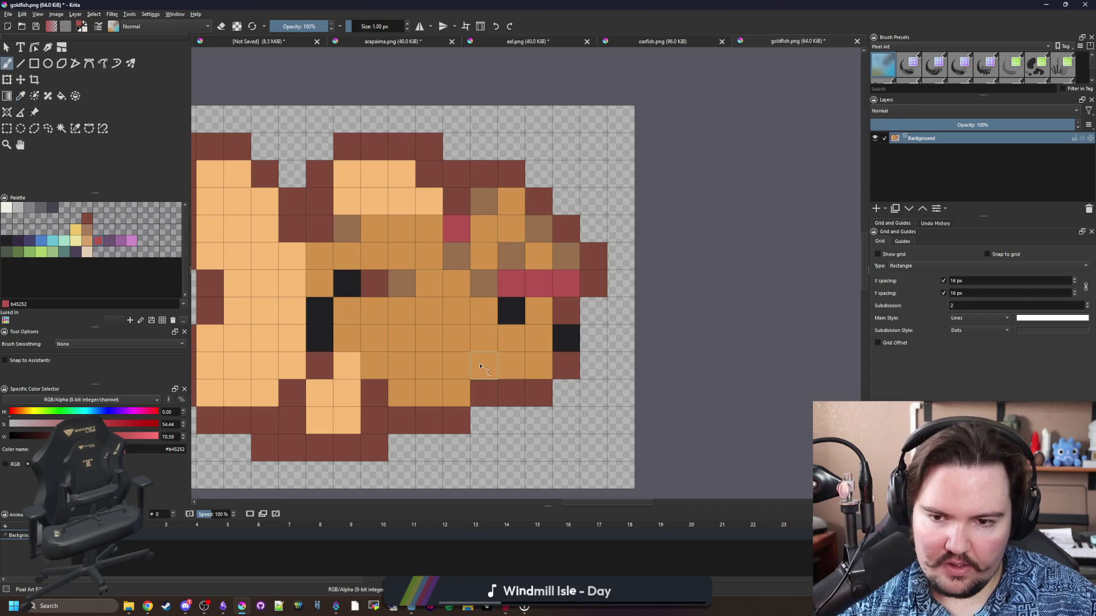
{"action": "key", "text": "b"}
{"action": "left_click_drag", "start_coordinate": [484, 365], "coordinate": [455, 326]}
{"action": "key", "text": "ctrl+z"}
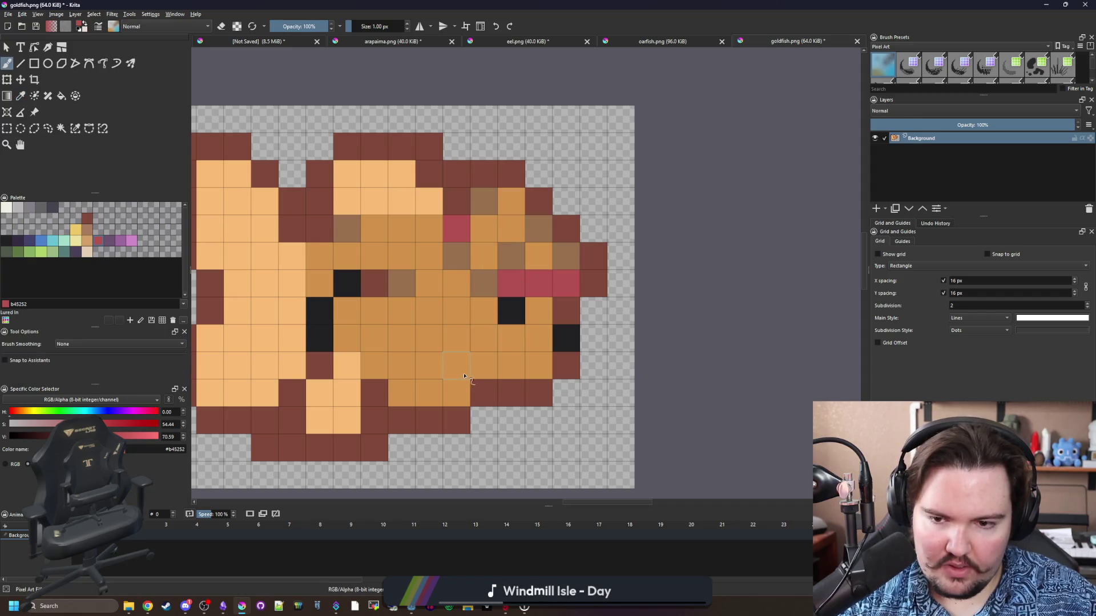
{"action": "left_click_drag", "start_coordinate": [456, 368], "coordinate": [452, 347]}
{"action": "left_click", "coordinate": [485, 368]}
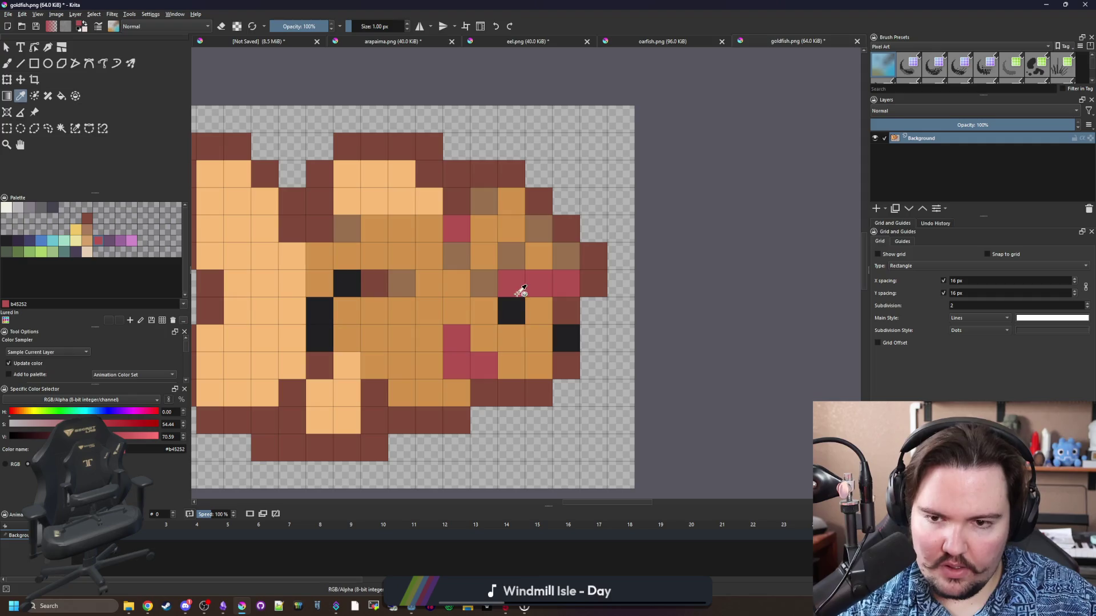
{"action": "left_click", "coordinate": [512, 257], "text": "ctrl"}
{"action": "left_click", "coordinate": [457, 365]}
{"action": "scroll", "coordinate": [489, 364], "scroll_direction": "down", "scroll_amount": 8}
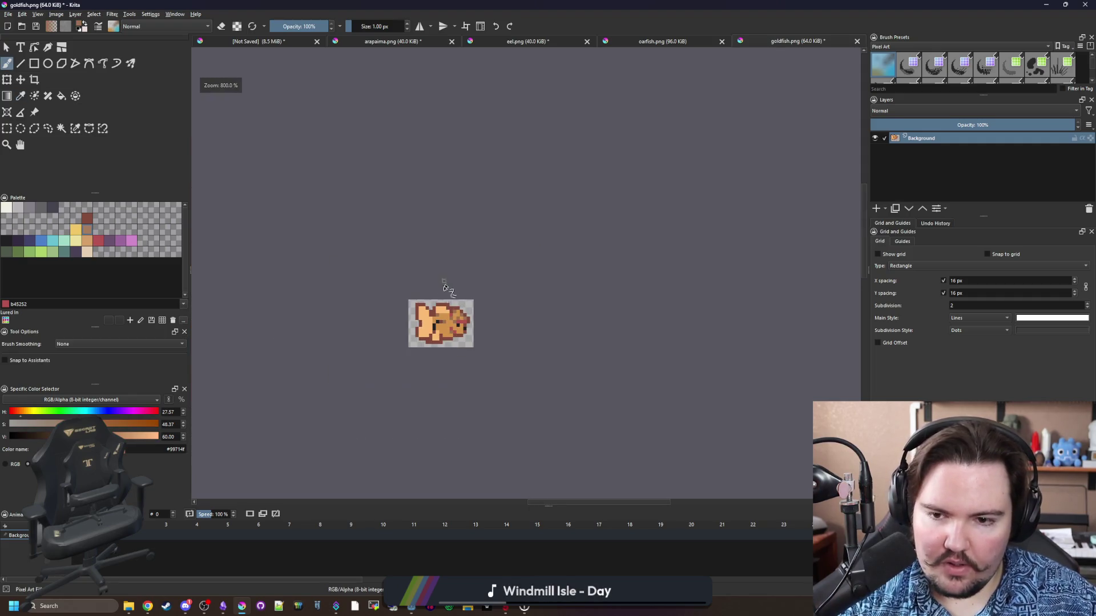
Paint four head pixels red and two pixels beside them light brown.
{"action": "scroll", "coordinate": [451, 314], "scroll_direction": "up", "scroll_amount": 5}
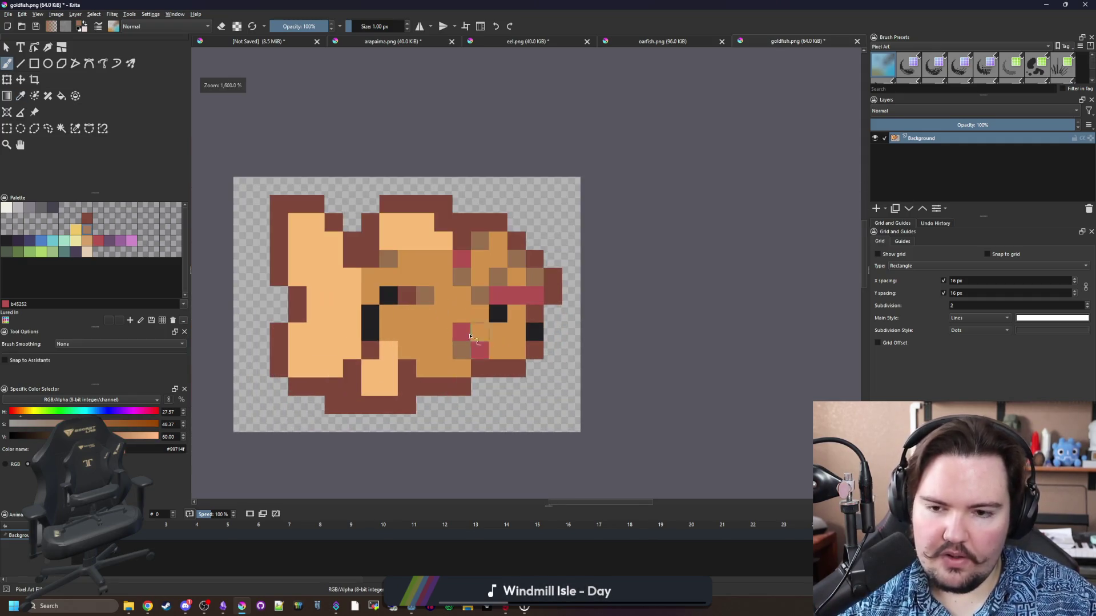
{"action": "scroll", "coordinate": [380, 303], "scroll_direction": "up", "scroll_amount": 2}
{"action": "scroll", "coordinate": [514, 285], "scroll_direction": "down", "scroll_amount": 2}
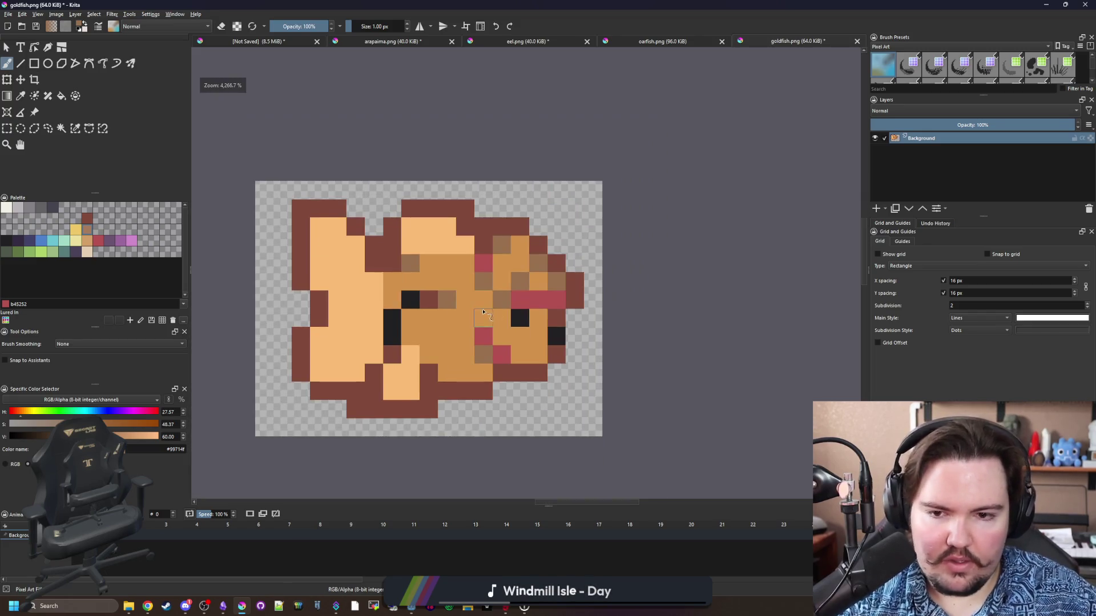
{"action": "scroll", "coordinate": [557, 274], "scroll_direction": "up", "scroll_amount": 2}
{"action": "left_click", "coordinate": [502, 287]}
{"action": "left_click", "coordinate": [531, 259]}
{"action": "left_click", "coordinate": [557, 287]}
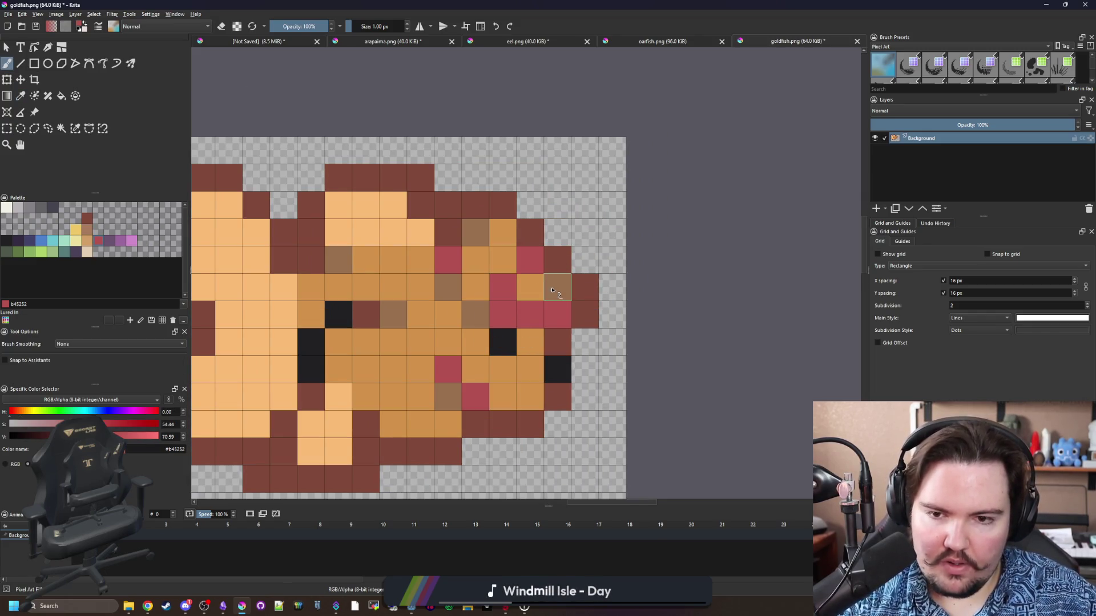
{"action": "left_click", "coordinate": [475, 232]}
{"action": "left_click", "coordinate": [475, 314], "text": "ctrl"}
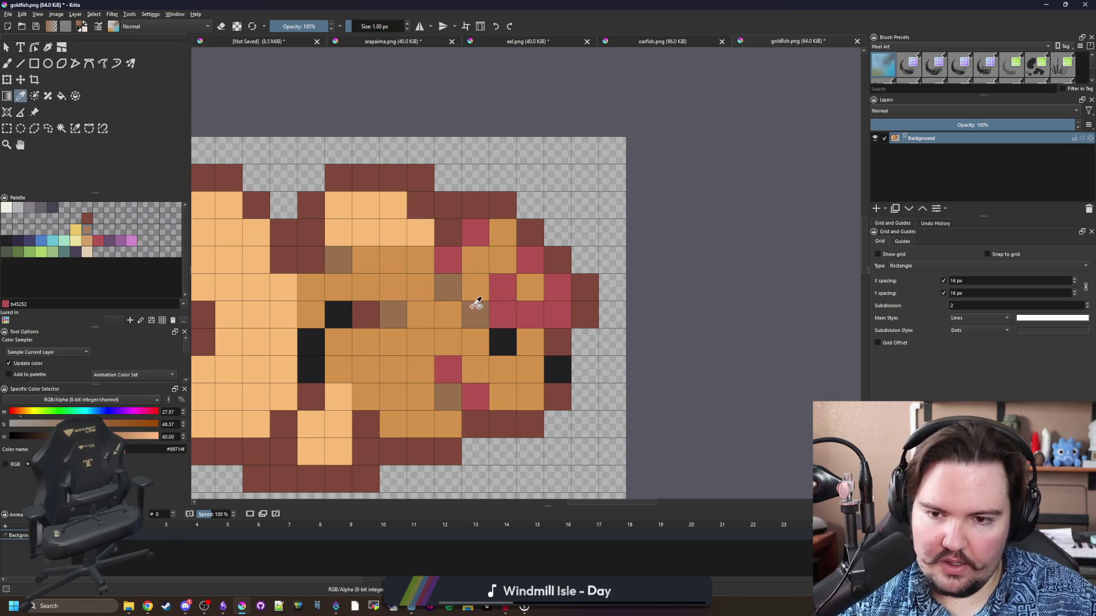
{"action": "left_click", "coordinate": [475, 287]}
{"action": "left_click", "coordinate": [475, 260]}
Paint five head pixels orange.
{"action": "scroll", "coordinate": [446, 294], "scroll_direction": "down", "scroll_amount": 5}
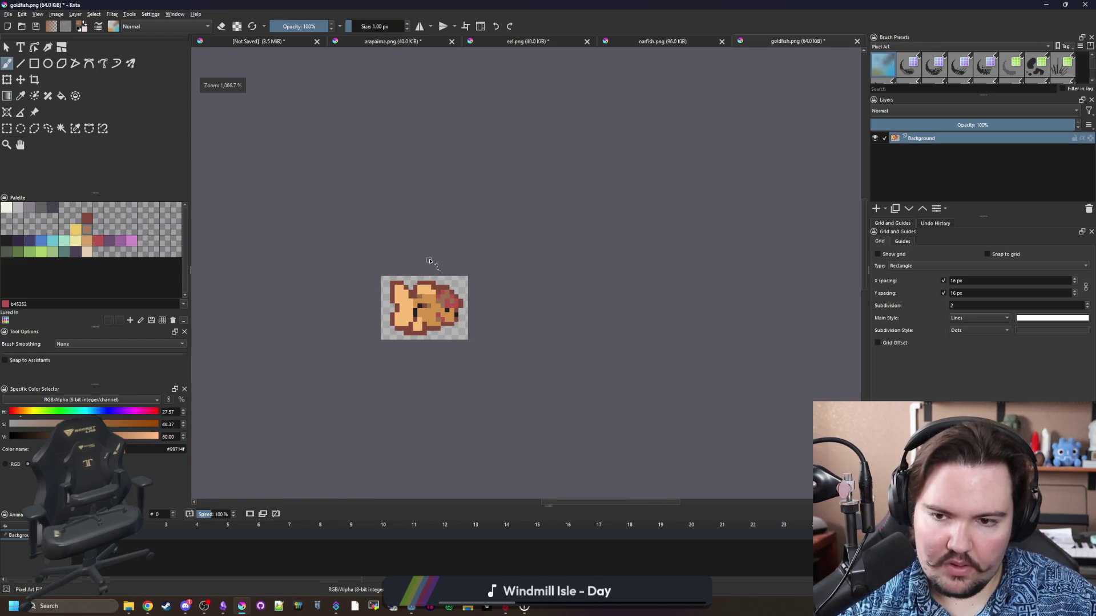
{"action": "scroll", "coordinate": [445, 292], "scroll_direction": "up", "scroll_amount": 4}
{"action": "left_click", "coordinate": [493, 359]}
{"action": "left_click", "coordinate": [466, 304]}
{"action": "left_click", "coordinate": [465, 331]}
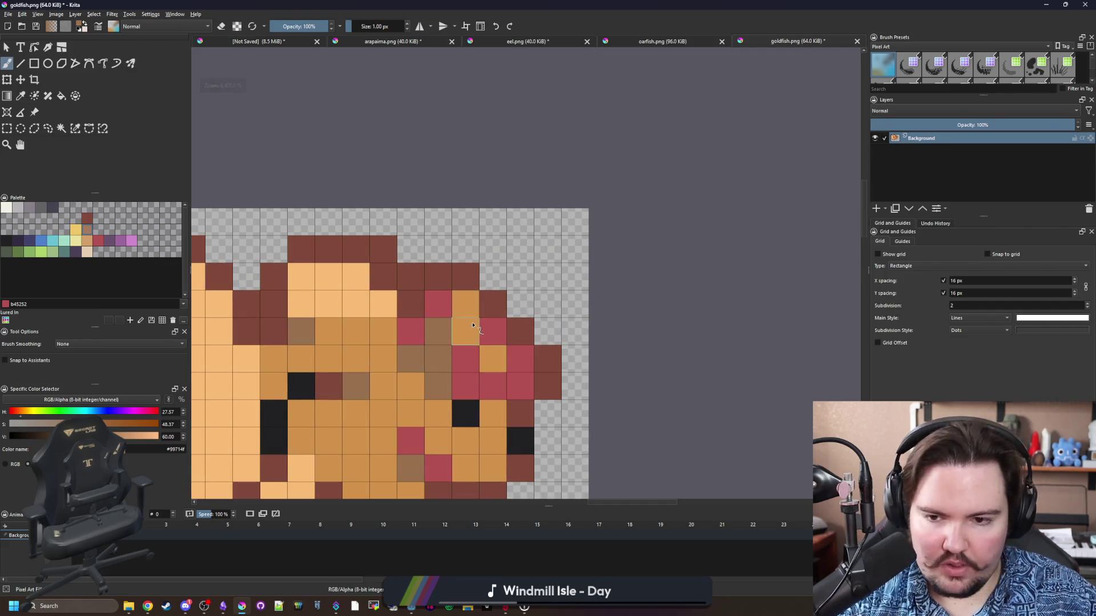
{"action": "left_click", "coordinate": [438, 331]}
{"action": "left_click", "coordinate": [438, 358]}
Fill the top of the head with solid red, covering the leftover brown pixel.
{"action": "key", "text": "p"}
{"action": "left_click", "coordinate": [460, 358]}
{"action": "key", "text": "b"}
{"action": "left_click_drag", "start_coordinate": [438, 358], "coordinate": [460, 306]}
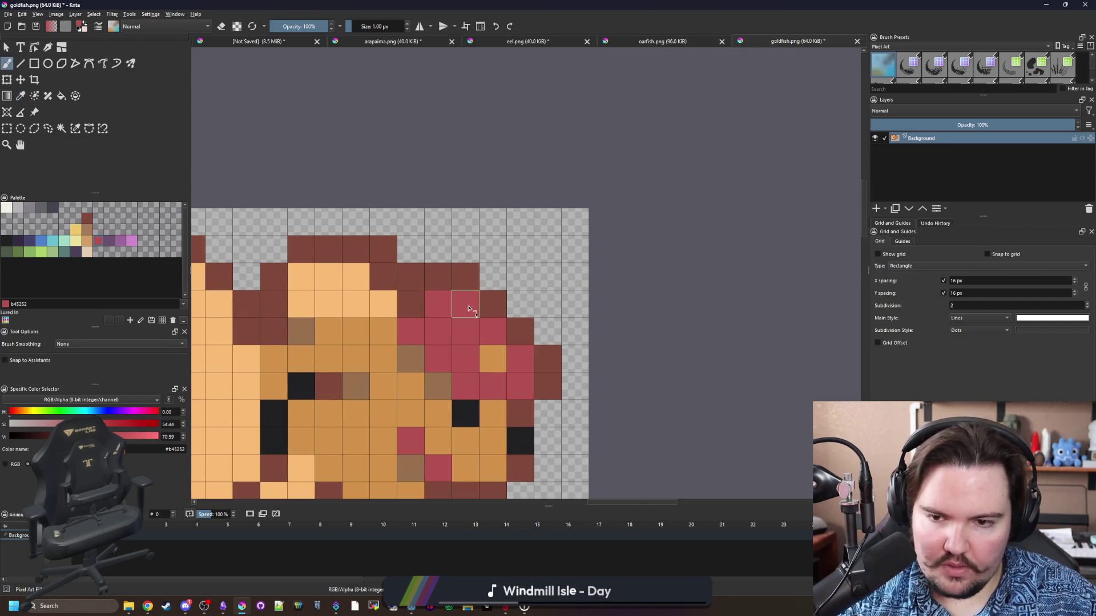
{"action": "left_click", "coordinate": [493, 359]}
{"action": "left_click_drag", "start_coordinate": [489, 384], "coordinate": [502, 308]}
{"action": "left_click", "coordinate": [451, 311]}
{"action": "left_click", "coordinate": [432, 291]}
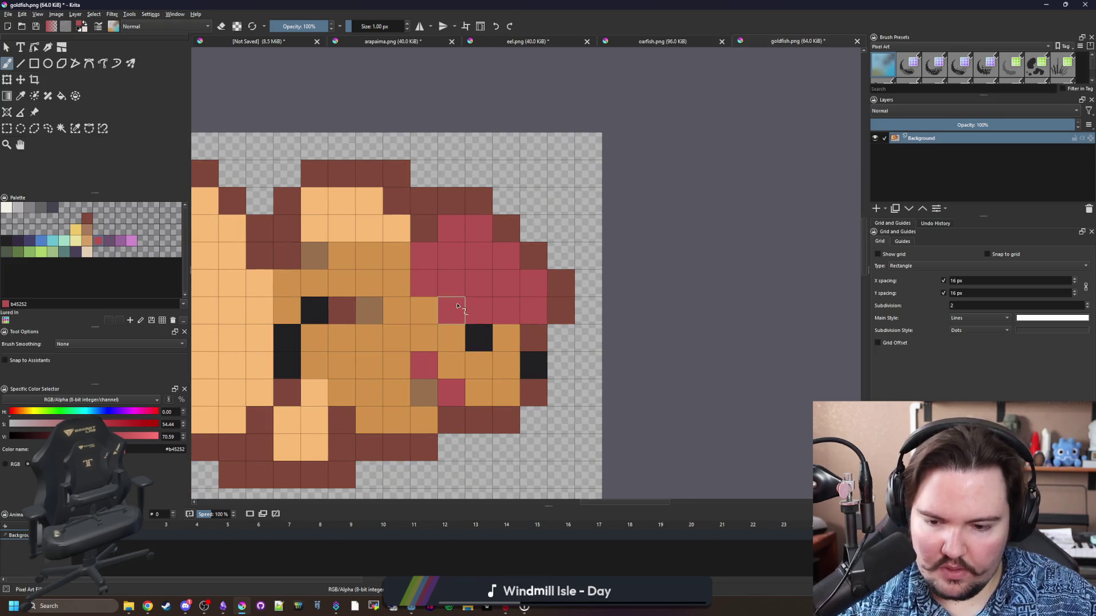
Edge the top of the red cap with the tail's dark brown, then sample red again.
{"action": "key", "text": "p"}
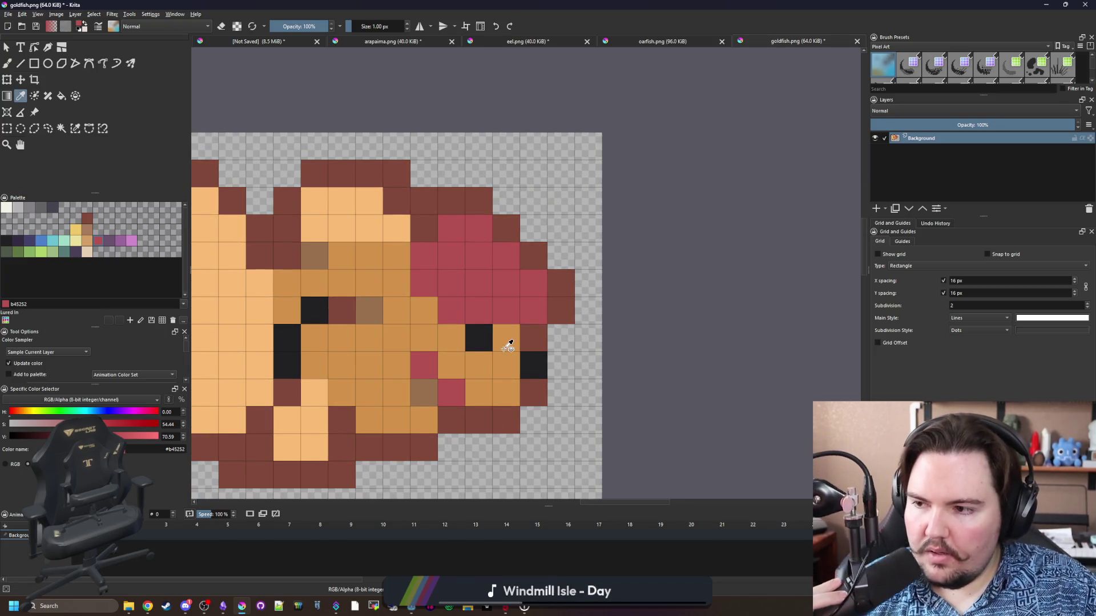
{"action": "left_click", "coordinate": [568, 301]}
{"action": "key", "text": "b"}
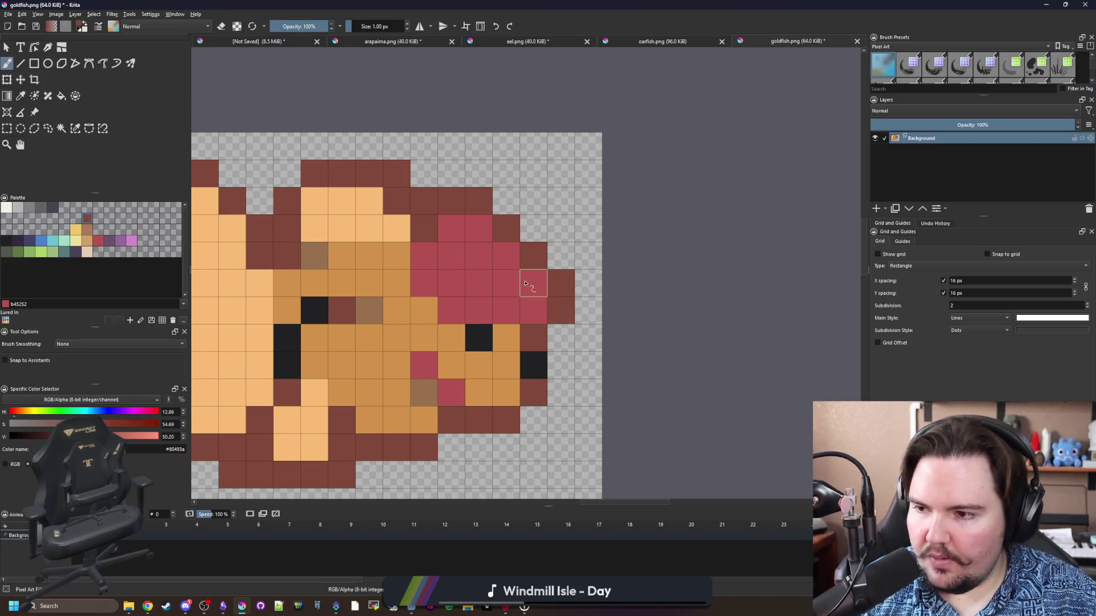
{"action": "mouse_move", "coordinate": [561, 256]}
{"action": "left_mouse_down"}
{"action": "mouse_move", "coordinate": [506, 201]}
{"action": "mouse_move", "coordinate": [533, 256]}
{"action": "left_mouse_up"}
{"action": "key", "text": "p"}
{"action": "left_click", "coordinate": [496, 267]}
{"action": "key", "text": "b"}
{"action": "scroll", "coordinate": [508, 306], "scroll_direction": "down", "scroll_amount": 3}
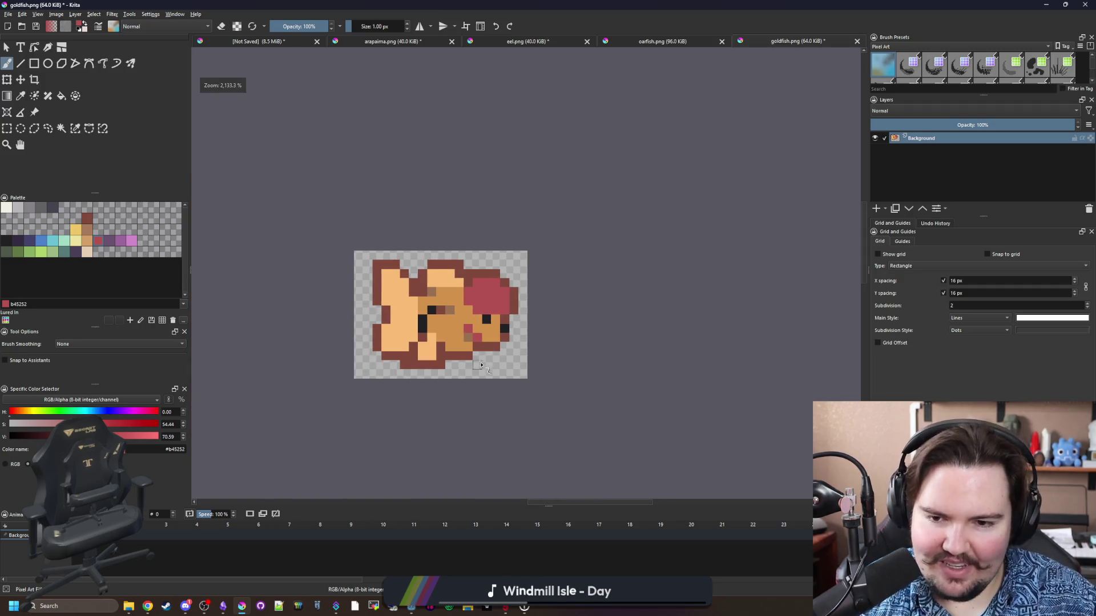
{"action": "scroll", "coordinate": [510, 306], "scroll_direction": "up", "scroll_amount": 2}
{"action": "key", "text": "p"}
{"action": "scroll", "coordinate": [445, 320], "scroll_direction": "up", "scroll_amount": 2}
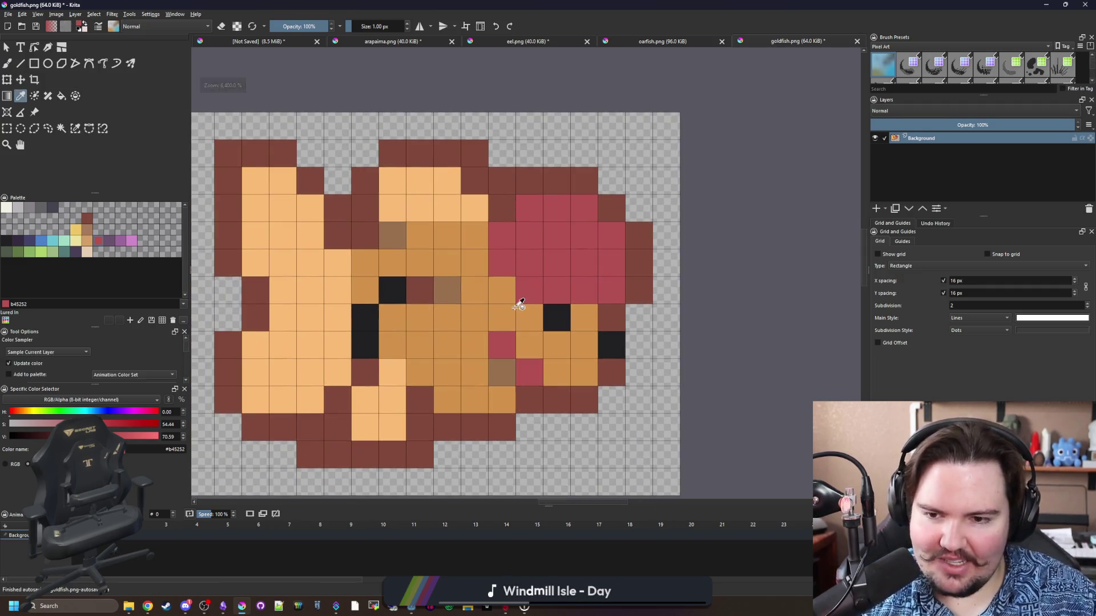
{"action": "left_click_drag", "start_coordinate": [415, 329], "coordinate": [424, 339]}
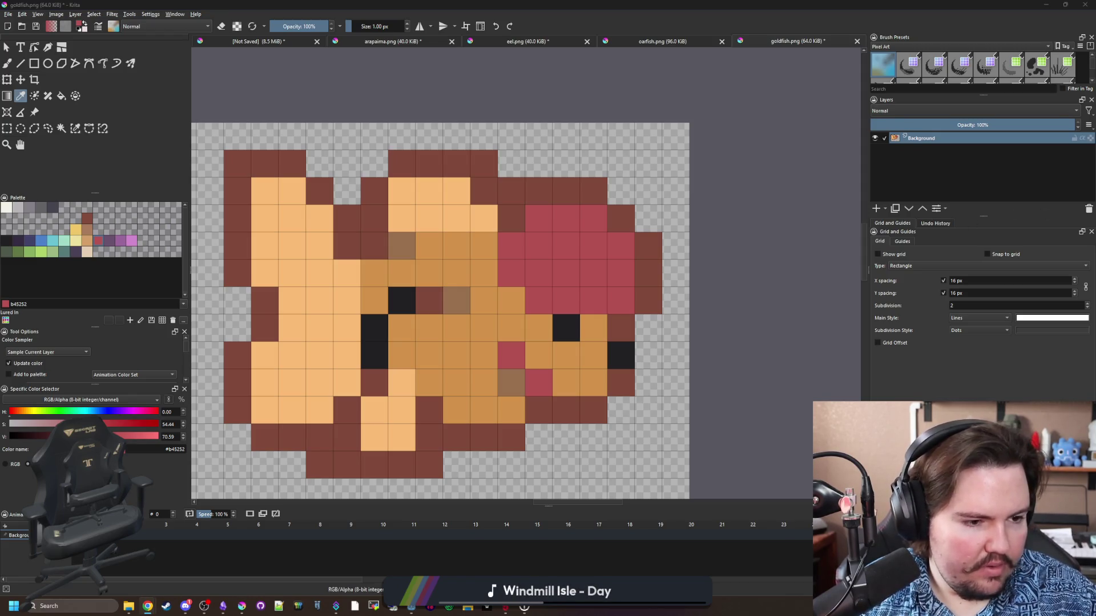
{"action": "left_click_drag", "start_coordinate": [478, 237], "coordinate": [524, 241]}
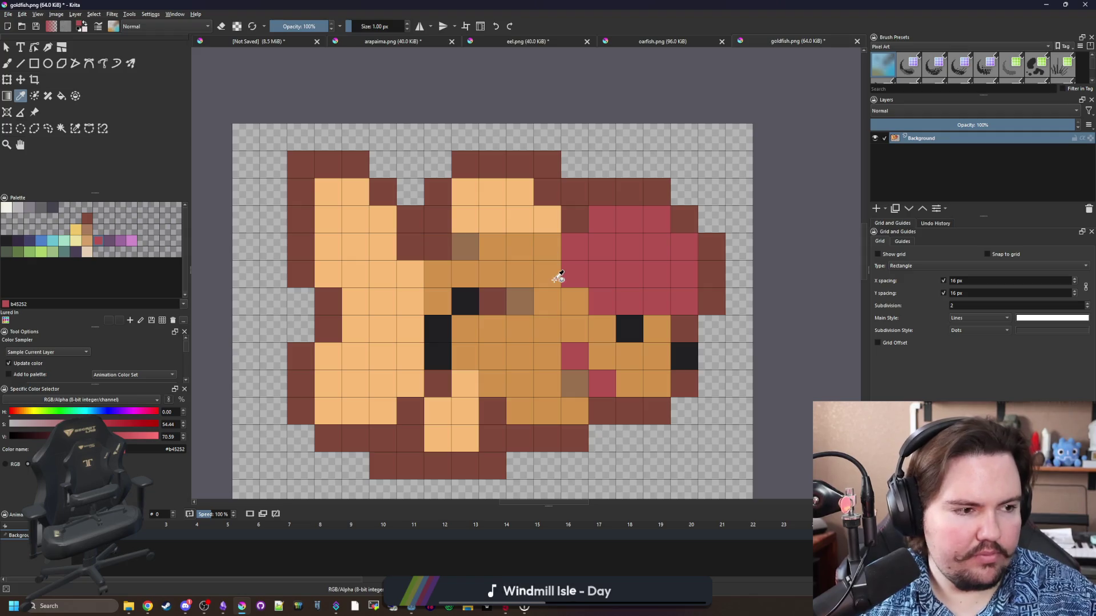
{"action": "left_click_drag", "start_coordinate": [560, 275], "coordinate": [493, 247]}
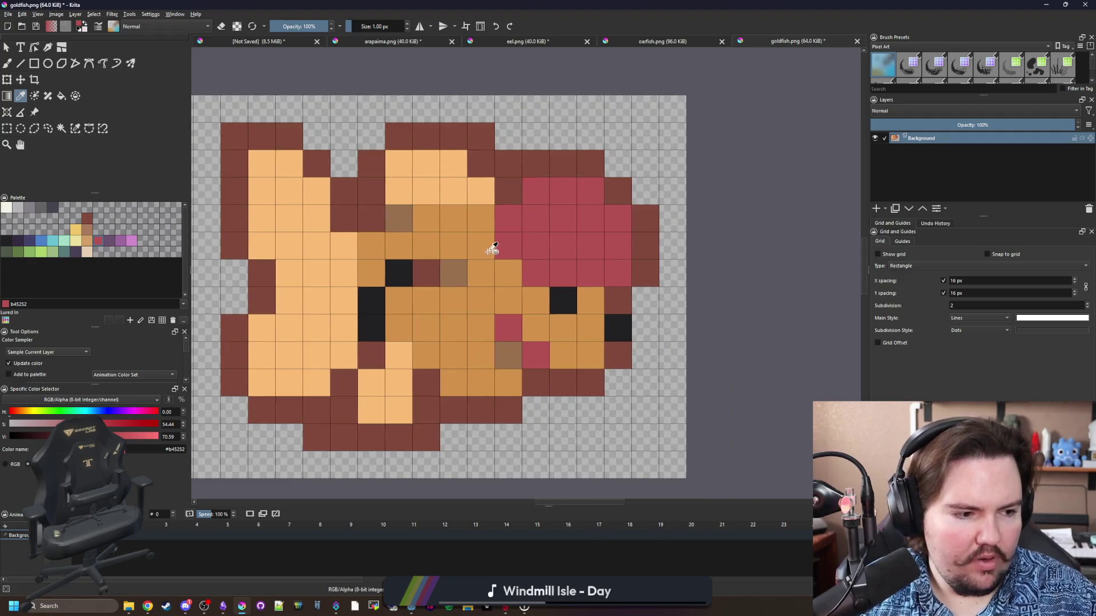
Fill the tan fins with the cream-white palette colour using the Fill tool.
{"action": "left_click", "coordinate": [11, 208]}
{"action": "key", "text": "f"}
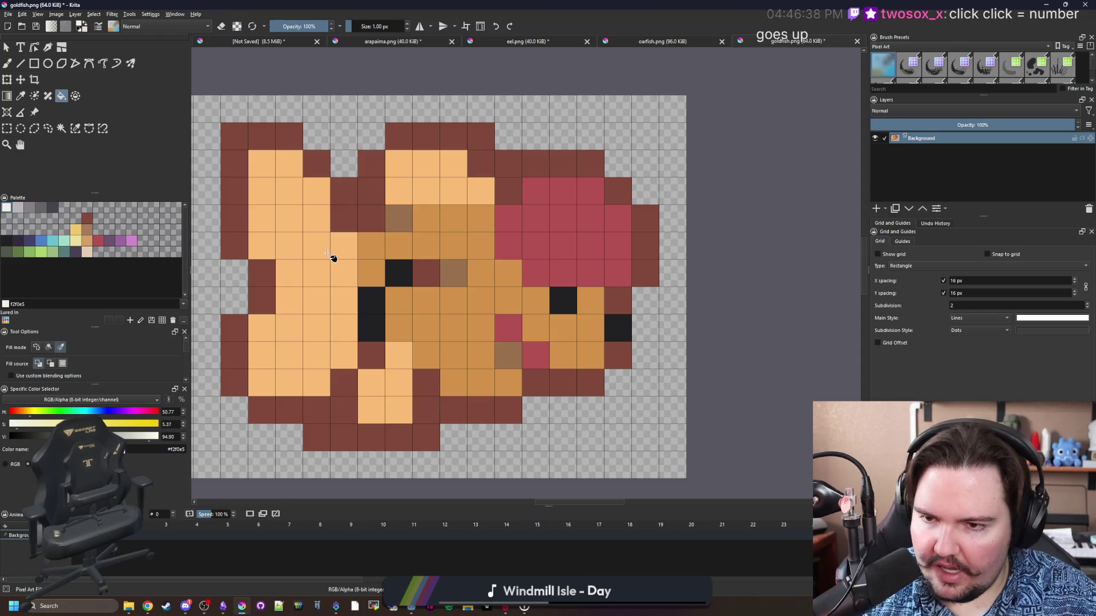
{"action": "left_click", "coordinate": [332, 258]}
{"action": "key", "text": "ctrl+z"}
{"action": "left_click", "coordinate": [321, 284]}
{"action": "scroll", "coordinate": [427, 266], "scroll_direction": "down", "scroll_amount": 1}
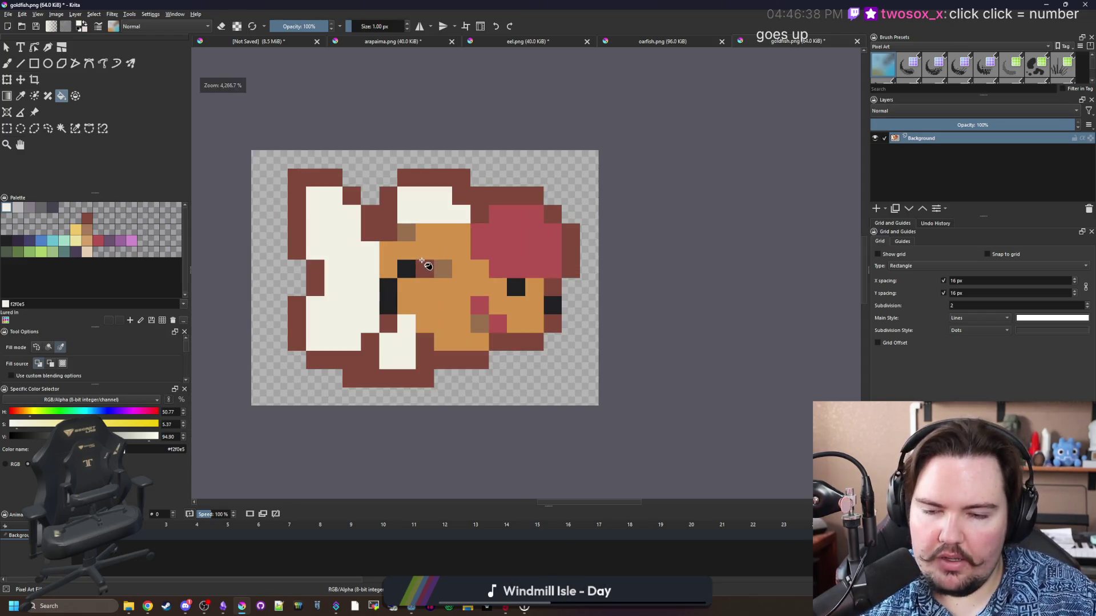
{"action": "scroll", "coordinate": [427, 266], "scroll_direction": "up", "scroll_amount": 1}
Move the view so the sprite sits up and to the left, ready for painting.
{"action": "key", "text": "b"}
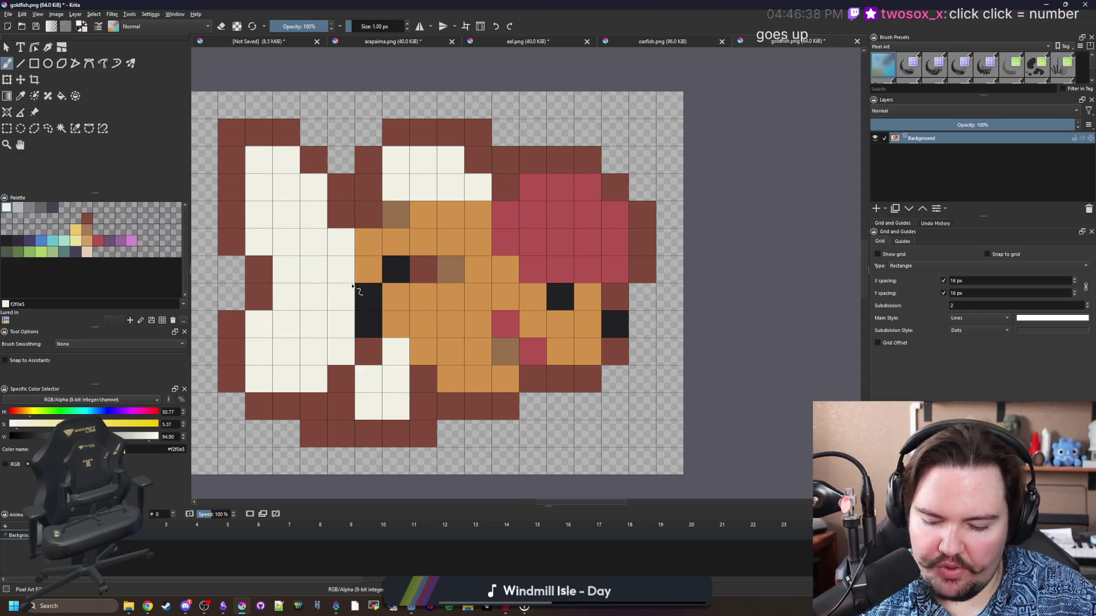
{"action": "key", "text": "p"}
{"action": "scroll", "coordinate": [412, 327], "scroll_direction": "down", "scroll_amount": 8}
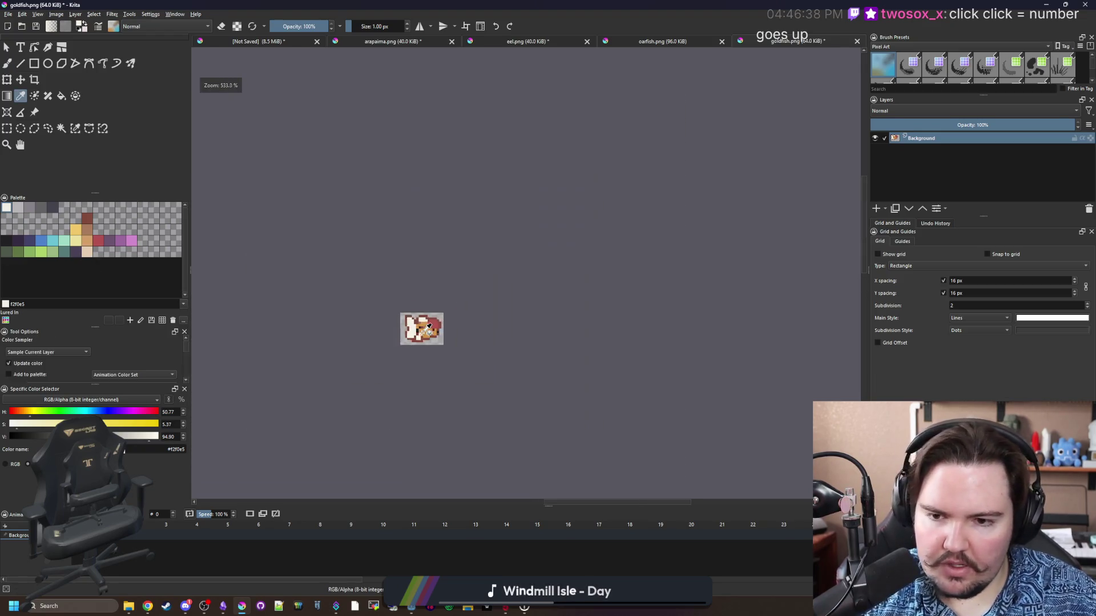
{"action": "scroll", "coordinate": [426, 331], "scroll_direction": "up", "scroll_amount": 8}
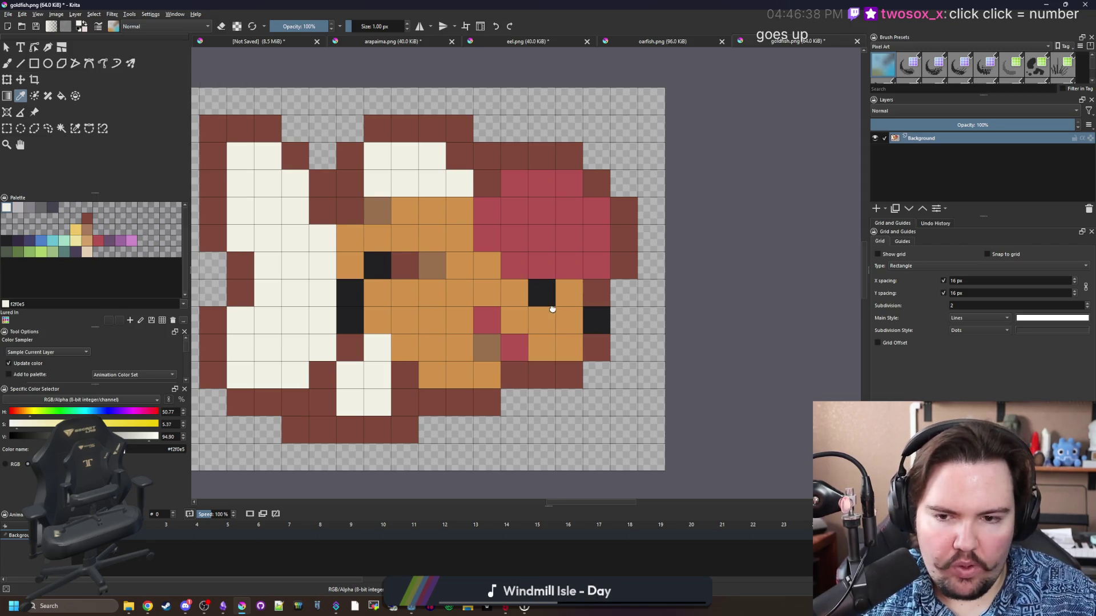
{"action": "left_click_drag", "start_coordinate": [553, 308], "coordinate": [540, 267]}
{"action": "key", "text": "b"}
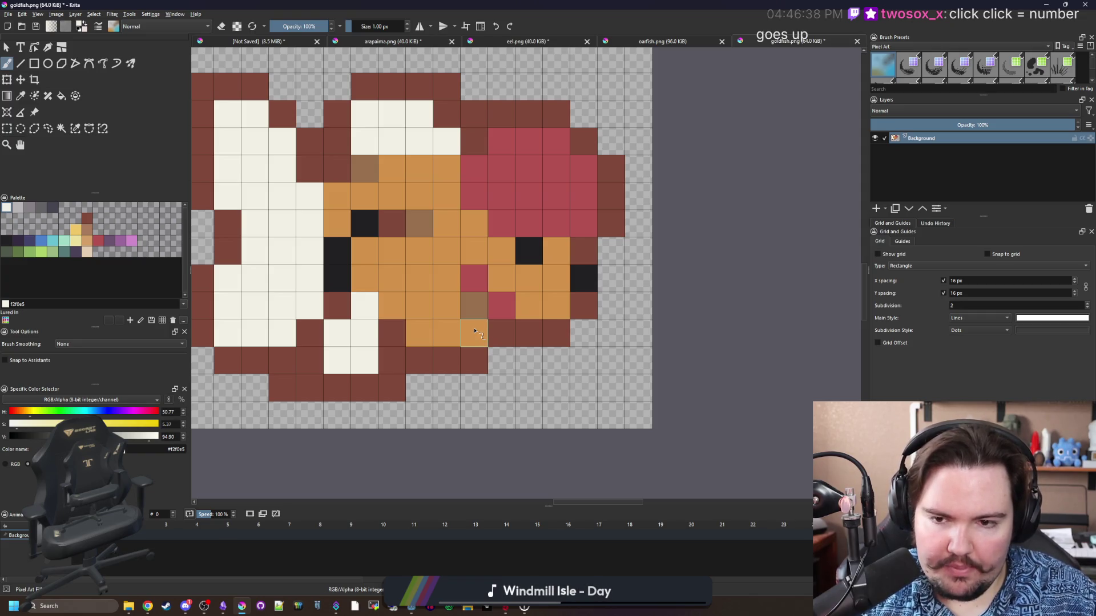
Paint belly pixels cream, undo the stray one back to orange, and resample the orange.
{"action": "mouse_move", "coordinate": [474, 333]}
{"action": "left_mouse_down"}
{"action": "mouse_move", "coordinate": [422, 286]}
{"action": "mouse_move", "coordinate": [471, 336]}
{"action": "left_mouse_up"}
{"action": "scroll", "coordinate": [468, 345], "scroll_direction": "up", "scroll_amount": 1}
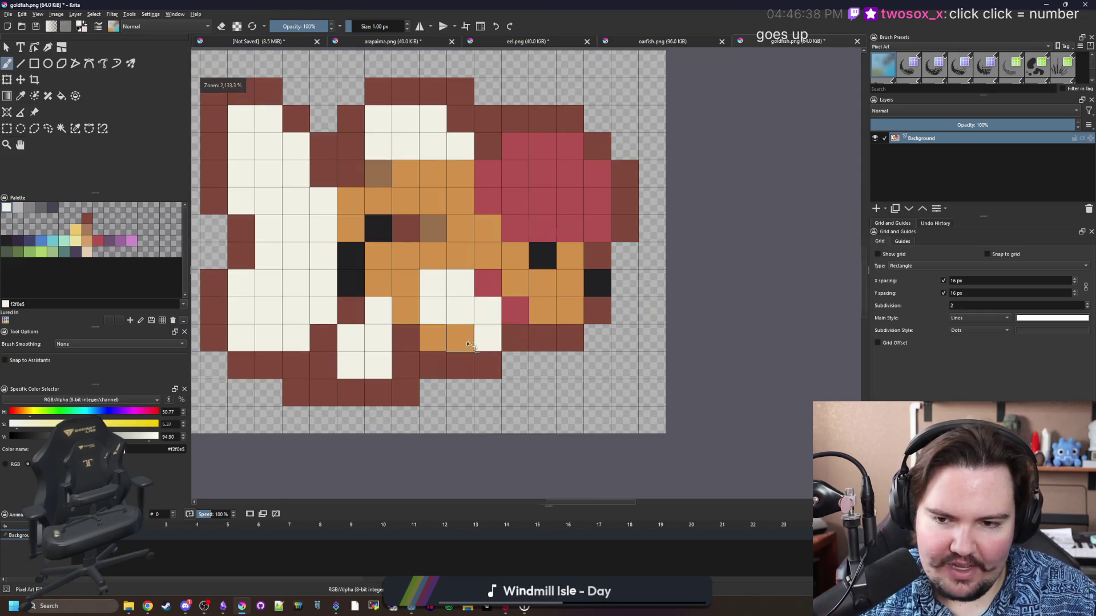
{"action": "left_click", "coordinate": [468, 345]}
{"action": "scroll", "coordinate": [468, 345], "scroll_direction": "down", "scroll_amount": 5}
{"action": "scroll", "coordinate": [463, 354], "scroll_direction": "up", "scroll_amount": 5}
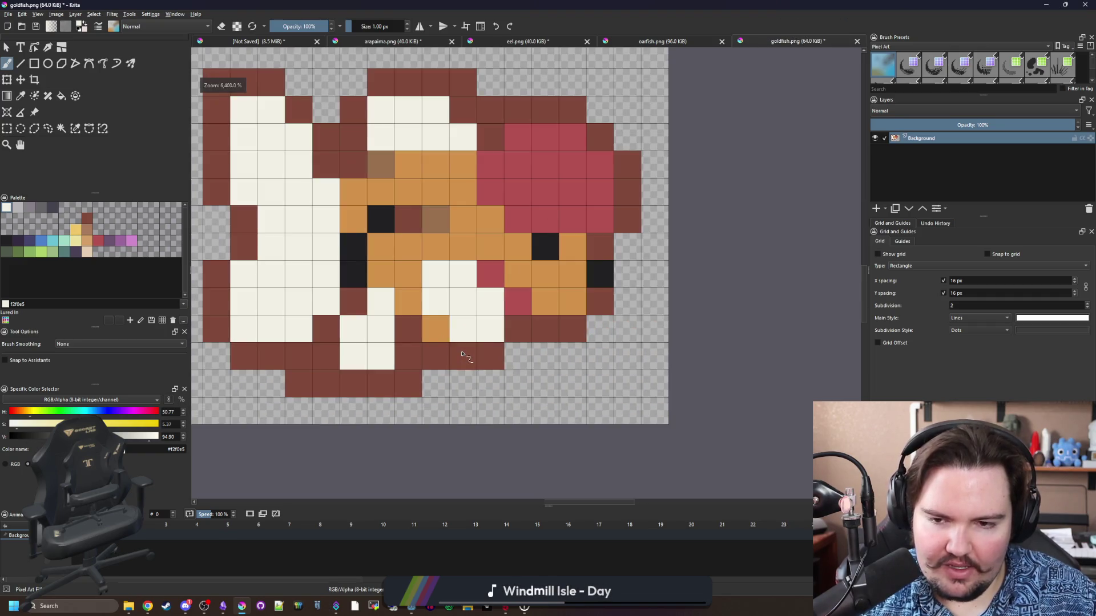
{"action": "scroll", "coordinate": [462, 354], "scroll_direction": "down", "scroll_amount": 5}
{"action": "scroll", "coordinate": [462, 354], "scroll_direction": "up", "scroll_amount": 5}
{"action": "key", "text": "ctrl+z"}
{"action": "left_click", "coordinate": [454, 329], "text": "ctrl"}
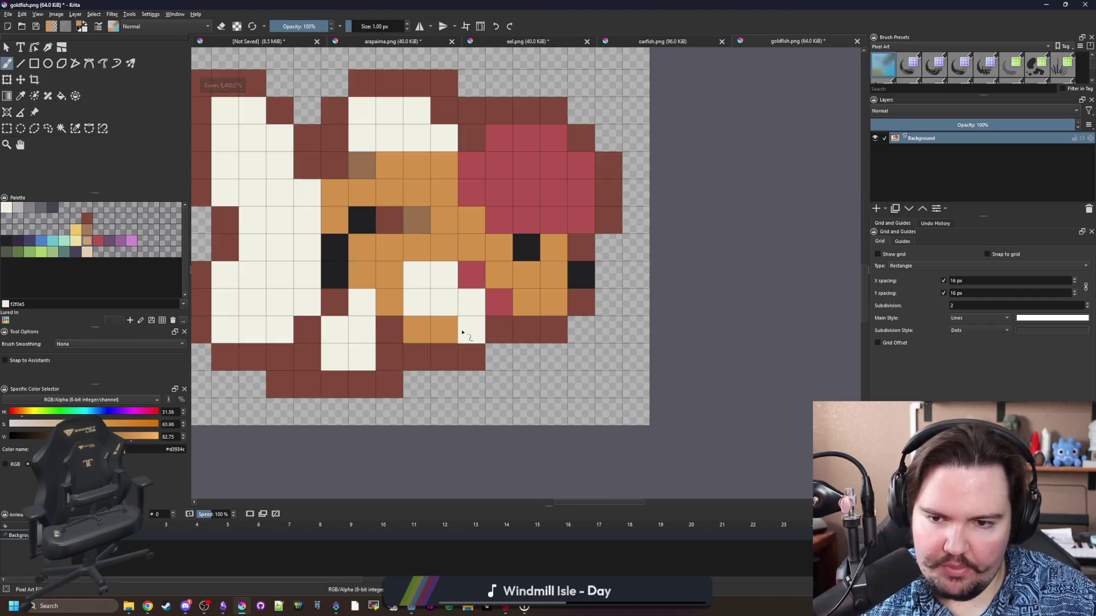
{"action": "scroll", "coordinate": [463, 337], "scroll_direction": "down", "scroll_amount": 8}
{"action": "scroll", "coordinate": [467, 347], "scroll_direction": "up", "scroll_amount": 4}
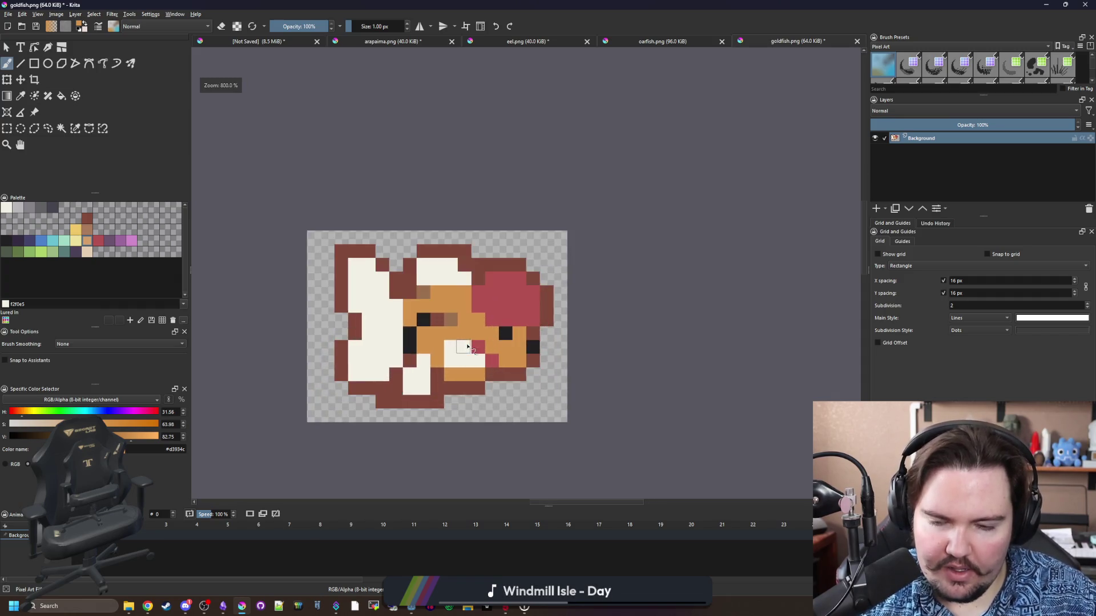
{"action": "scroll", "coordinate": [467, 346], "scroll_direction": "up", "scroll_amount": 2}
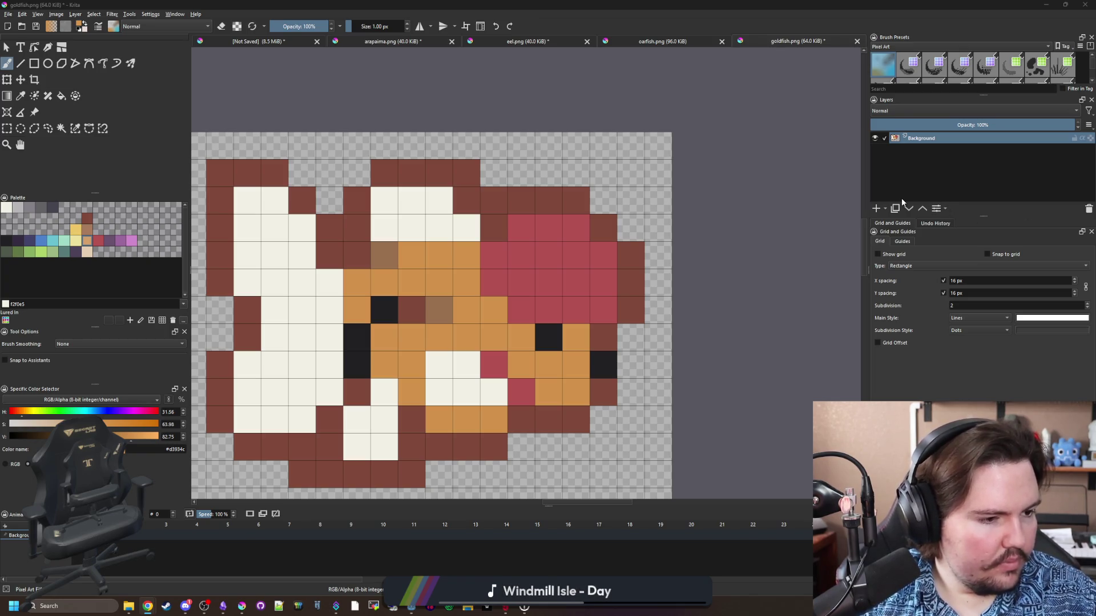
Sample the sprite's red and paint the inner tail fin pixels red.
{"action": "key", "text": "p"}
{"action": "left_click", "coordinate": [553, 258]}
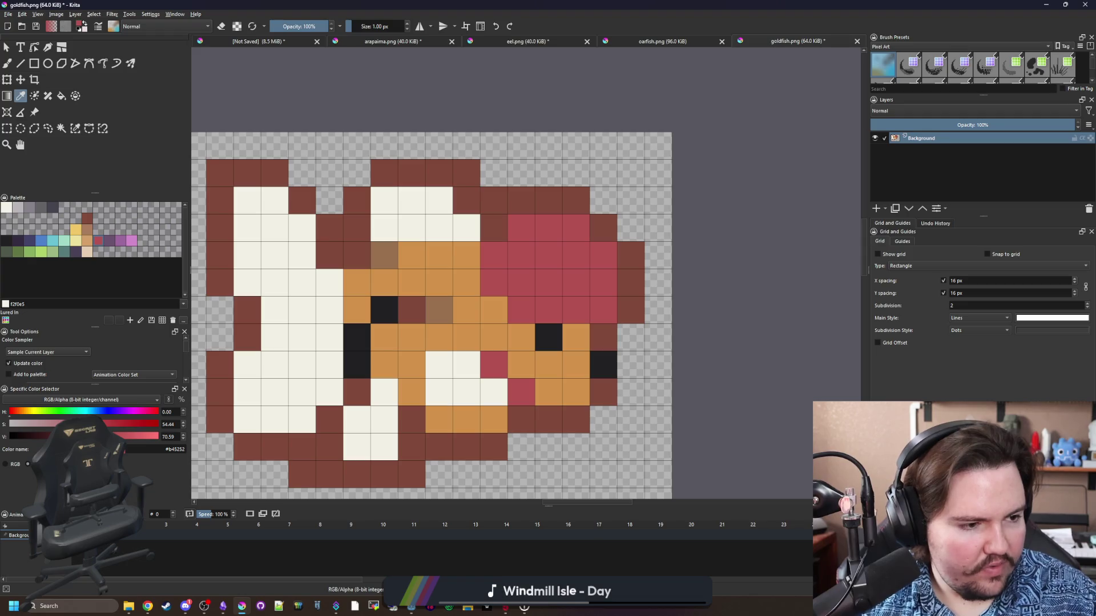
{"action": "mouse_move", "coordinate": [404, 281]}
{"action": "left_mouse_down"}
{"action": "mouse_move", "coordinate": [435, 276]}
{"action": "mouse_move", "coordinate": [528, 298]}
{"action": "left_mouse_up"}
{"action": "key", "text": "b"}
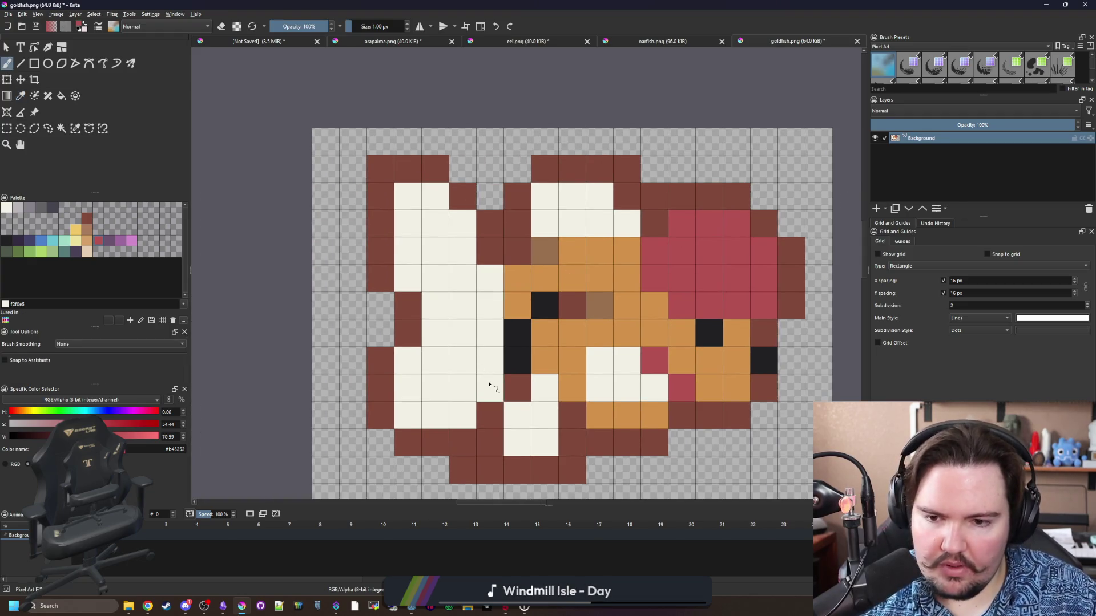
{"action": "mouse_move", "coordinate": [490, 385]}
{"action": "left_mouse_down"}
{"action": "mouse_move", "coordinate": [463, 389]}
{"action": "mouse_move", "coordinate": [435, 337]}
{"action": "mouse_move", "coordinate": [437, 279]}
{"action": "mouse_move", "coordinate": [462, 305]}
{"action": "mouse_move", "coordinate": [498, 280]}
{"action": "left_mouse_up"}
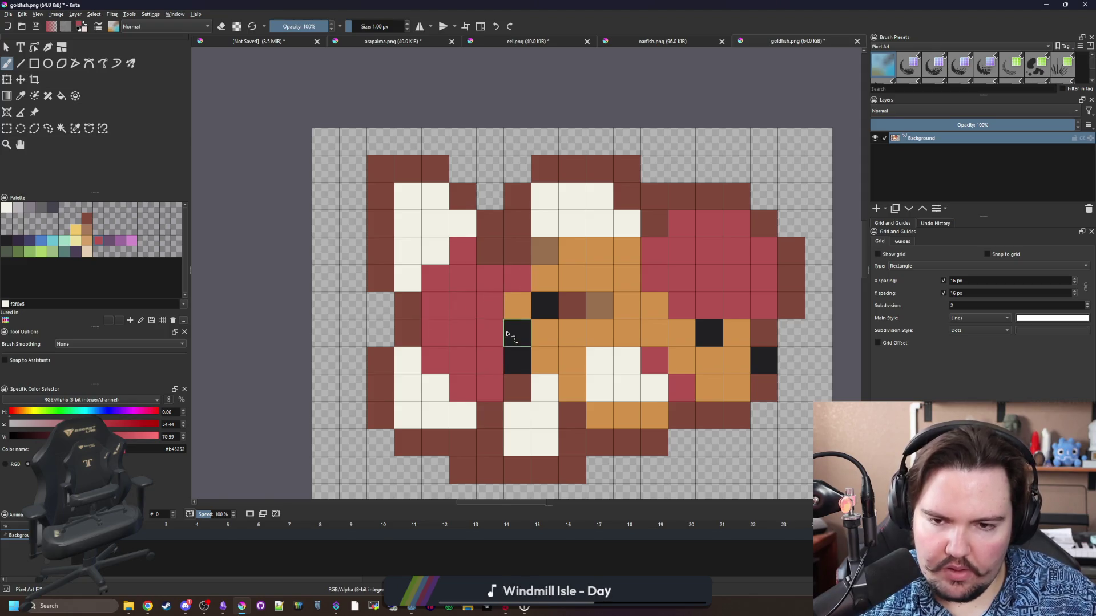
Sample the orange body colour and repaint two stray red body pixels orange.
{"action": "left_click_drag", "start_coordinate": [512, 337], "coordinate": [428, 345]}
{"action": "key", "text": "p"}
{"action": "left_click", "coordinate": [510, 310]}
{"action": "key", "text": "b"}
{"action": "mouse_move", "coordinate": [406, 286]}
{"action": "left_mouse_down"}
{"action": "mouse_move", "coordinate": [433, 286]}
{"action": "mouse_move", "coordinate": [406, 286]}
{"action": "left_mouse_up"}
{"action": "key", "text": "p"}
{"action": "left_click", "coordinate": [455, 282]}
{"action": "key", "text": "b"}
Bucket-fill the red areas cream white with the Fill tool.
{"action": "scroll", "coordinate": [431, 279], "scroll_direction": "down", "scroll_amount": 5}
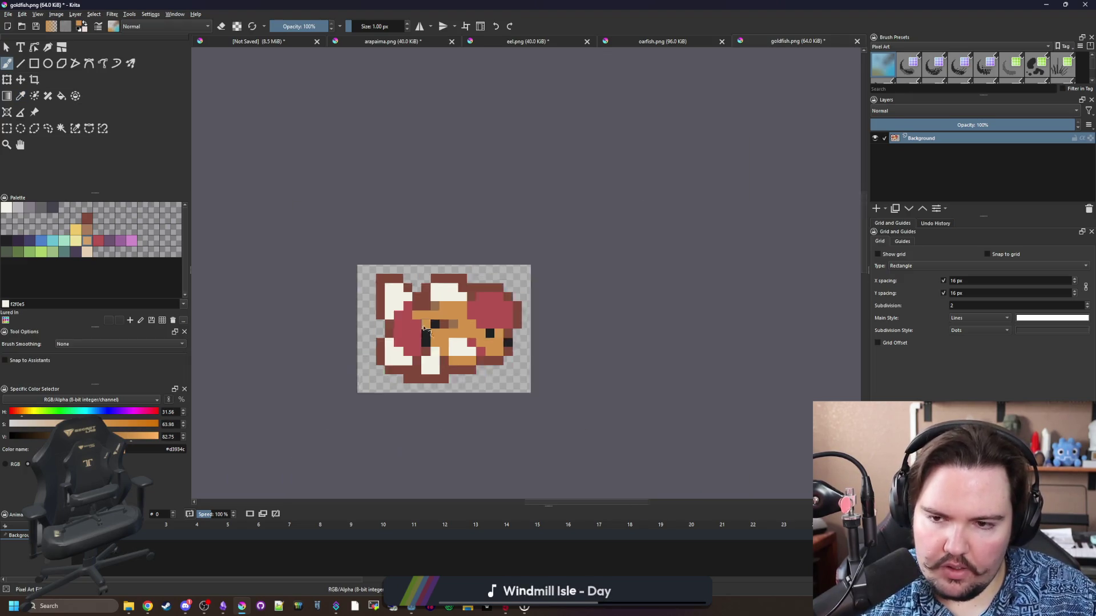
{"action": "scroll", "coordinate": [418, 288], "scroll_direction": "up", "scroll_amount": 6}
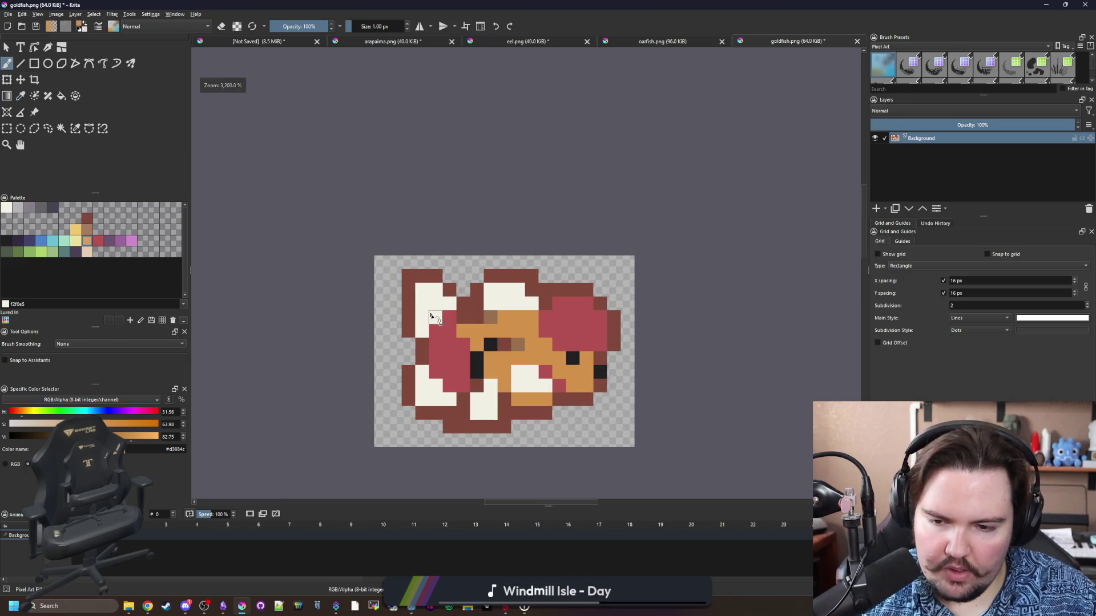
{"action": "key", "text": "f"}
{"action": "left_click", "coordinate": [442, 381]}
Undo the cream fill, switch Fill to contiguous, and refill the tail fin's red area cream white.
{"action": "key", "text": "ctrl+z"}
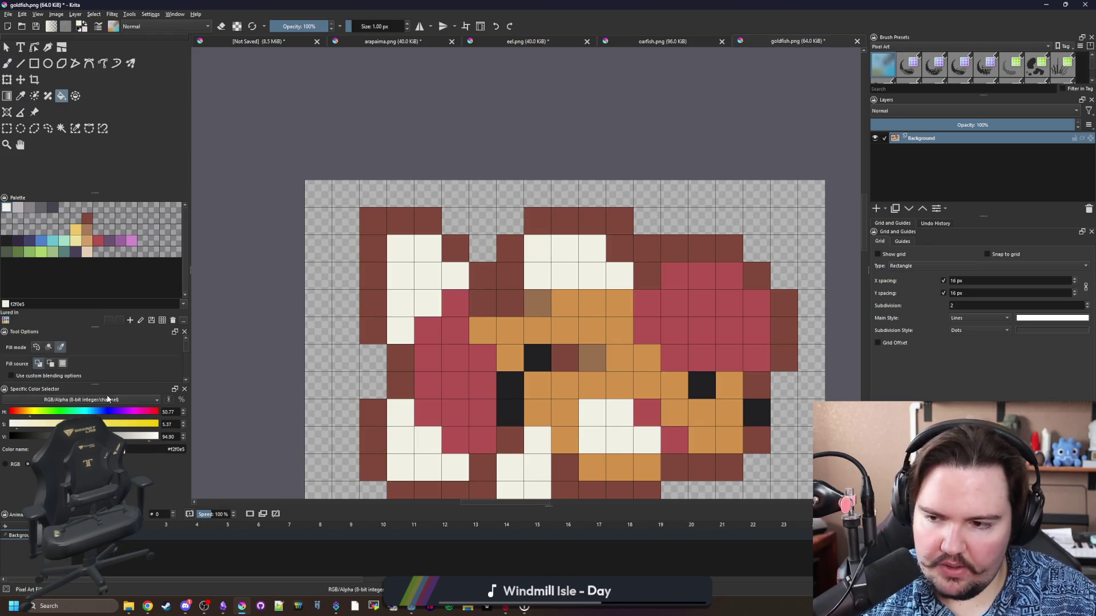
{"action": "left_click", "coordinate": [49, 347]}
{"action": "left_click", "coordinate": [475, 374]}
{"action": "left_click_drag", "start_coordinate": [669, 343], "coordinate": [506, 293]}
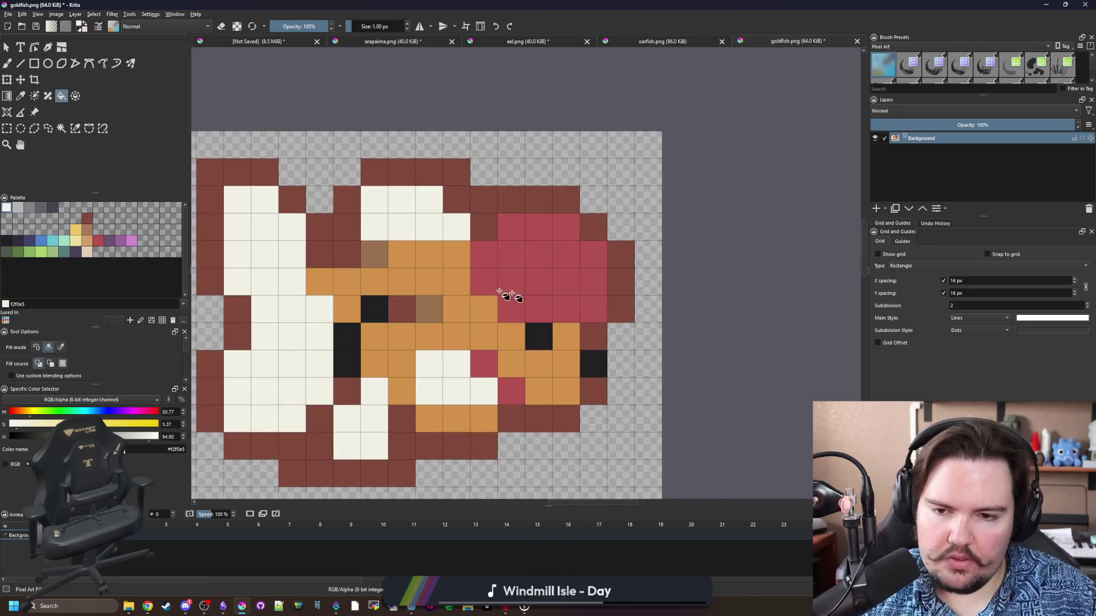
{"action": "left_click", "coordinate": [536, 303], "text": "ctrl"}
{"action": "left_click", "coordinate": [377, 427]}
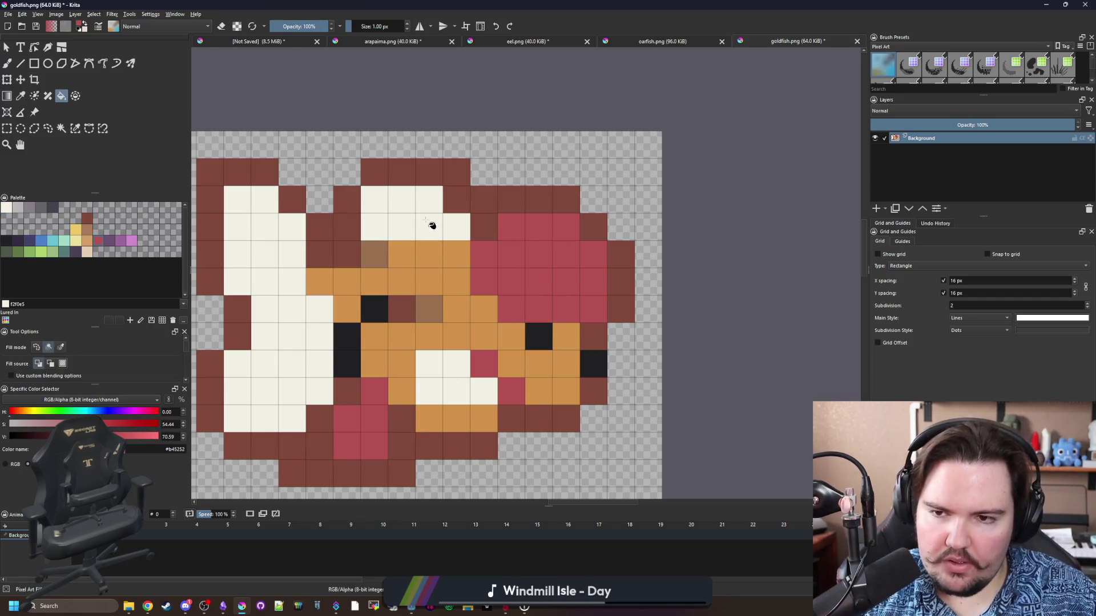
{"action": "key", "text": "ctrl+z"}
Bucket-fill the brown outline cells near-black with the #212123 palette swatch.
{"action": "left_click", "coordinate": [10, 245]}
{"action": "left_click", "coordinate": [313, 234]}
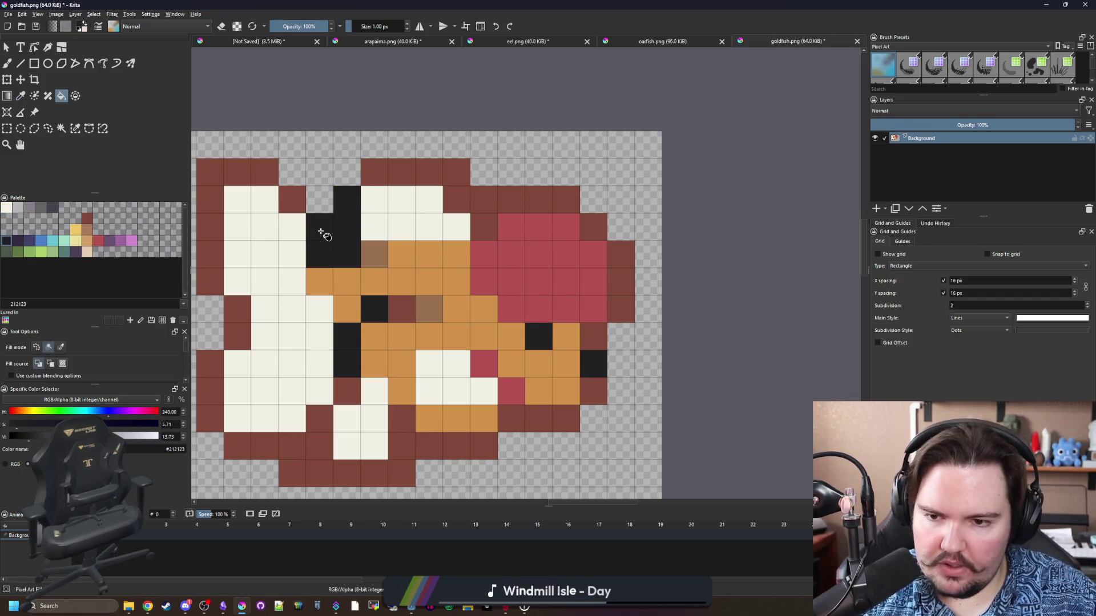
{"action": "key", "text": "ctrl+z"}
{"action": "left_click", "coordinate": [330, 246]}
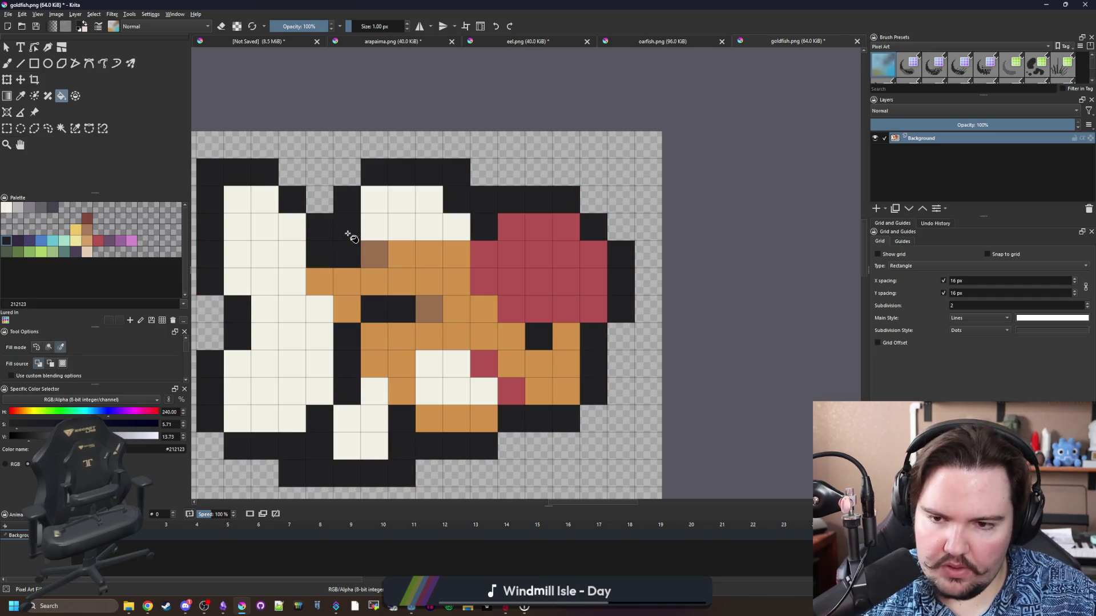
{"action": "key", "text": "ctrl+z"}
{"action": "left_click", "coordinate": [338, 241]}
{"action": "scroll", "coordinate": [474, 293], "scroll_direction": "down", "scroll_amount": 5}
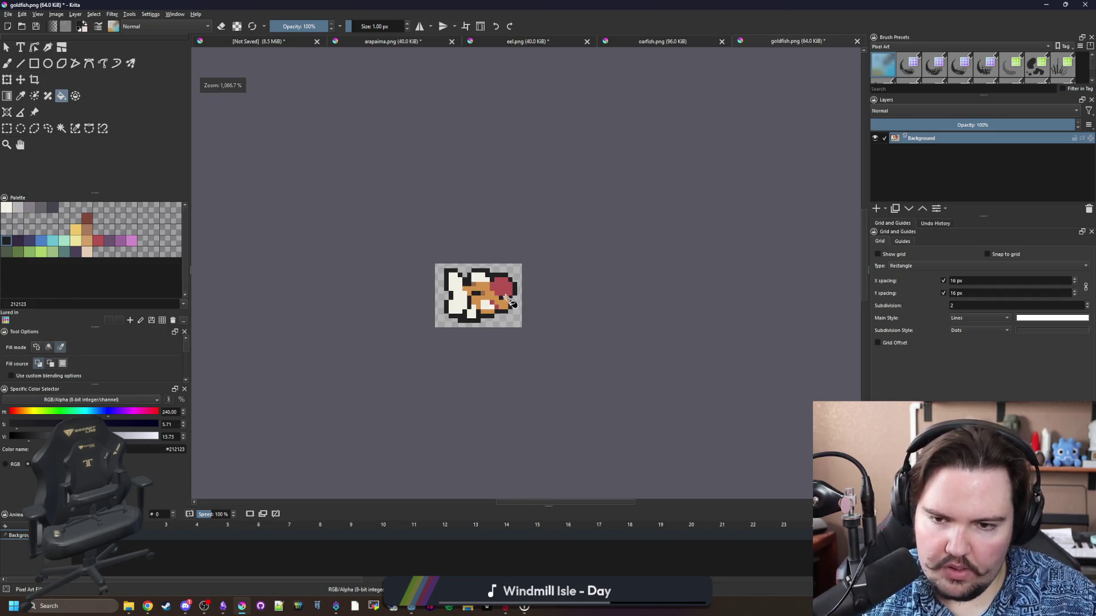
{"action": "key", "text": "b"}
{"action": "scroll", "coordinate": [510, 303], "scroll_direction": "up", "scroll_amount": 3}
{"action": "scroll", "coordinate": [509, 303], "scroll_direction": "down", "scroll_amount": 2}
{"action": "scroll", "coordinate": [514, 319], "scroll_direction": "up", "scroll_amount": 2}
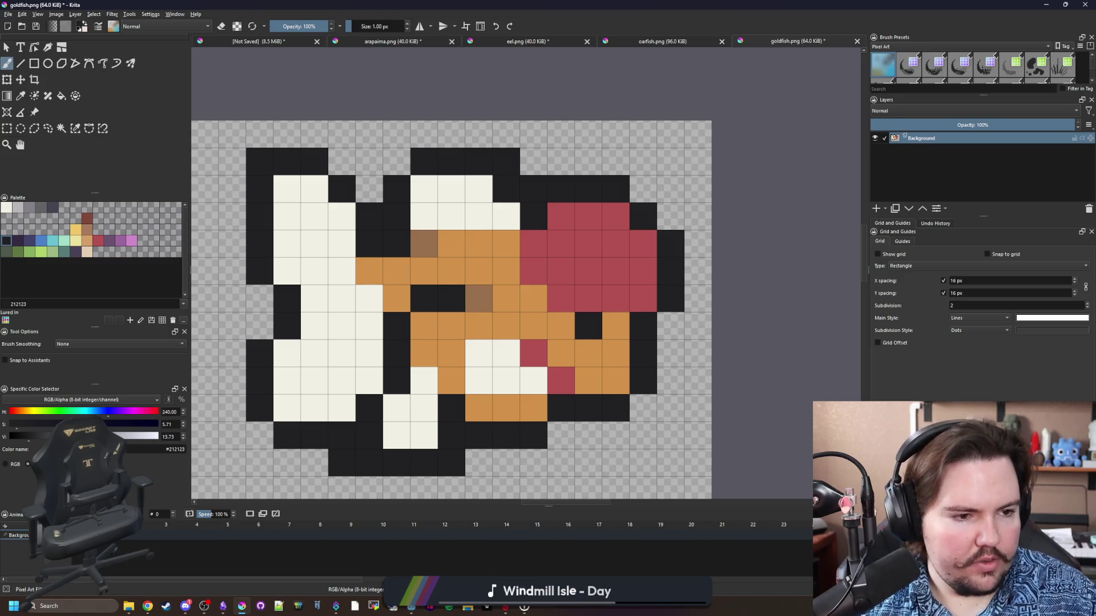
{"action": "key", "text": "alt+Tab"}
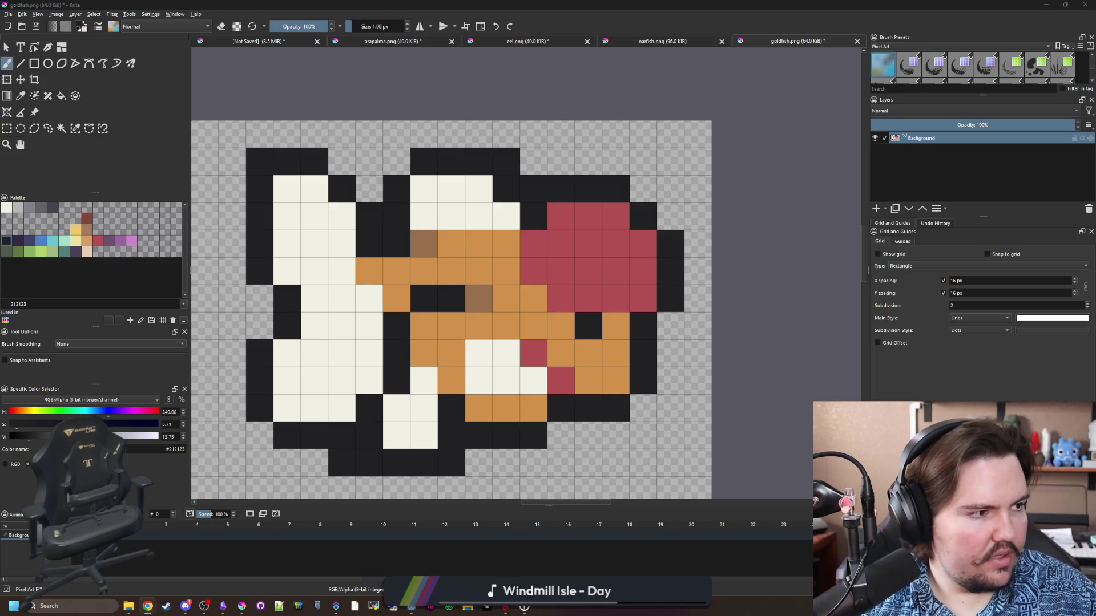
Enlarge the black oranda goldfish image, then search 'mmo98' in a new tab.
{"action": "key", "text": "Escape"}
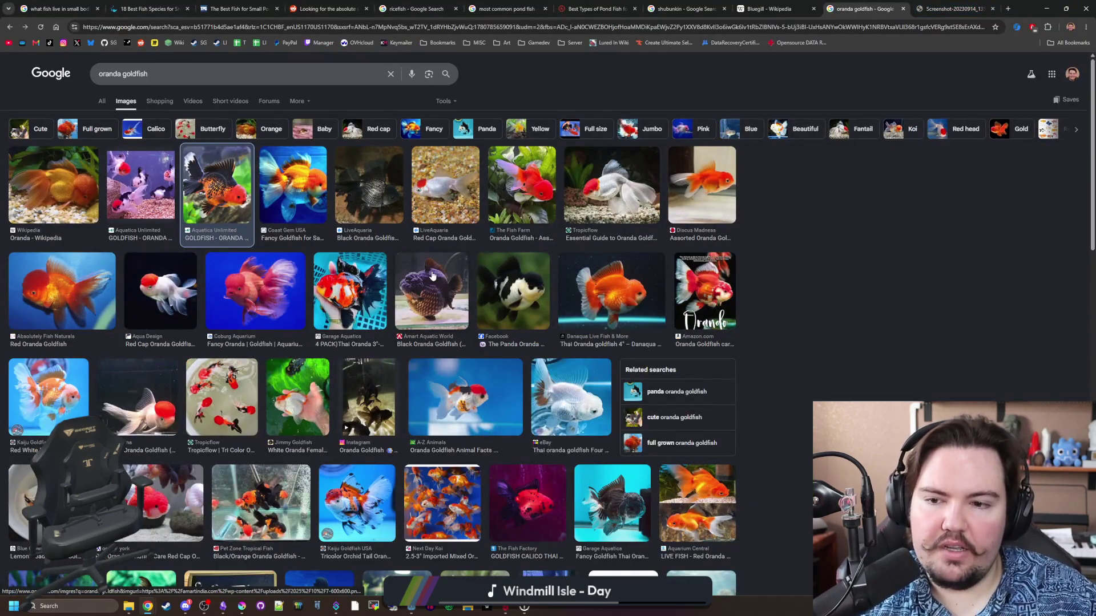
{"action": "left_click", "coordinate": [432, 276]}
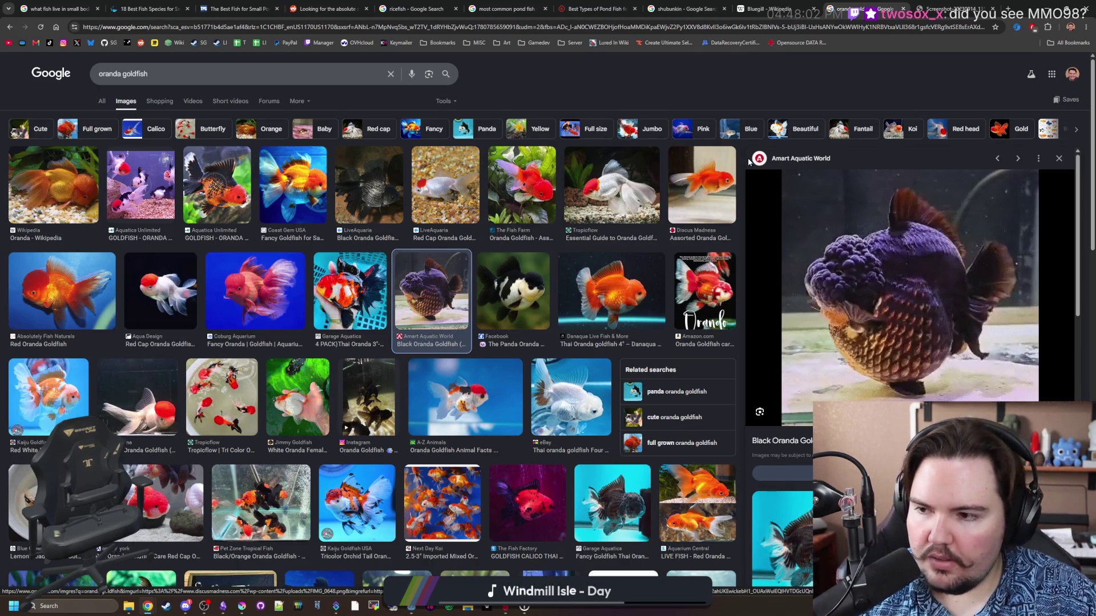
{"action": "key", "text": "ctrl+t"}
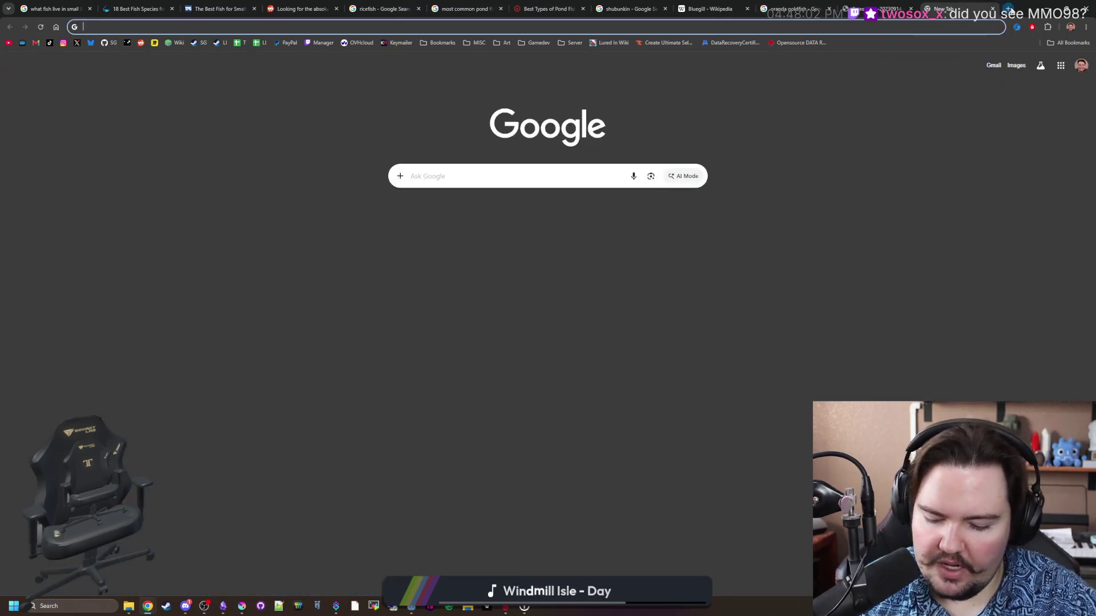
{"action": "type", "text": "mmo98"}
{"action": "key", "text": "Return"}
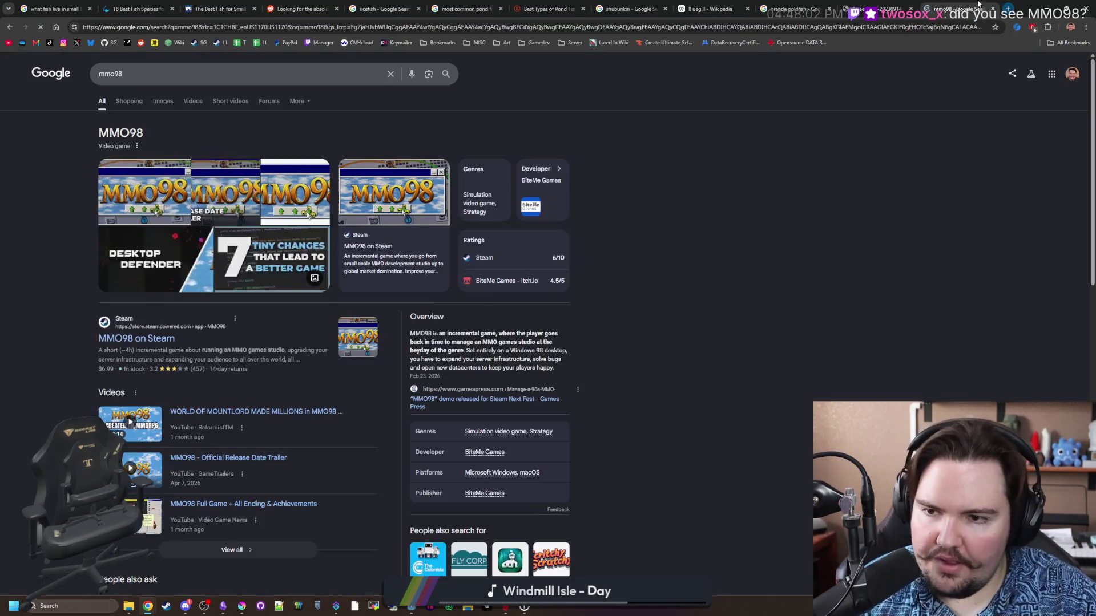
Open MMO98's Steam page and view its Upgrades, World, Sequel and Dashboard screenshots.
{"action": "left_click", "coordinate": [143, 341]}
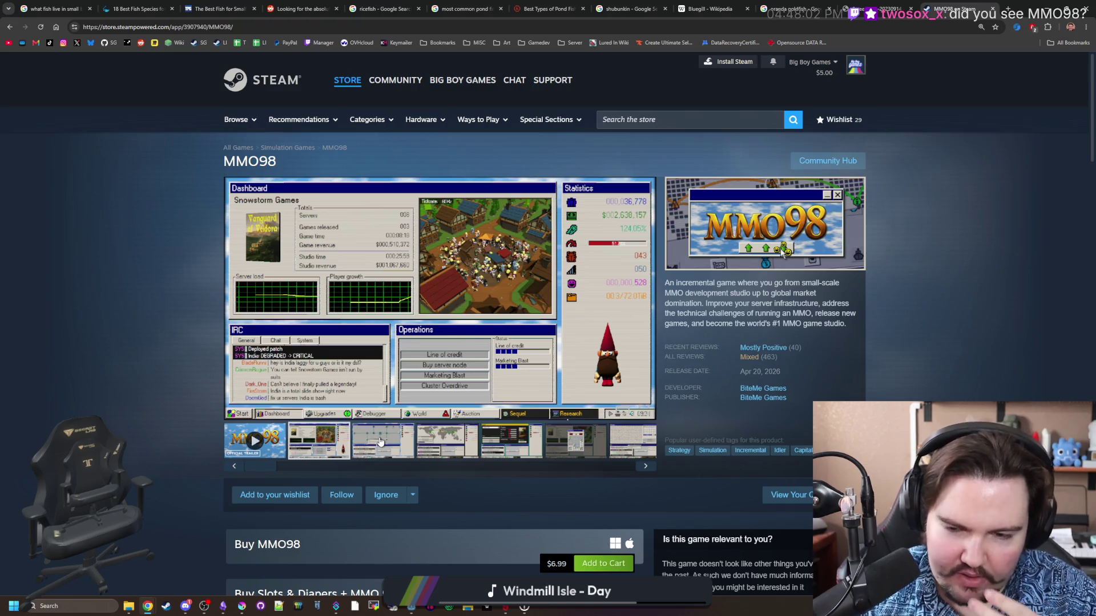
{"action": "left_click", "coordinate": [381, 441]}
{"action": "left_click", "coordinate": [433, 445]}
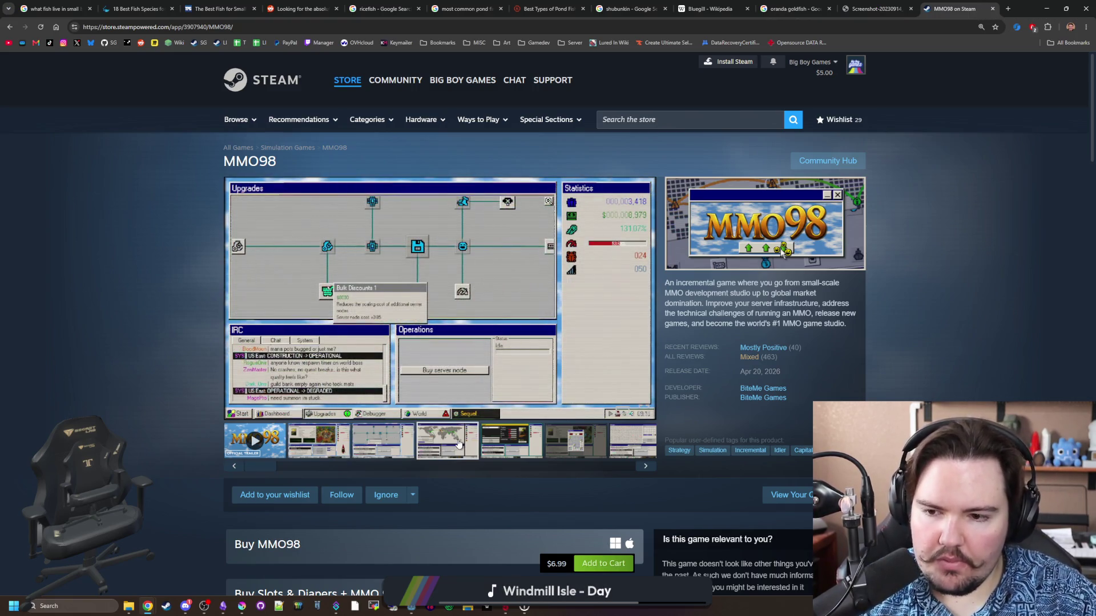
{"action": "left_click", "coordinate": [512, 451]}
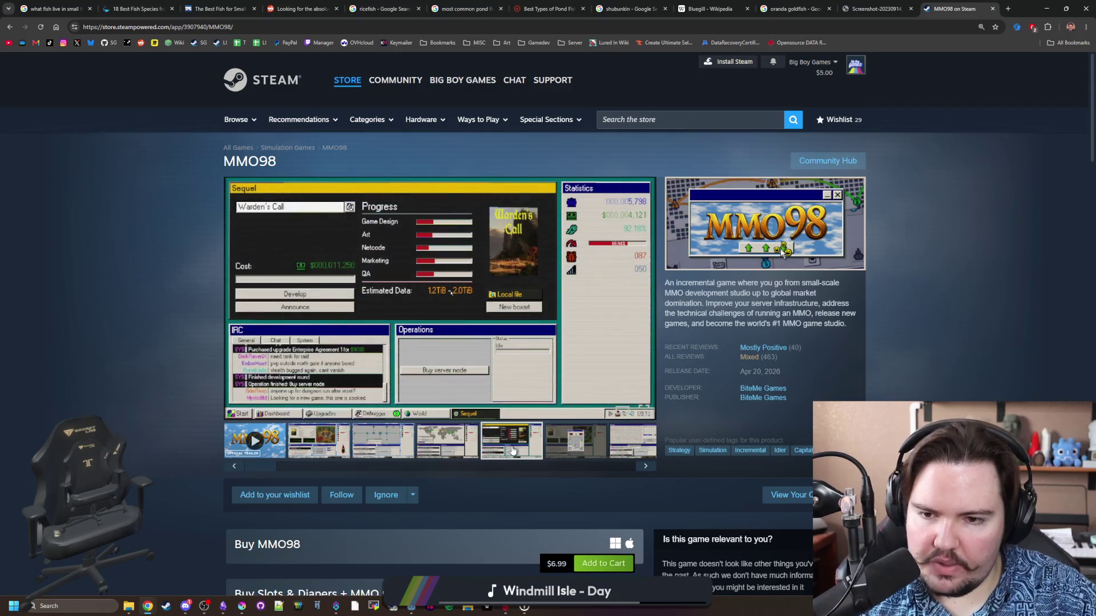
{"action": "left_click", "coordinate": [324, 449]}
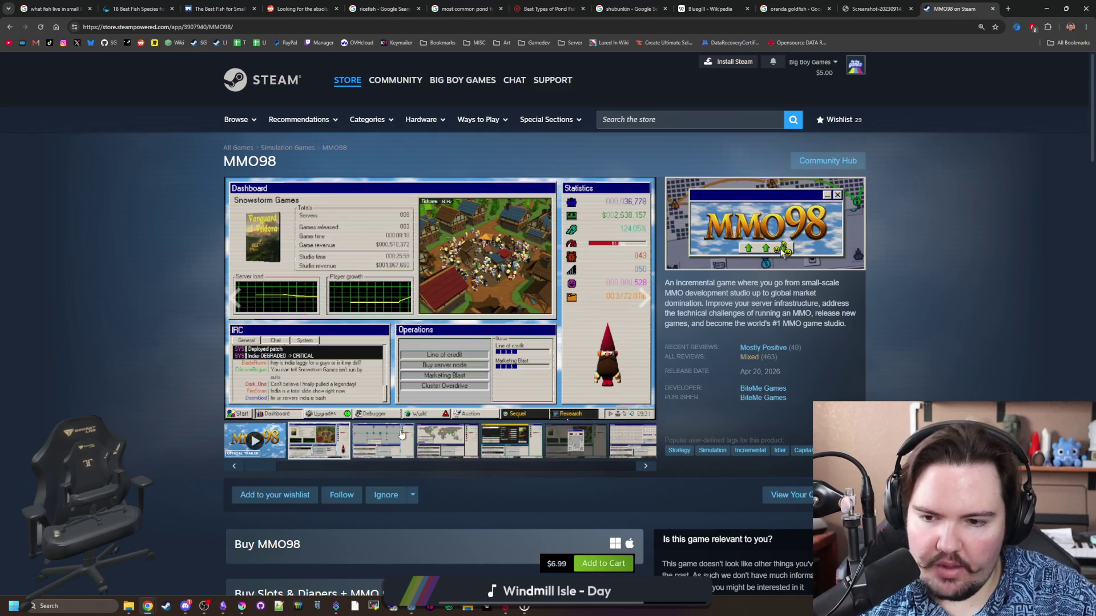
{"action": "left_click", "coordinate": [402, 436]}
Step through to the Bombduster gameplay screenshot and enlarge another screenshot to full view.
{"action": "left_click", "coordinate": [643, 302]}
{"action": "left_click", "coordinate": [643, 303]}
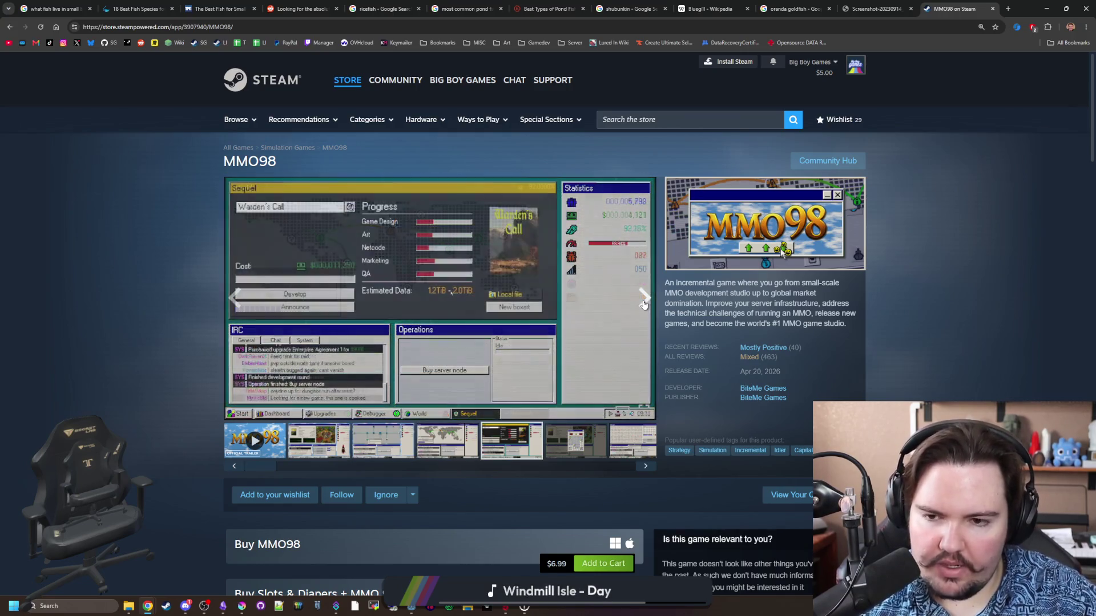
{"action": "left_click", "coordinate": [643, 303]}
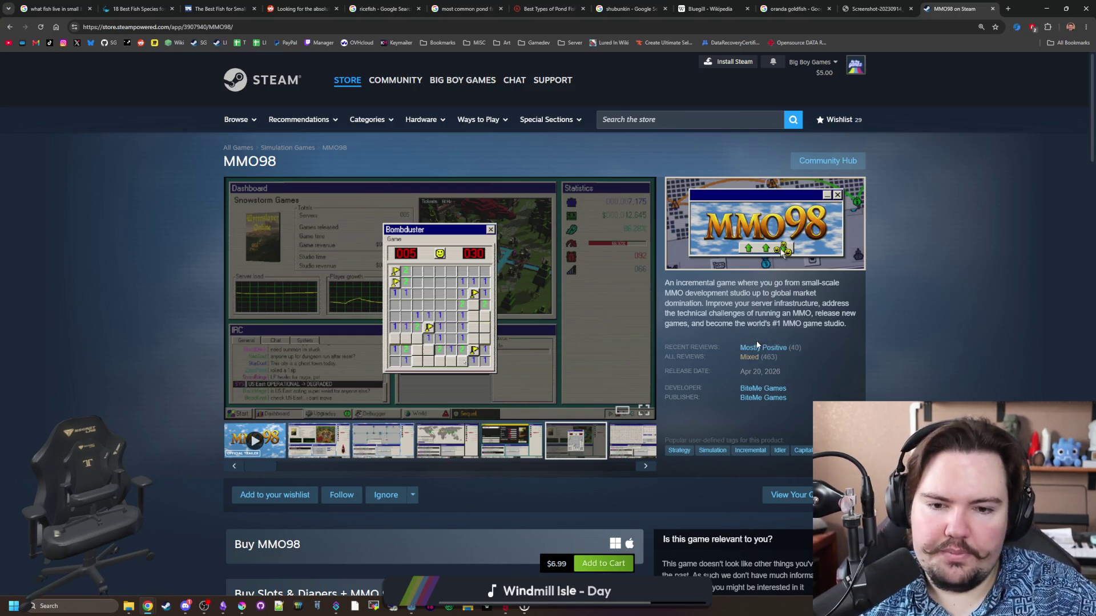
{"action": "mouse_move", "coordinate": [753, 361]}
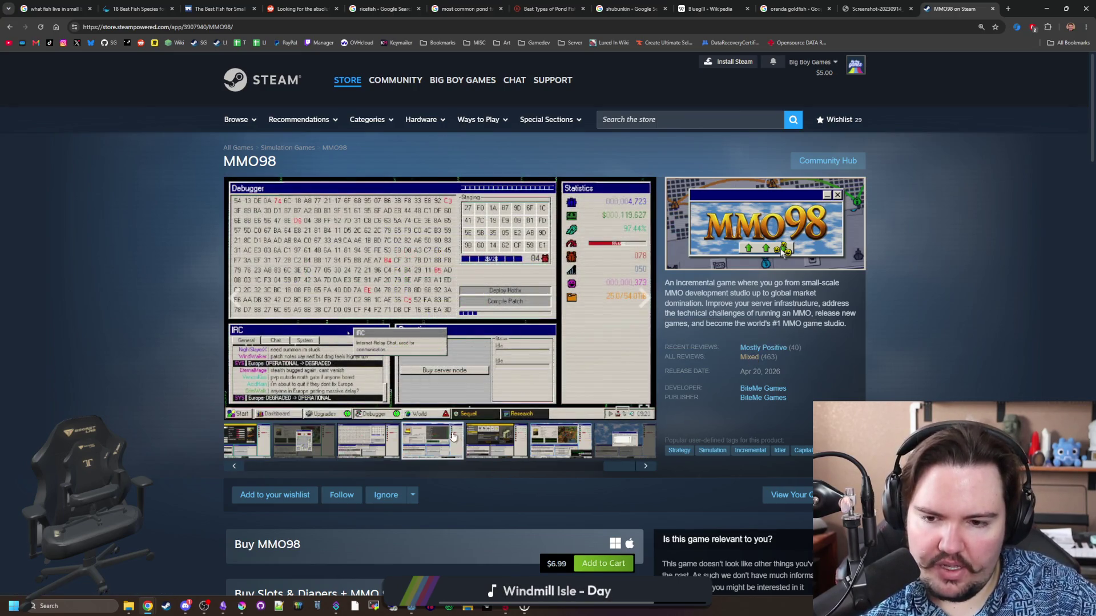
{"action": "left_click", "coordinate": [526, 453]}
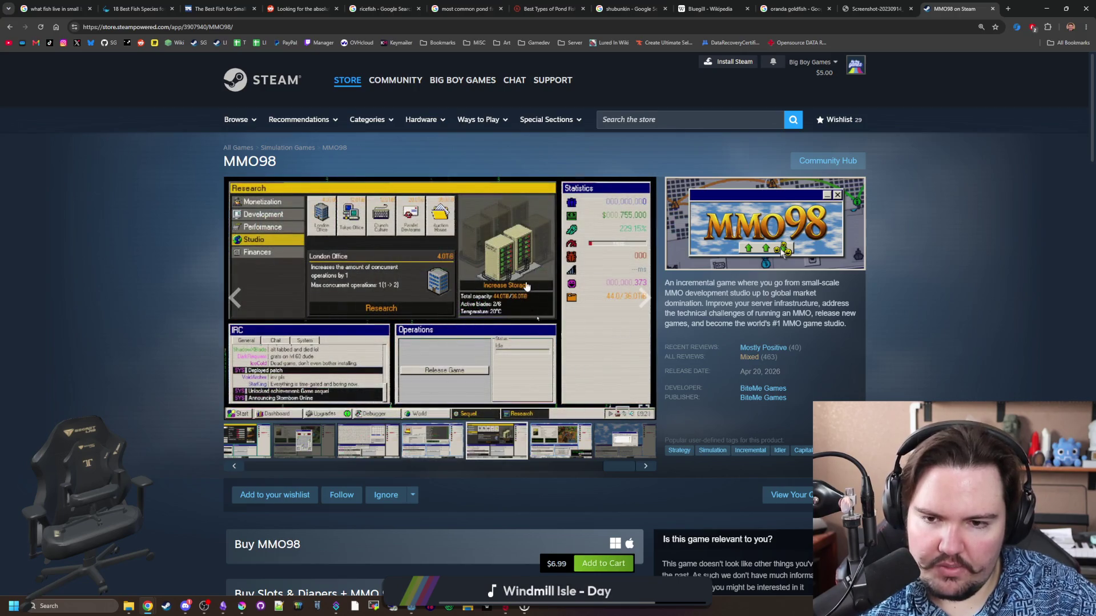
{"action": "left_click", "coordinate": [526, 286]}
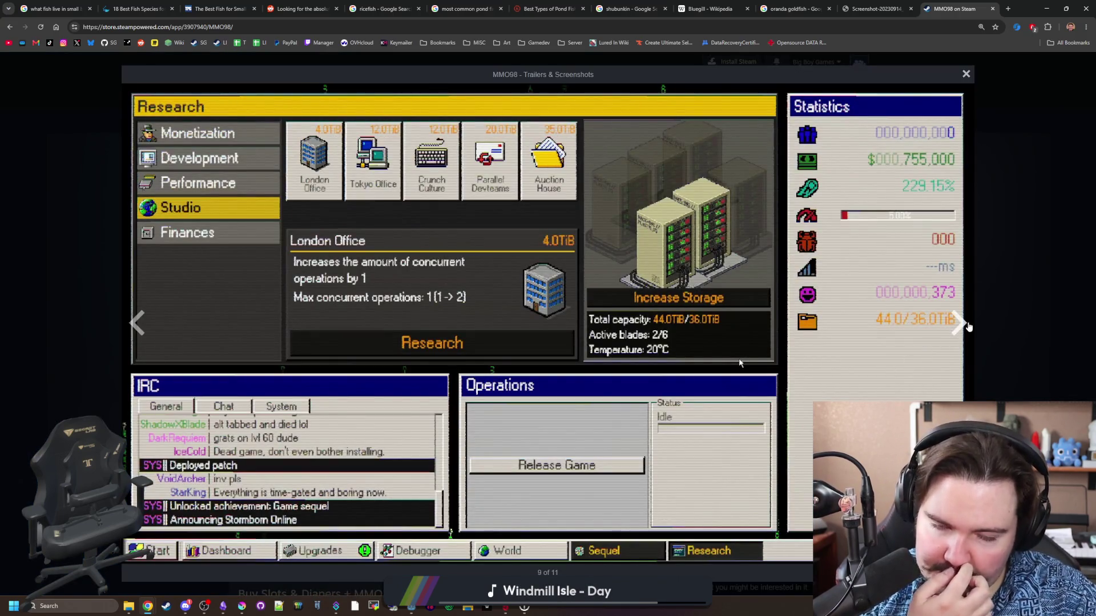
Page through every enlarged MMO98 screenshot, then close the viewer and scroll toward the bundles.
{"action": "left_click", "coordinate": [969, 327]}
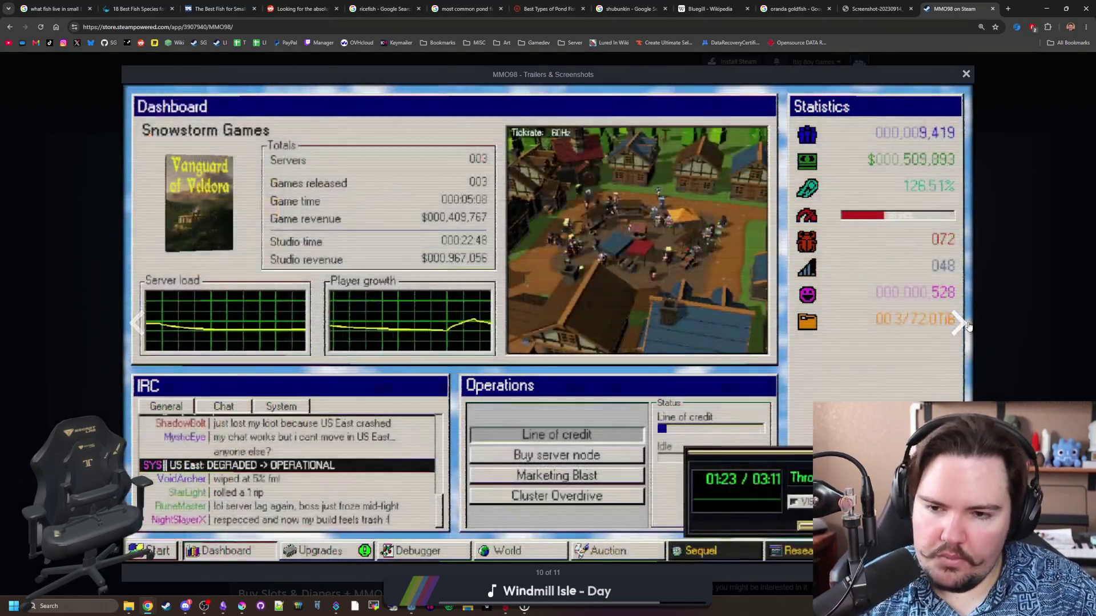
{"action": "left_click", "coordinate": [968, 326]}
{"action": "left_click", "coordinate": [969, 326]}
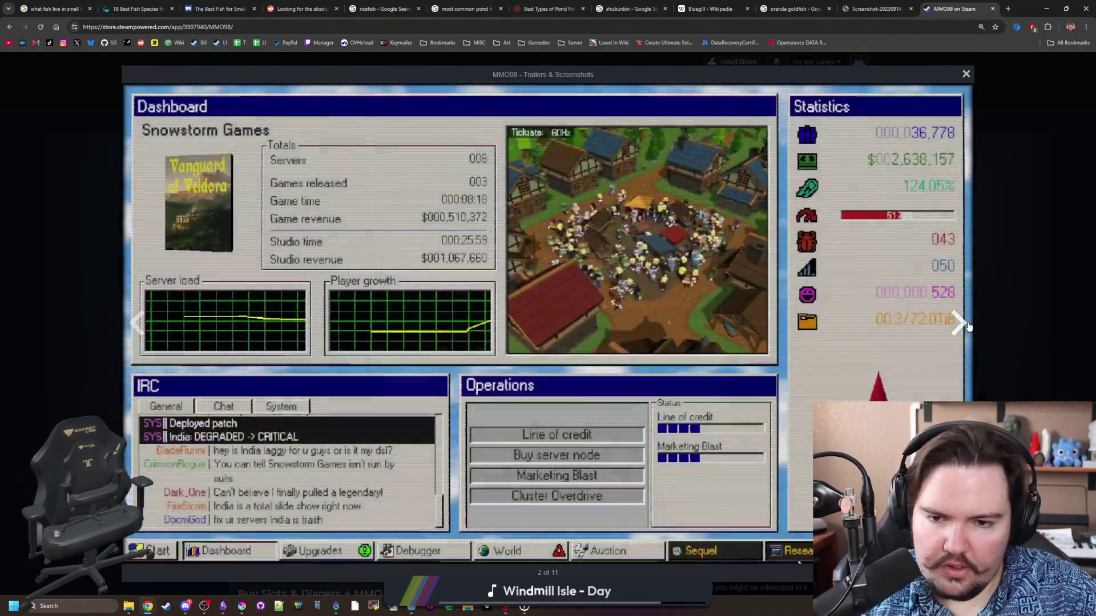
{"action": "left_click", "coordinate": [969, 326]}
{"action": "left_click", "coordinate": [968, 327]}
{"action": "left_click", "coordinate": [969, 327]}
{"action": "left_click", "coordinate": [968, 326]}
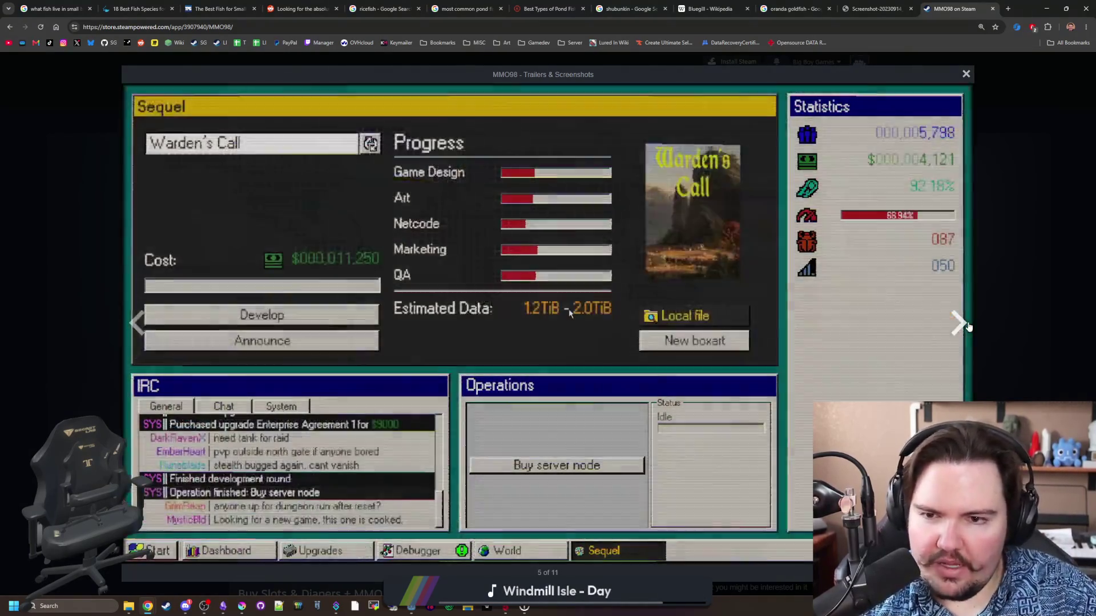
{"action": "left_click", "coordinate": [969, 327]}
{"action": "left_click", "coordinate": [969, 327]}
{"action": "left_click", "coordinate": [968, 326]}
{"action": "left_click", "coordinate": [969, 327]}
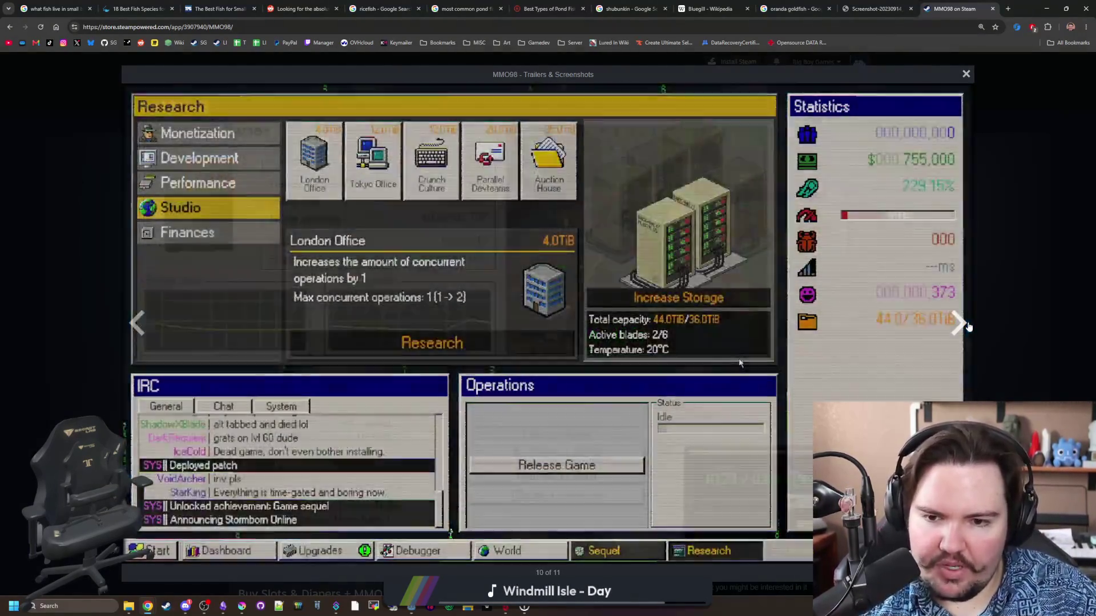
{"action": "left_click", "coordinate": [969, 326]}
{"action": "left_click", "coordinate": [968, 327]}
{"action": "left_click", "coordinate": [944, 337]}
{"action": "left_click", "coordinate": [944, 337]}
{"action": "left_click", "coordinate": [944, 337]}
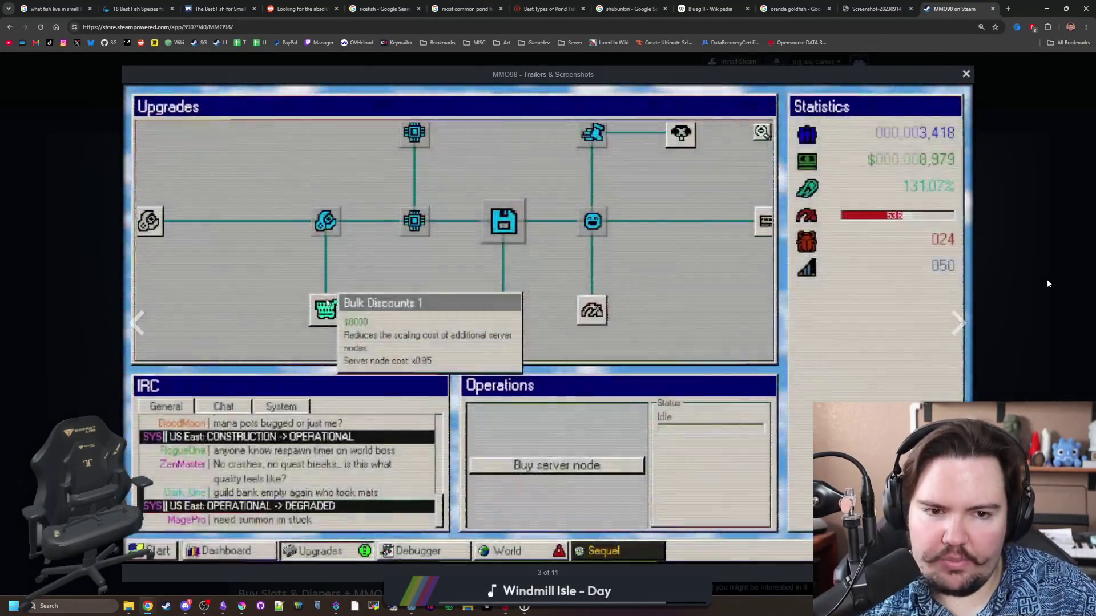
{"action": "left_click", "coordinate": [1047, 279]}
{"action": "scroll", "coordinate": [1046, 279], "scroll_direction": "down", "scroll_amount": 5}
{"action": "scroll", "coordinate": [224, 322], "scroll_direction": "down", "scroll_amount": 2}
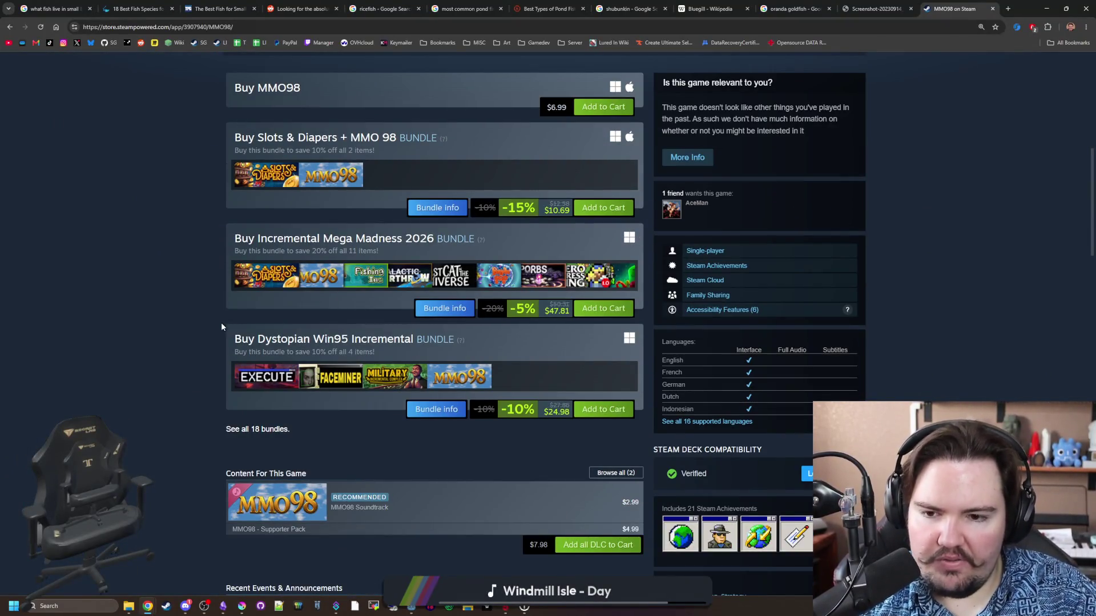
Scroll down the MMO98 page to the More Like This suggestions and find Scritchy Scratchy.
{"action": "mouse_move", "coordinate": [525, 607]}
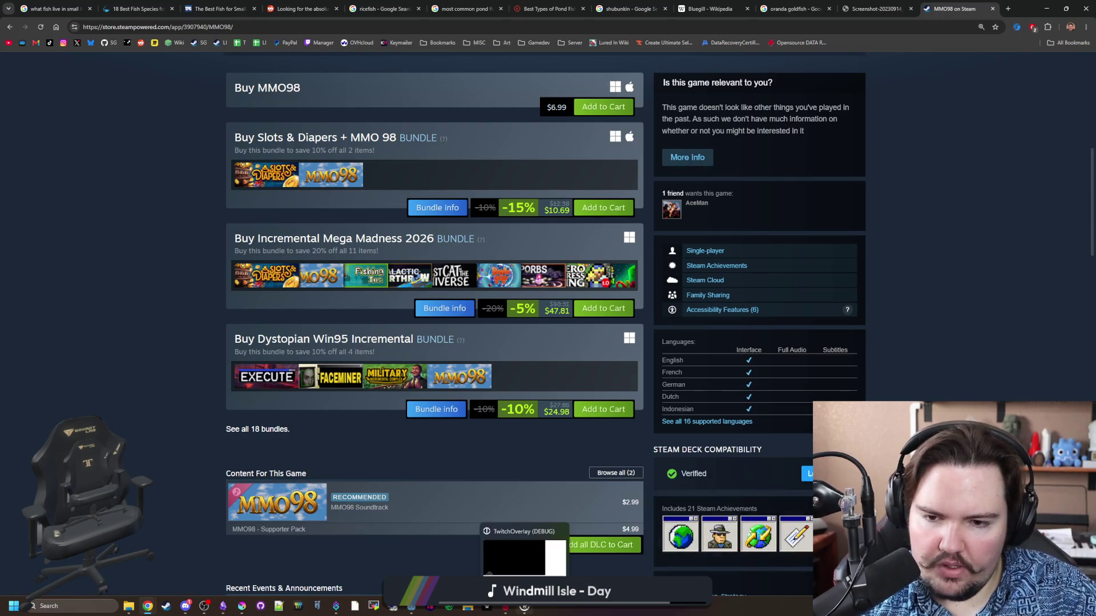
{"action": "scroll", "coordinate": [159, 446], "scroll_direction": "up", "scroll_amount": 2}
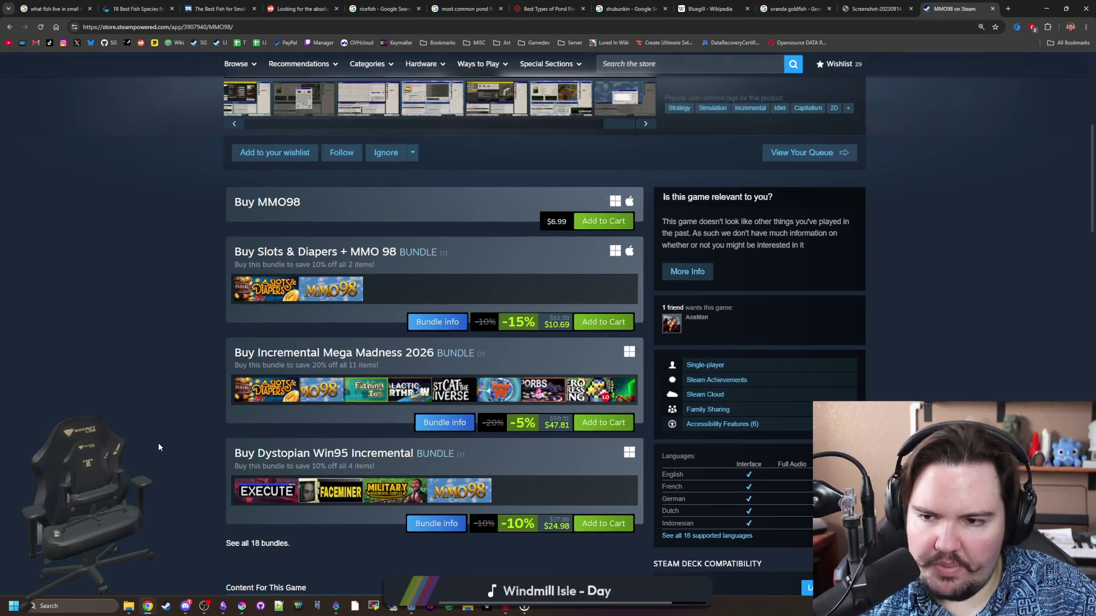
{"action": "scroll", "coordinate": [176, 378], "scroll_direction": "up", "scroll_amount": 6}
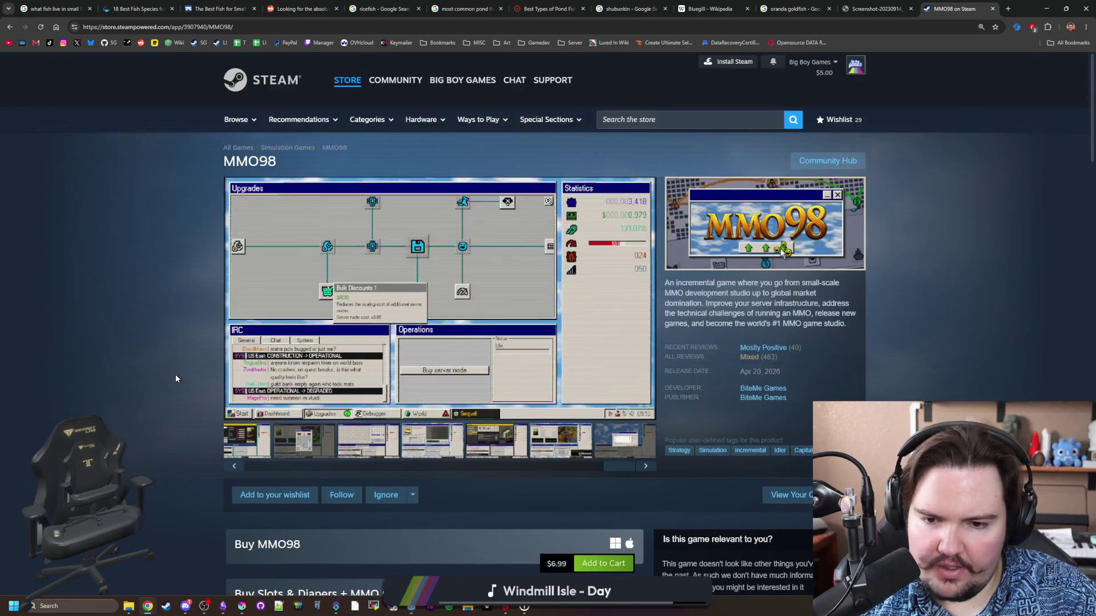
{"action": "scroll", "coordinate": [176, 378], "scroll_direction": "down", "scroll_amount": 7}
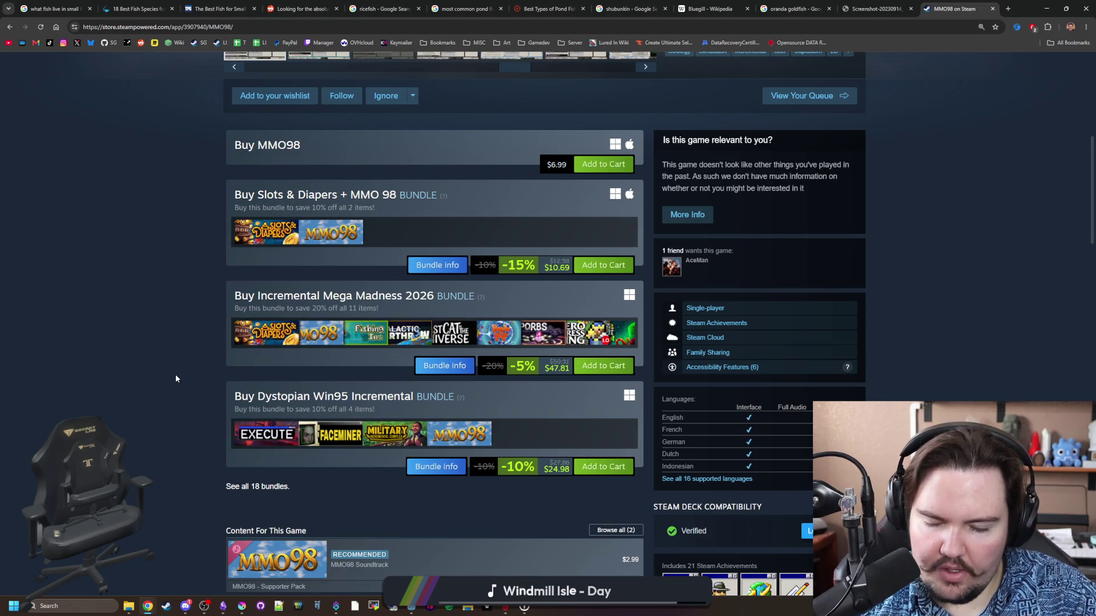
{"action": "scroll", "coordinate": [176, 377], "scroll_direction": "down", "scroll_amount": 7}
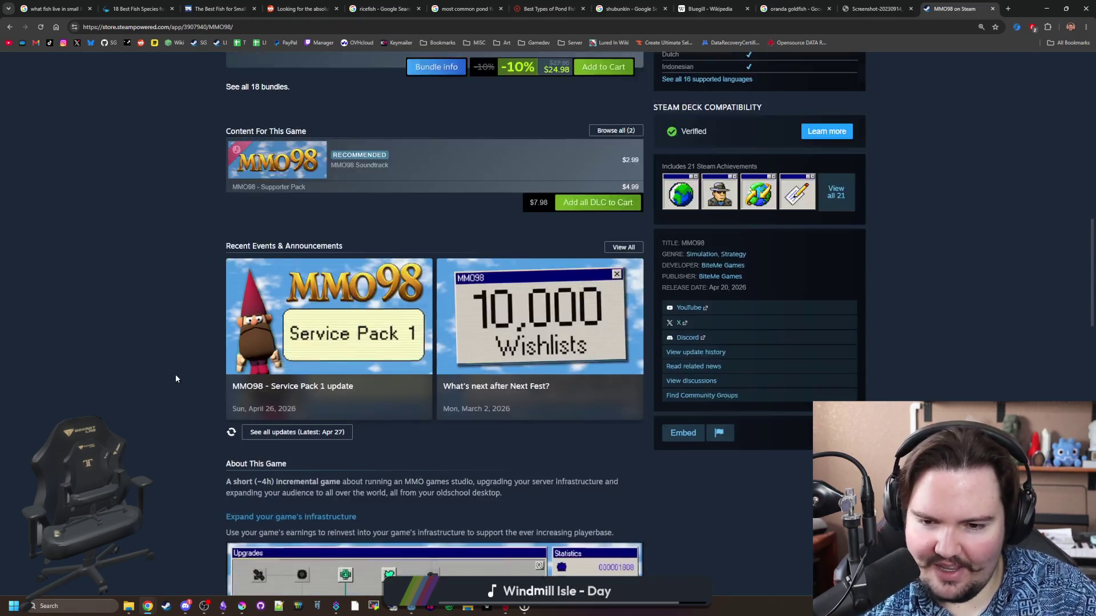
{"action": "scroll", "coordinate": [176, 378], "scroll_direction": "down", "scroll_amount": 10}
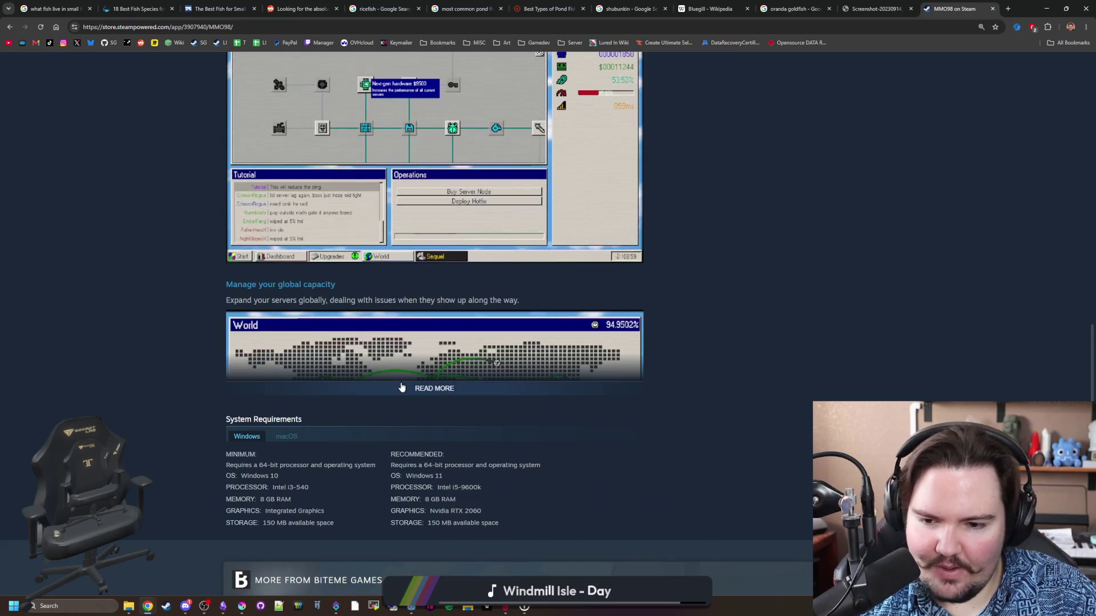
{"action": "scroll", "coordinate": [400, 384], "scroll_direction": "down", "scroll_amount": 4}
{"action": "scroll", "coordinate": [475, 307], "scroll_direction": "down", "scroll_amount": 1}
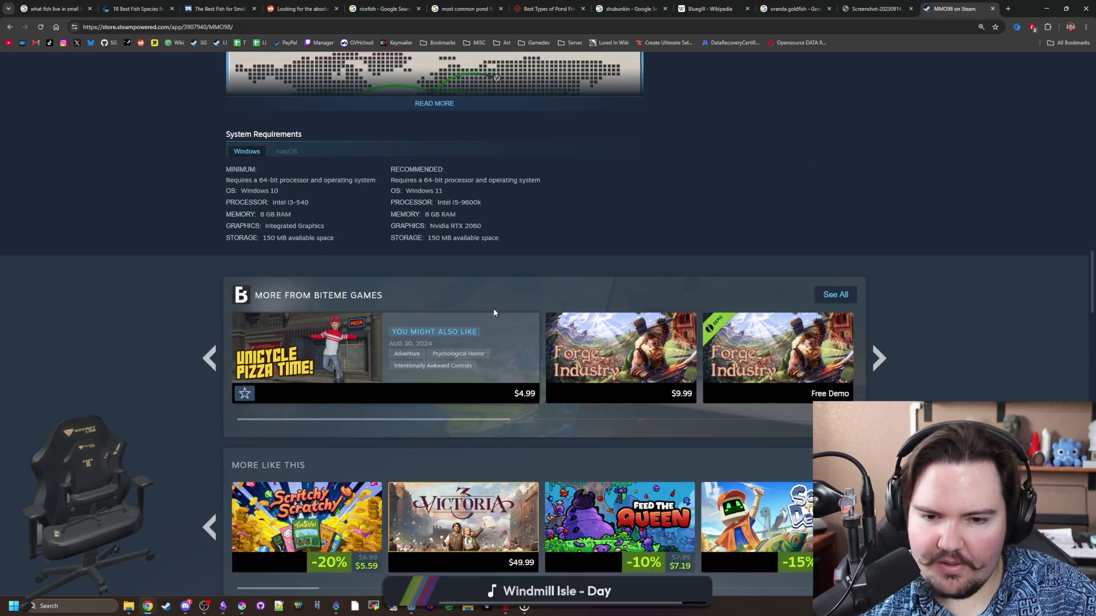
{"action": "scroll", "coordinate": [917, 398], "scroll_direction": "down", "scroll_amount": 2}
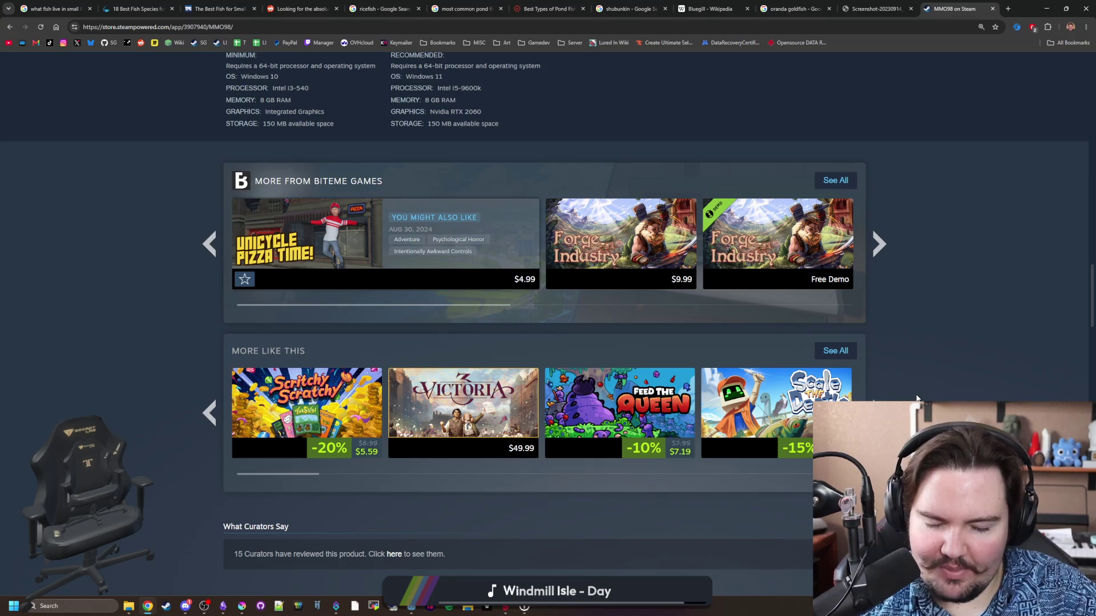
{"action": "mouse_move", "coordinate": [356, 405]}
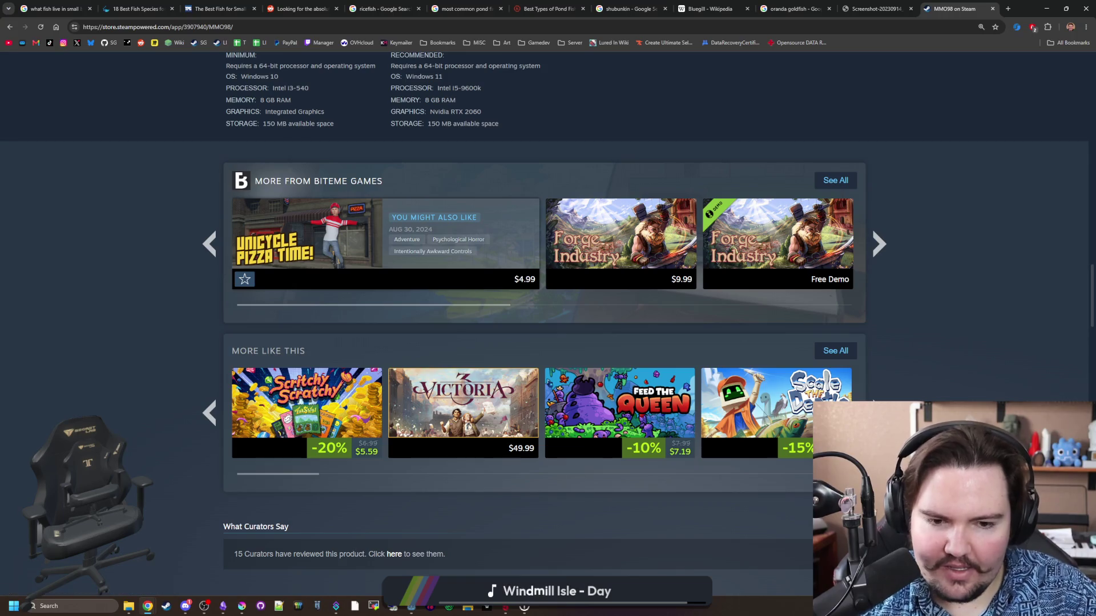
Open the Scritchy Scratchy store page and browse two of its screenshots.
{"action": "left_click", "coordinate": [344, 400]}
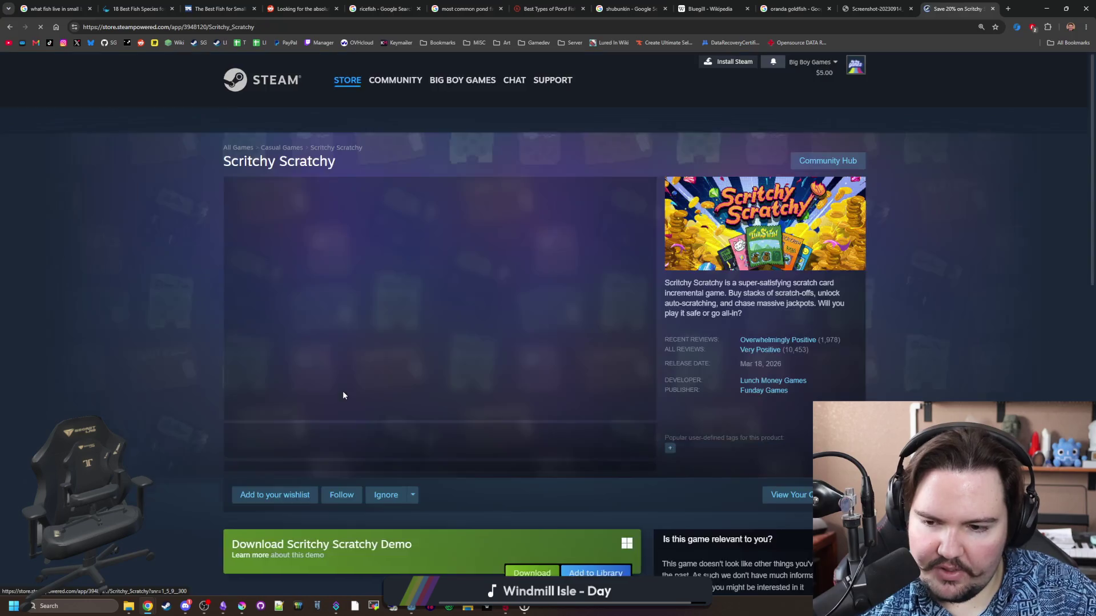
{"action": "mouse_move", "coordinate": [768, 353]}
{"action": "left_click", "coordinate": [381, 440]}
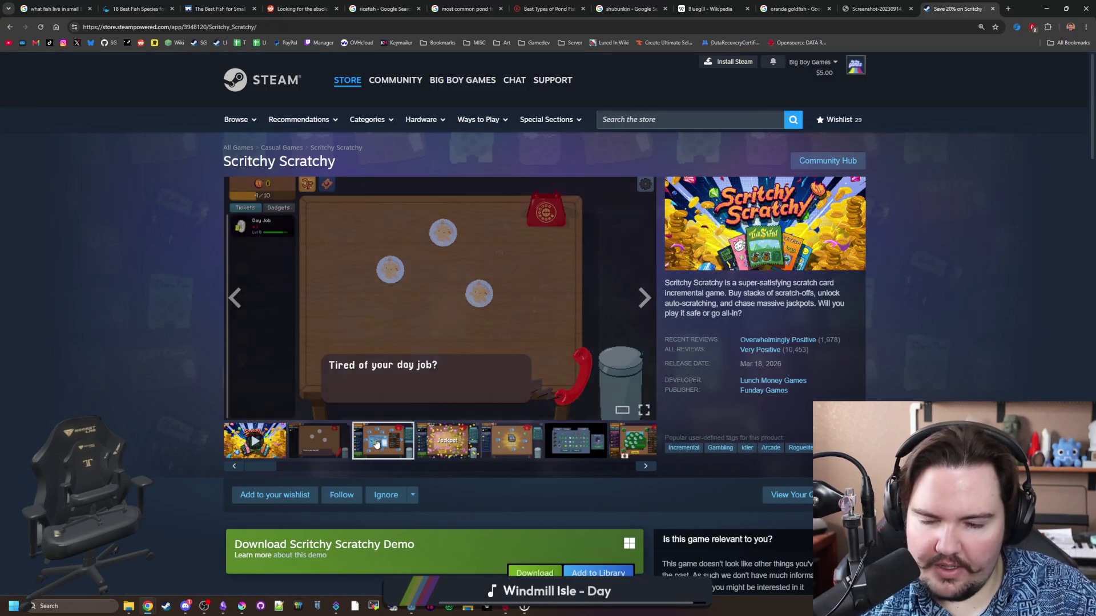
{"action": "left_click", "coordinate": [457, 440]}
Open Starvester's store page in a new tab, look at it, and close it.
{"action": "scroll", "coordinate": [527, 391], "scroll_direction": "down", "scroll_amount": 7}
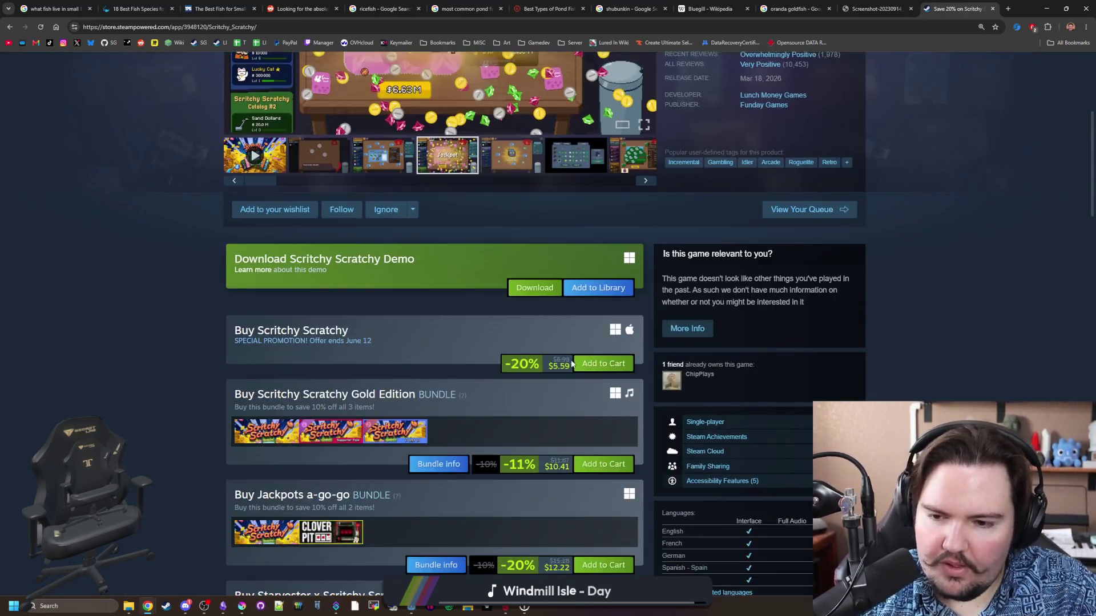
{"action": "scroll", "coordinate": [423, 340], "scroll_direction": "down", "scroll_amount": 1}
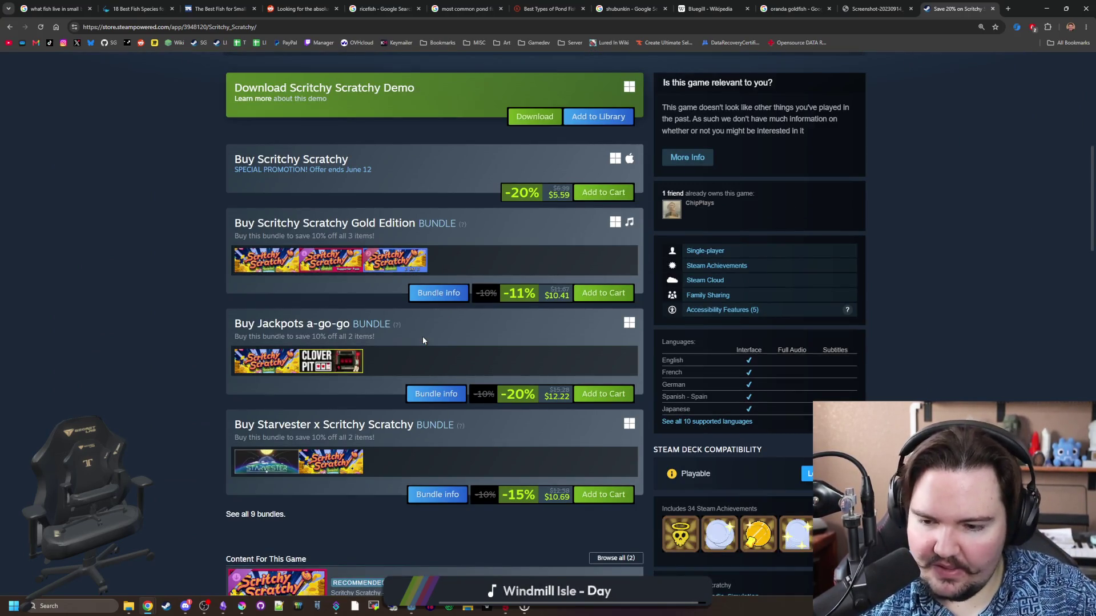
{"action": "scroll", "coordinate": [423, 341], "scroll_direction": "down", "scroll_amount": 4}
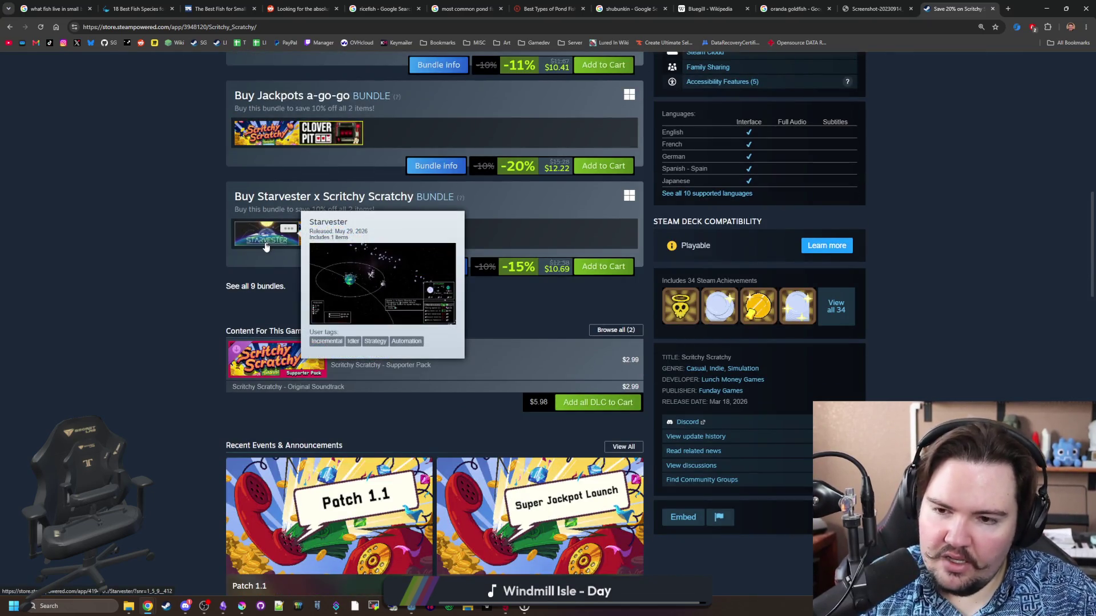
{"action": "middle_click", "coordinate": [265, 247]}
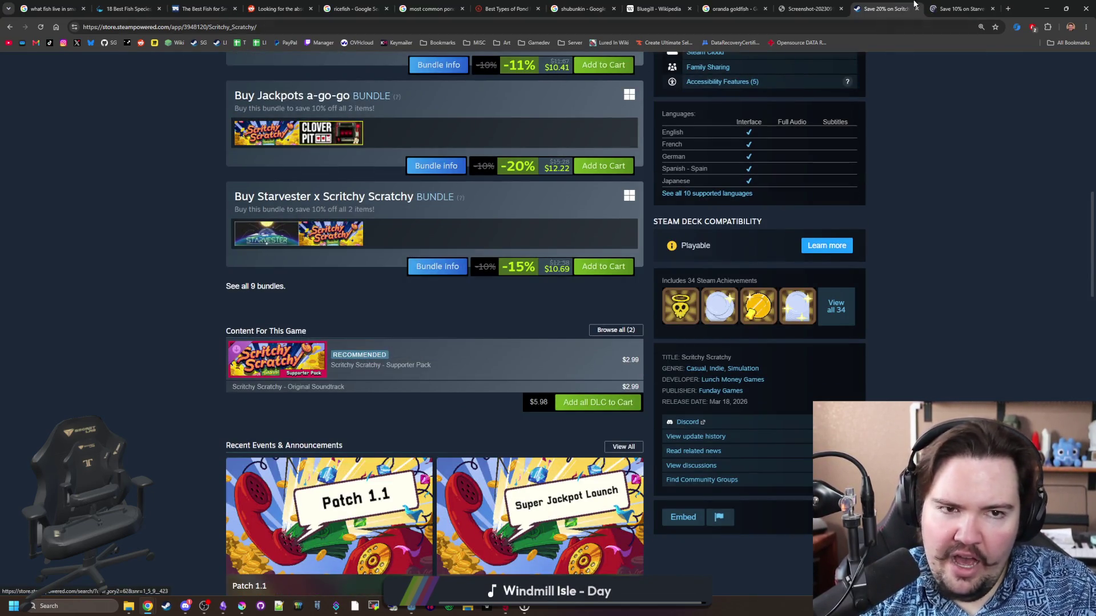
{"action": "left_click", "coordinate": [963, 8]}
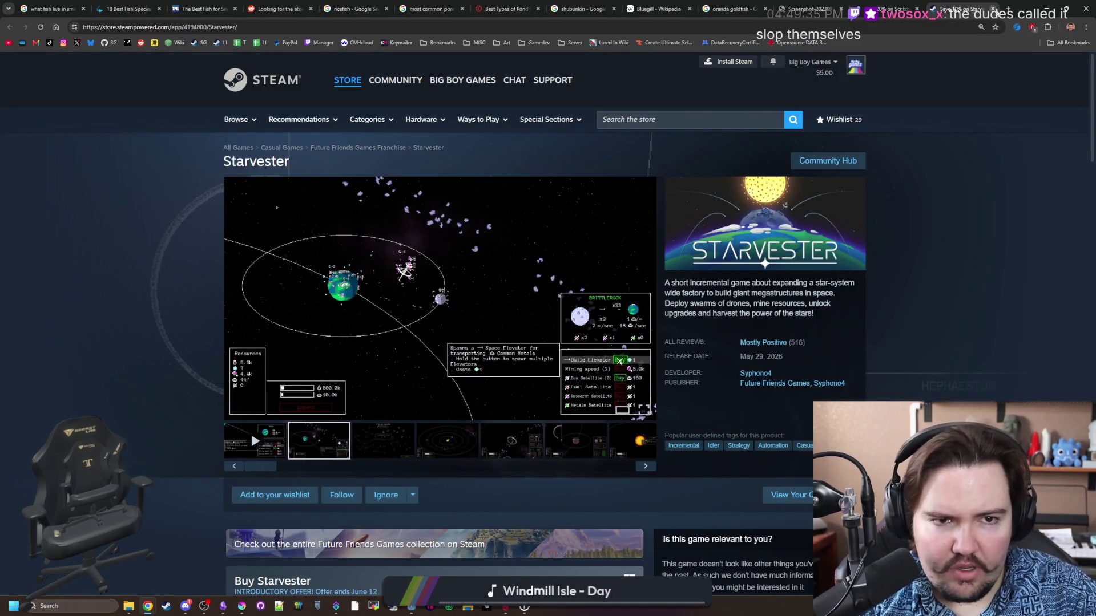
{"action": "key", "text": "ctrl+w"}
Expand Scritchy Scratchy's full game description with READ MORE and scroll through it.
{"action": "scroll", "coordinate": [434, 144], "scroll_direction": "down", "scroll_amount": 4}
{"action": "mouse_move", "coordinate": [434, 144]}
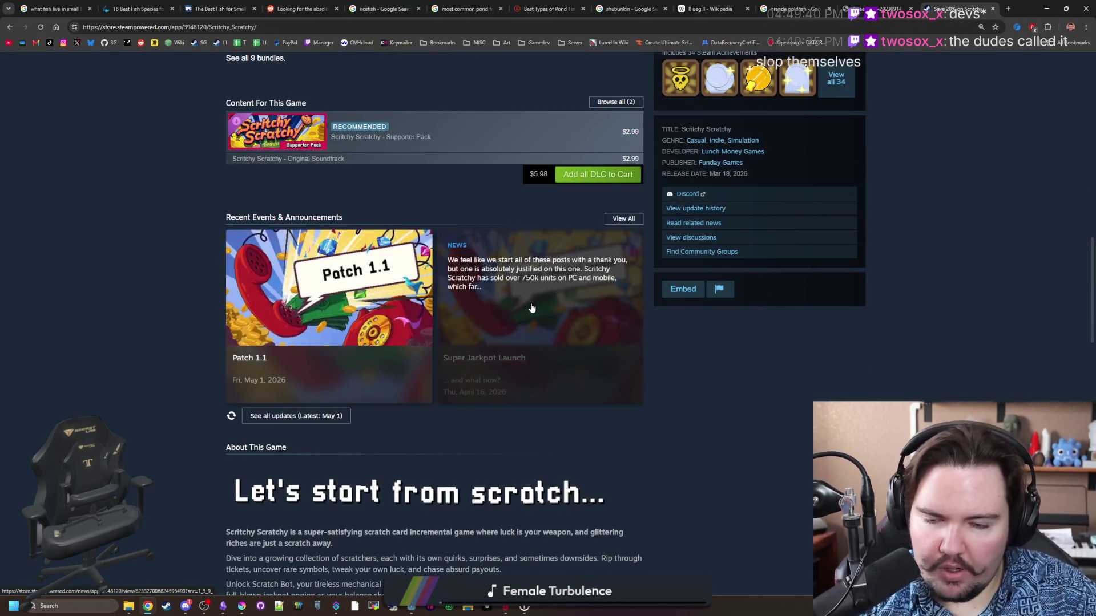
{"action": "scroll", "coordinate": [531, 308], "scroll_direction": "down", "scroll_amount": 3}
{"action": "scroll", "coordinate": [530, 302], "scroll_direction": "down", "scroll_amount": 4}
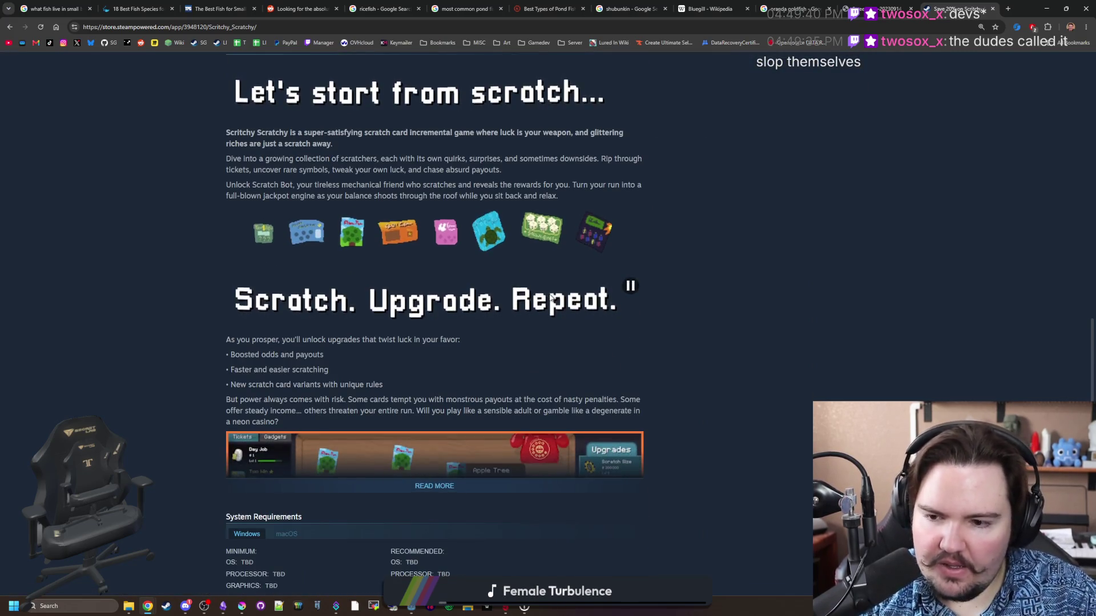
{"action": "scroll", "coordinate": [445, 378], "scroll_direction": "down", "scroll_amount": 2}
{"action": "left_click", "coordinate": [445, 379]}
{"action": "scroll", "coordinate": [456, 320], "scroll_direction": "down", "scroll_amount": 8}
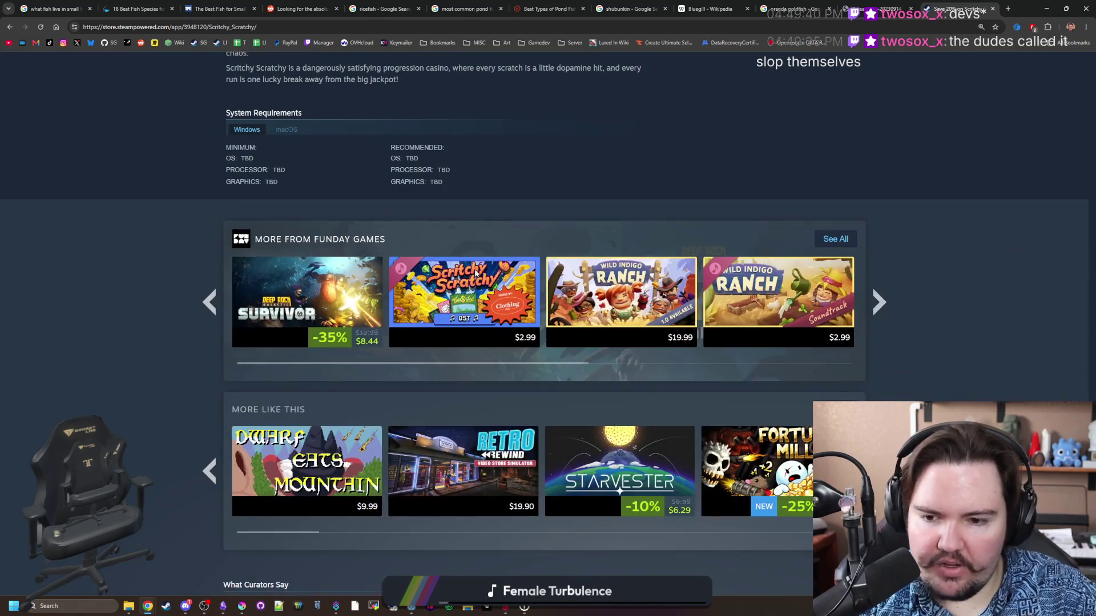
{"action": "scroll", "coordinate": [475, 273], "scroll_direction": "down", "scroll_amount": 1}
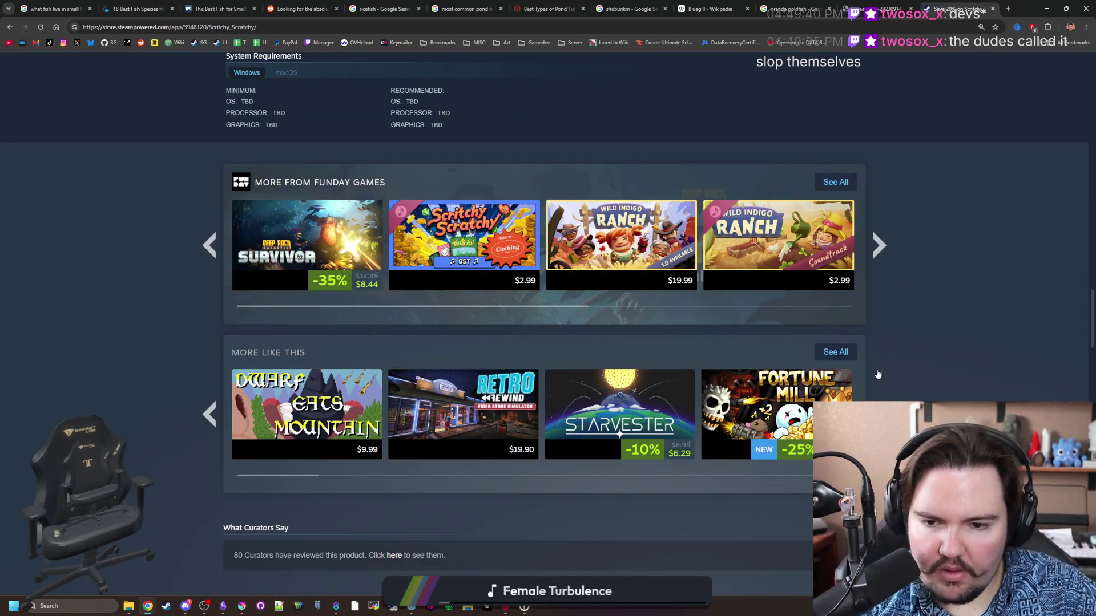
{"action": "scroll", "coordinate": [930, 334], "scroll_direction": "down", "scroll_amount": 3}
{"action": "mouse_move", "coordinate": [791, 231]}
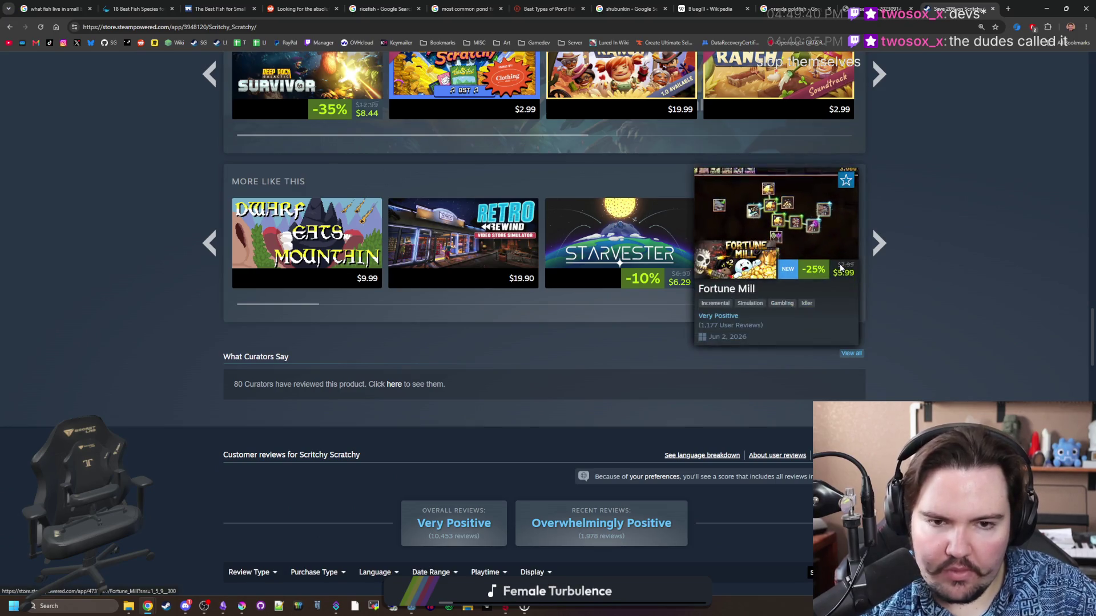
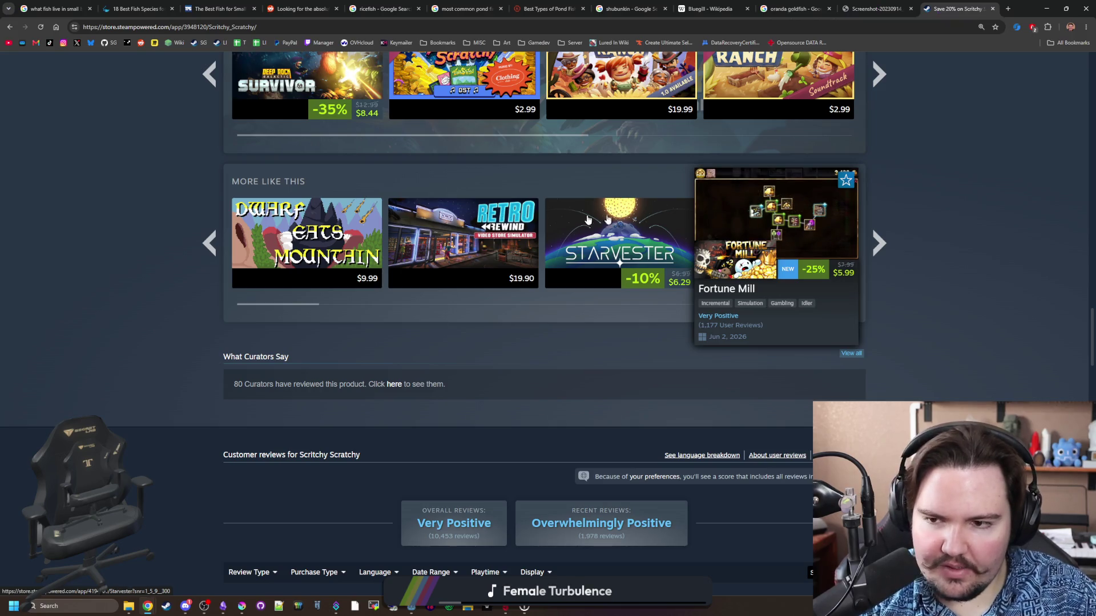
Open the Fortune Mill store page from More Like This and enlarge its main screenshot.
{"action": "mouse_move", "coordinate": [344, 242]}
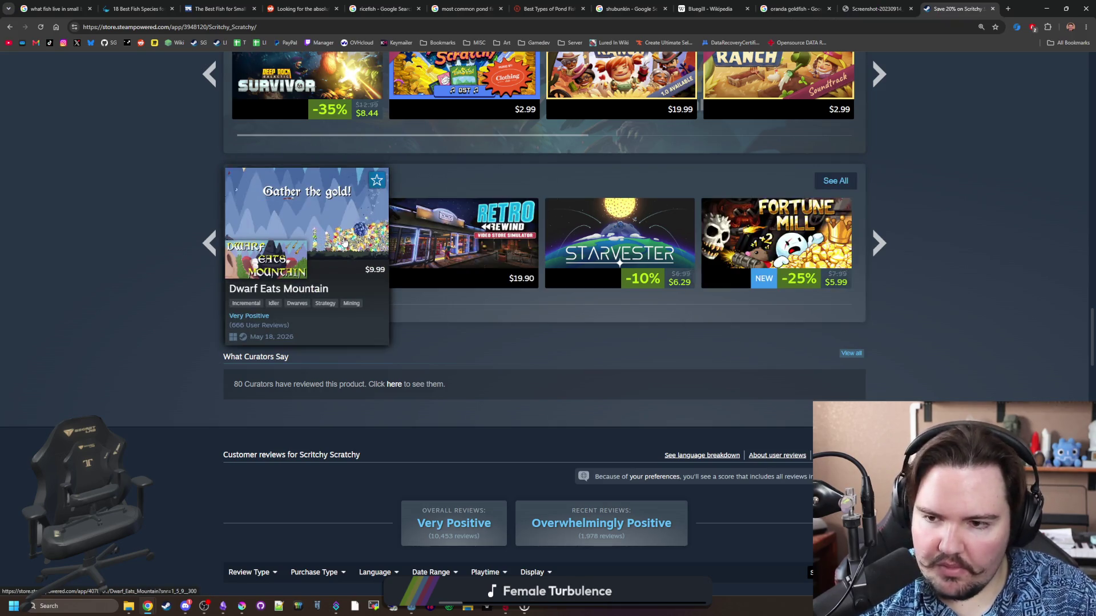
{"action": "left_click", "coordinate": [783, 245]}
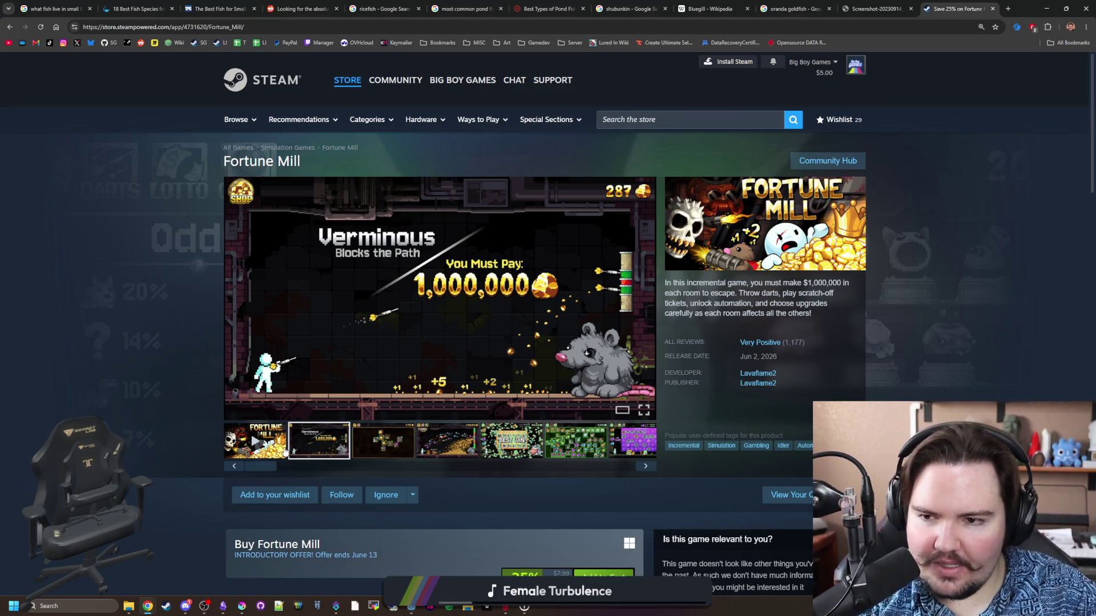
{"action": "left_click", "coordinate": [328, 376]}
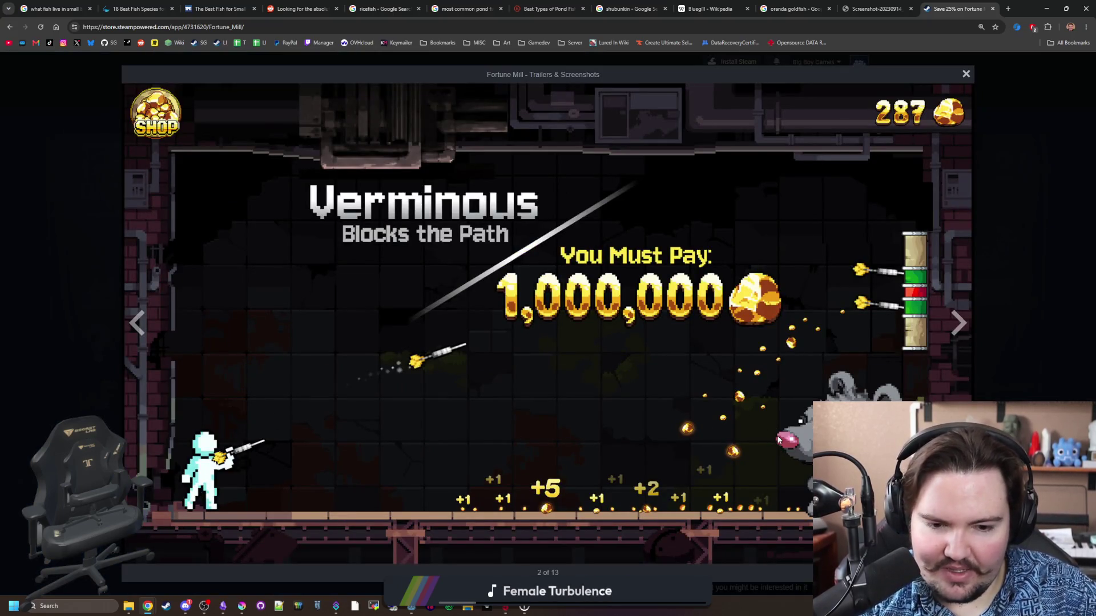
Page back and forth through the Fortune Mill screenshots, ending on image 6 of 13.
{"action": "left_click", "coordinate": [949, 322]}
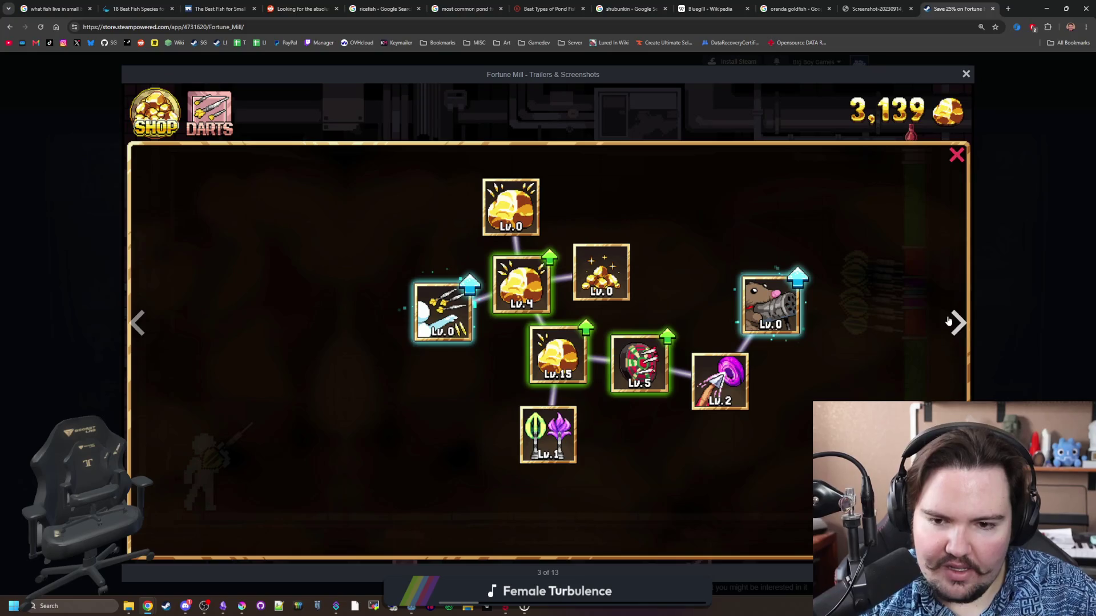
{"action": "left_click", "coordinate": [949, 322]}
{"action": "left_click", "coordinate": [949, 322]}
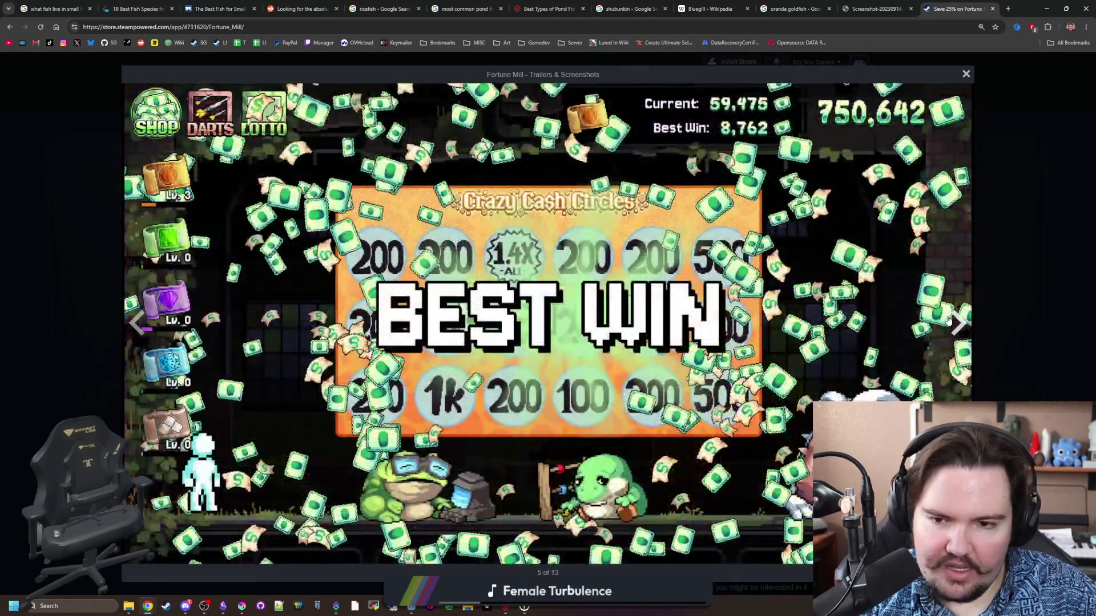
{"action": "left_click", "coordinate": [949, 322]}
{"action": "left_click", "coordinate": [948, 322]}
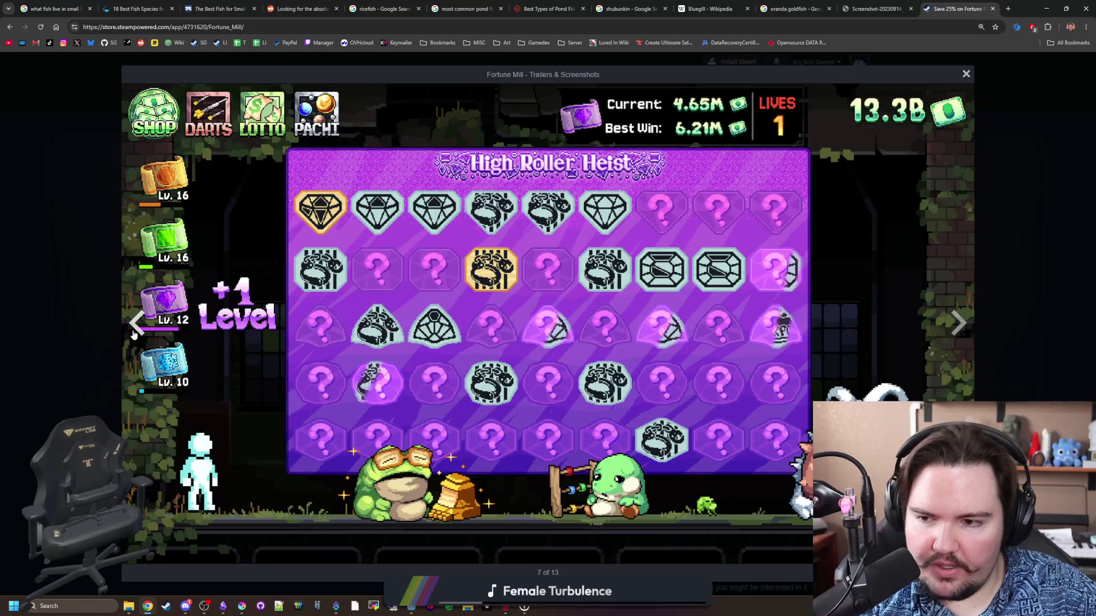
{"action": "left_click", "coordinate": [134, 331]}
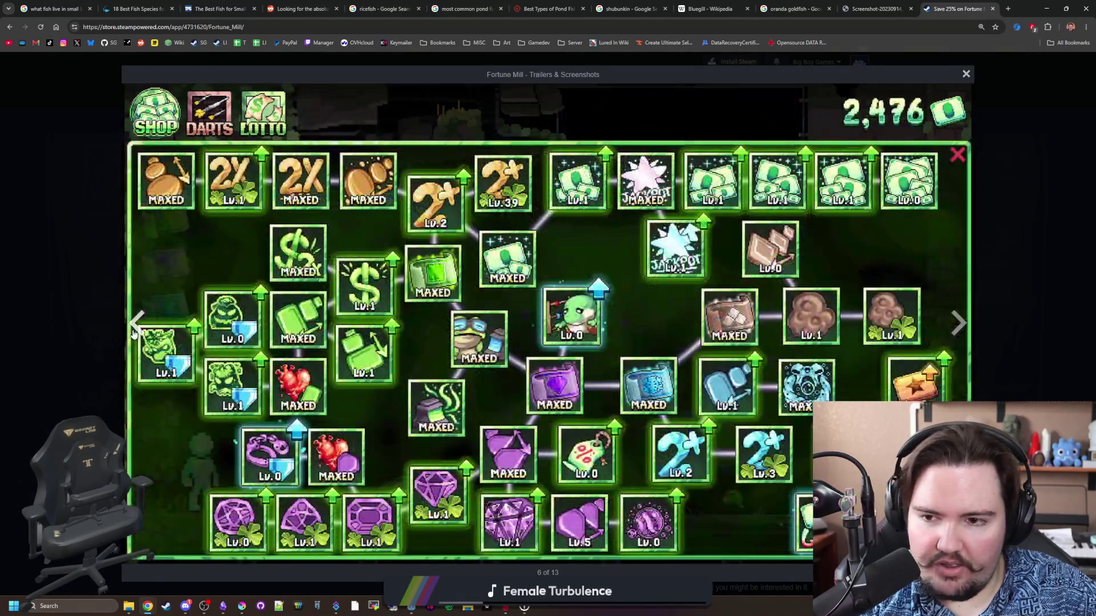
{"action": "left_click", "coordinate": [964, 322]}
{"action": "left_click", "coordinate": [964, 322]}
{"action": "left_click", "coordinate": [965, 323]}
{"action": "left_click", "coordinate": [965, 323]}
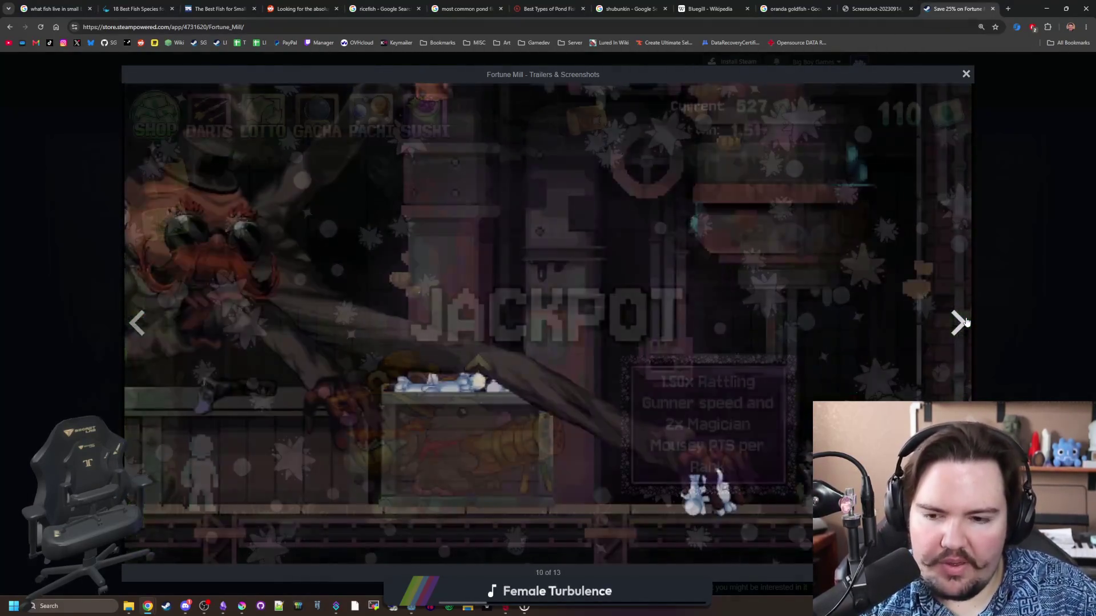
{"action": "left_click", "coordinate": [964, 322]}
{"action": "left_click", "coordinate": [134, 325]}
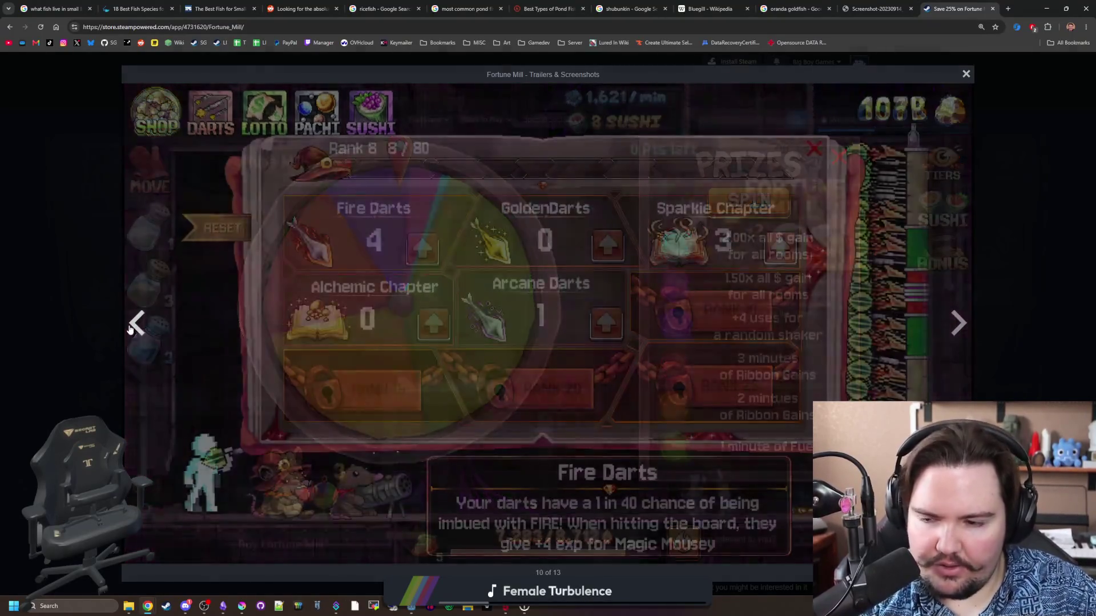
{"action": "left_click", "coordinate": [916, 323]}
{"action": "left_click", "coordinate": [959, 326]}
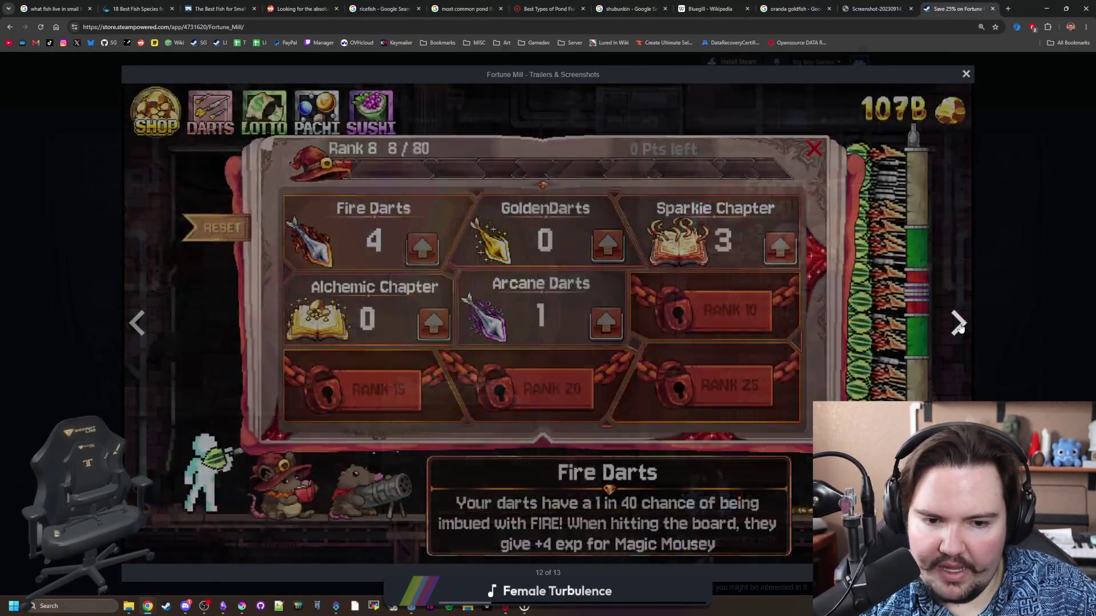
{"action": "left_click", "coordinate": [959, 326]}
{"action": "left_click", "coordinate": [959, 326]}
{"action": "left_click", "coordinate": [959, 325]}
{"action": "left_click", "coordinate": [959, 325]}
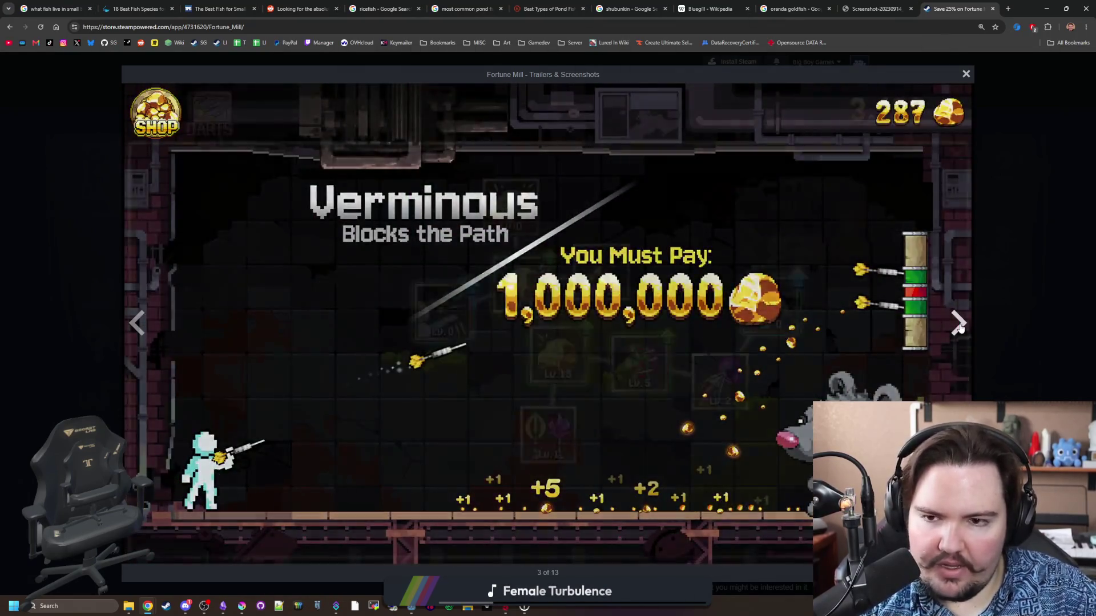
{"action": "left_click", "coordinate": [959, 325]}
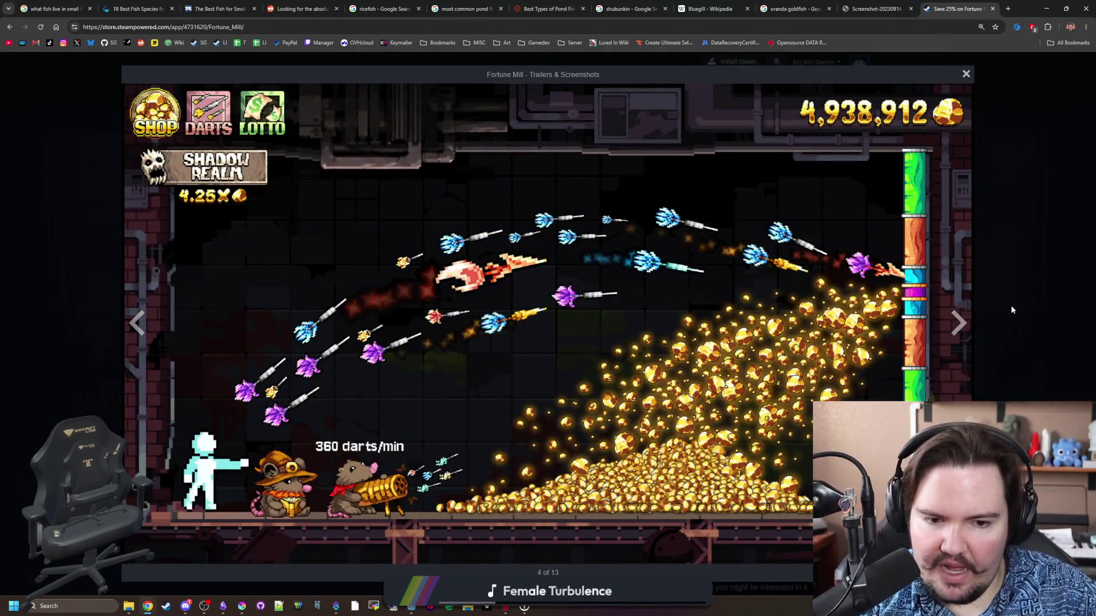
{"action": "left_click", "coordinate": [1011, 310]}
{"action": "left_click", "coordinate": [571, 445]}
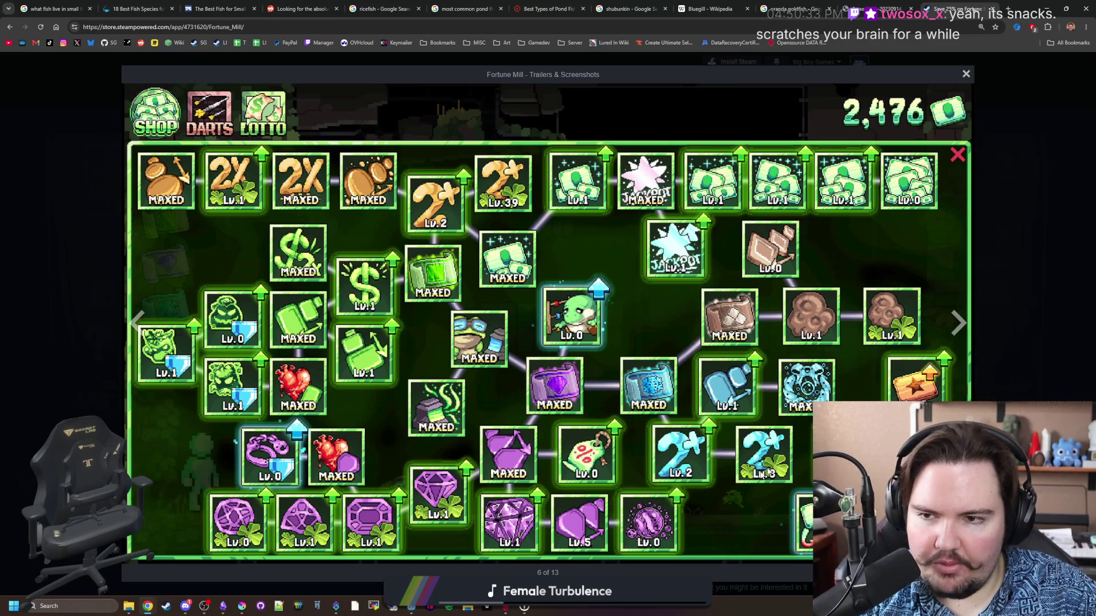
Close the Fortune Mill lightbox and open Scritchy Scratchy from More Like This.
{"action": "left_click", "coordinate": [1042, 390]}
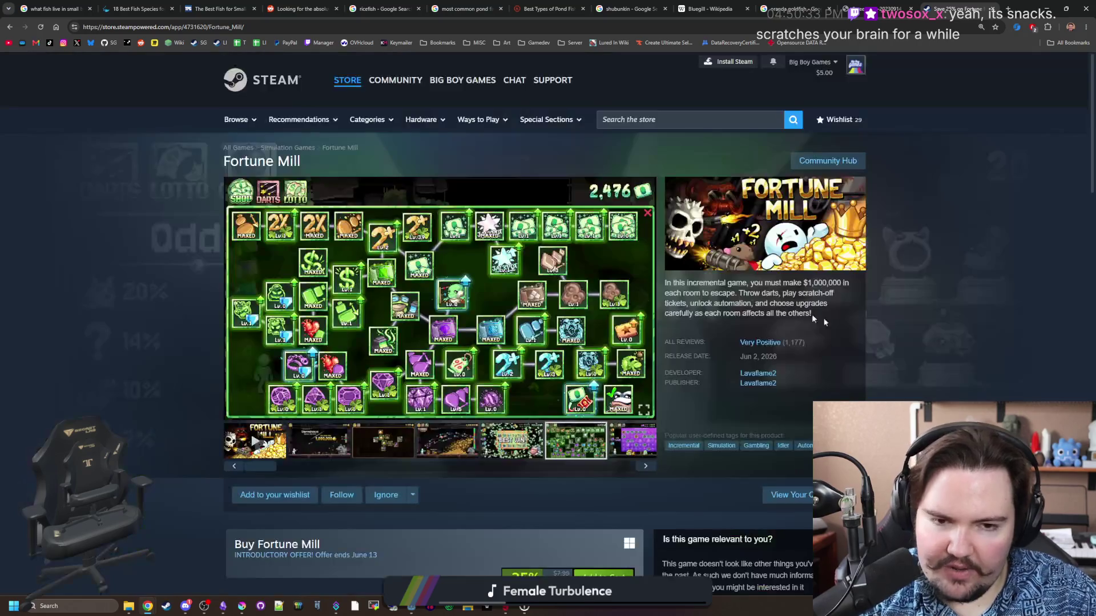
{"action": "scroll", "coordinate": [604, 307], "scroll_direction": "down", "scroll_amount": 10}
{"action": "scroll", "coordinate": [107, 335], "scroll_direction": "down", "scroll_amount": 8}
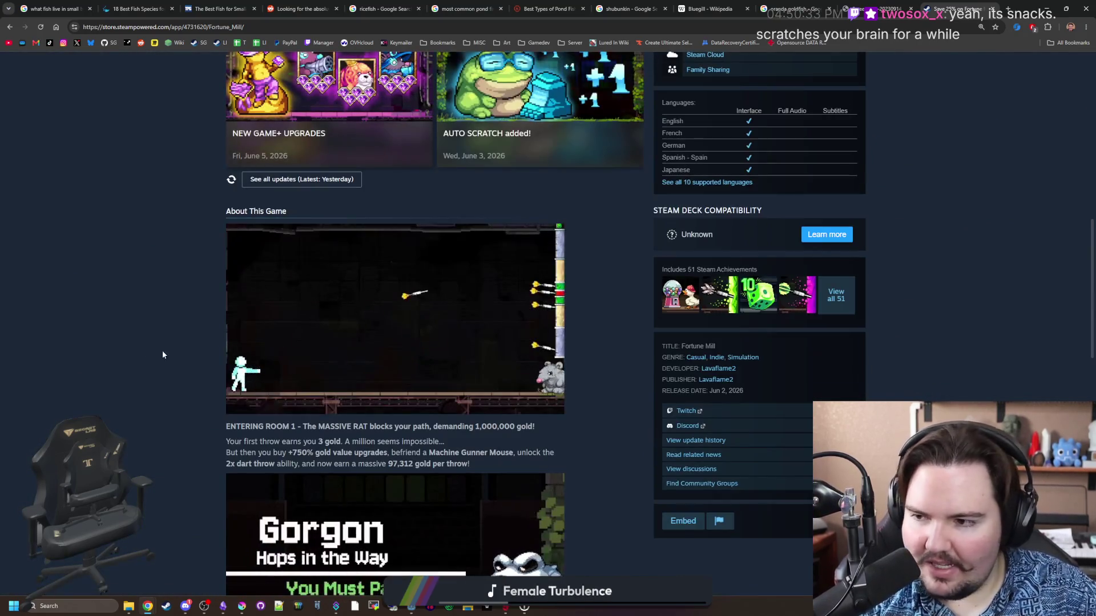
{"action": "scroll", "coordinate": [117, 324], "scroll_direction": "down", "scroll_amount": 4}
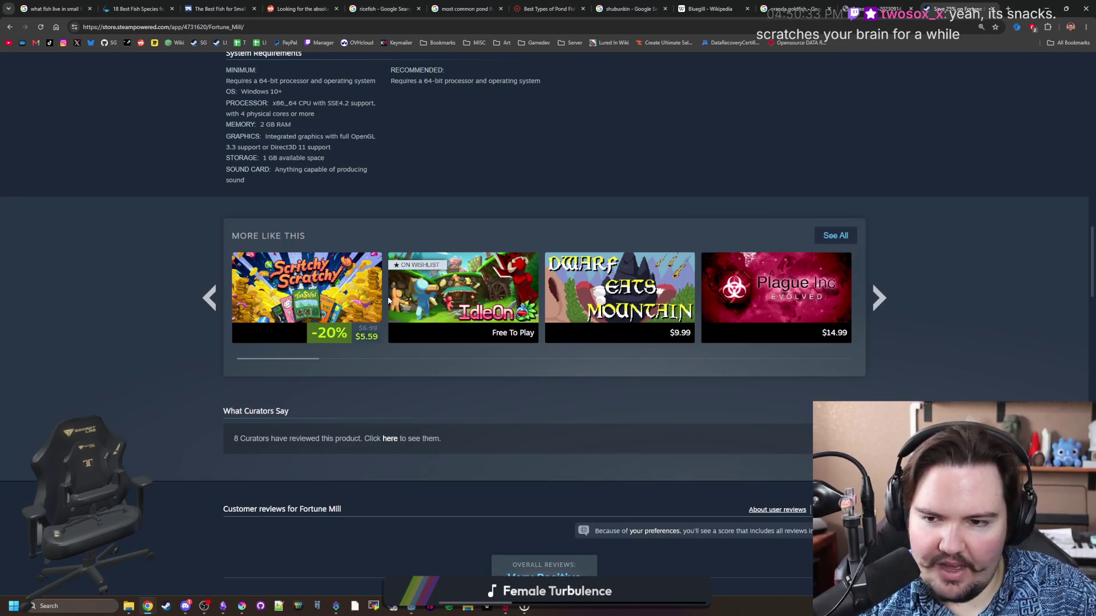
{"action": "mouse_move", "coordinate": [338, 306]}
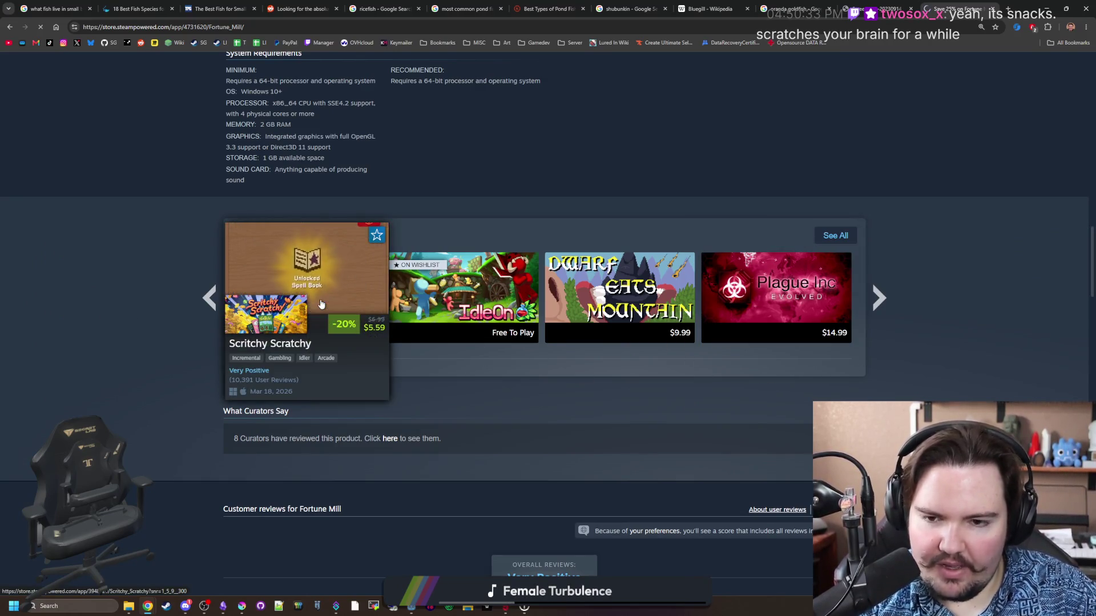
{"action": "left_click", "coordinate": [321, 304]}
Show the mini scratch screenshot and enlarge it in the lightbox.
{"action": "left_click", "coordinate": [372, 449]}
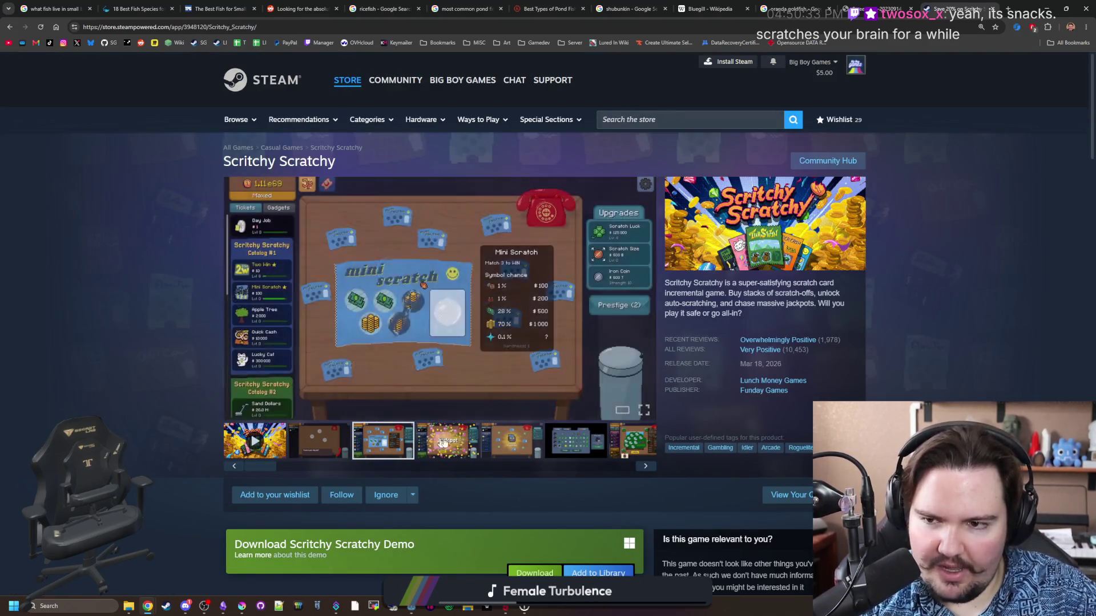
{"action": "left_click", "coordinate": [470, 378]}
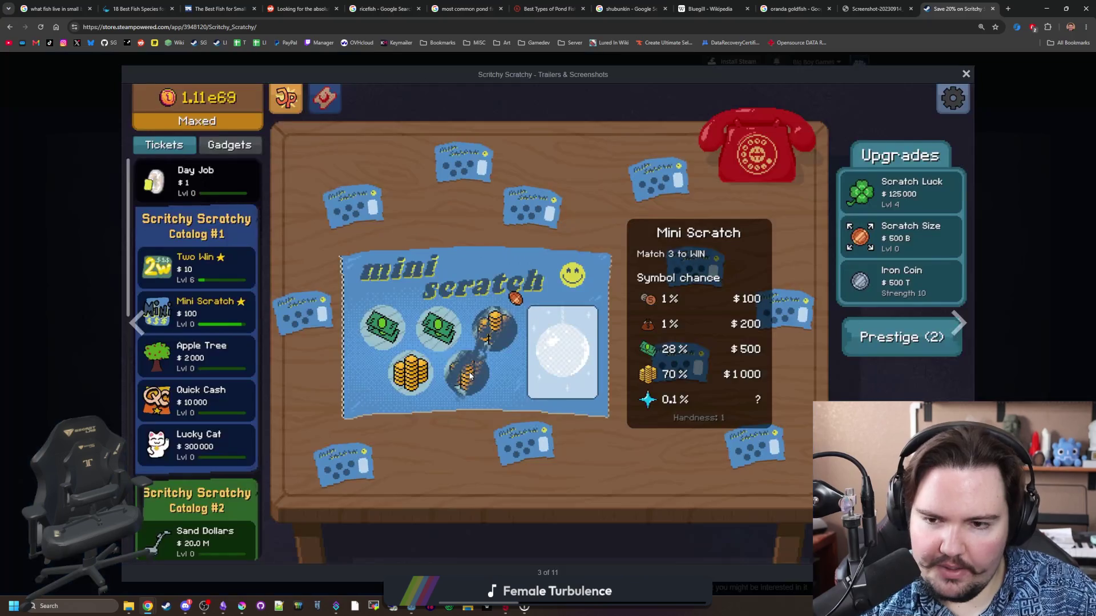
{"action": "left_click", "coordinate": [953, 321]}
{"action": "key", "text": "Escape"}
{"action": "left_click", "coordinate": [513, 294]}
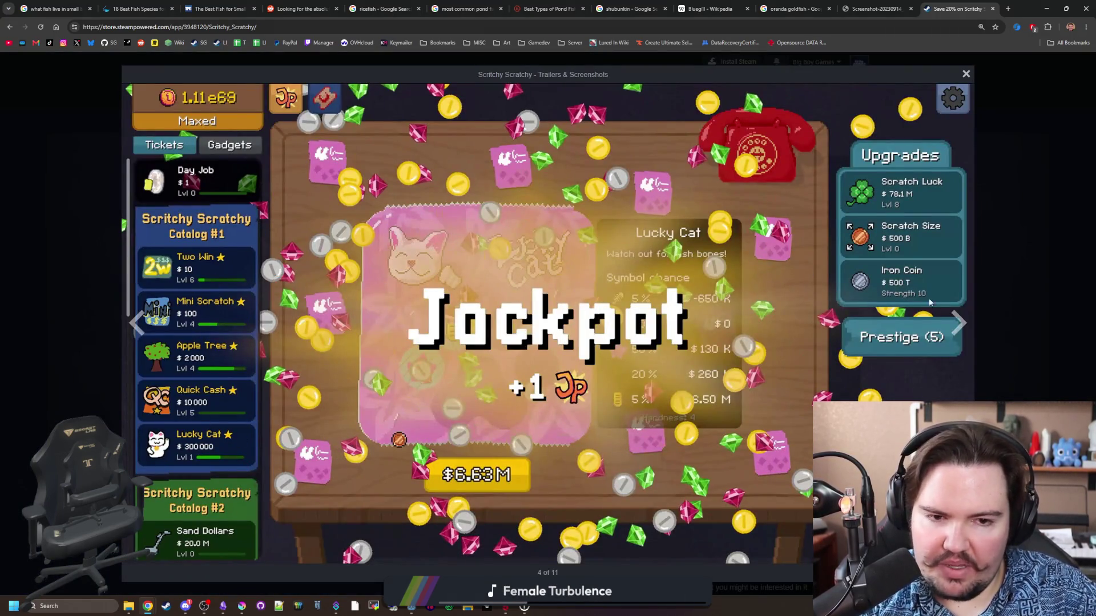
Cycle through all the Scritchy Scratchy screenshots in the lightbox, then close it.
{"action": "left_click", "coordinate": [957, 321]}
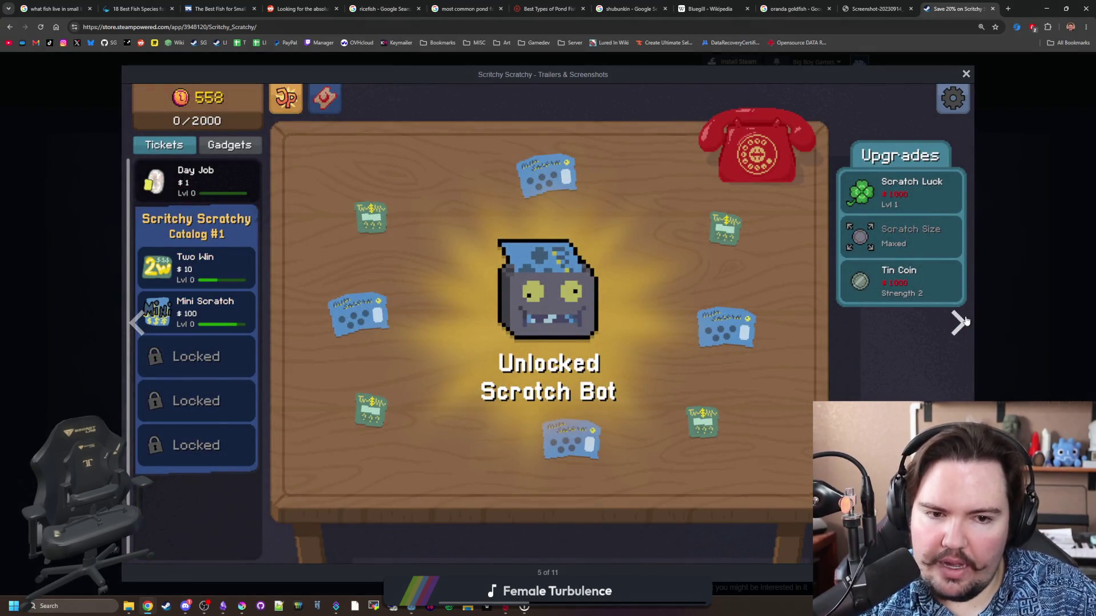
{"action": "left_click", "coordinate": [965, 321]}
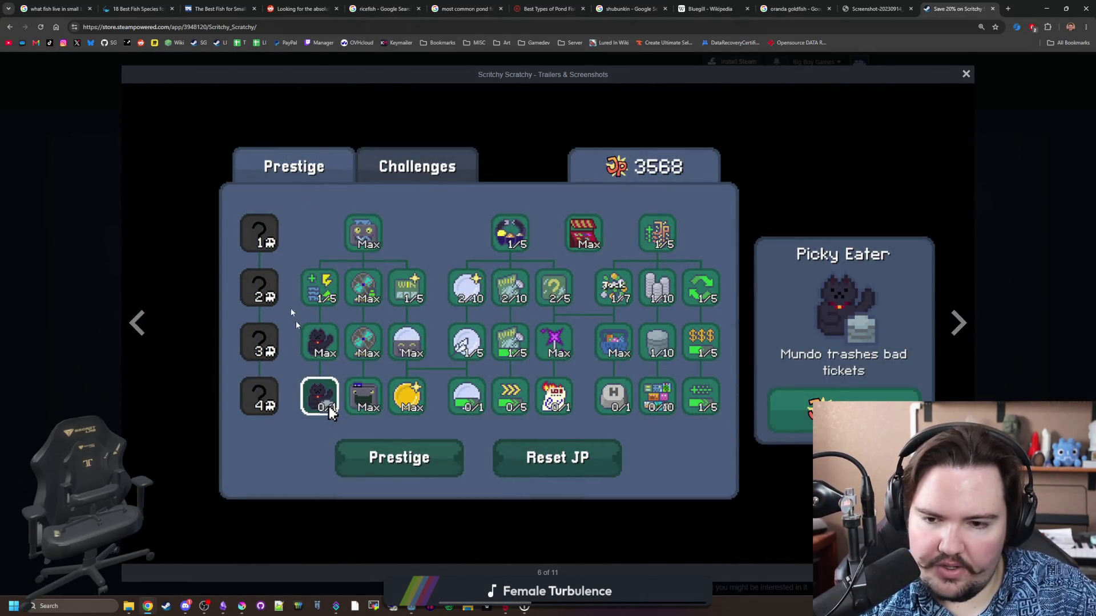
{"action": "left_click", "coordinate": [961, 325]}
{"action": "left_click", "coordinate": [961, 325]}
{"action": "left_click", "coordinate": [961, 326]}
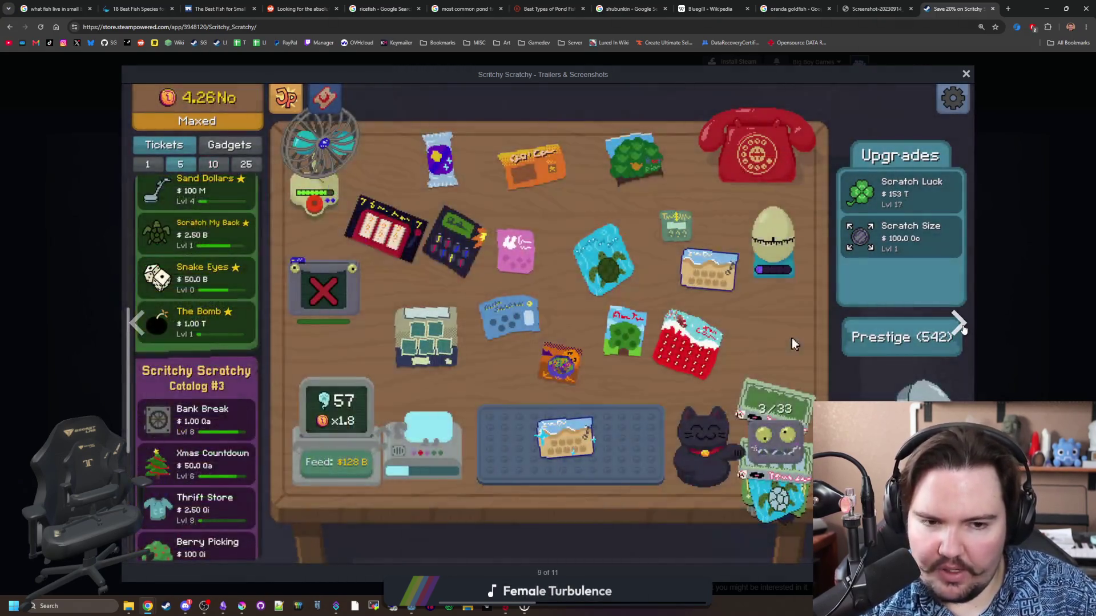
{"action": "left_click", "coordinate": [961, 325]}
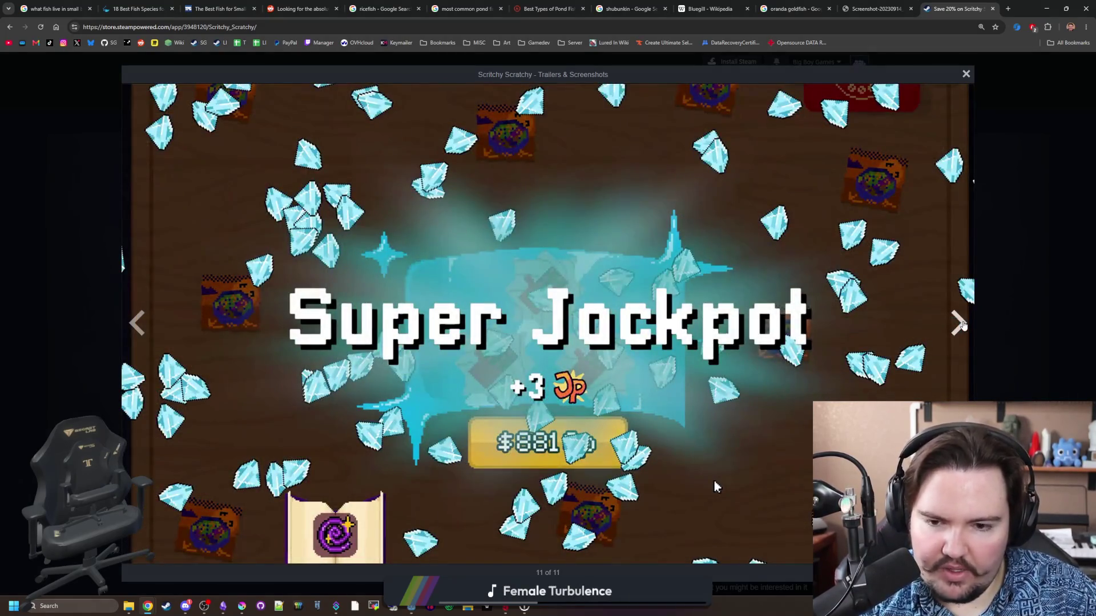
{"action": "left_click", "coordinate": [961, 325]}
{"action": "left_click", "coordinate": [962, 325]}
{"action": "left_click", "coordinate": [961, 326]}
{"action": "left_click", "coordinate": [961, 326]}
{"action": "left_click", "coordinate": [961, 326]}
{"action": "left_click", "coordinate": [961, 325]}
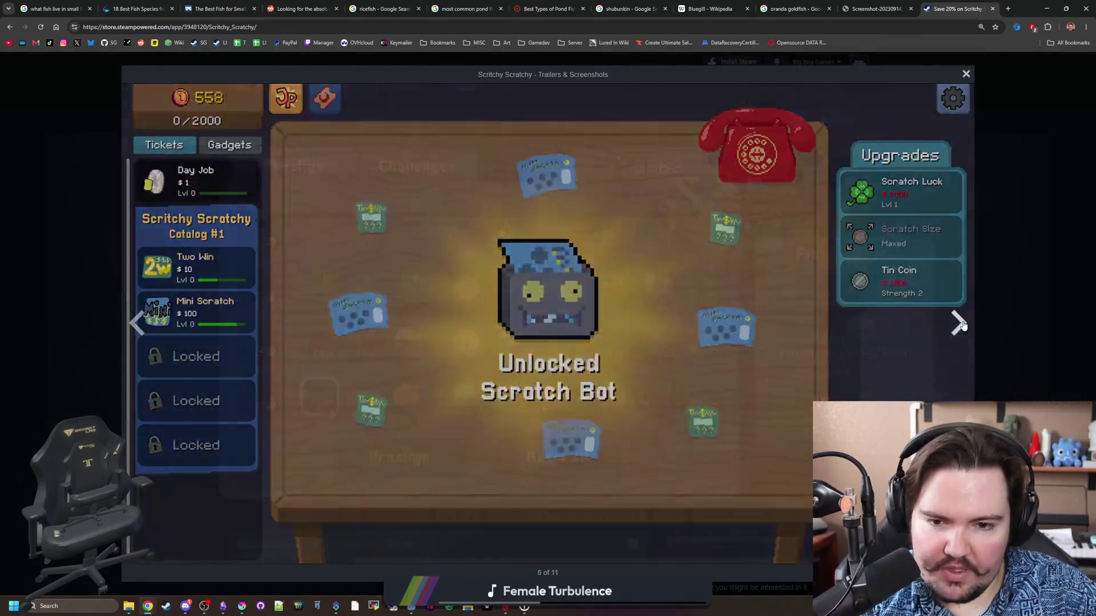
{"action": "left_click", "coordinate": [961, 326]}
{"action": "left_click", "coordinate": [1015, 276]}
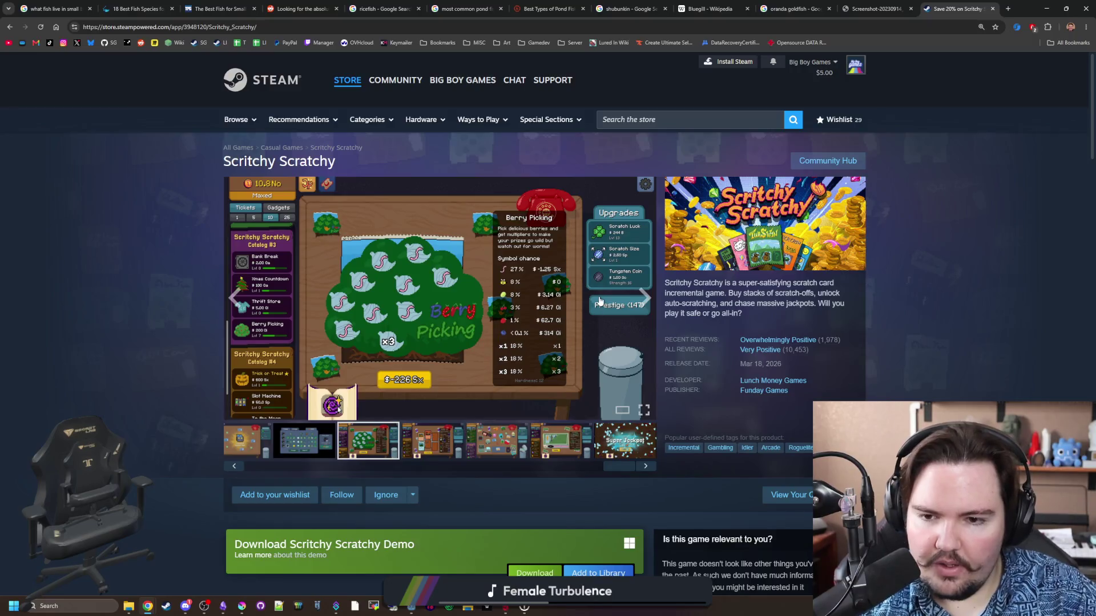
Flip through the page's main media viewer, then minimize the browser to return to Krita.
{"action": "left_click", "coordinate": [643, 298]}
{"action": "left_click", "coordinate": [644, 298]}
{"action": "left_click", "coordinate": [644, 298]}
{"action": "left_click", "coordinate": [643, 298]}
{"action": "left_click", "coordinate": [643, 298]}
{"action": "left_click", "coordinate": [643, 298]}
{"action": "left_click", "coordinate": [643, 298]}
{"action": "left_click", "coordinate": [644, 298]}
{"action": "left_click", "coordinate": [643, 298]}
{"action": "left_click", "coordinate": [643, 298]}
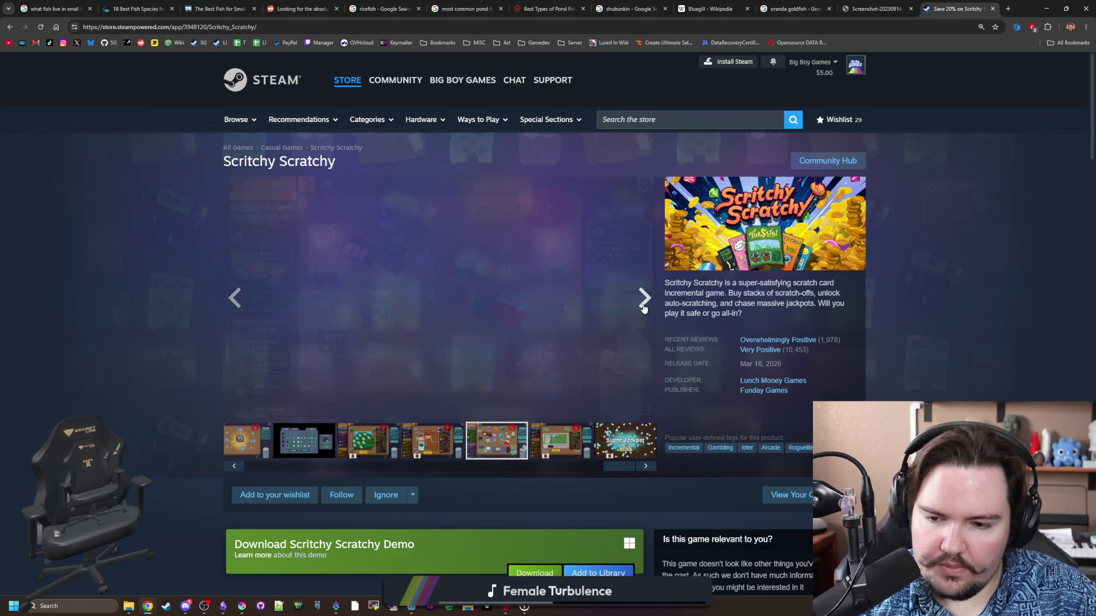
{"action": "left_click", "coordinate": [643, 298]}
{"action": "left_click", "coordinate": [1046, 9]}
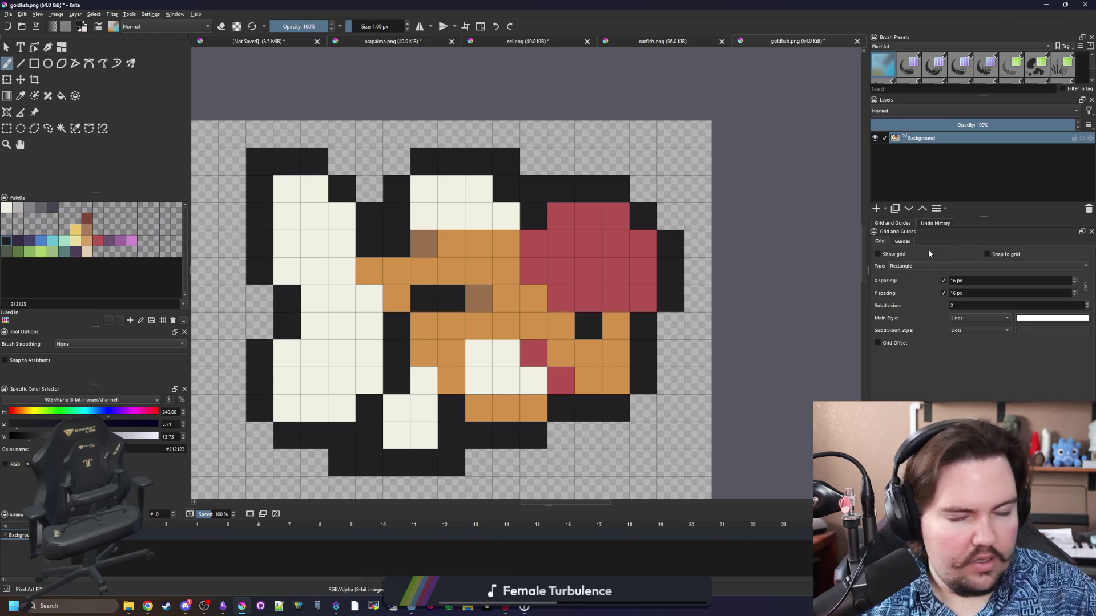
Bring Chrome's oranda goldfish photo tab up and drag it over the Krita sprite canvas.
{"action": "mouse_move", "coordinate": [149, 609]}
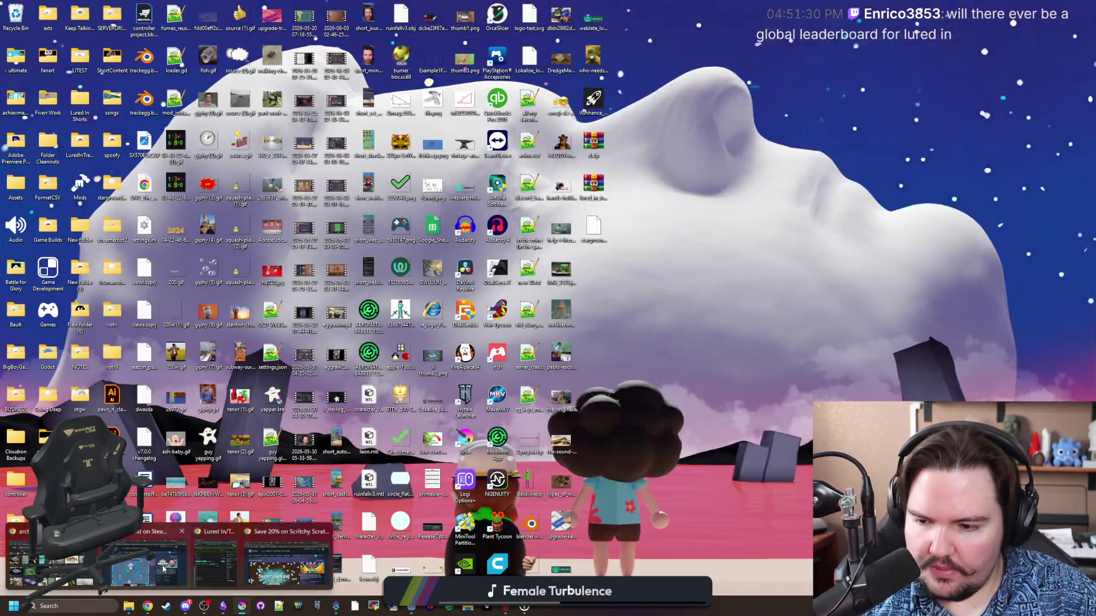
{"action": "left_click", "coordinate": [164, 568]}
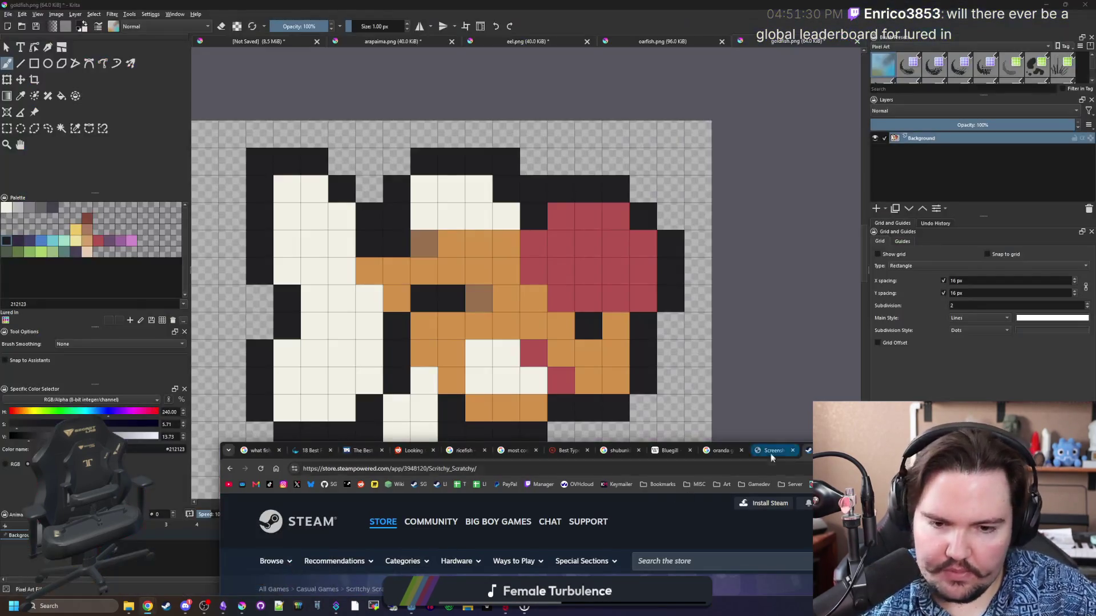
{"action": "left_click", "coordinate": [713, 451]}
{"action": "mouse_move", "coordinate": [879, 455]}
{"action": "left_mouse_down"}
{"action": "mouse_move", "coordinate": [796, 126]}
{"action": "mouse_move", "coordinate": [777, 425]}
{"action": "mouse_move", "coordinate": [759, 95]}
{"action": "left_mouse_up"}
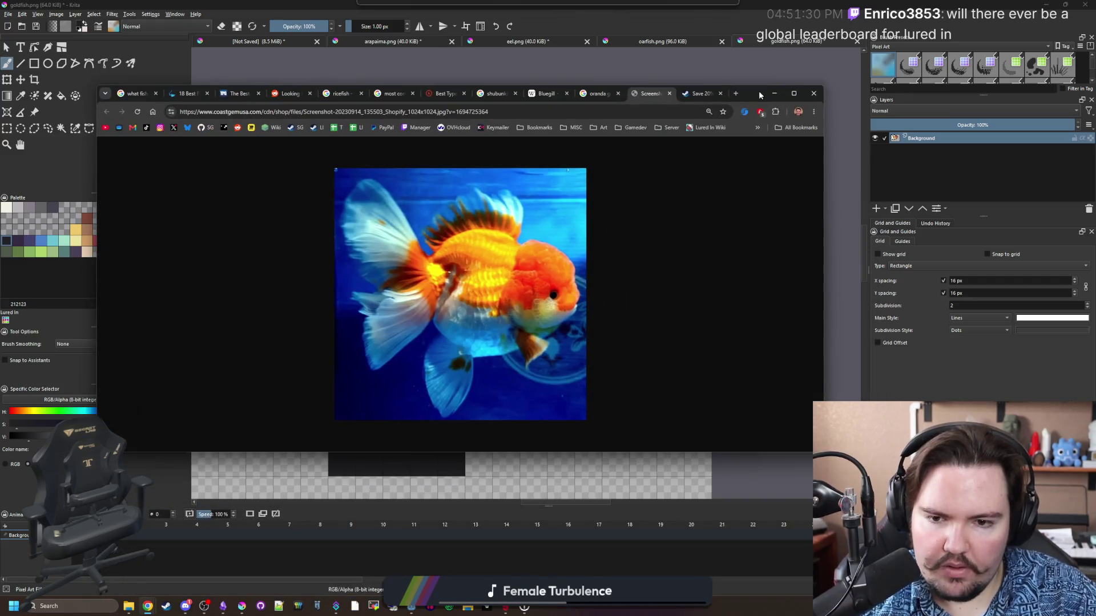
Preview the black, red-and-black and white red-cap photos in the oranda goldfish Images results.
{"action": "left_click", "coordinate": [599, 100]}
{"action": "left_click", "coordinate": [520, 261]}
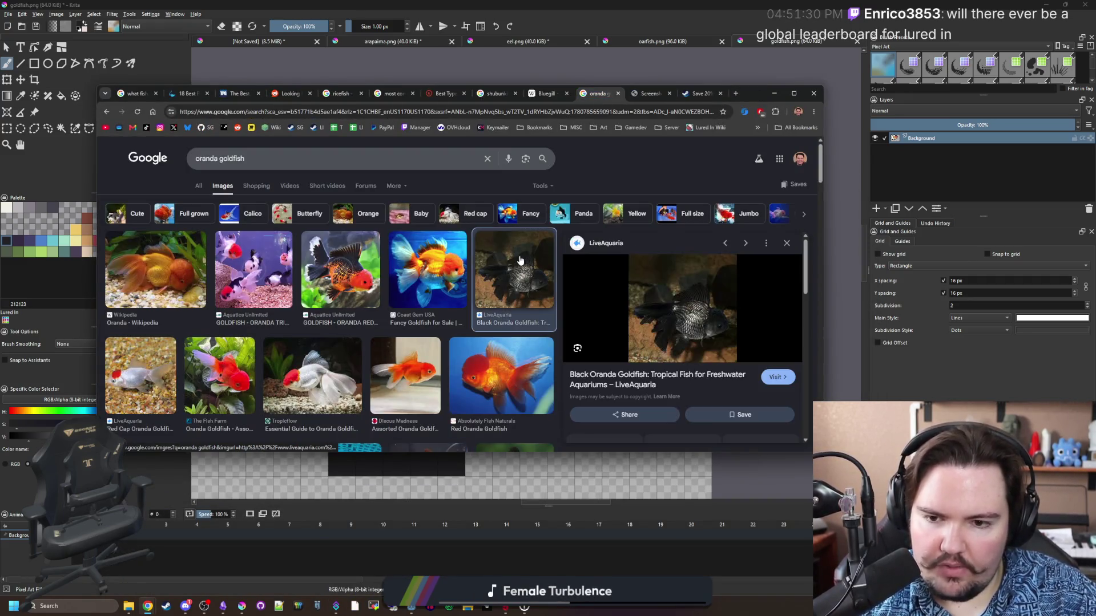
{"action": "left_click", "coordinate": [354, 263]}
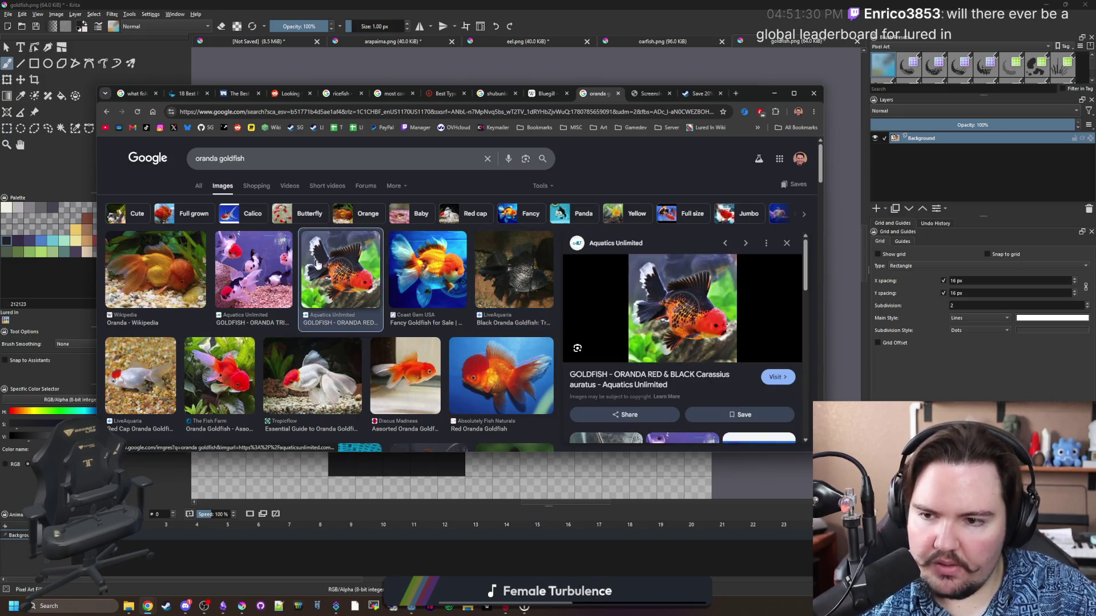
{"action": "left_click", "coordinate": [140, 374]}
{"action": "left_click", "coordinate": [357, 370]}
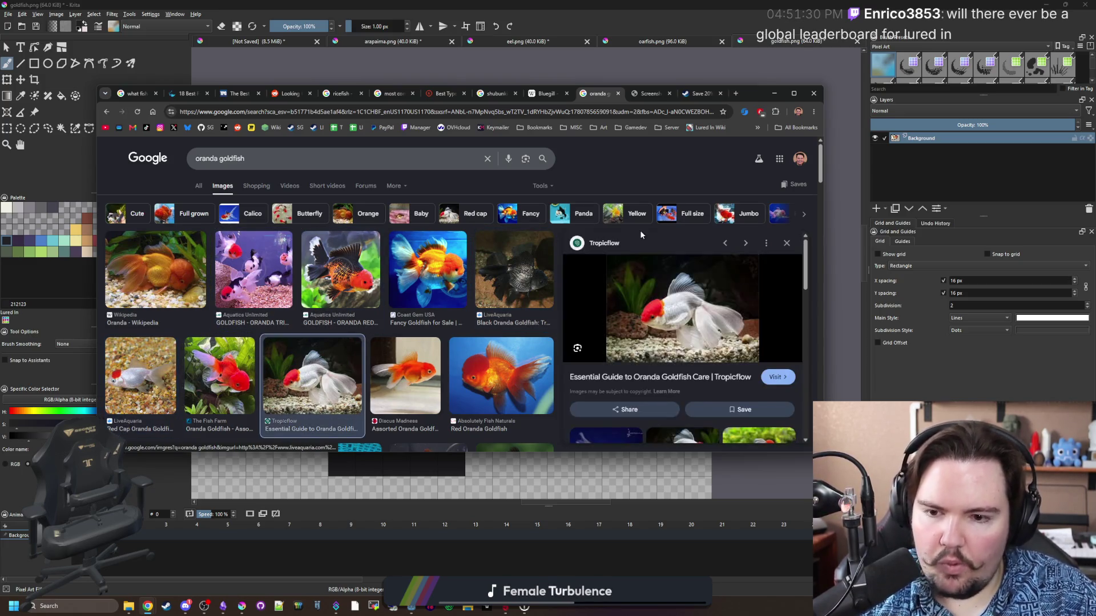
Compare against the sprite, preview the Red, assorted and fancy pink orandas, then move the browser aside.
{"action": "left_click", "coordinate": [774, 93]}
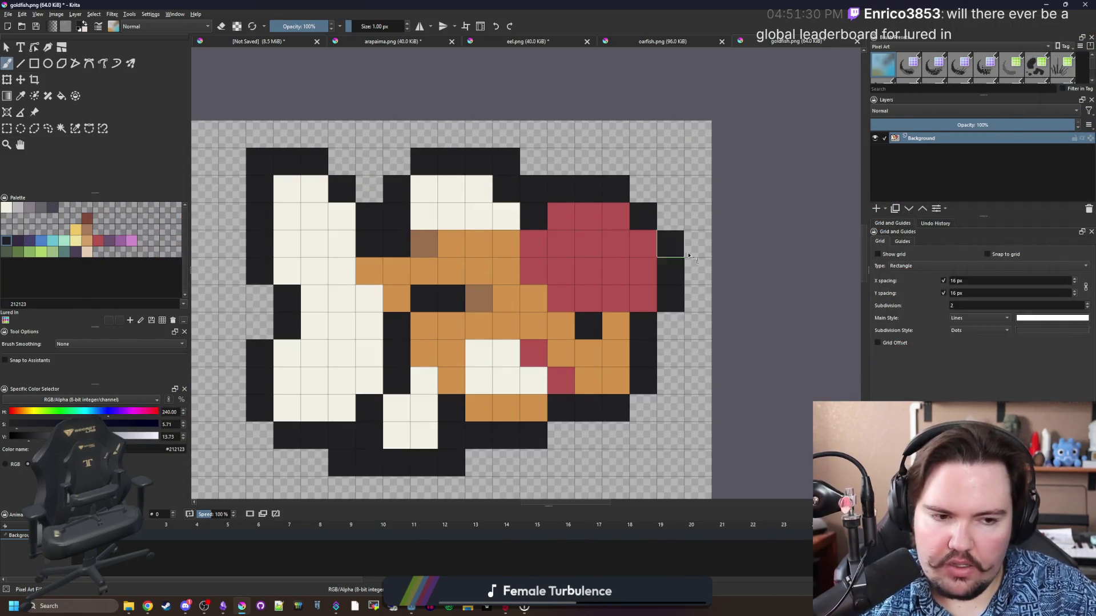
{"action": "key", "text": "alt+Tab"}
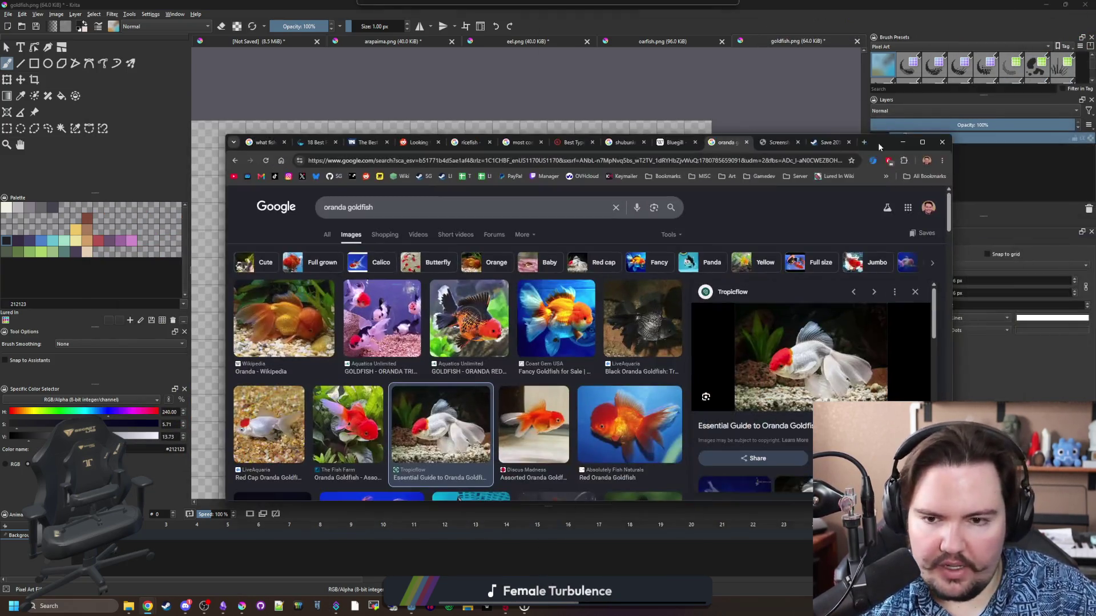
{"action": "scroll", "coordinate": [570, 286], "scroll_direction": "down", "scroll_amount": 3}
{"action": "left_click", "coordinate": [610, 256]}
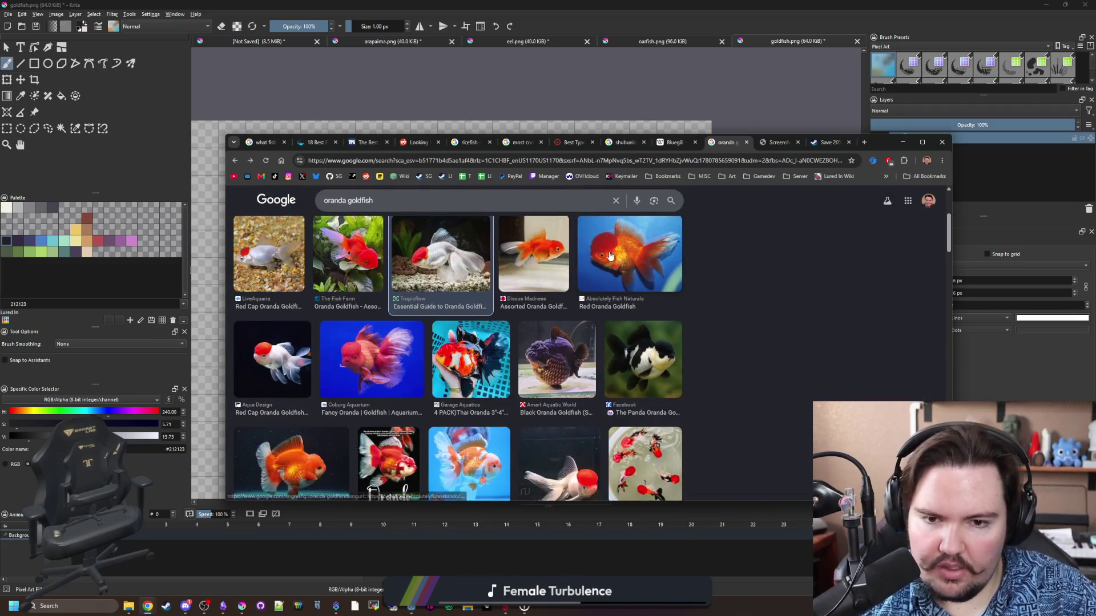
{"action": "left_click", "coordinate": [560, 261]}
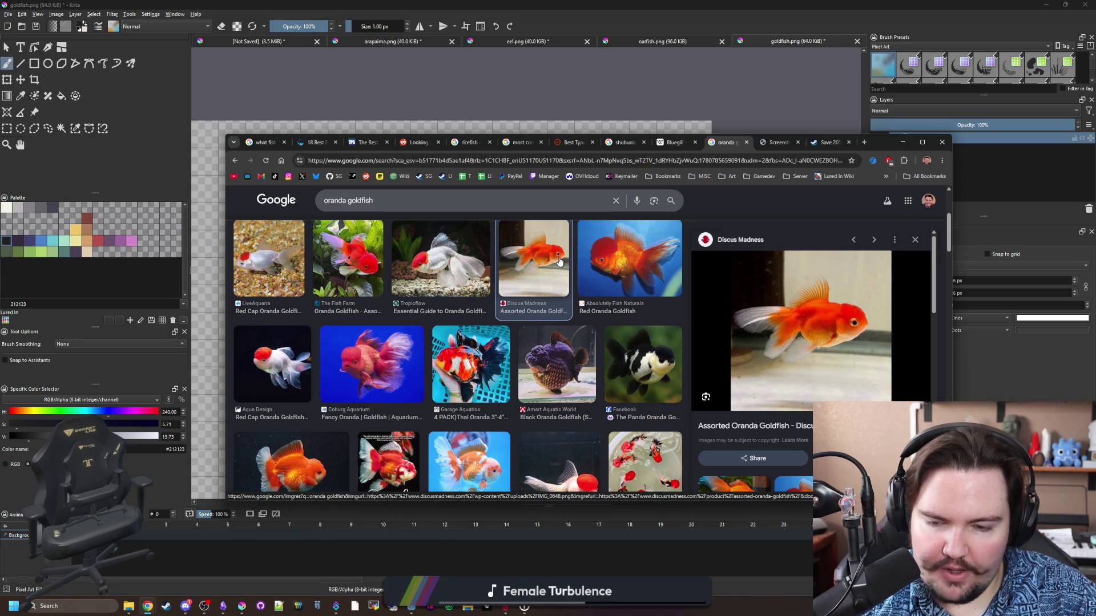
{"action": "scroll", "coordinate": [557, 262], "scroll_direction": "down", "scroll_amount": 1}
{"action": "left_click", "coordinate": [400, 302]}
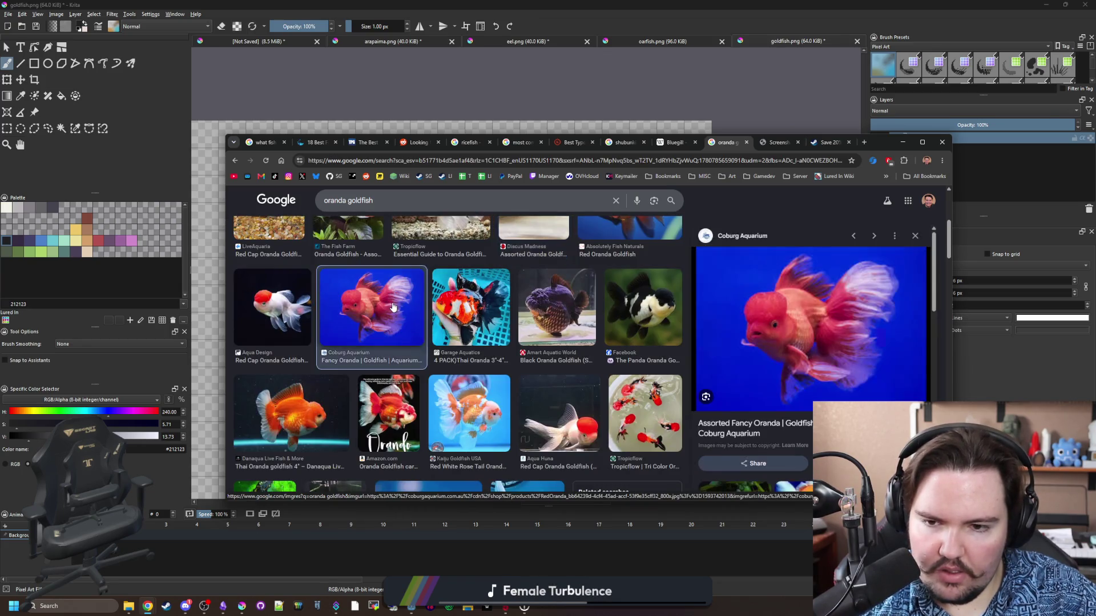
{"action": "mouse_move", "coordinate": [882, 142]}
{"action": "left_mouse_down"}
{"action": "mouse_move", "coordinate": [921, 147]}
{"action": "mouse_move", "coordinate": [1095, 17]}
{"action": "left_mouse_up"}
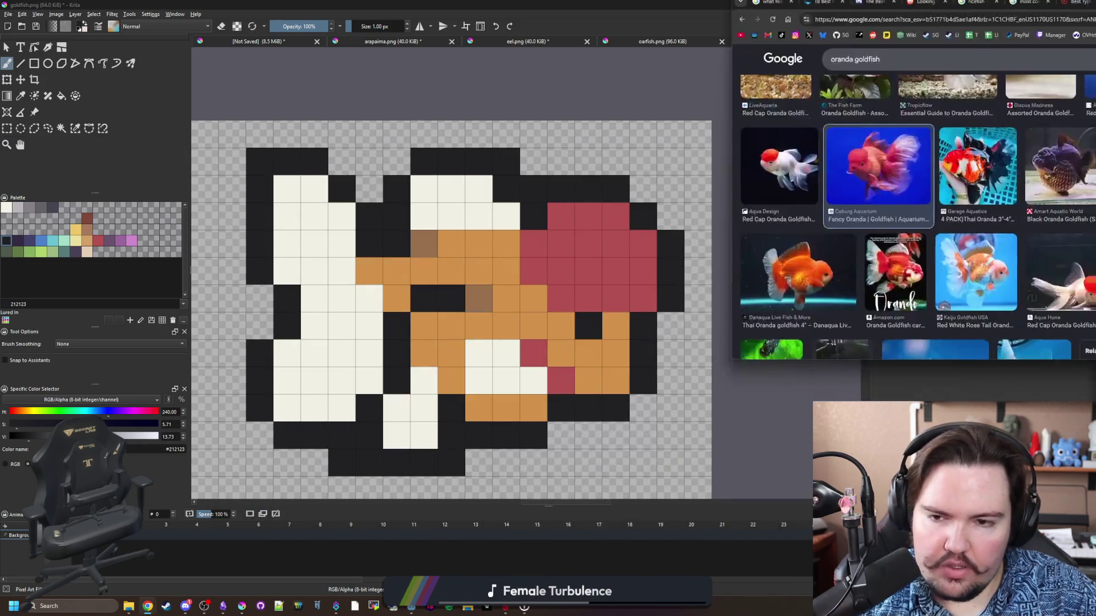
Flood-fill the orange body purple and the white fins dark purple.
{"action": "left_click", "coordinate": [27, 241]}
{"action": "key", "text": "f"}
{"action": "left_click", "coordinate": [340, 317]}
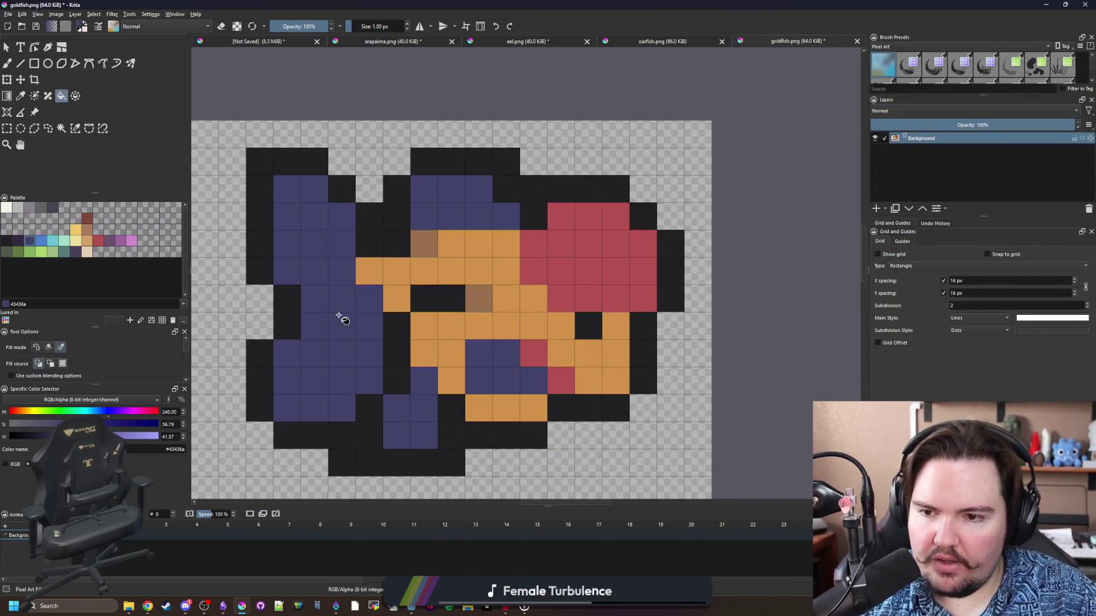
{"action": "key", "text": "ctrl+z"}
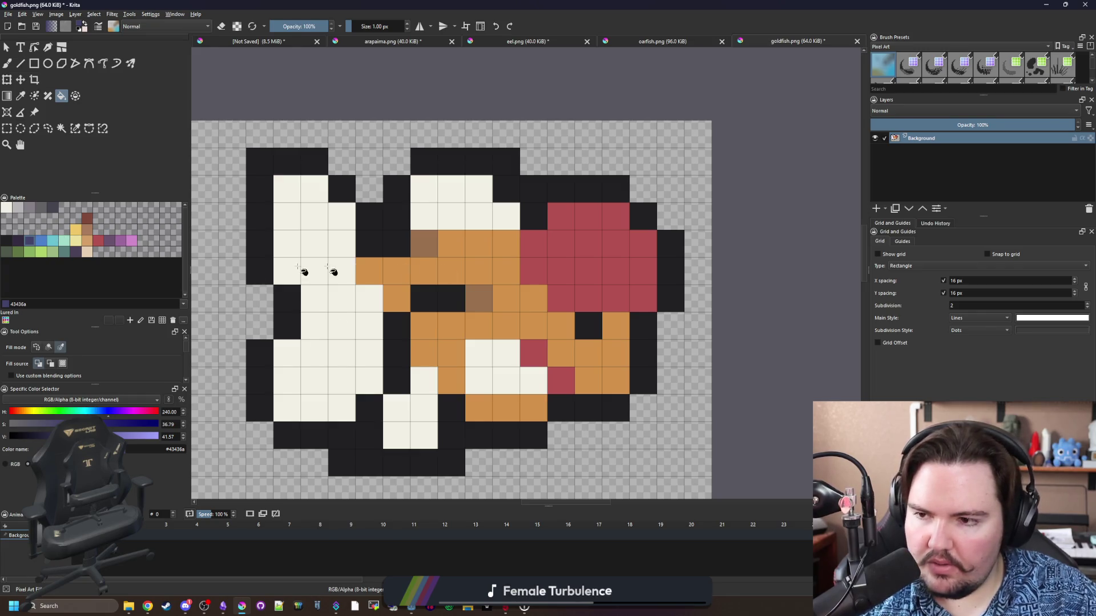
{"action": "left_click", "coordinate": [492, 268]}
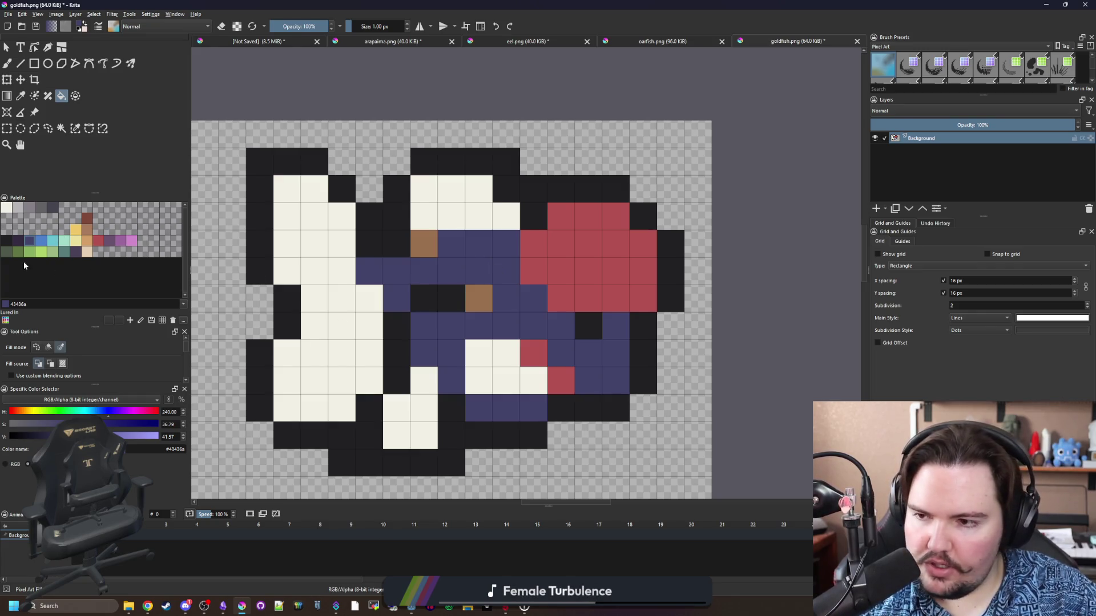
{"action": "left_click", "coordinate": [20, 245]}
{"action": "left_click", "coordinate": [335, 311]}
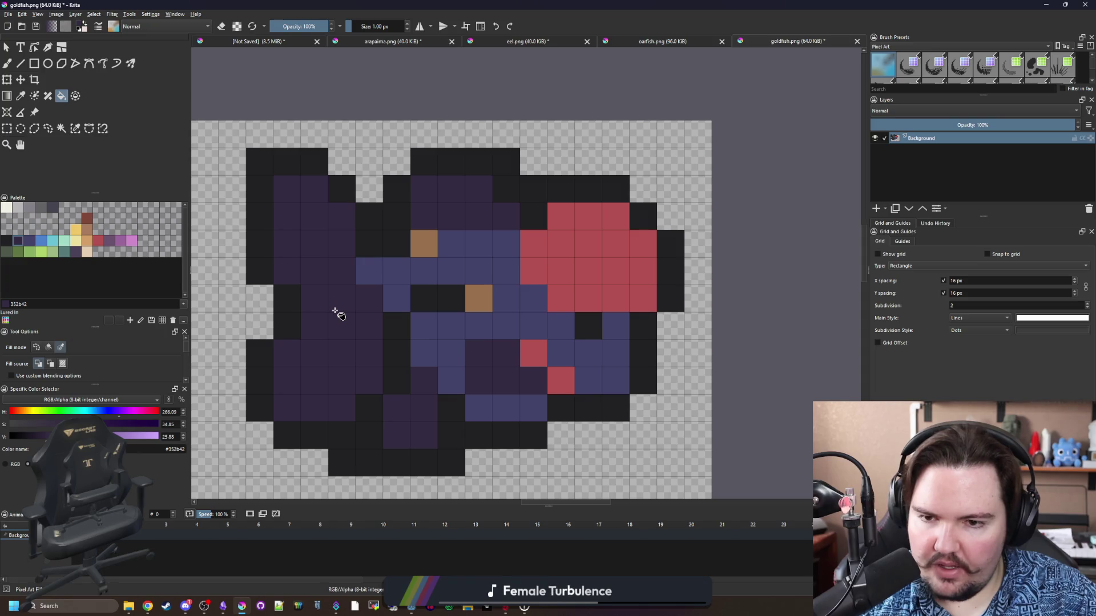
Fill the body mid grey, the two brown spots dark grey, and paint one body pixel dark grey.
{"action": "scroll", "coordinate": [387, 313], "scroll_direction": "right", "scroll_amount": 3}
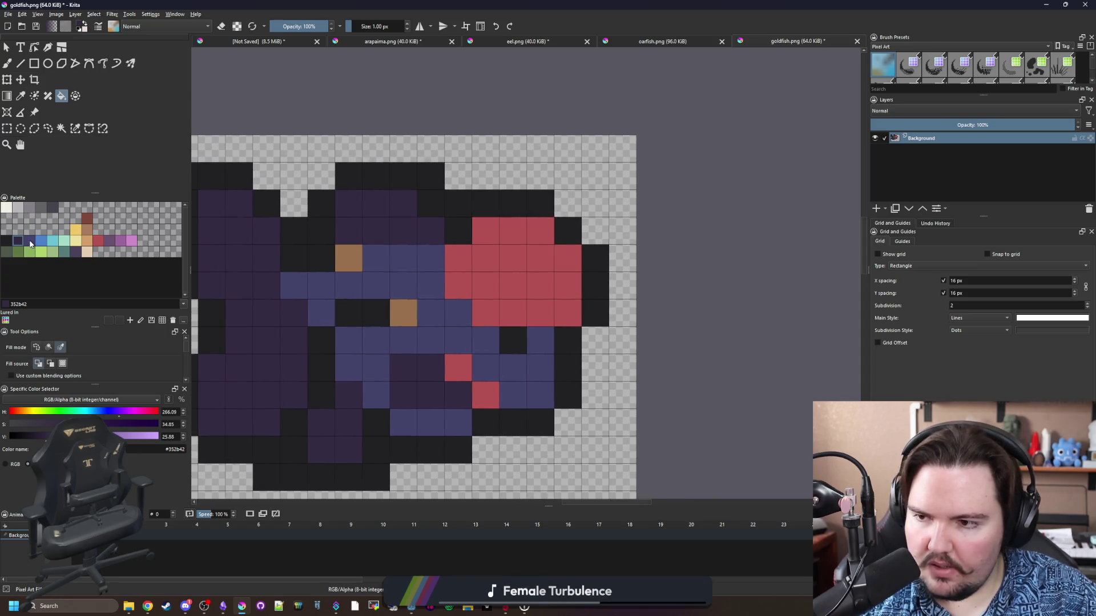
{"action": "left_click", "coordinate": [53, 208]}
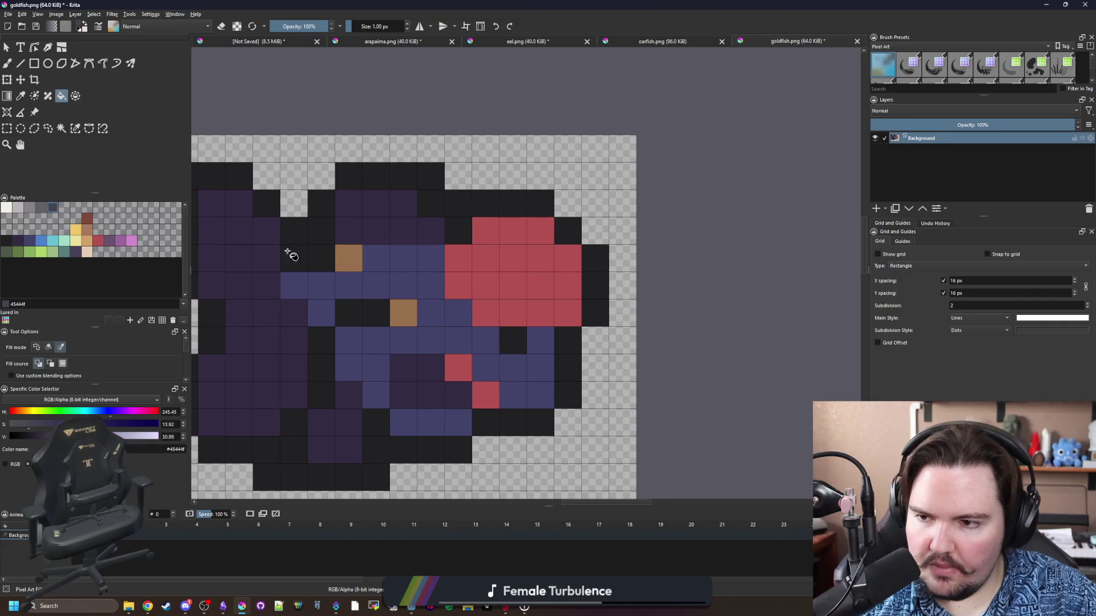
{"action": "left_click", "coordinate": [33, 210]}
{"action": "left_click", "coordinate": [406, 267]}
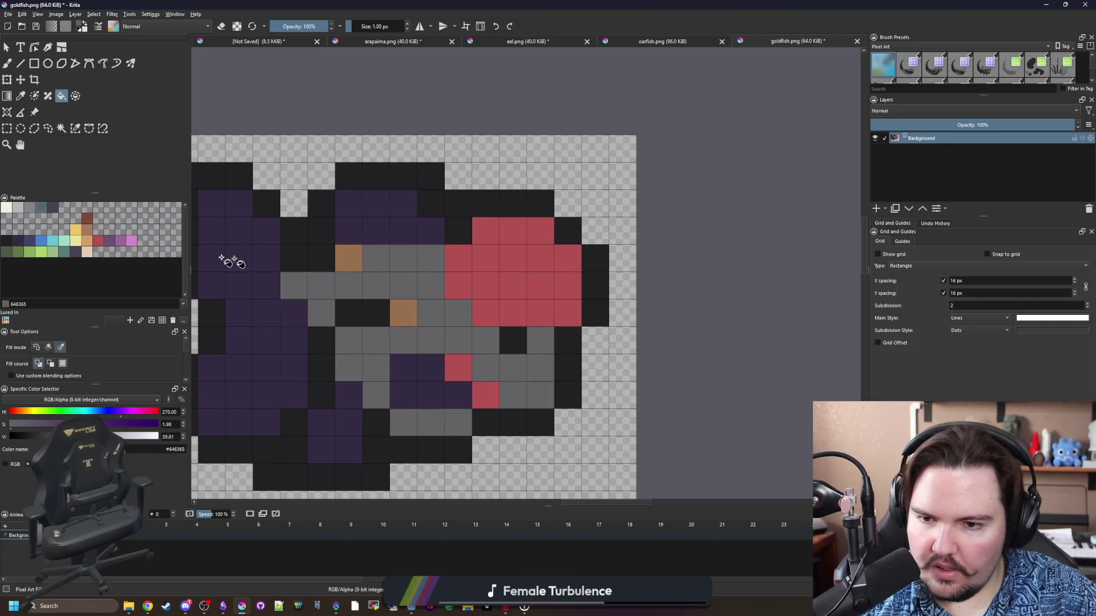
{"action": "left_click", "coordinate": [53, 207]}
{"action": "left_click", "coordinate": [406, 306]}
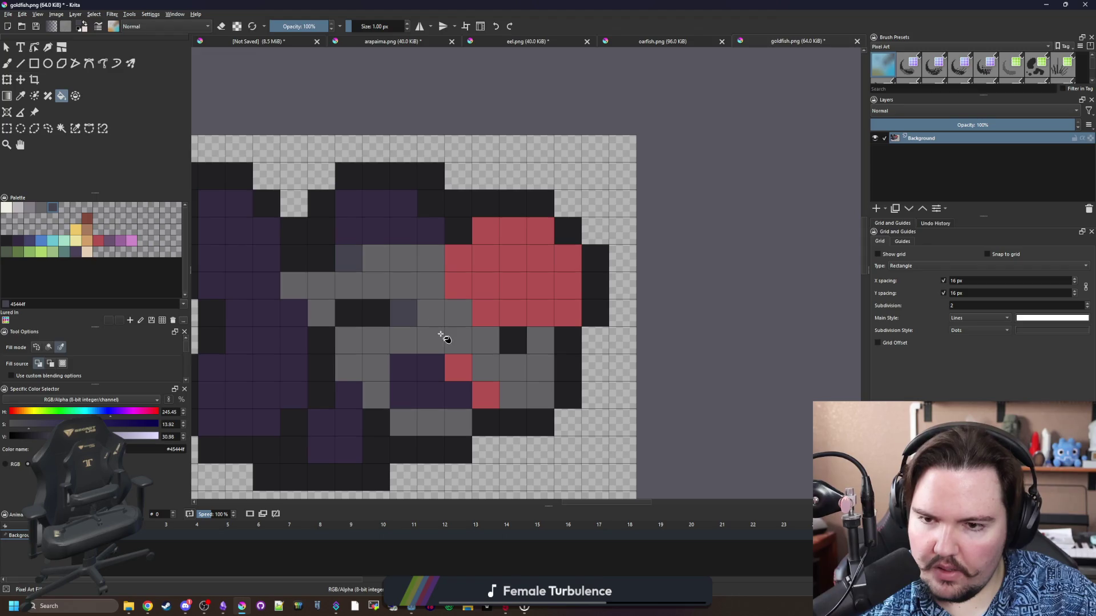
{"action": "key", "text": "b"}
{"action": "left_click", "coordinate": [540, 369]}
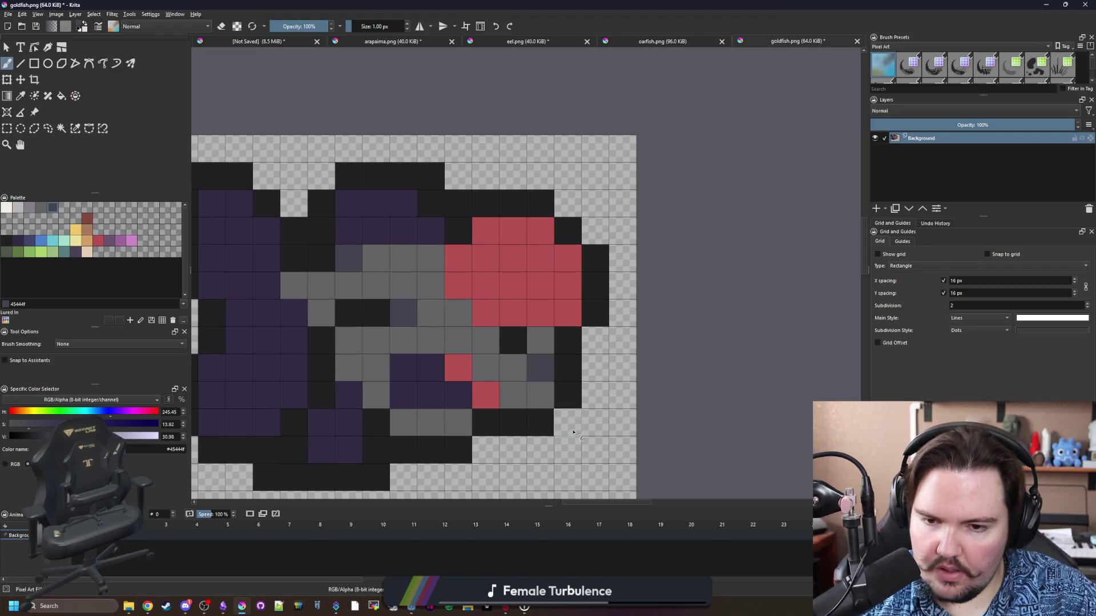
Paint several edge pixels and the two small red spots dark grey.
{"action": "left_click", "coordinate": [568, 368]}
{"action": "key", "text": "ctrl+z"}
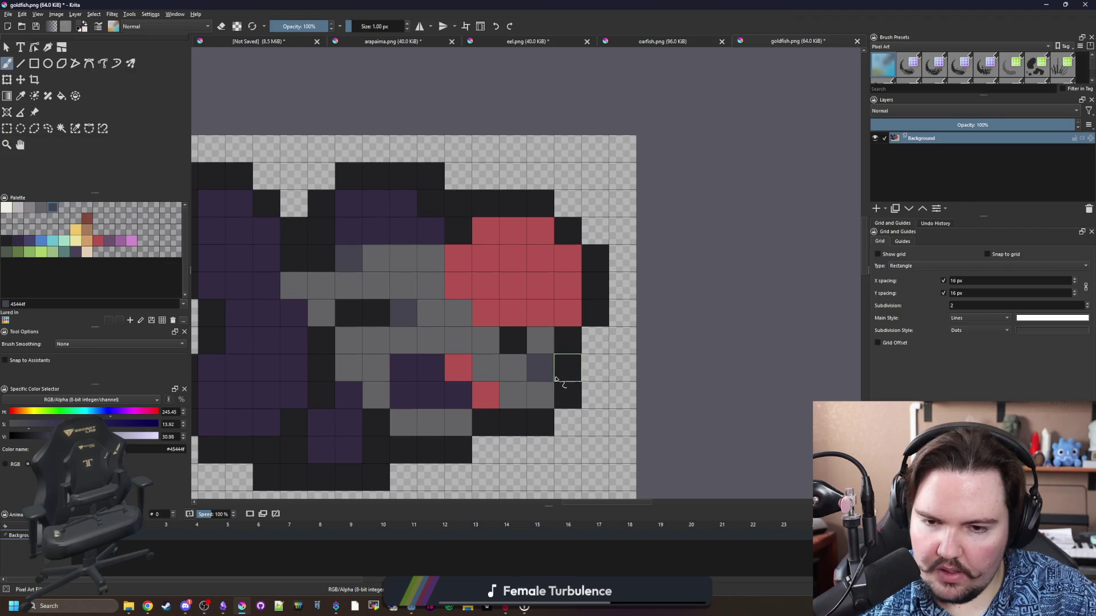
{"action": "key", "text": "ctrl+z"}
{"action": "left_click", "coordinate": [561, 371]}
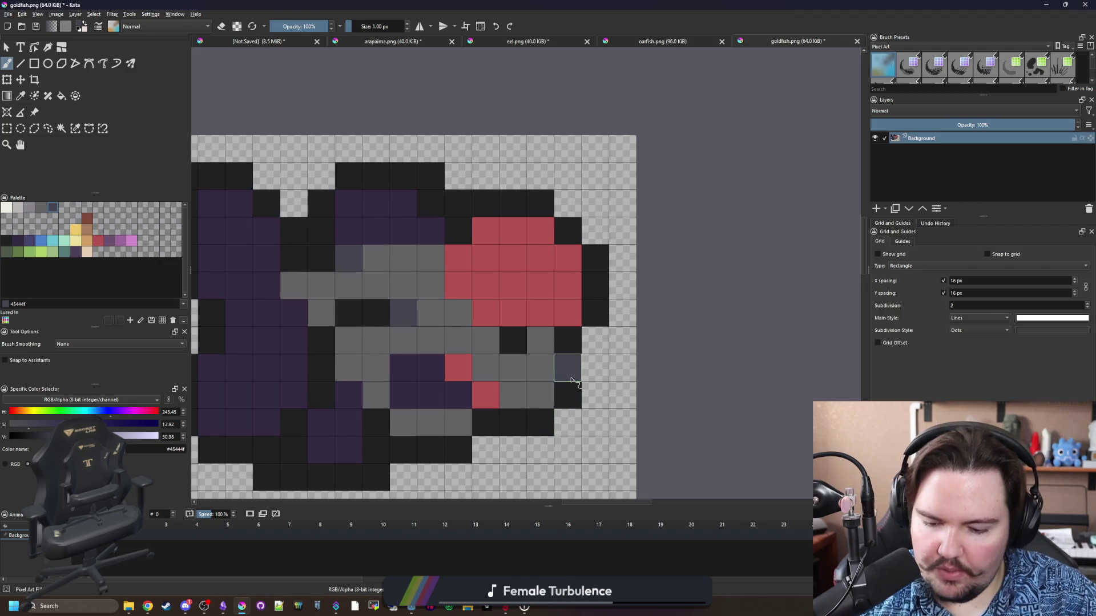
{"action": "key", "text": "ctrl+z"}
{"action": "left_click", "coordinate": [568, 396]}
{"action": "left_click", "coordinate": [540, 423]}
{"action": "left_click", "coordinate": [568, 341]}
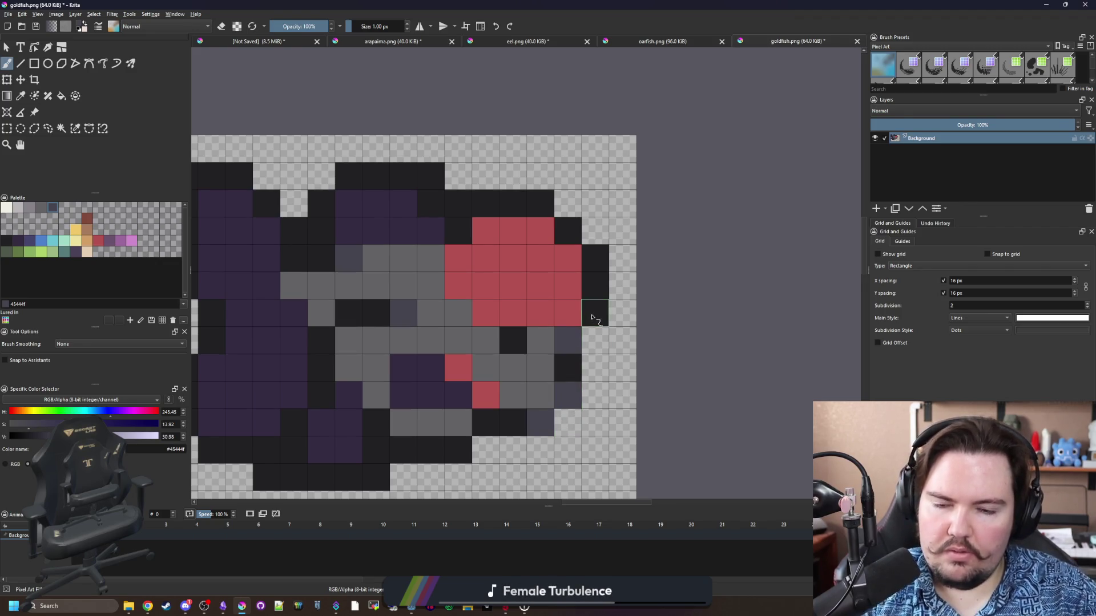
{"action": "left_click_drag", "start_coordinate": [513, 337], "coordinate": [545, 306]}
{"action": "left_click", "coordinate": [518, 364]}
{"action": "left_click", "coordinate": [491, 337]}
{"action": "left_click", "coordinate": [490, 310]}
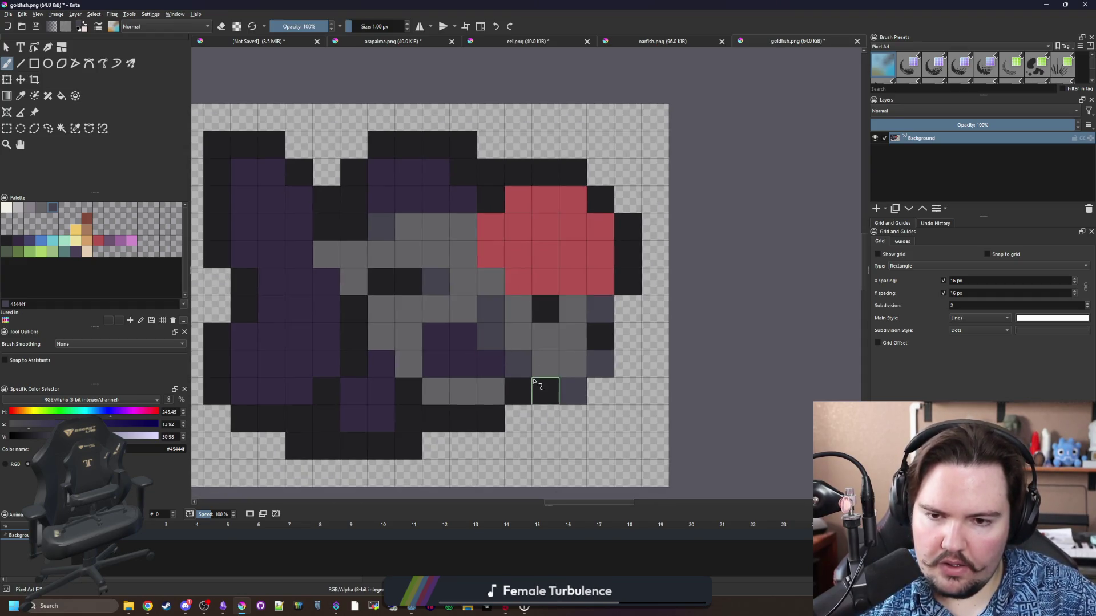
{"action": "scroll", "coordinate": [490, 359], "scroll_direction": "down", "scroll_amount": 1}
{"action": "scroll", "coordinate": [539, 283], "scroll_direction": "up", "scroll_amount": 1}
Try painting two cap pixels off-white, then undo the change.
{"action": "key", "text": "p"}
{"action": "left_click", "coordinate": [536, 289]}
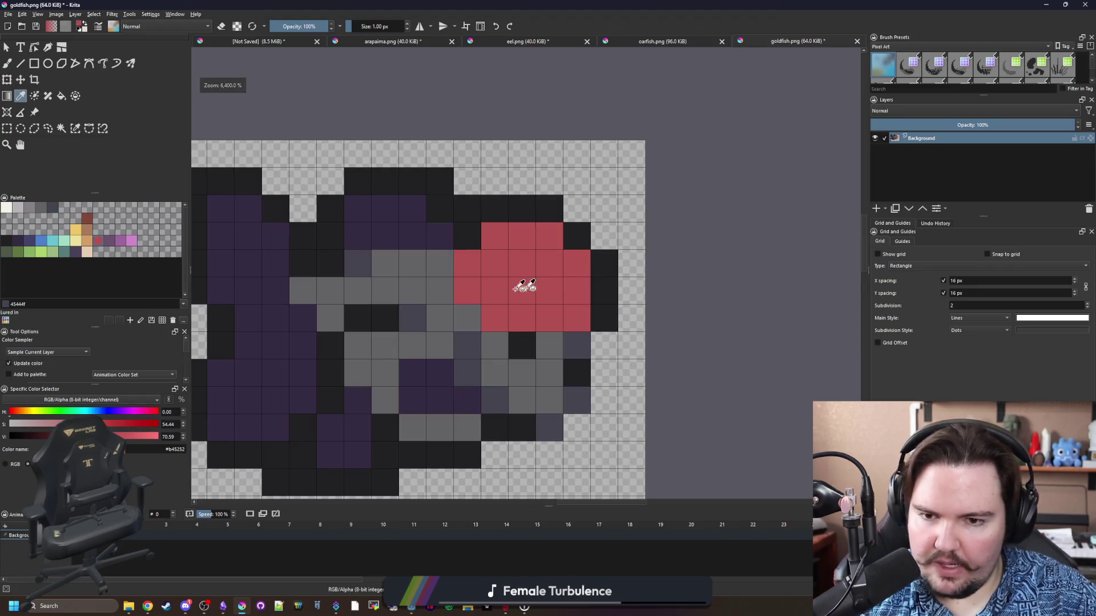
{"action": "left_click", "coordinate": [30, 208]}
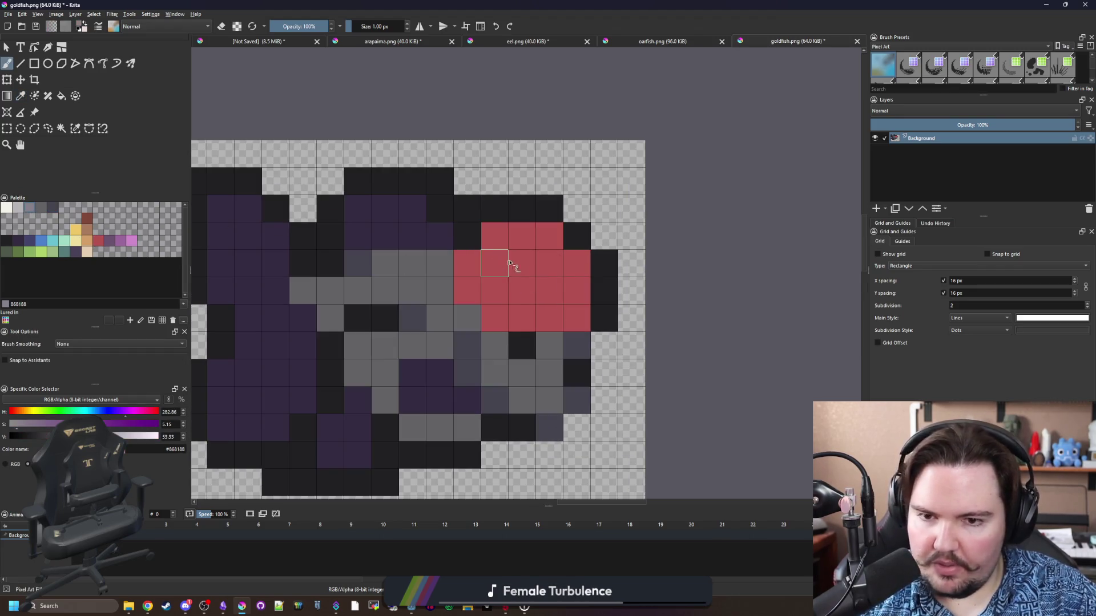
{"action": "key", "text": "b"}
{"action": "left_click", "coordinate": [5, 209]}
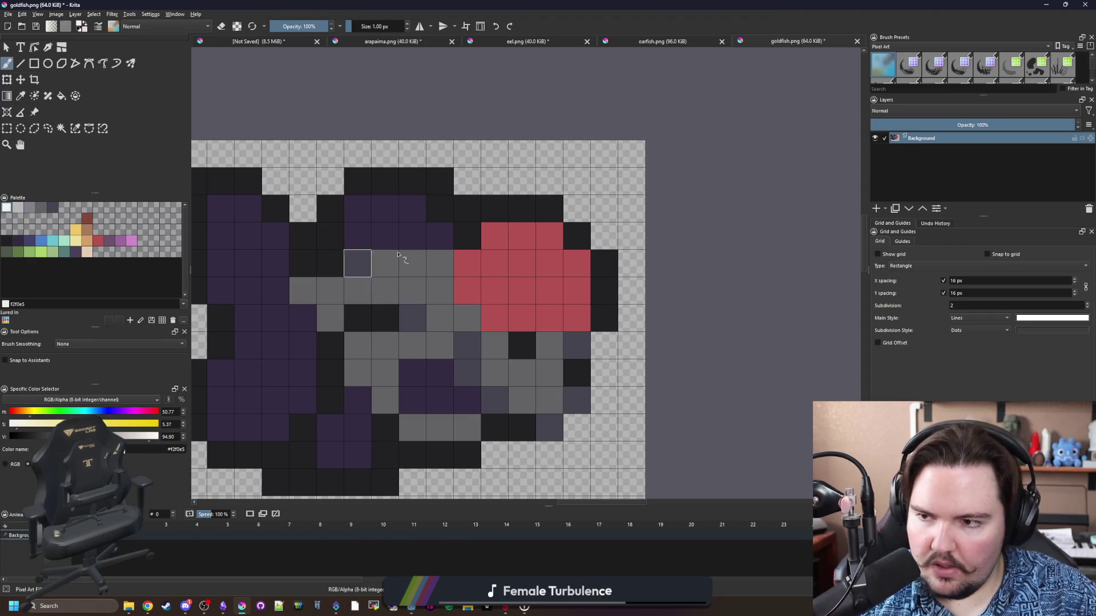
{"action": "left_click", "coordinate": [540, 246]}
{"action": "left_click", "coordinate": [503, 269]}
{"action": "scroll", "coordinate": [503, 268], "scroll_direction": "down", "scroll_amount": 5}
{"action": "key", "text": "ctrl+z"}
{"action": "key", "text": "ctrl+z"}
{"action": "scroll", "coordinate": [454, 393], "scroll_direction": "up", "scroll_amount": 3}
{"action": "scroll", "coordinate": [453, 393], "scroll_direction": "up", "scroll_amount": 3}
{"action": "scroll", "coordinate": [452, 386], "scroll_direction": "down", "scroll_amount": 1}
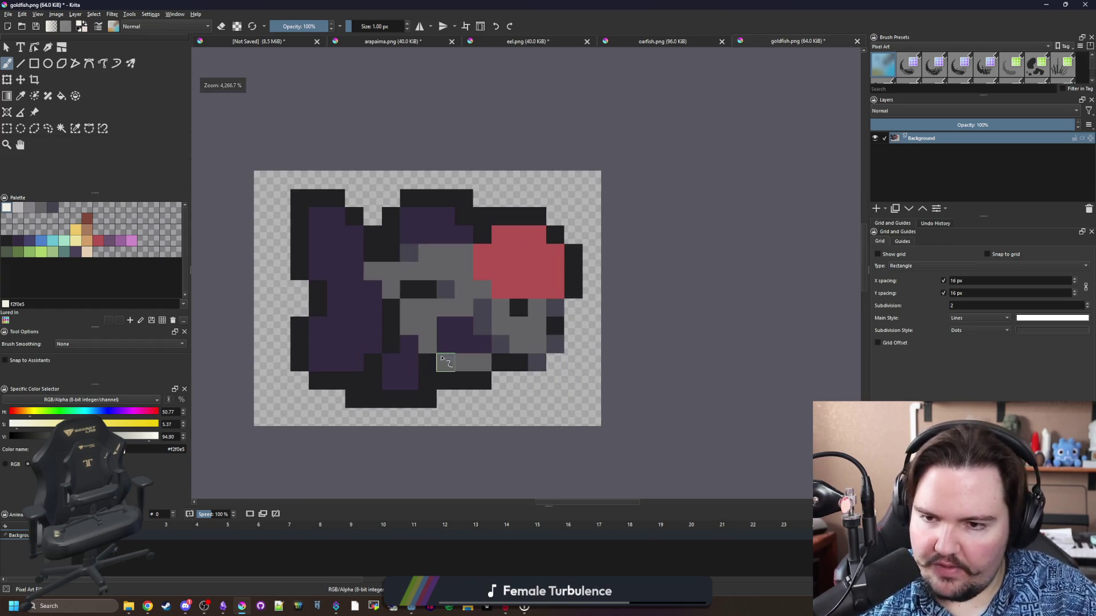
{"action": "scroll", "coordinate": [443, 359], "scroll_direction": "up", "scroll_amount": 1}
Sample the sprite's dark grey and repaint purple pixels along the left fin dark grey.
{"action": "key", "text": "p"}
{"action": "left_click", "coordinate": [491, 357]}
{"action": "key", "text": "b"}
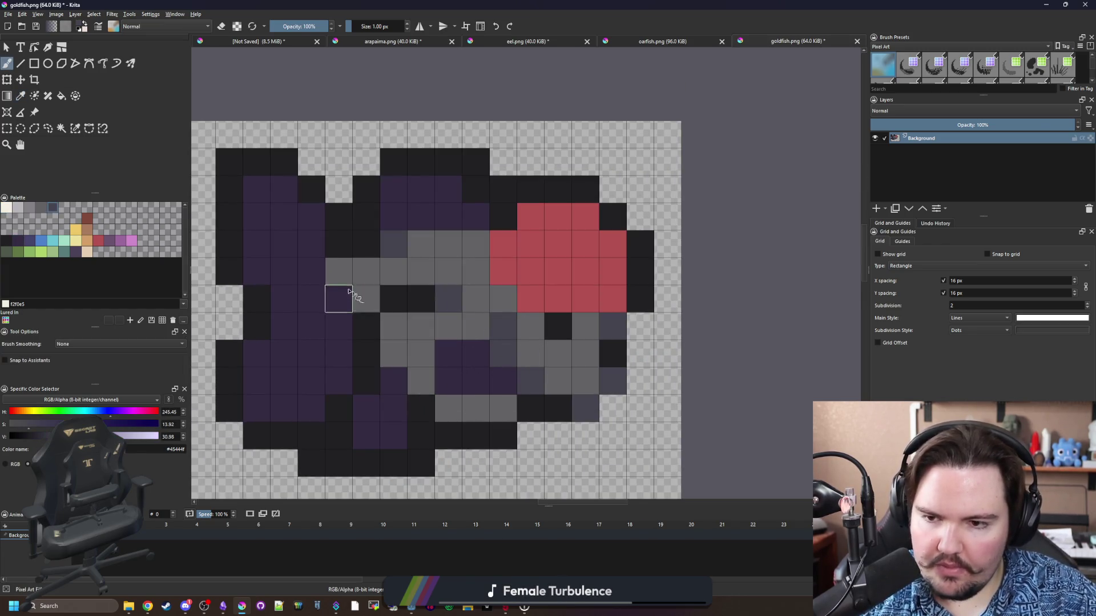
{"action": "left_click_drag", "start_coordinate": [339, 271], "coordinate": [367, 298]}
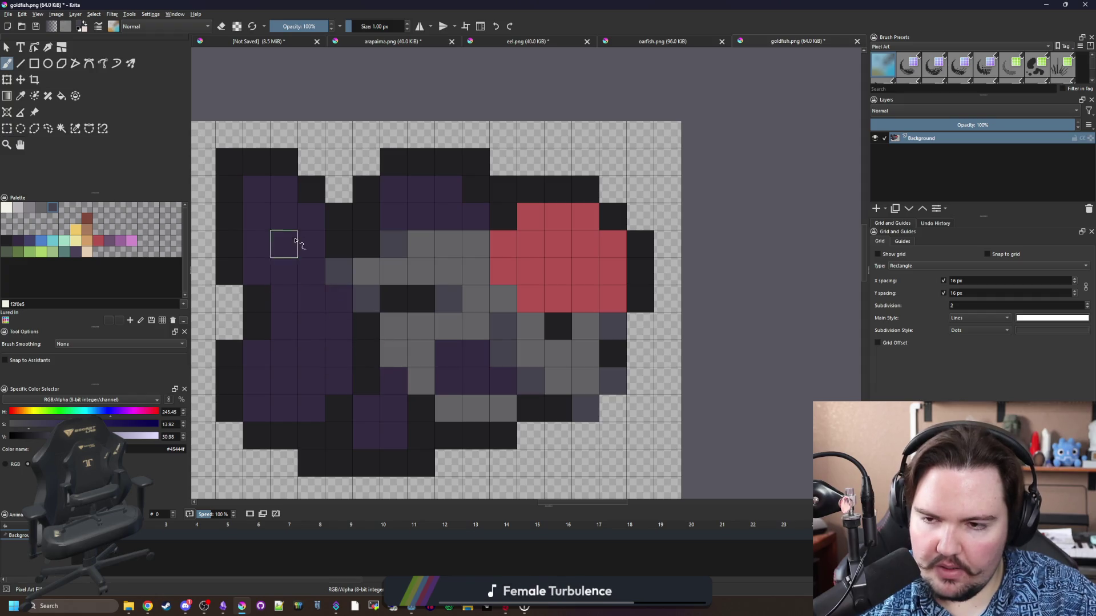
{"action": "left_click_drag", "start_coordinate": [248, 221], "coordinate": [284, 217]}
{"action": "left_click", "coordinate": [257, 268]}
{"action": "left_click_drag", "start_coordinate": [286, 354], "coordinate": [257, 354]}
{"action": "left_click", "coordinate": [259, 408]}
{"action": "left_click", "coordinate": [283, 408]}
{"action": "left_click_drag", "start_coordinate": [286, 318], "coordinate": [311, 326]}
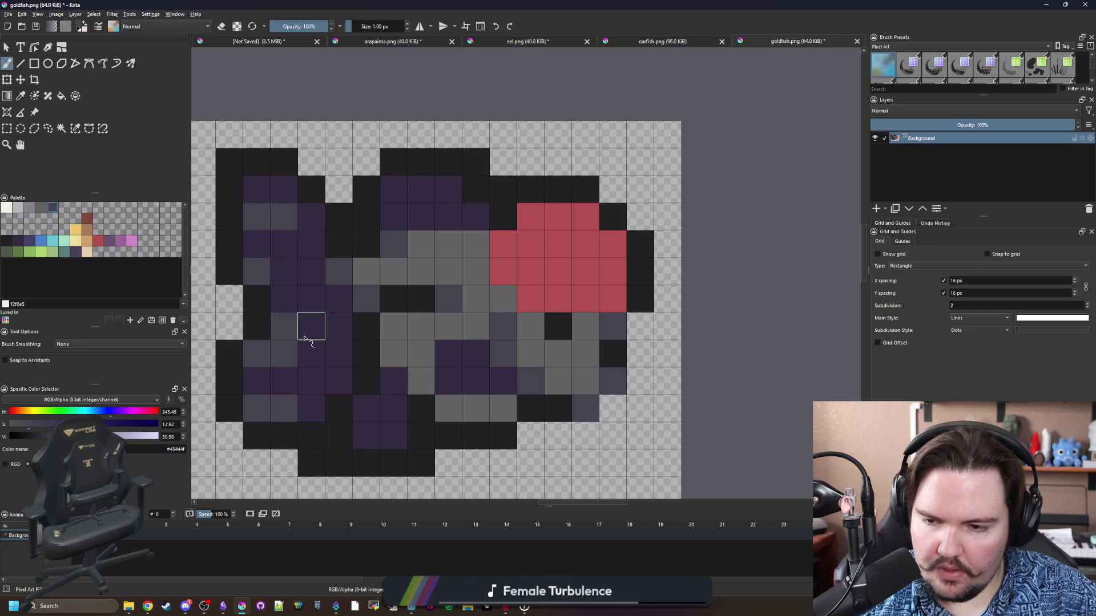
{"action": "scroll", "coordinate": [354, 371], "scroll_direction": "down", "scroll_amount": 6}
{"action": "scroll", "coordinate": [350, 355], "scroll_direction": "up", "scroll_amount": 8}
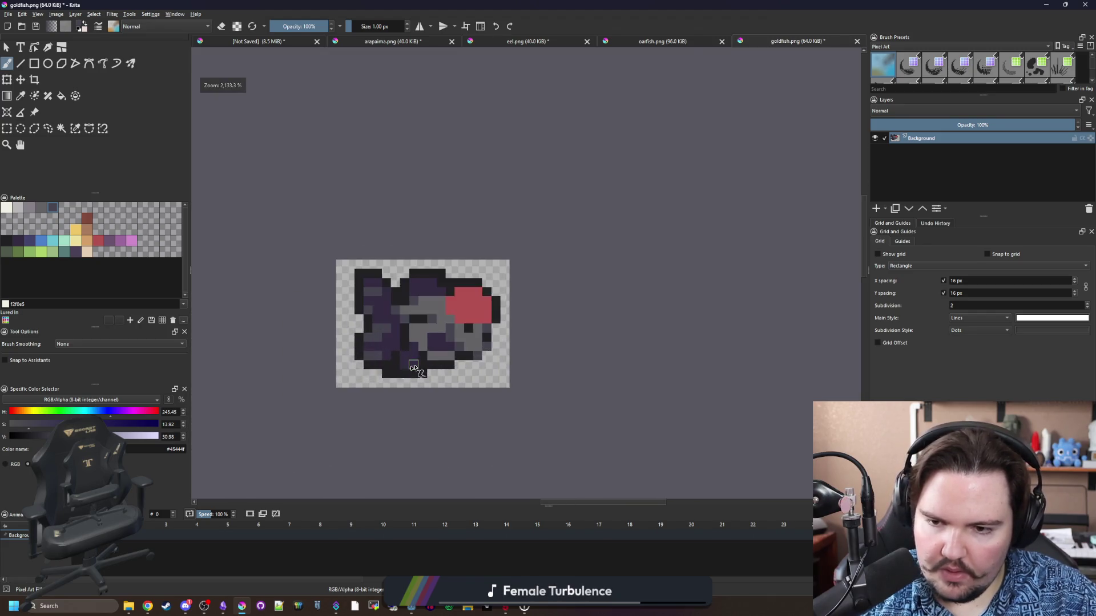
{"action": "left_click", "coordinate": [463, 147]}
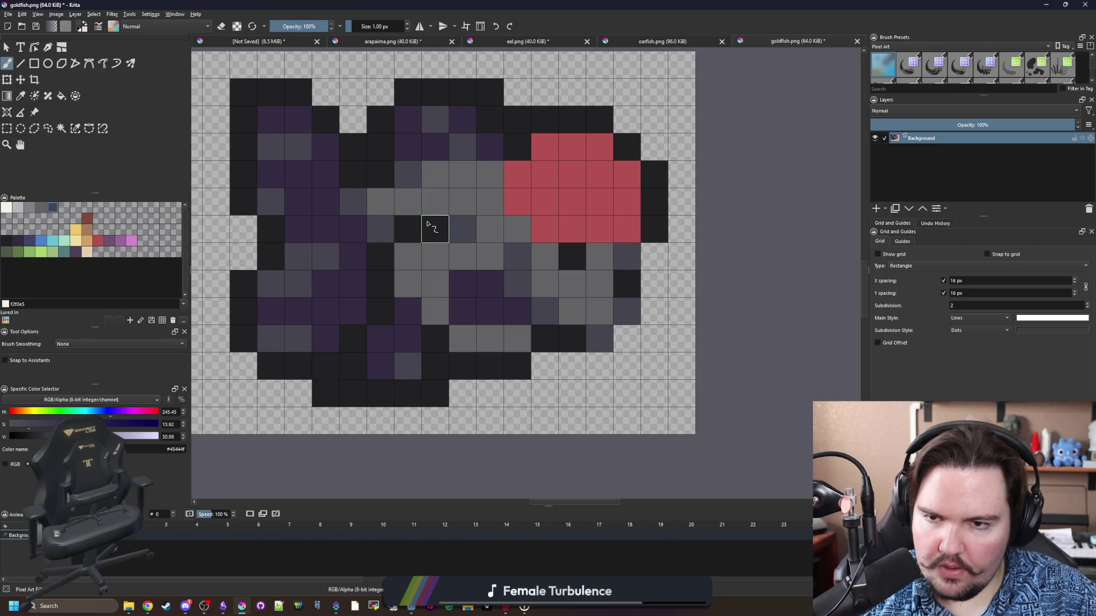
Check the sprite at different zooms, then paint a dark purple pixel near-black.
{"action": "scroll", "coordinate": [390, 287], "scroll_direction": "down", "scroll_amount": 2}
{"action": "scroll", "coordinate": [443, 239], "scroll_direction": "up", "scroll_amount": 2}
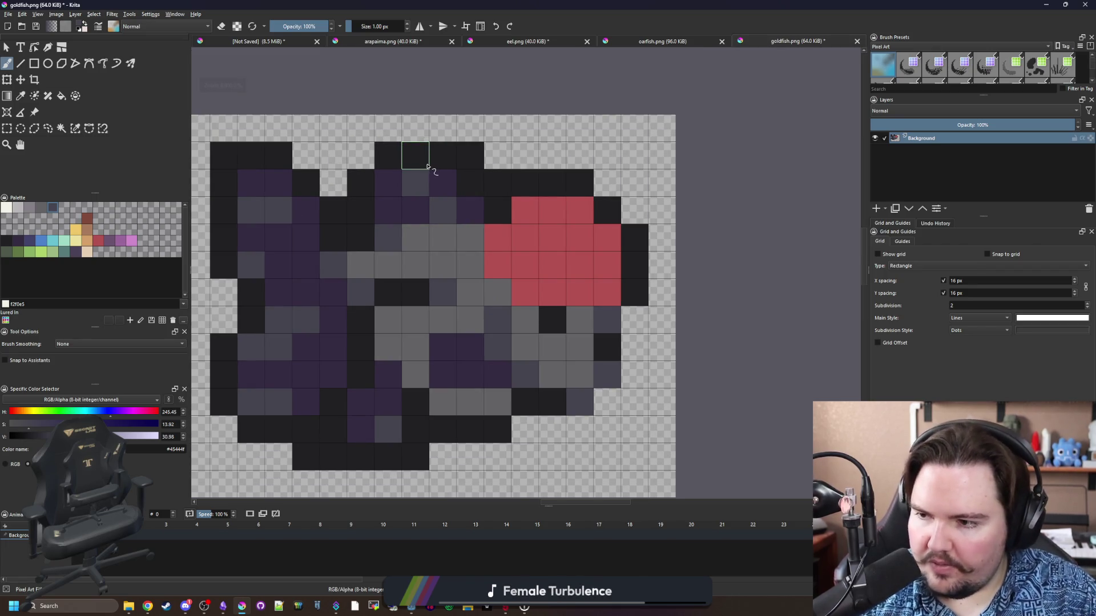
{"action": "scroll", "coordinate": [444, 262], "scroll_direction": "down", "scroll_amount": 8}
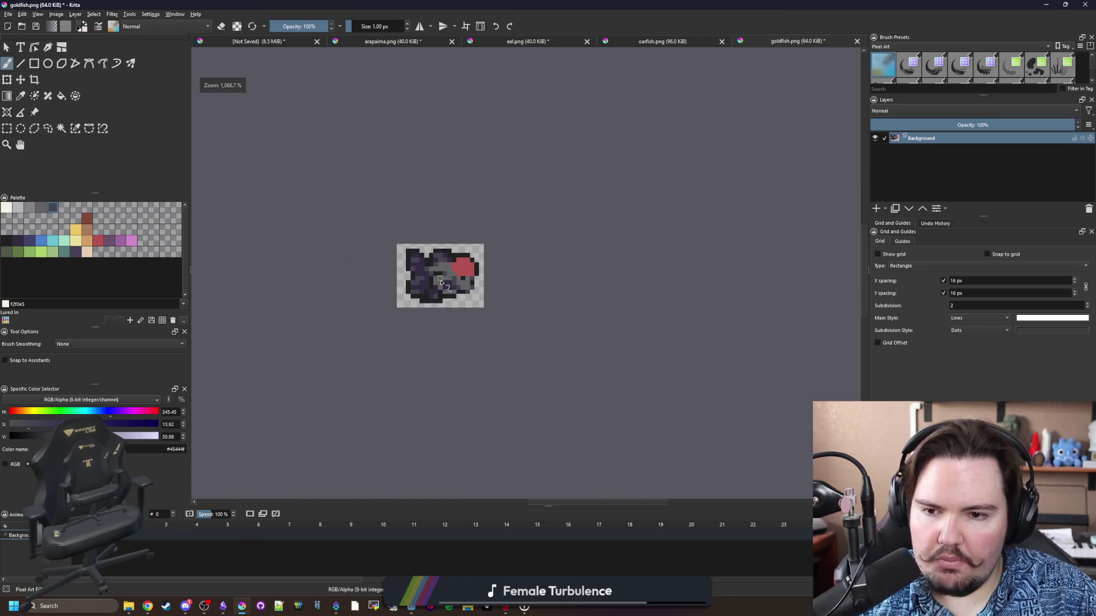
{"action": "scroll", "coordinate": [449, 309], "scroll_direction": "up", "scroll_amount": 8}
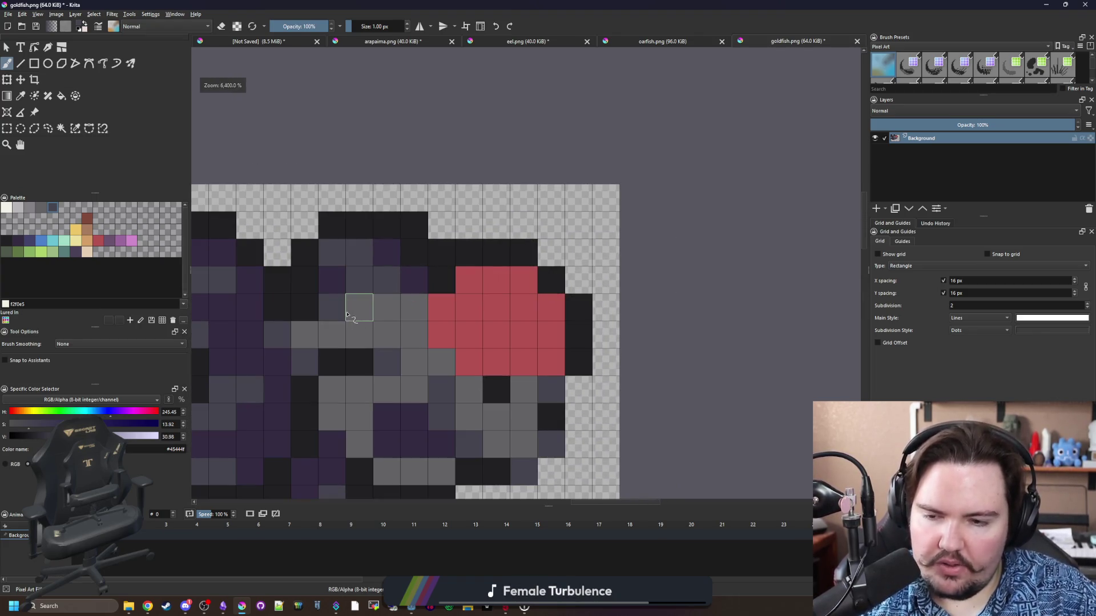
{"action": "scroll", "coordinate": [346, 315], "scroll_direction": "down", "scroll_amount": 6}
{"action": "scroll", "coordinate": [399, 274], "scroll_direction": "up", "scroll_amount": 6}
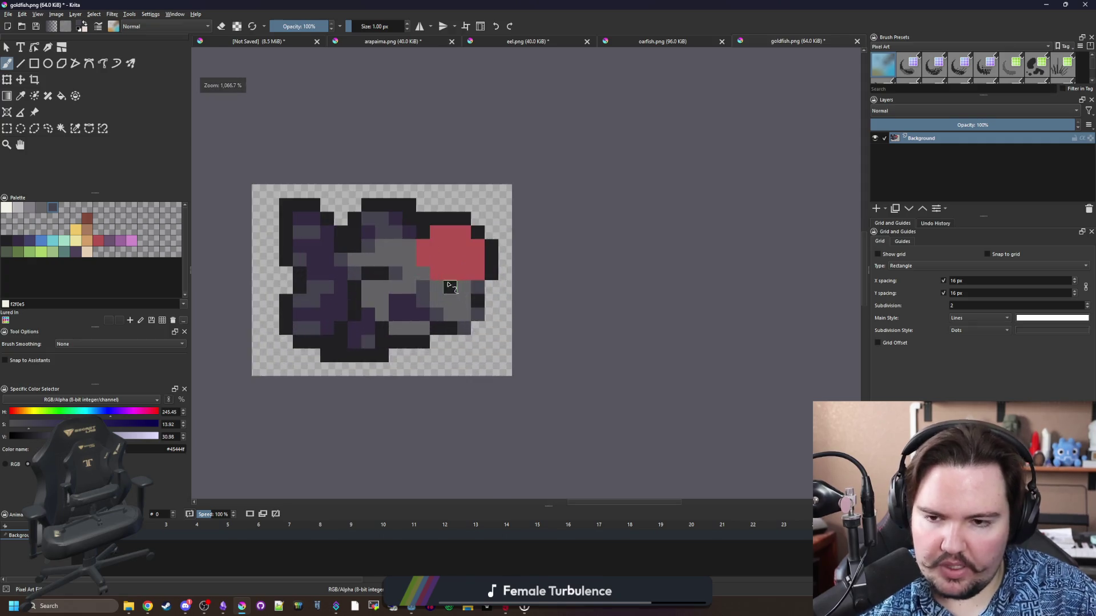
{"action": "scroll", "coordinate": [411, 356], "scroll_direction": "down", "scroll_amount": 1}
{"action": "scroll", "coordinate": [420, 342], "scroll_direction": "up", "scroll_amount": 3}
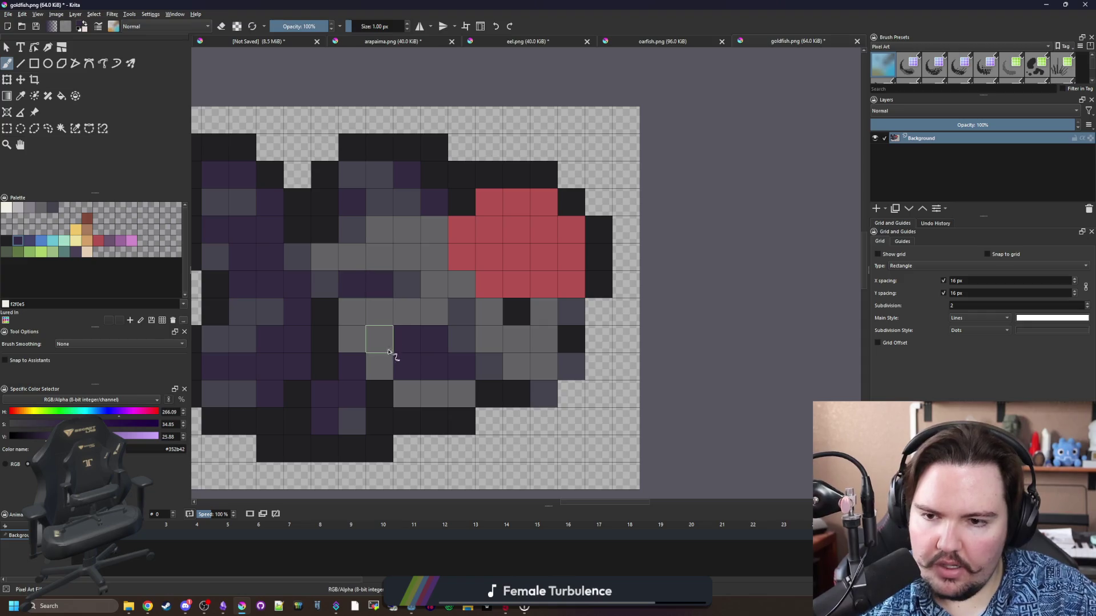
{"action": "scroll", "coordinate": [422, 390], "scroll_direction": "down", "scroll_amount": 5}
{"action": "scroll", "coordinate": [422, 390], "scroll_direction": "up", "scroll_amount": 2}
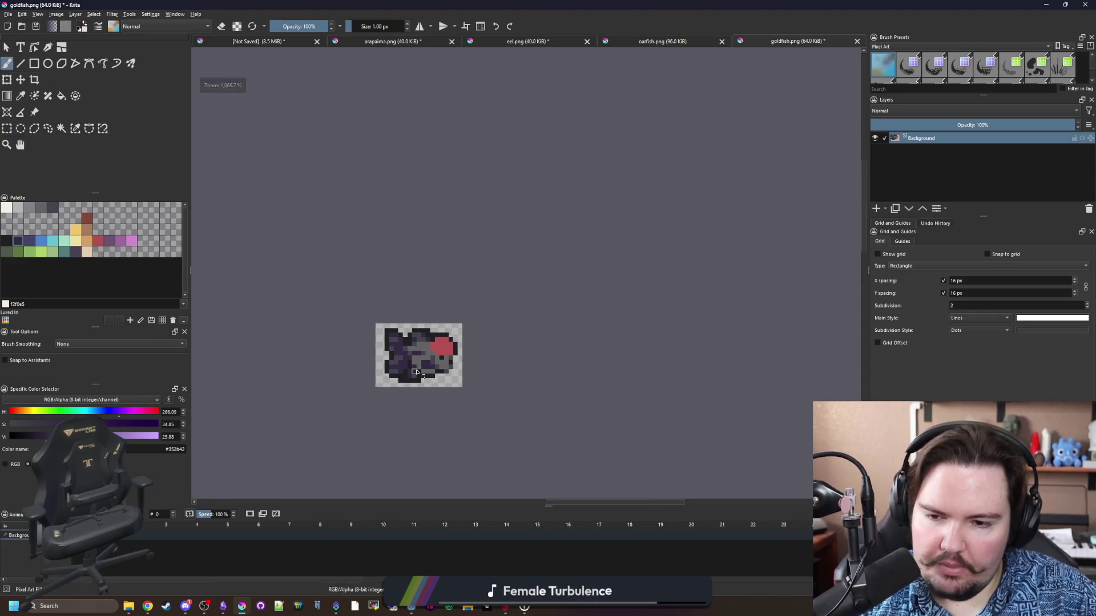
{"action": "left_click", "coordinate": [379, 336], "text": "ctrl"}
{"action": "left_click", "coordinate": [406, 282]}
Touch up the fish's top edge, painting a dark row grey and three black pixels purple.
{"action": "mouse_move", "coordinate": [406, 281]}
{"action": "left_mouse_down"}
{"action": "mouse_move", "coordinate": [379, 349]}
{"action": "mouse_move", "coordinate": [478, 394]}
{"action": "mouse_move", "coordinate": [358, 422]}
{"action": "left_mouse_up"}
{"action": "left_click", "coordinate": [477, 388], "text": "ctrl"}
{"action": "left_click_drag", "start_coordinate": [398, 276], "coordinate": [462, 331]}
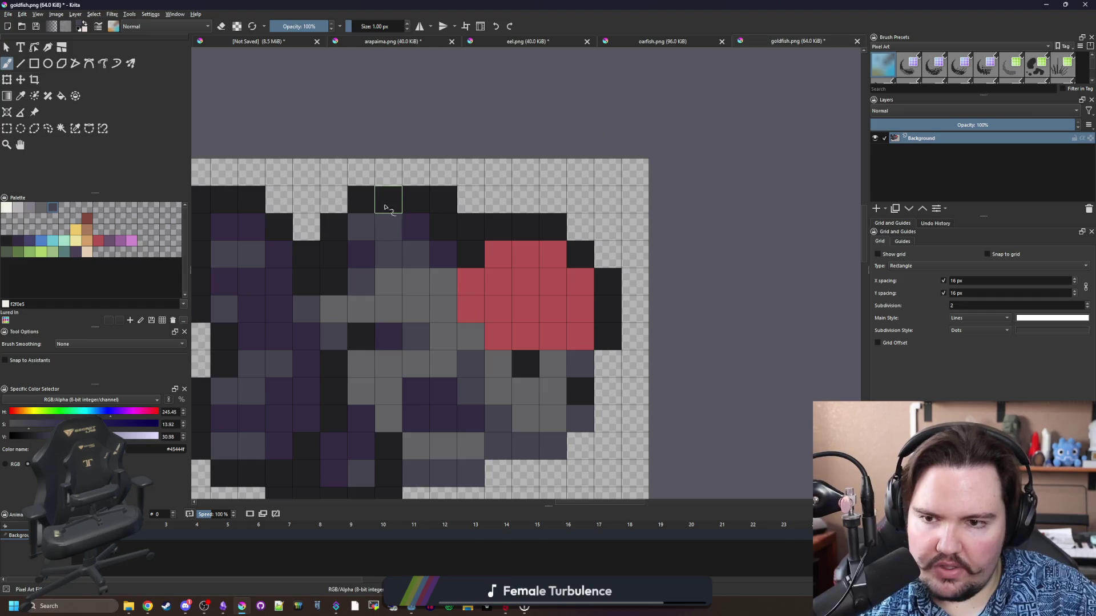
{"action": "left_click", "coordinate": [424, 228], "text": "ctrl"}
{"action": "mouse_move", "coordinate": [467, 237]}
{"action": "left_mouse_down"}
{"action": "mouse_move", "coordinate": [428, 221]}
{"action": "mouse_move", "coordinate": [476, 219]}
{"action": "mouse_move", "coordinate": [508, 247]}
{"action": "left_mouse_up"}
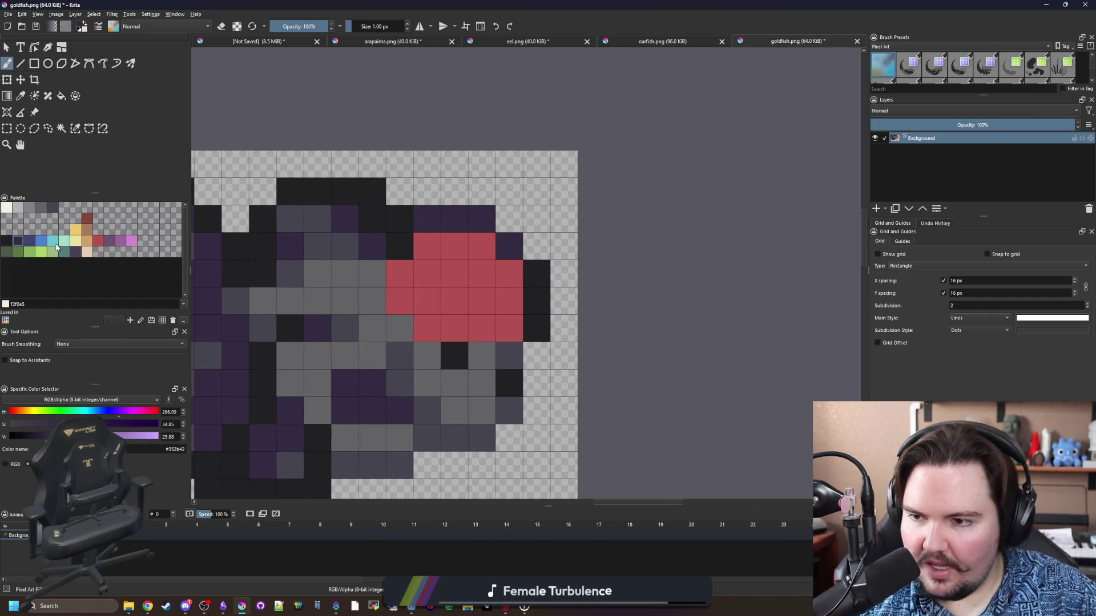
Outline the fish's upper-right edge in dark blue #43436a.
{"action": "left_click", "coordinate": [31, 243]}
{"action": "mouse_move", "coordinate": [427, 219]}
{"action": "left_mouse_down"}
{"action": "mouse_move", "coordinate": [483, 219]}
{"action": "mouse_move", "coordinate": [514, 245]}
{"action": "mouse_move", "coordinate": [532, 319]}
{"action": "left_mouse_up"}
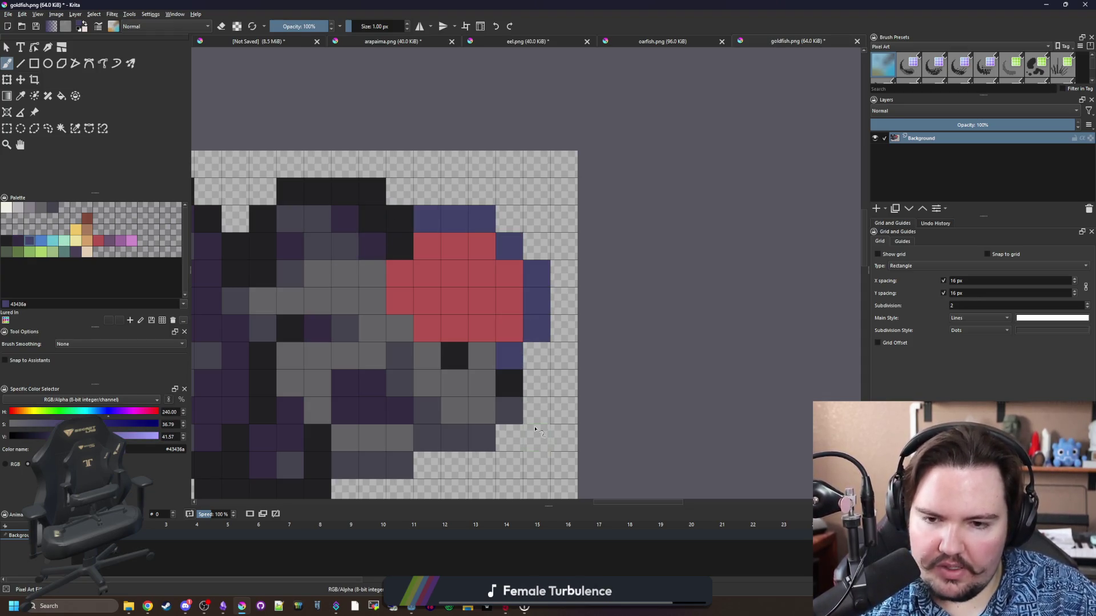
{"action": "left_click", "coordinate": [399, 245]}
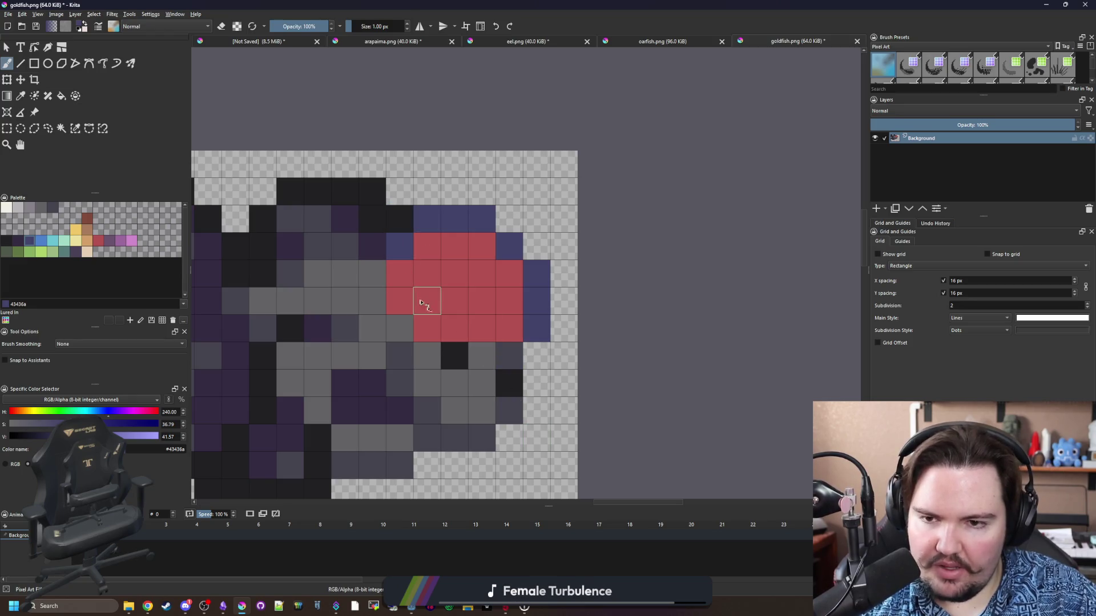
{"action": "scroll", "coordinate": [420, 241], "scroll_direction": "down", "scroll_amount": 5}
{"action": "scroll", "coordinate": [470, 220], "scroll_direction": "up", "scroll_amount": 5}
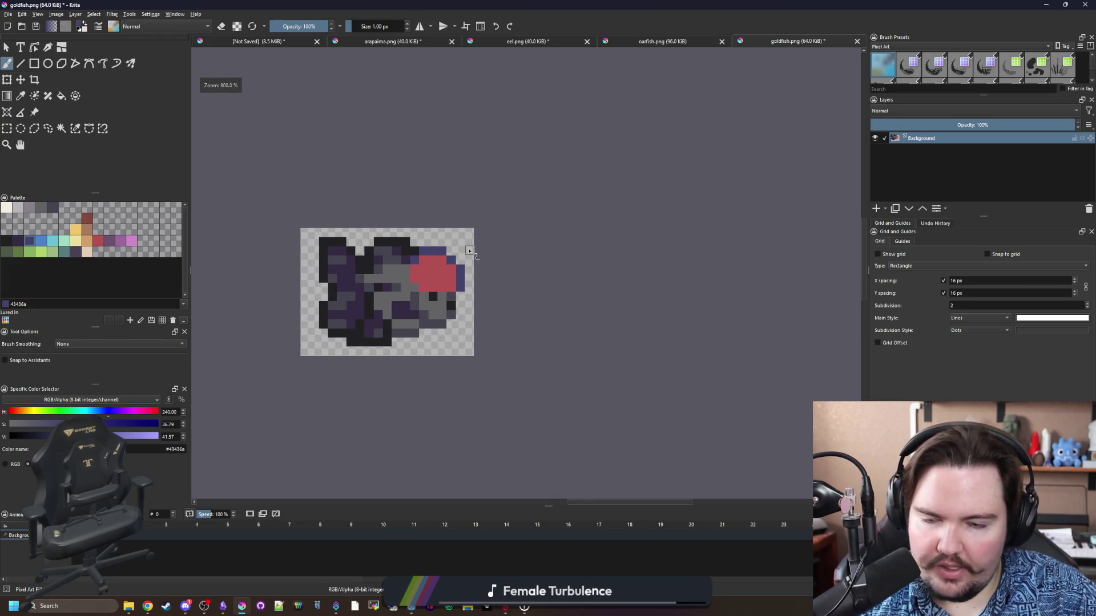
{"action": "scroll", "coordinate": [545, 268], "scroll_direction": "down", "scroll_amount": 1}
Sample the head patch's red and paint a few nearby grey pixels red.
{"action": "key", "text": "p"}
{"action": "left_click", "coordinate": [459, 299]}
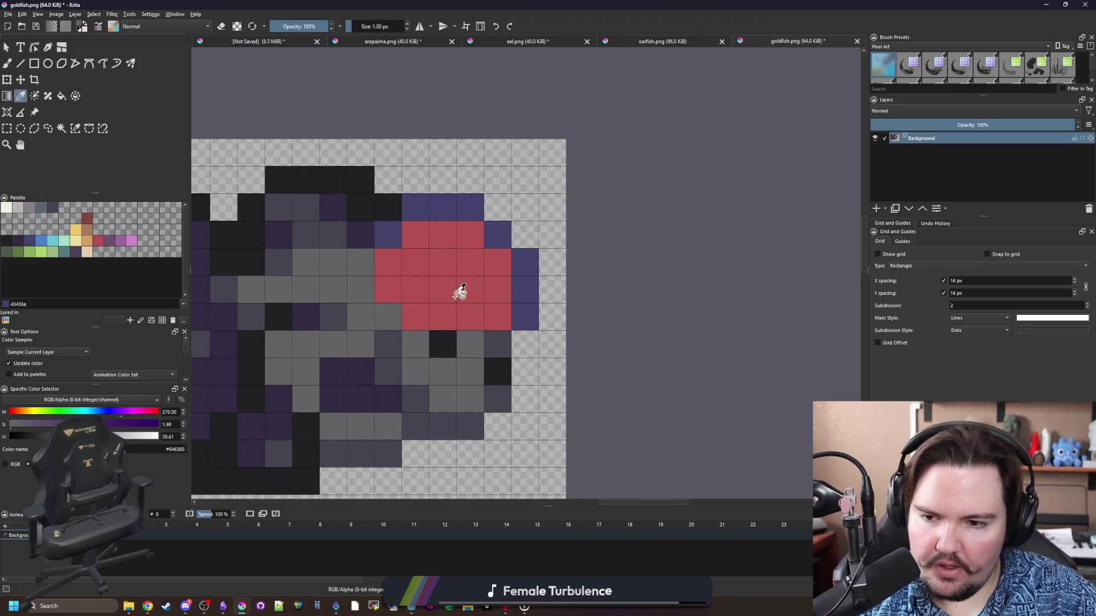
{"action": "scroll", "coordinate": [496, 297], "scroll_direction": "up", "scroll_amount": 1}
{"action": "key", "text": "b"}
{"action": "mouse_move", "coordinate": [480, 342]}
{"action": "left_mouse_down"}
{"action": "mouse_move", "coordinate": [506, 367]}
{"action": "mouse_move", "coordinate": [534, 368]}
{"action": "left_mouse_up"}
{"action": "scroll", "coordinate": [420, 326], "scroll_direction": "down", "scroll_amount": 3}
{"action": "scroll", "coordinate": [416, 286], "scroll_direction": "down", "scroll_amount": 3}
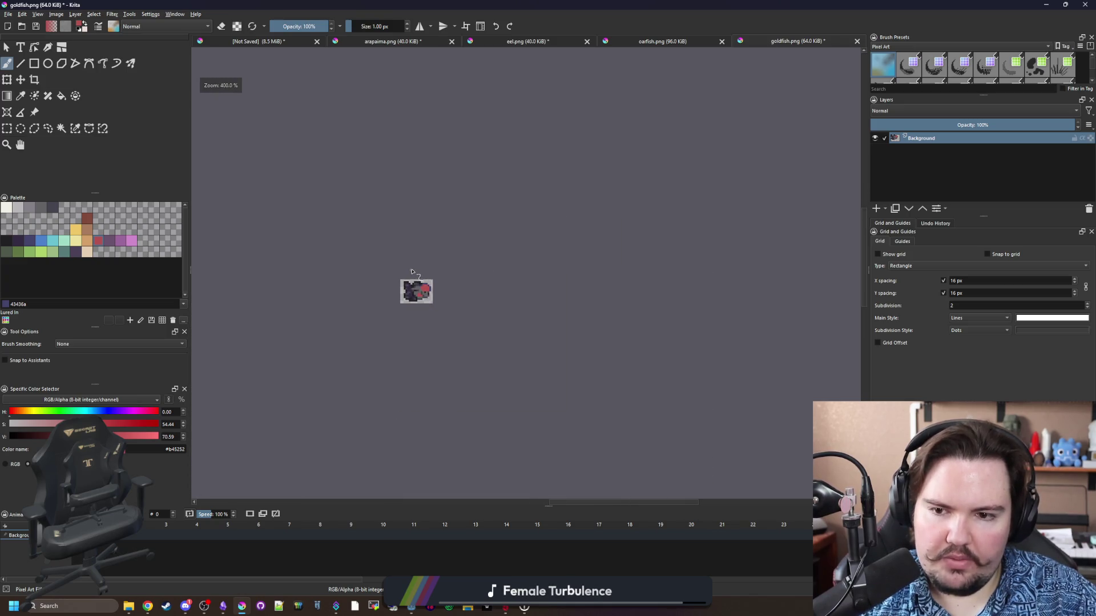
{"action": "scroll", "coordinate": [412, 272], "scroll_direction": "up", "scroll_amount": 2}
{"action": "scroll", "coordinate": [421, 265], "scroll_direction": "up", "scroll_amount": 2}
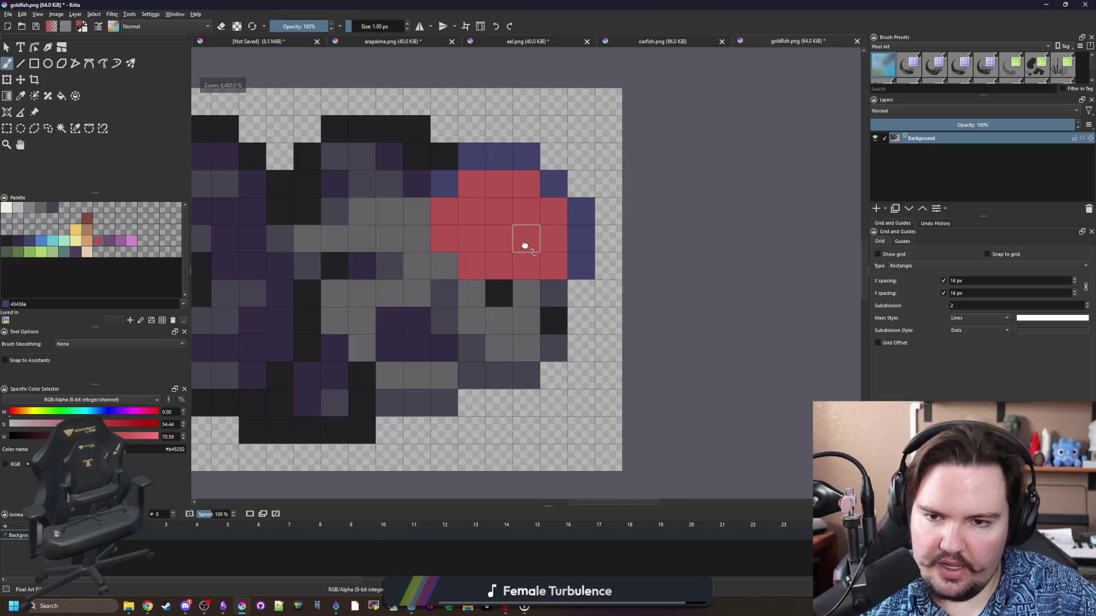
{"action": "scroll", "coordinate": [525, 247], "scroll_direction": "down", "scroll_amount": 2}
{"action": "scroll", "coordinate": [432, 360], "scroll_direction": "up", "scroll_amount": 2}
Fill the red head patch with dark purple #352b42 and paint a few pixels dark blue.
{"action": "key", "text": "f"}
{"action": "left_click", "coordinate": [490, 274]}
{"action": "scroll", "coordinate": [490, 274], "scroll_direction": "down", "scroll_amount": 5}
{"action": "scroll", "coordinate": [468, 300], "scroll_direction": "up", "scroll_amount": 4}
{"action": "scroll", "coordinate": [468, 300], "scroll_direction": "up", "scroll_amount": 1}
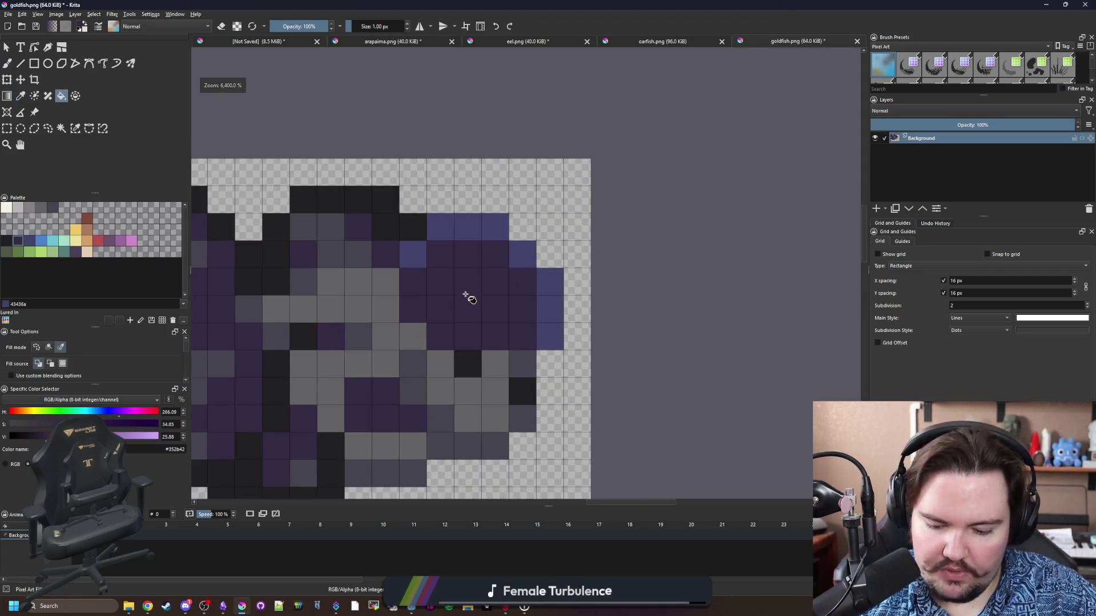
{"action": "key", "text": "b"}
{"action": "mouse_move", "coordinate": [444, 339]}
{"action": "left_mouse_down"}
{"action": "mouse_move", "coordinate": [465, 308]}
{"action": "mouse_move", "coordinate": [495, 342]}
{"action": "mouse_move", "coordinate": [440, 342]}
{"action": "mouse_move", "coordinate": [435, 299]}
{"action": "mouse_move", "coordinate": [494, 306]}
{"action": "mouse_move", "coordinate": [492, 322]}
{"action": "left_mouse_up"}
Repaint the blue outline pixels near-black #212123, and the last one dark purple #352b42.
{"action": "scroll", "coordinate": [509, 331], "scroll_direction": "down", "scroll_amount": 5}
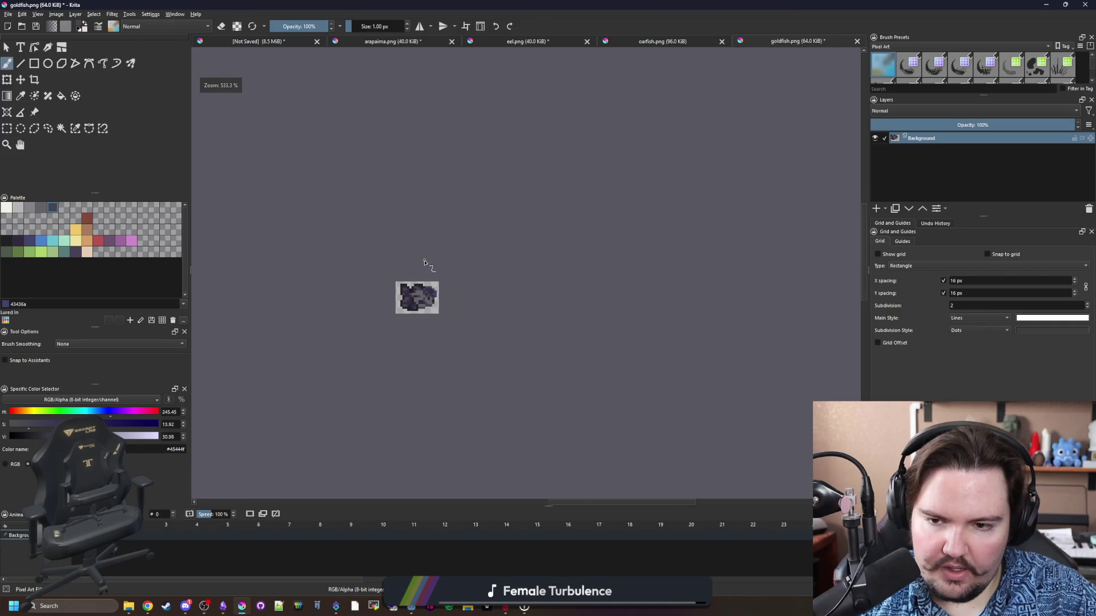
{"action": "scroll", "coordinate": [451, 361], "scroll_direction": "up", "scroll_amount": 5}
{"action": "left_click", "coordinate": [402, 278], "text": "ctrl"}
{"action": "mouse_move", "coordinate": [419, 276]}
{"action": "left_mouse_down"}
{"action": "mouse_move", "coordinate": [502, 303]}
{"action": "mouse_move", "coordinate": [528, 346]}
{"action": "mouse_move", "coordinate": [531, 391]}
{"action": "left_mouse_up"}
{"action": "left_click_drag", "start_coordinate": [420, 346], "coordinate": [445, 280]}
{"action": "left_click", "coordinate": [445, 272], "text": "ctrl"}
{"action": "left_click", "coordinate": [409, 244]}
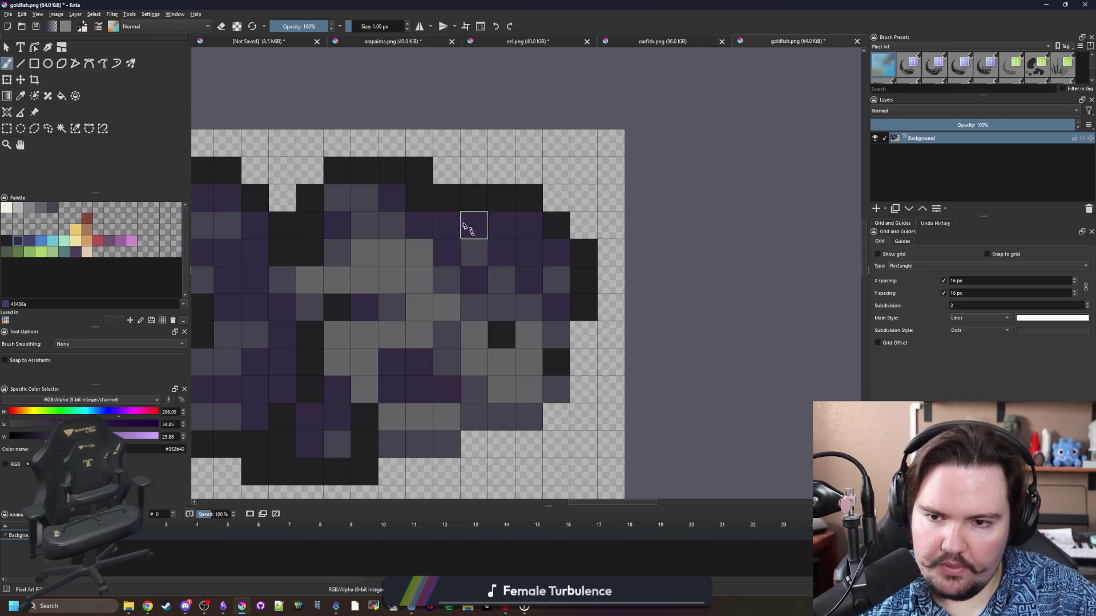
Sample the near-black colour again and toggle erasing mode on and off.
{"action": "left_click", "coordinate": [450, 207], "text": "ctrl"}
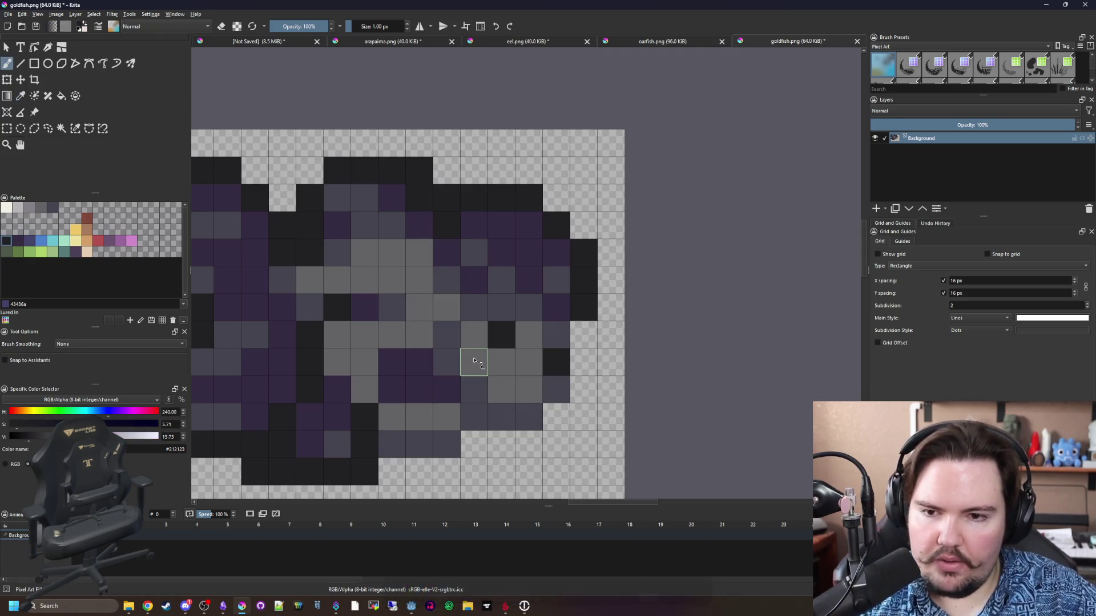
{"action": "scroll", "coordinate": [466, 343], "scroll_direction": "down", "scroll_amount": 1}
{"action": "key", "text": "e"}
{"action": "scroll", "coordinate": [413, 277], "scroll_direction": "down", "scroll_amount": 6}
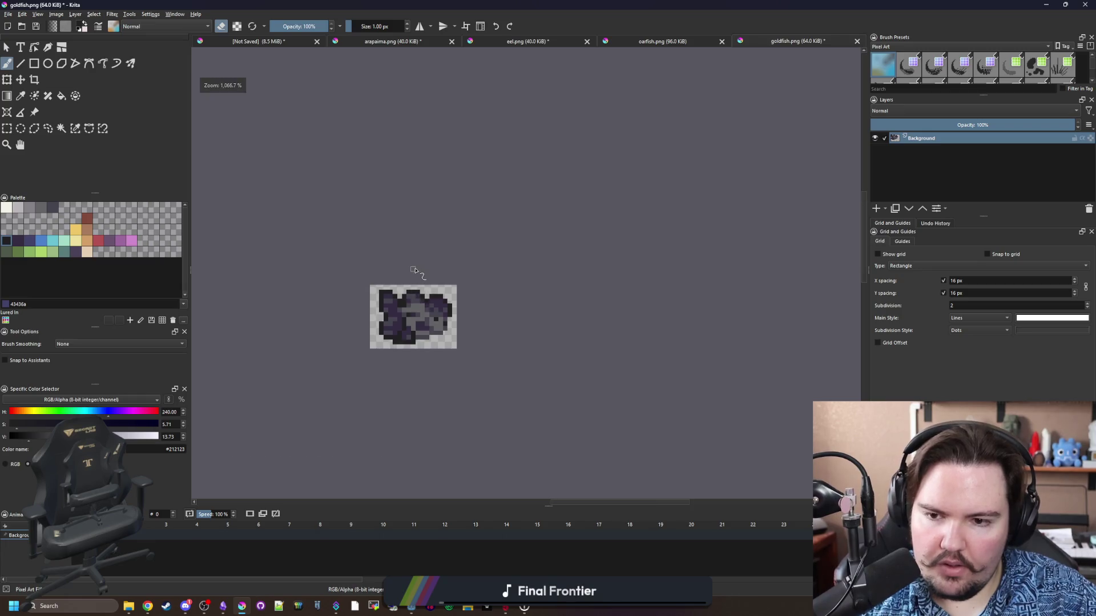
{"action": "scroll", "coordinate": [404, 235], "scroll_direction": "up", "scroll_amount": 6}
{"action": "scroll", "coordinate": [456, 343], "scroll_direction": "down", "scroll_amount": 1}
{"action": "scroll", "coordinate": [442, 356], "scroll_direction": "up", "scroll_amount": 1}
{"action": "key", "text": "e"}
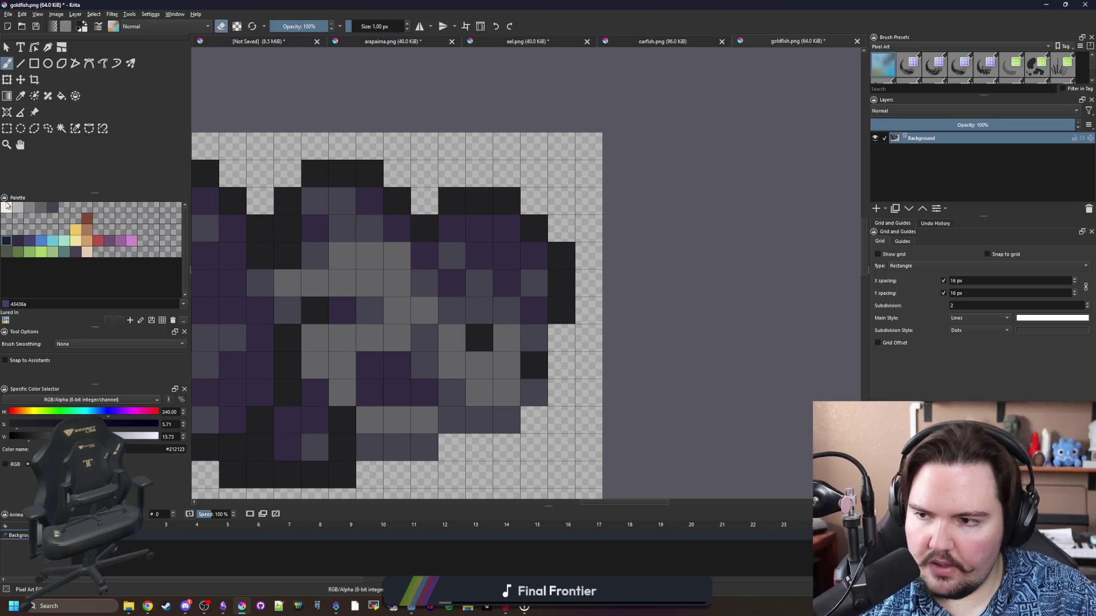
Try off-white #f2f0e5 and light grey #b8b5b9 highlight pixels, undoing each.
{"action": "left_click", "coordinate": [7, 208]}
{"action": "left_click", "coordinate": [477, 336]}
{"action": "scroll", "coordinate": [477, 336], "scroll_direction": "down", "scroll_amount": 5}
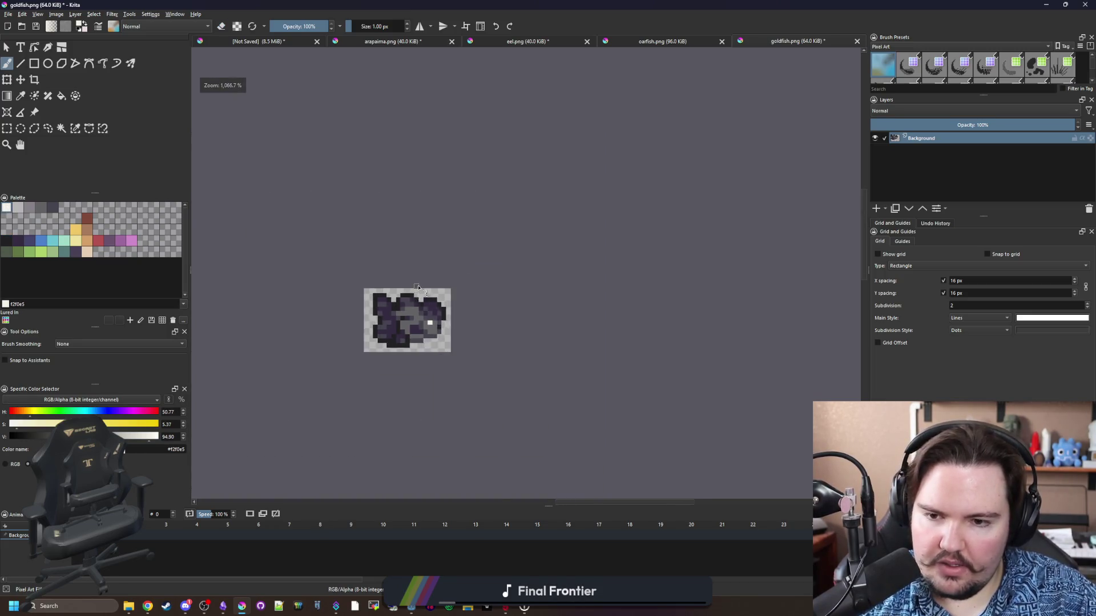
{"action": "scroll", "coordinate": [416, 293], "scroll_direction": "up", "scroll_amount": 4}
{"action": "left_click", "coordinate": [532, 277]}
{"action": "key", "text": "ctrl+z"}
{"action": "left_click", "coordinate": [18, 208]}
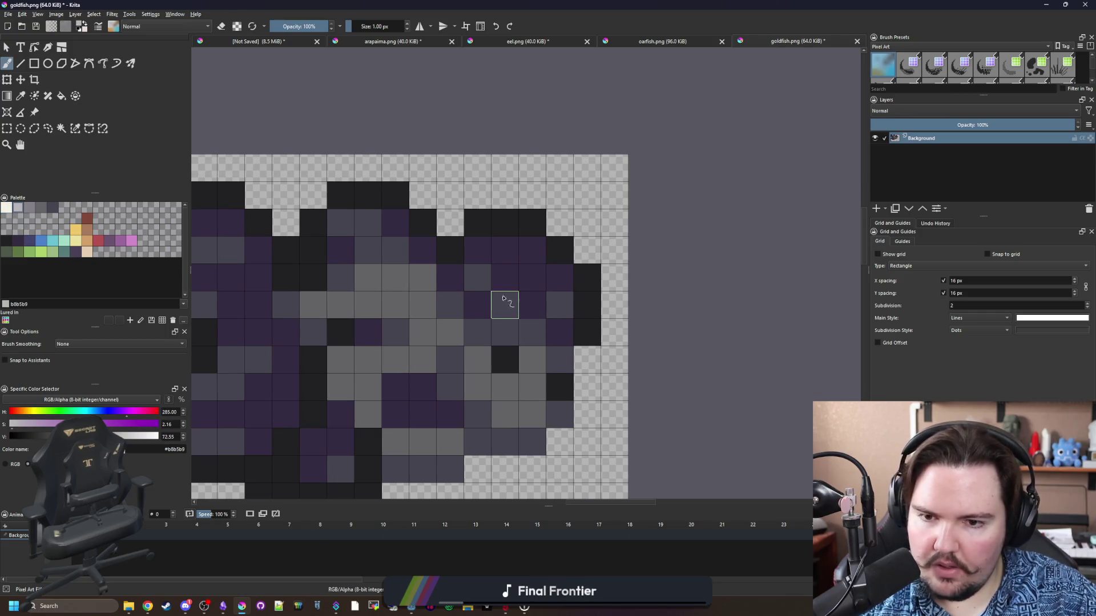
{"action": "left_click", "coordinate": [532, 277]}
{"action": "key", "text": "ctrl+z"}
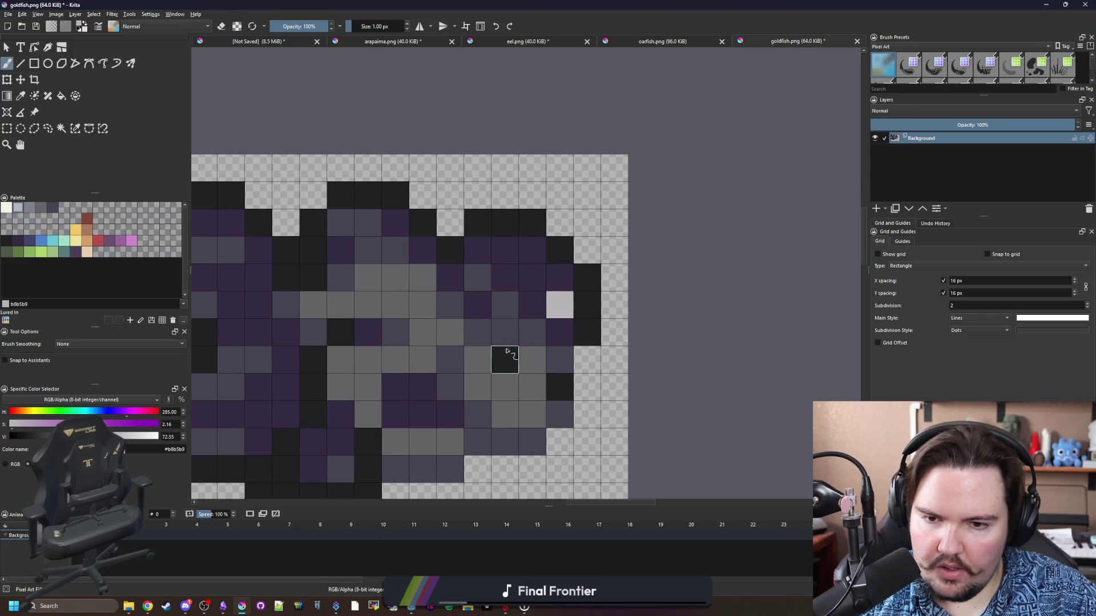
Test two more light grey highlight pixels on the purple cap, then undo.
{"action": "scroll", "coordinate": [424, 258], "scroll_direction": "down", "scroll_amount": 5}
{"action": "scroll", "coordinate": [424, 258], "scroll_direction": "up", "scroll_amount": 5}
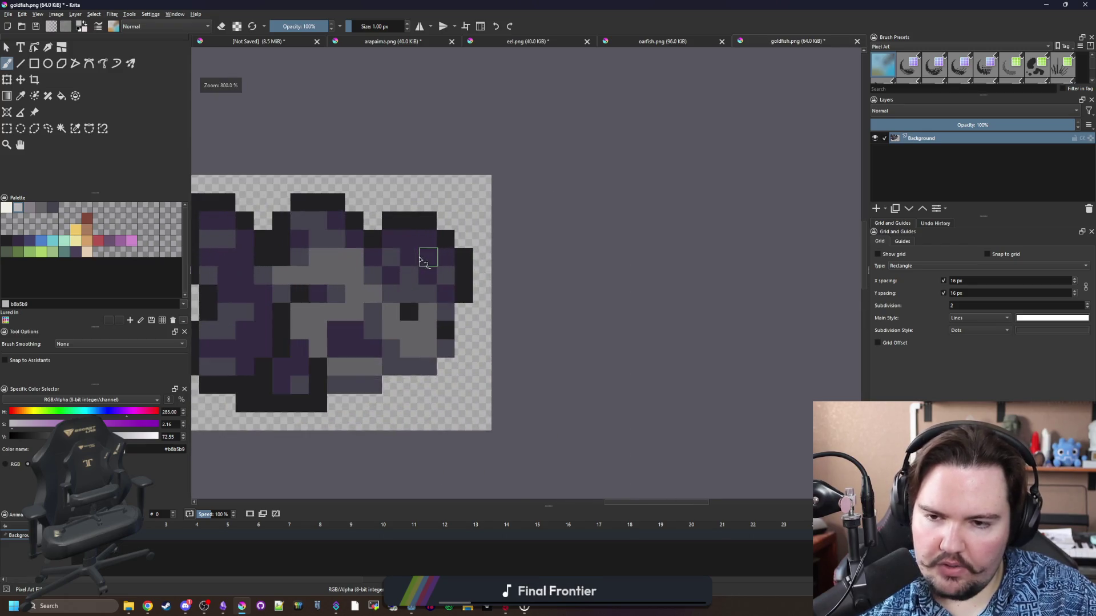
{"action": "left_click", "coordinate": [399, 233]}
{"action": "left_click", "coordinate": [425, 240]}
{"action": "key", "text": "ctrl+z"}
{"action": "key", "text": "ctrl+z"}
{"action": "key", "text": "ctrl+z"}
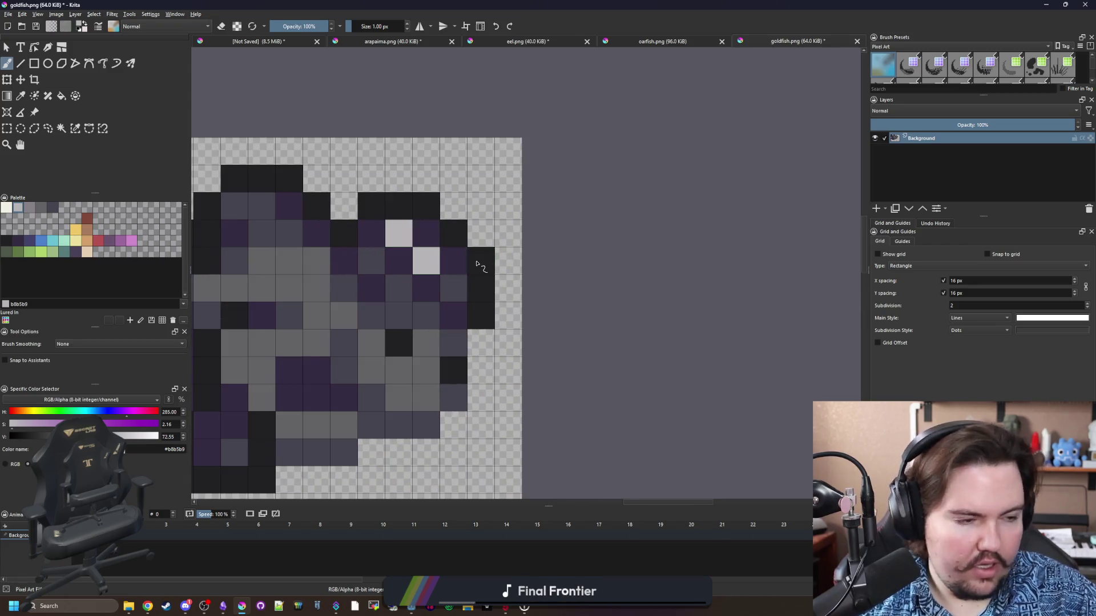
{"action": "scroll", "coordinate": [486, 271], "scroll_direction": "down", "scroll_amount": 2}
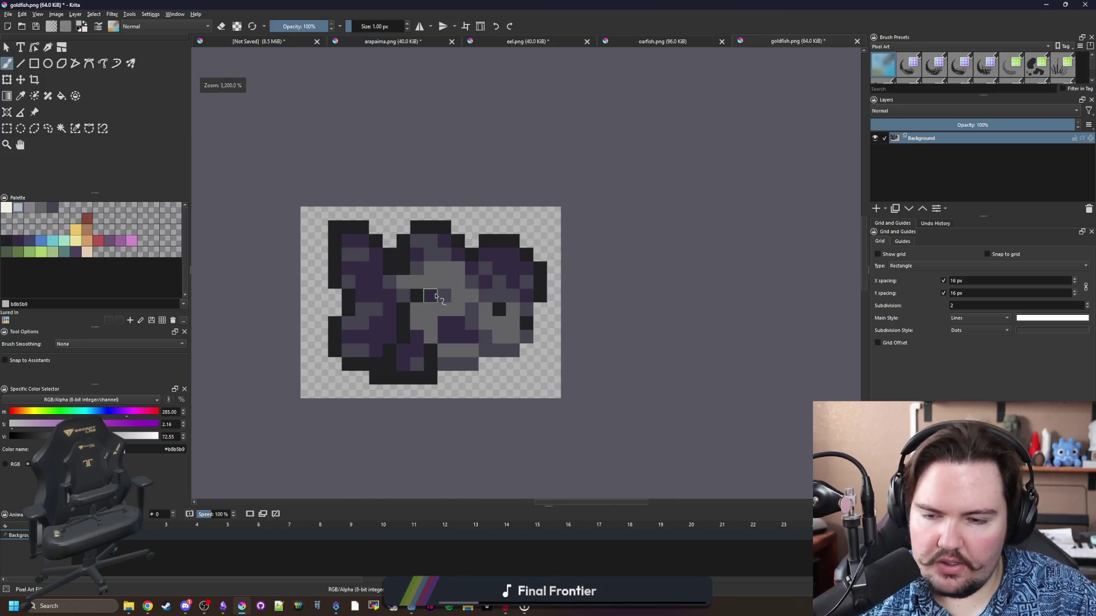
{"action": "scroll", "coordinate": [443, 287], "scroll_direction": "up", "scroll_amount": 2}
{"action": "scroll", "coordinate": [459, 342], "scroll_direction": "down", "scroll_amount": 4}
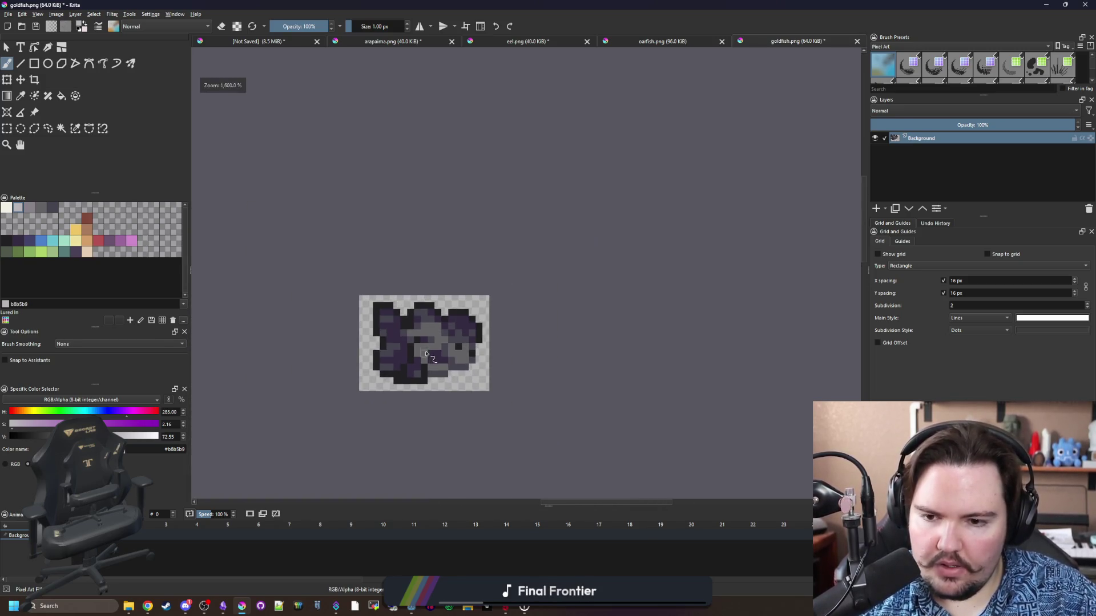
{"action": "scroll", "coordinate": [456, 331], "scroll_direction": "up", "scroll_amount": 3}
{"action": "scroll", "coordinate": [453, 312], "scroll_direction": "down", "scroll_amount": 4}
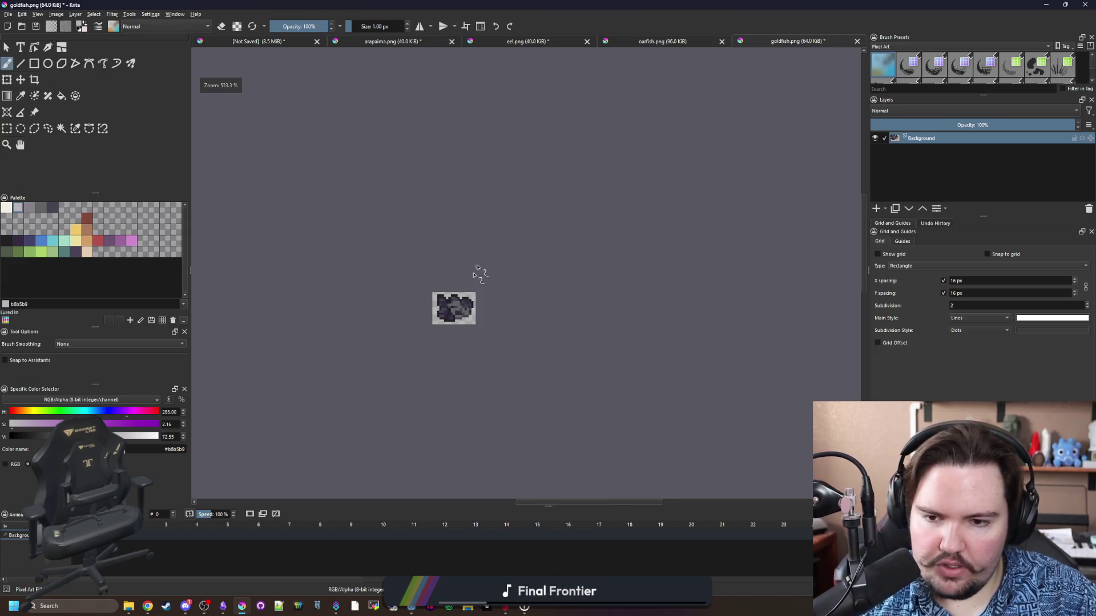
Save the recoloured sprite as oranda.png in the Sprites > Fish folder with Save As.
{"action": "scroll", "coordinate": [443, 296], "scroll_direction": "up", "scroll_amount": 4}
{"action": "left_click", "coordinate": [8, 13]}
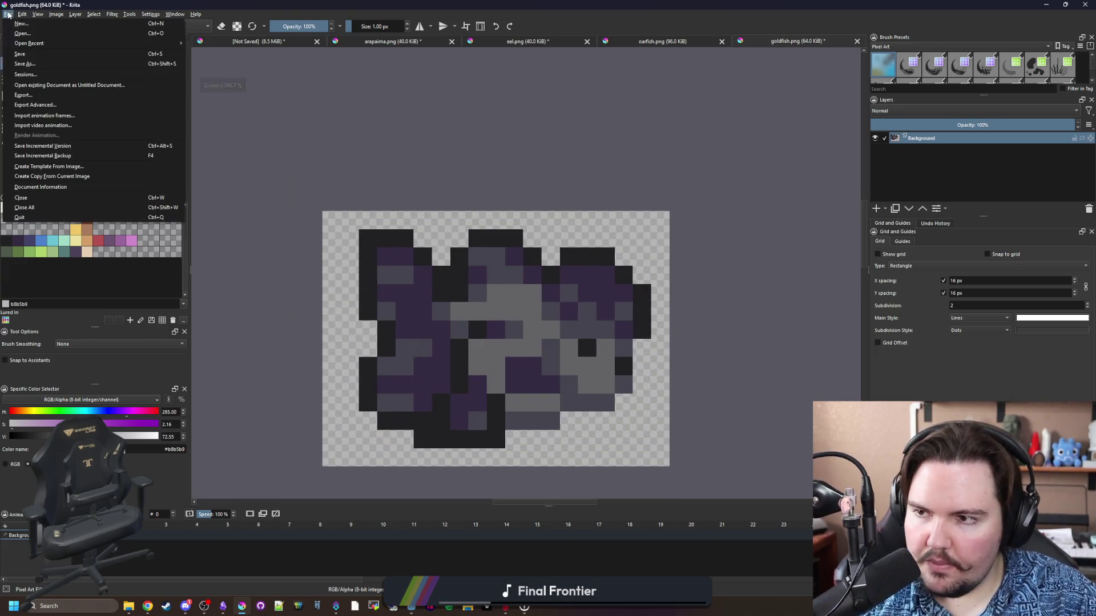
{"action": "left_click", "coordinate": [32, 67]}
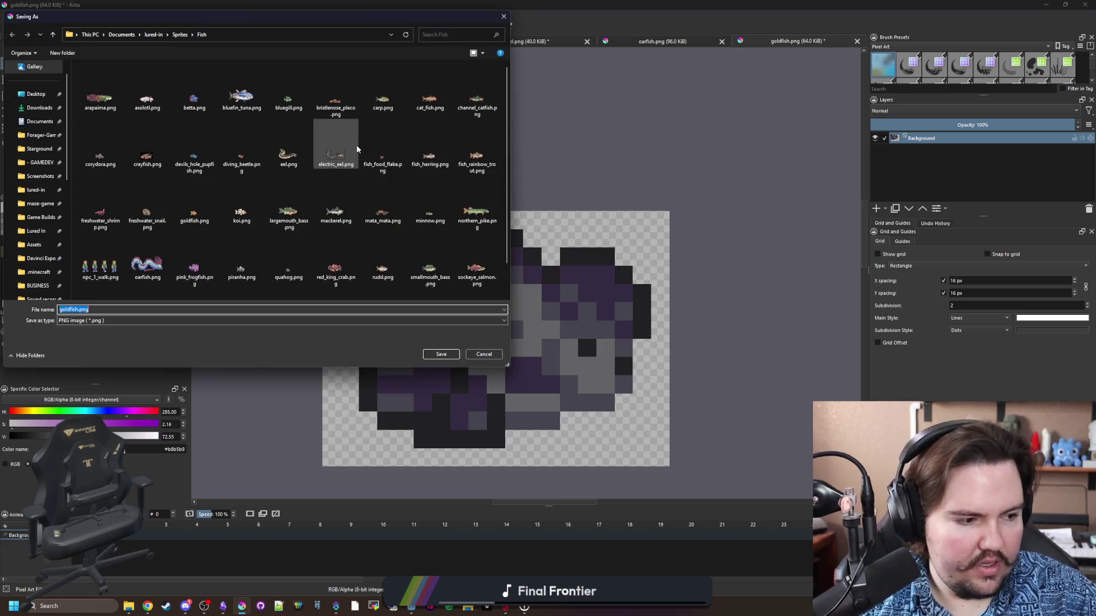
{"action": "type", "text": "or"}
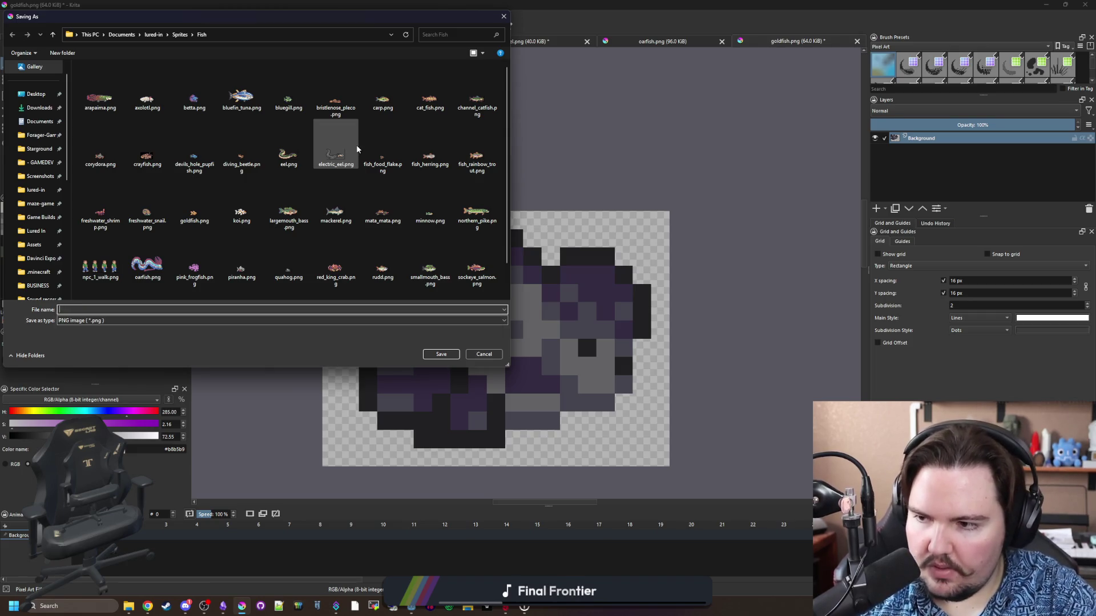
{"action": "type", "text": "orn"}
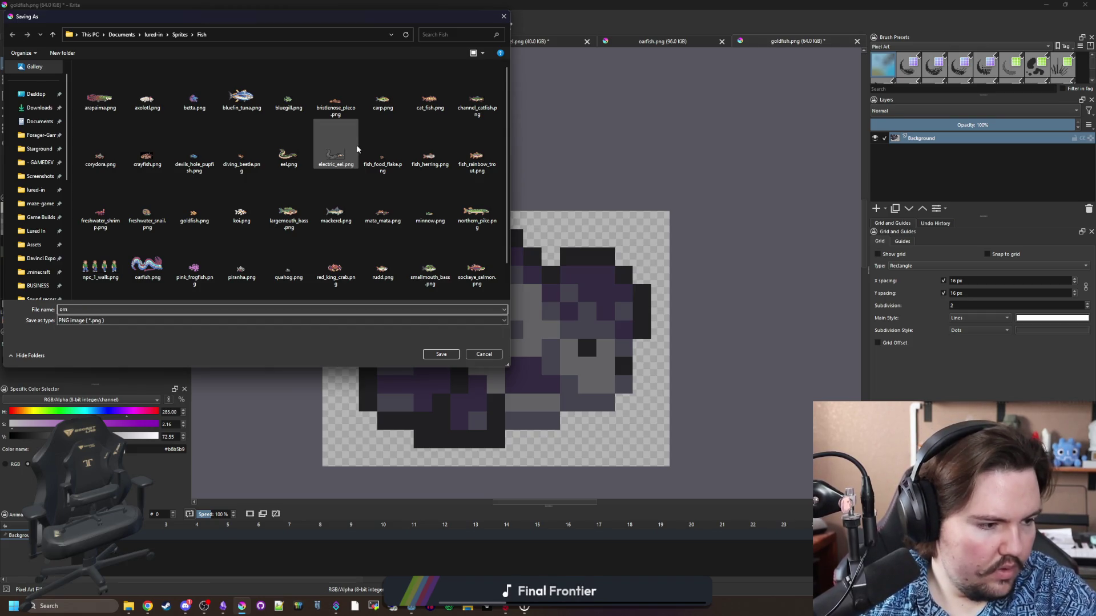
{"action": "type", "text": "or"}
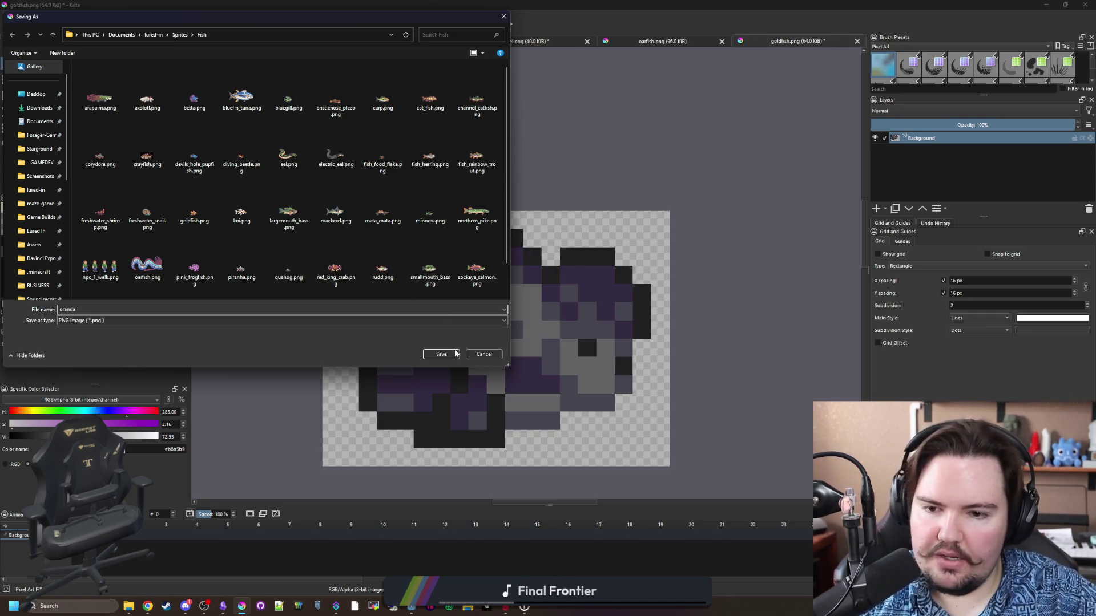
{"action": "left_click", "coordinate": [490, 357]}
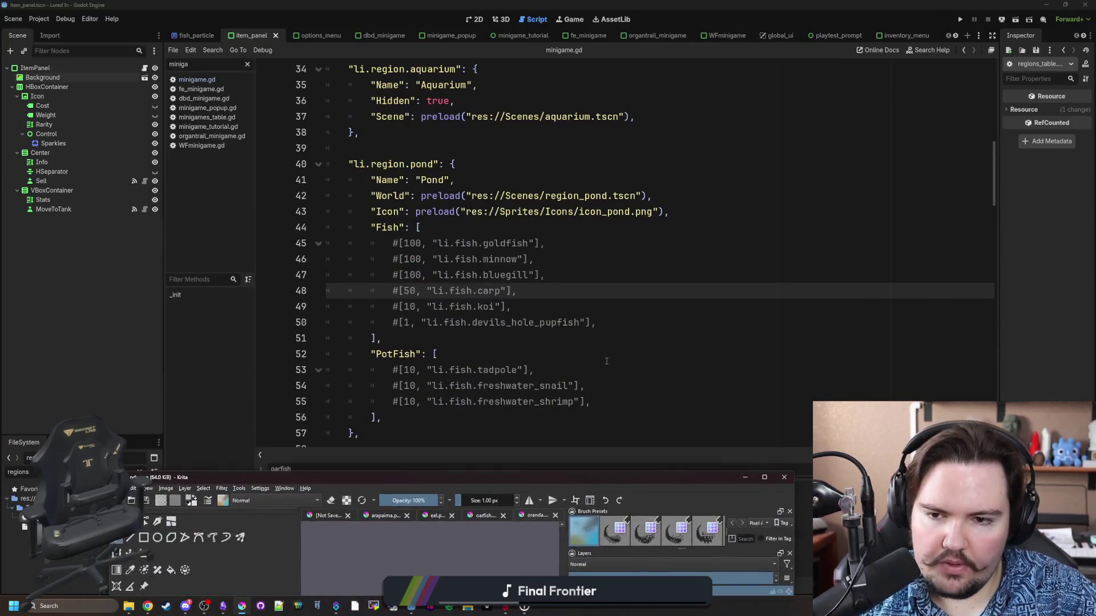
Filter Godot's FileSystem for 'items' and open items_table.gd.
{"action": "left_click", "coordinate": [607, 360]}
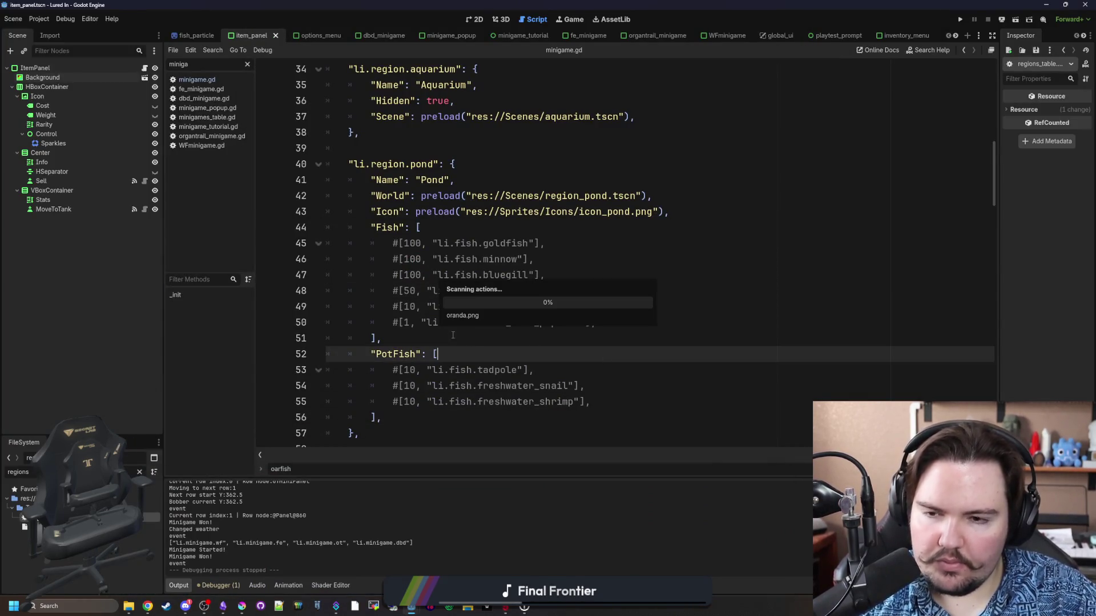
{"action": "left_click", "coordinate": [137, 471]}
{"action": "type", "text": "ityem"}
{"action": "key", "text": "BackSpace"}
{"action": "key", "text": "BackSpace"}
{"action": "key", "text": "BackSpace"}
{"action": "type", "text": "ems"}
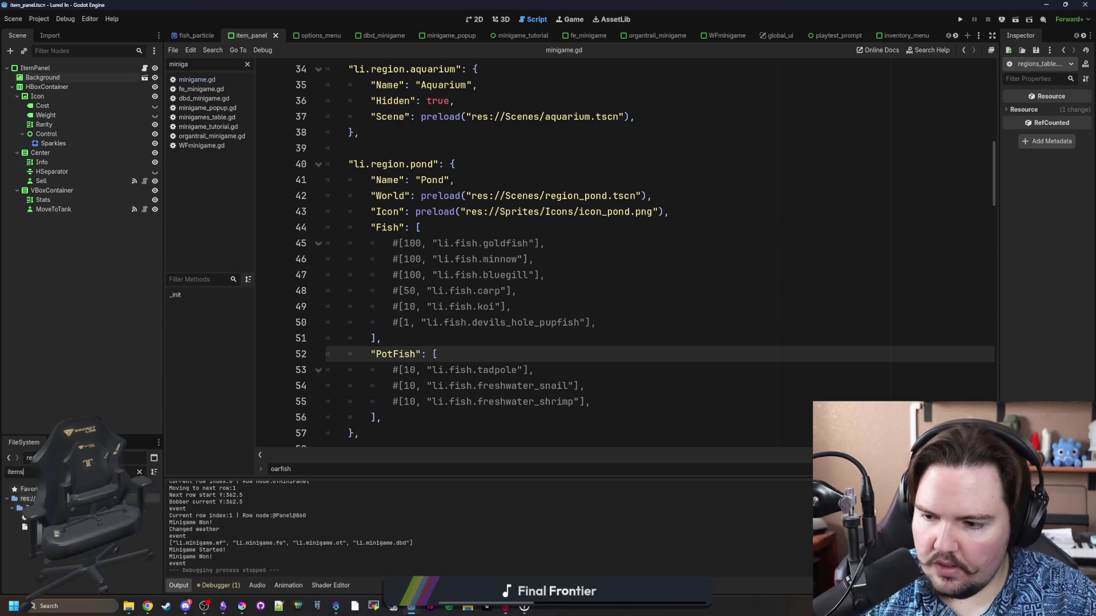
{"action": "double_click", "coordinate": [24, 517]}
Find the goldfish entry, copy its block, and paste it on a new line after koi.
{"action": "left_click", "coordinate": [549, 319]}
{"action": "key", "text": "ctrl+f"}
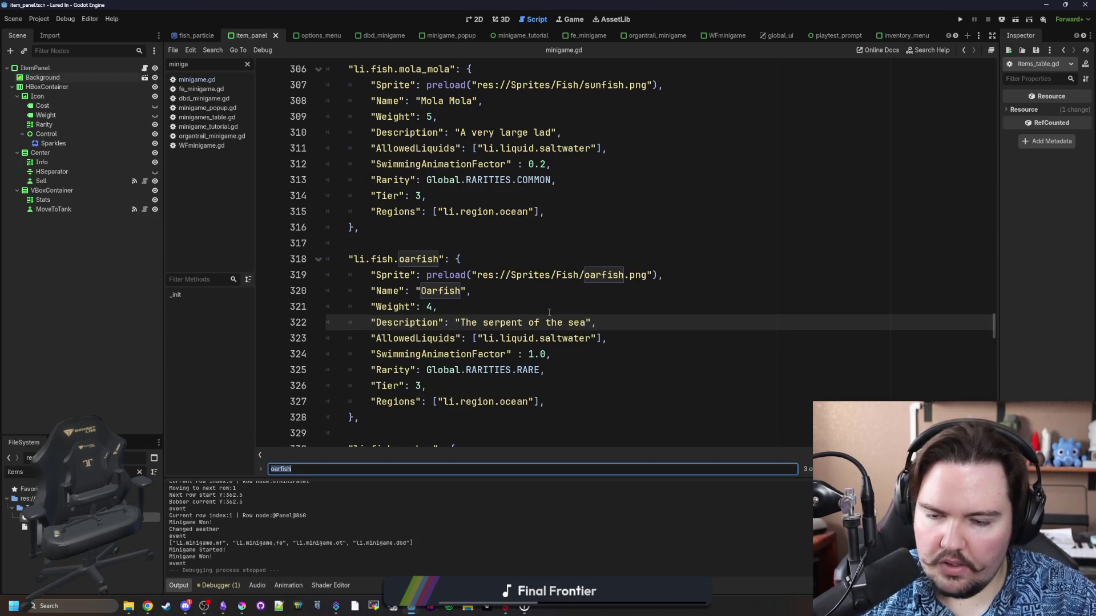
{"action": "type", "text": "goldfish"}
{"action": "left_click_drag", "start_coordinate": [406, 357], "coordinate": [328, 259]}
{"action": "key", "text": "ctrl+c"}
{"action": "scroll", "coordinate": [464, 341], "scroll_direction": "down", "scroll_amount": 6}
{"action": "scroll", "coordinate": [463, 341], "scroll_direction": "down", "scroll_amount": 6}
{"action": "left_click", "coordinate": [414, 261]}
{"action": "key", "text": "Return"}
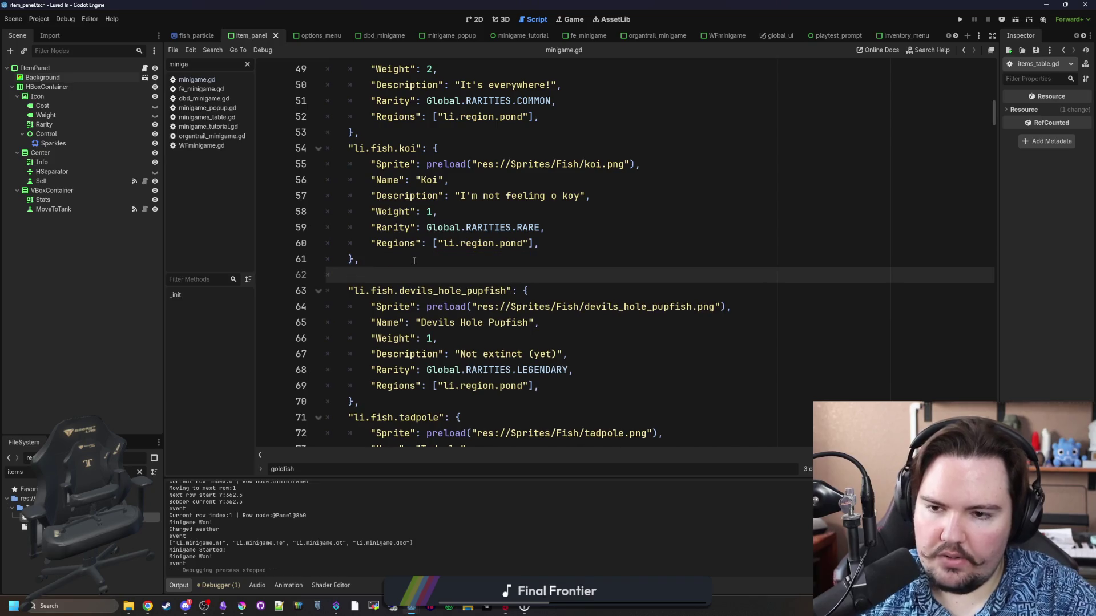
{"action": "key", "text": "ctrl+v"}
{"action": "double_click", "coordinate": [429, 275]}
Rename the copied entry's key to li.fish.oranda and its display name to Oranda.
{"action": "type", "text": "orand"}
{"action": "double_click", "coordinate": [443, 306]}
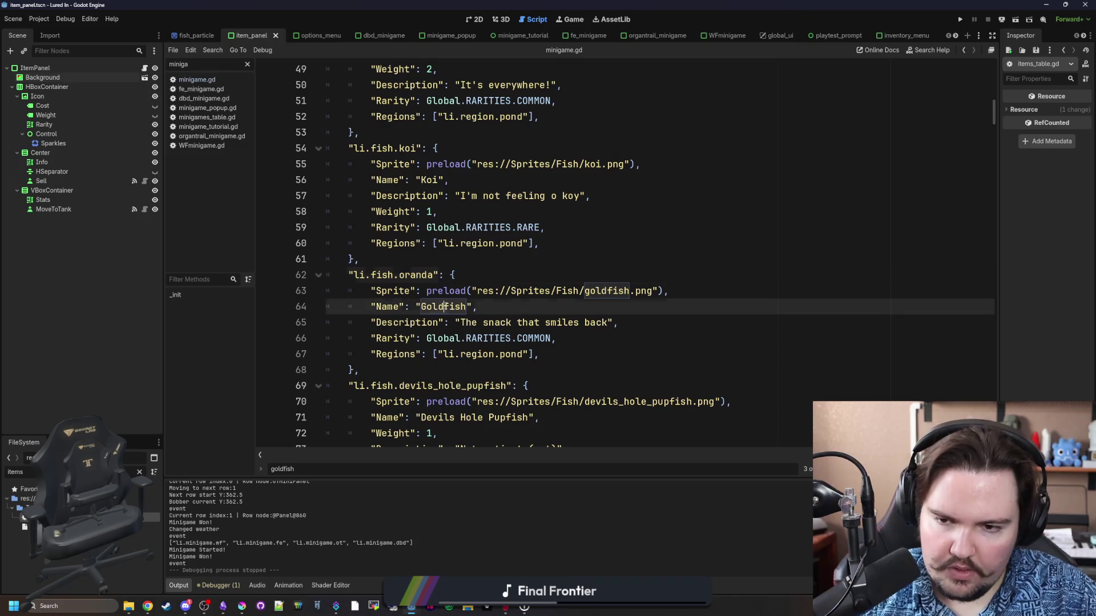
{"action": "type", "text": "Oranda"}
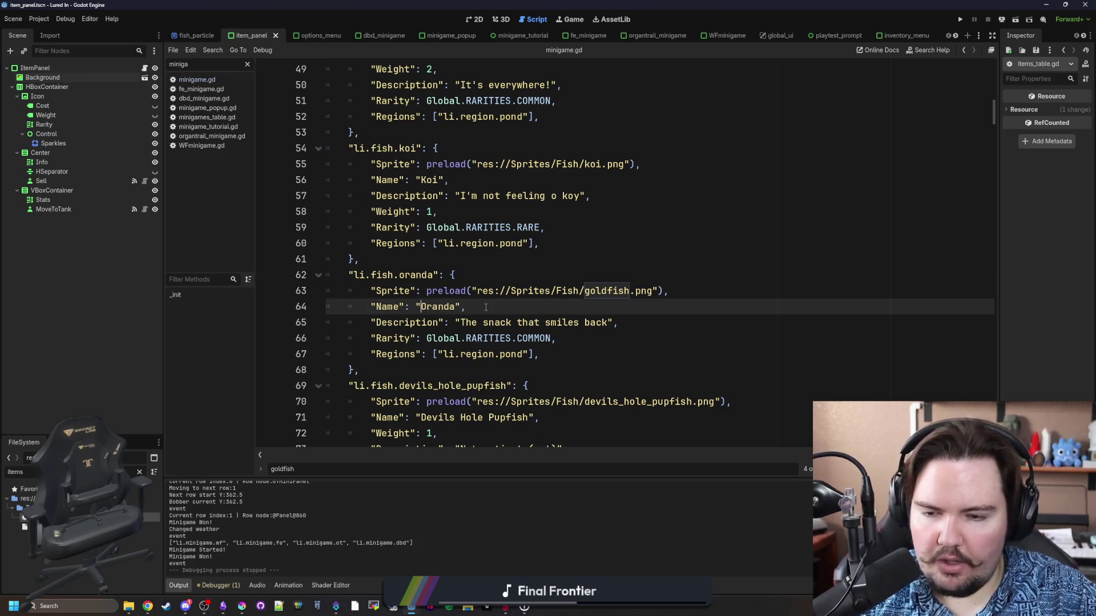
{"action": "type", "text": "Black"}
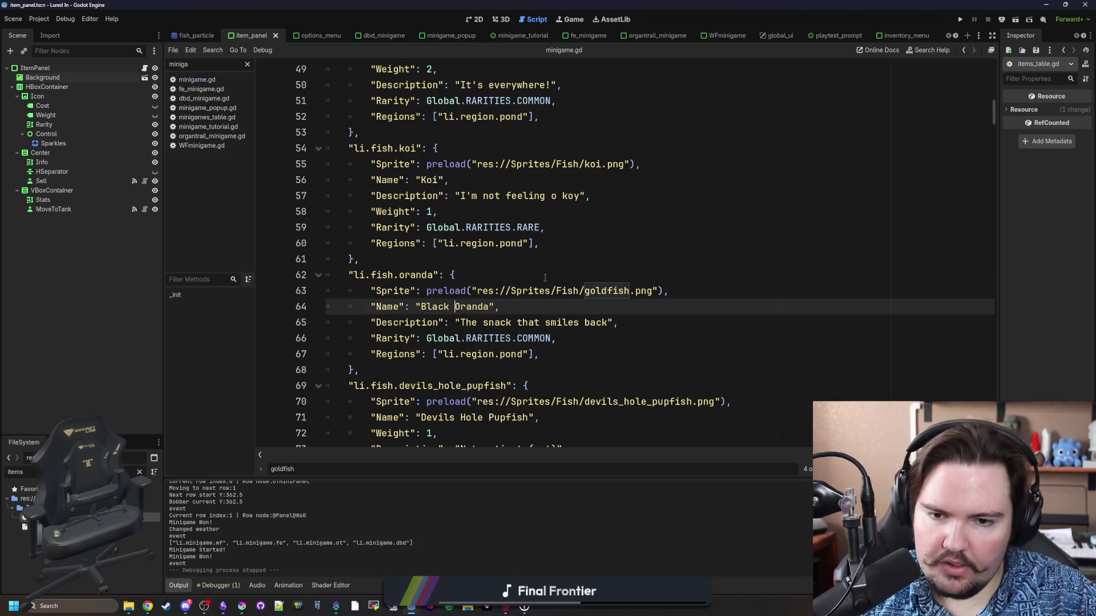
{"action": "key", "text": "BackSpace"}
{"action": "key", "text": "BackSpace"}
{"action": "key", "text": "BackSpace"}
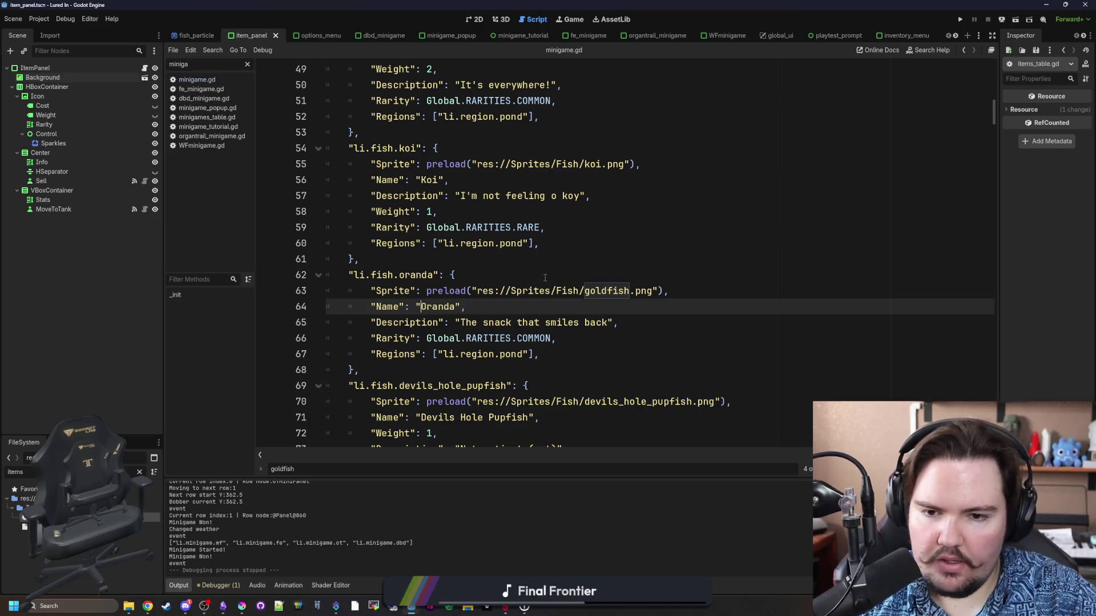
Point the entry's sprite path to oranda.png using the autocomplete suggestion.
{"action": "double_click", "coordinate": [599, 291]}
{"action": "type", "text": "orand"}
{"action": "key", "text": "Return"}
{"action": "key", "text": "Up"}
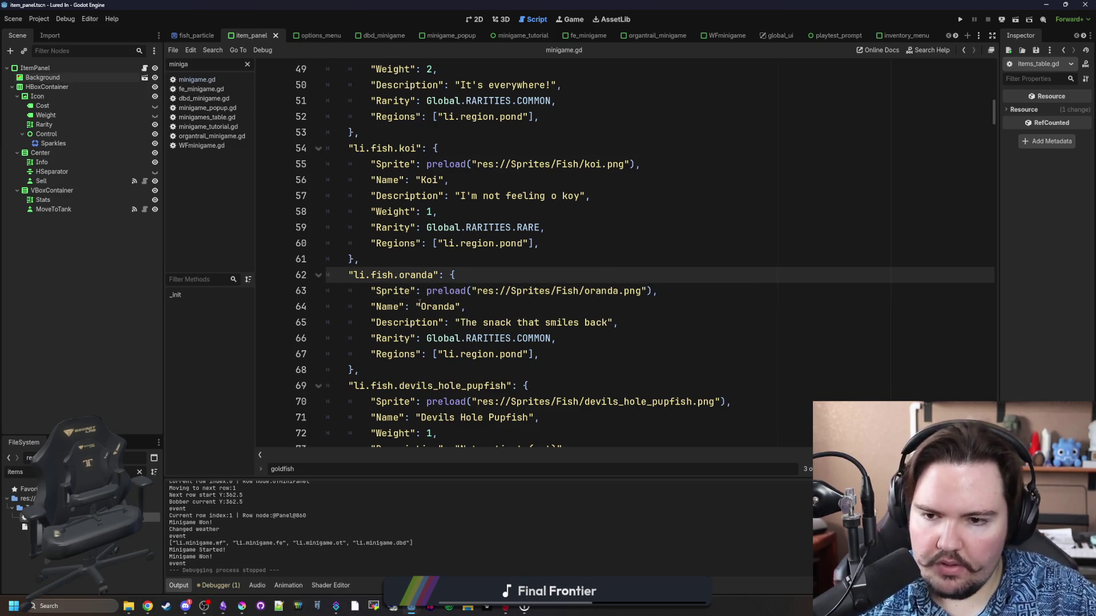
{"action": "left_click", "coordinate": [420, 305]}
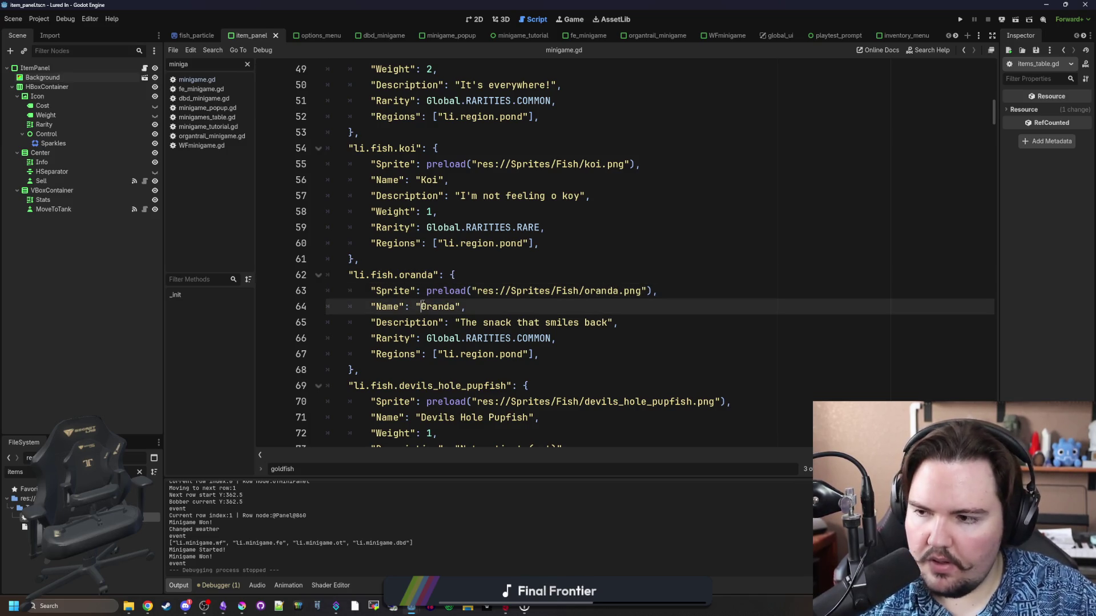
{"action": "left_click", "coordinate": [494, 277]}
{"action": "left_click", "coordinate": [454, 261]}
Change the rarity from COMMON to RARE and begin clearing the old description.
{"action": "left_click", "coordinate": [490, 314]}
{"action": "left_click", "coordinate": [539, 352]}
{"action": "double_click", "coordinate": [529, 339]}
{"action": "type", "text": "RARE"}
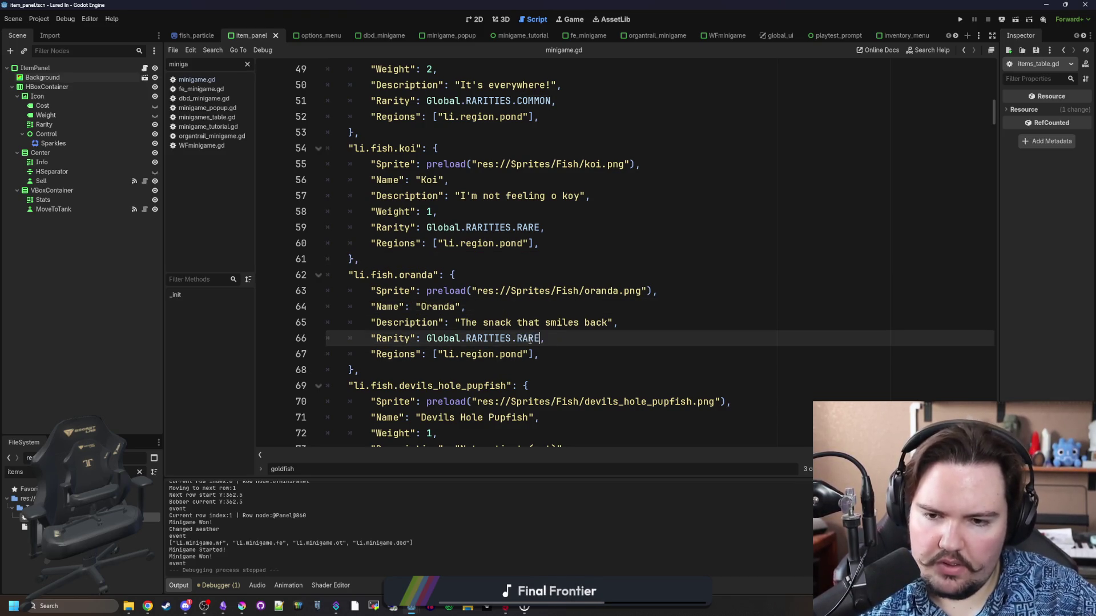
{"action": "left_click", "coordinate": [575, 356]}
{"action": "double_click", "coordinate": [587, 322]}
{"action": "key", "text": "BackSpace"}
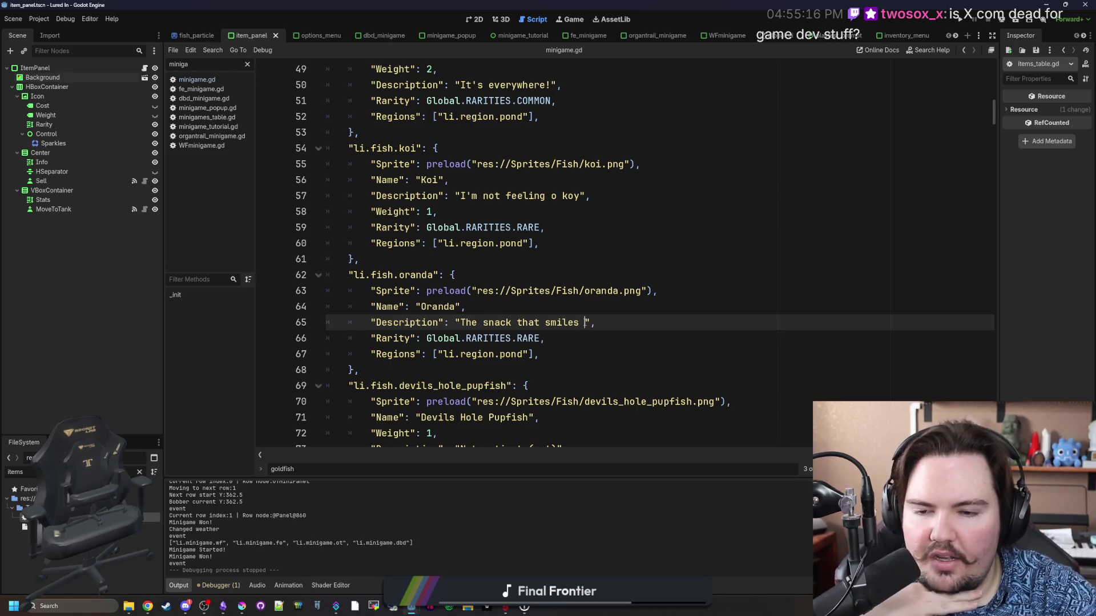
Rewrite the description as "A goldfish with a funny lookin' head".
{"action": "key", "text": "BackSpace"}
{"action": "key", "text": "BackSpace"}
{"action": "key", "text": "BackSpace"}
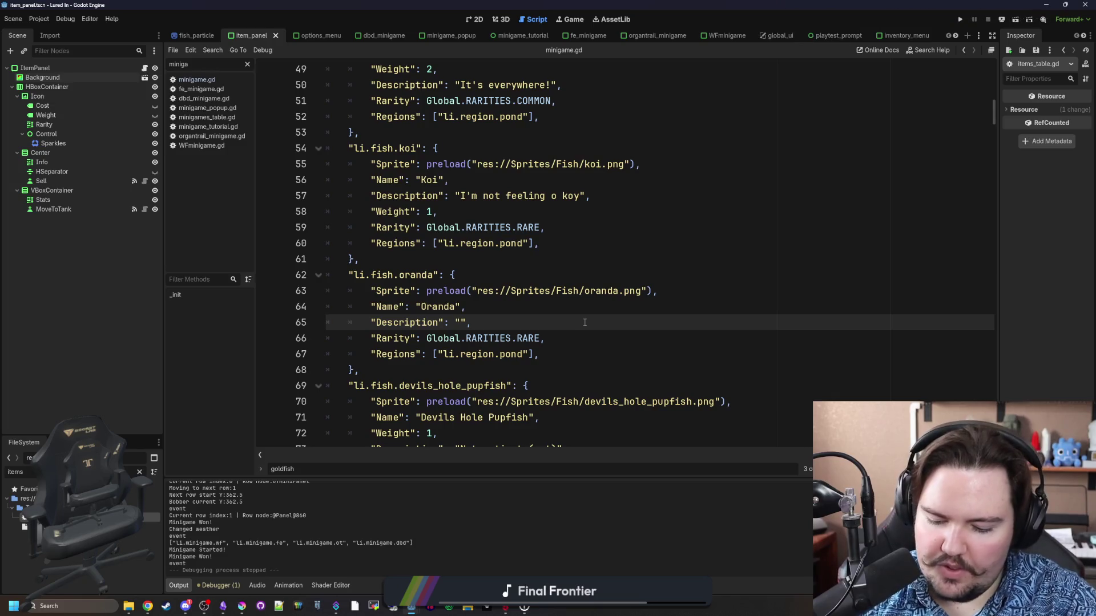
{"action": "type", "text": "Like the go"}
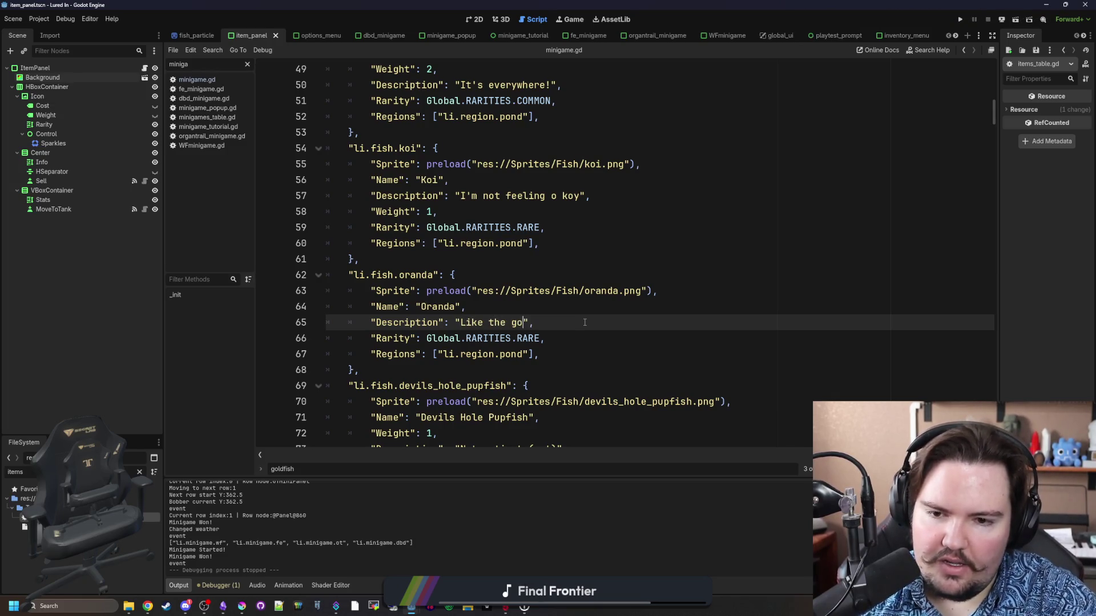
{"action": "key", "text": "BackSpace"}
{"action": "key", "text": "BackSpace"}
{"action": "key", "text": "BackSpace"}
{"action": "type", "text": "dfish with a funny"}
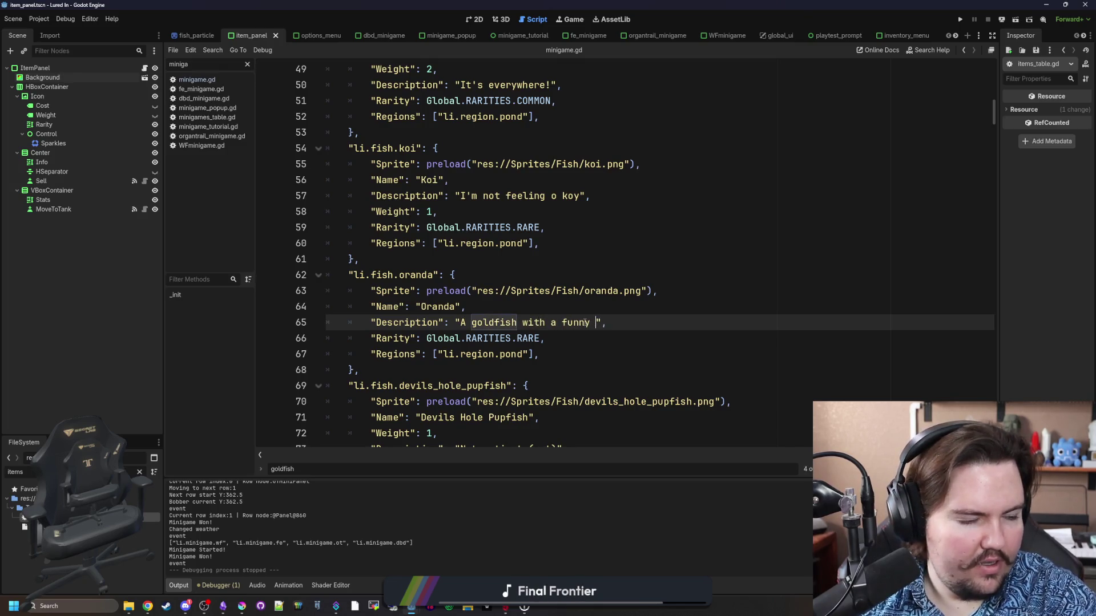
{"action": "type", "text": " lookin' head"}
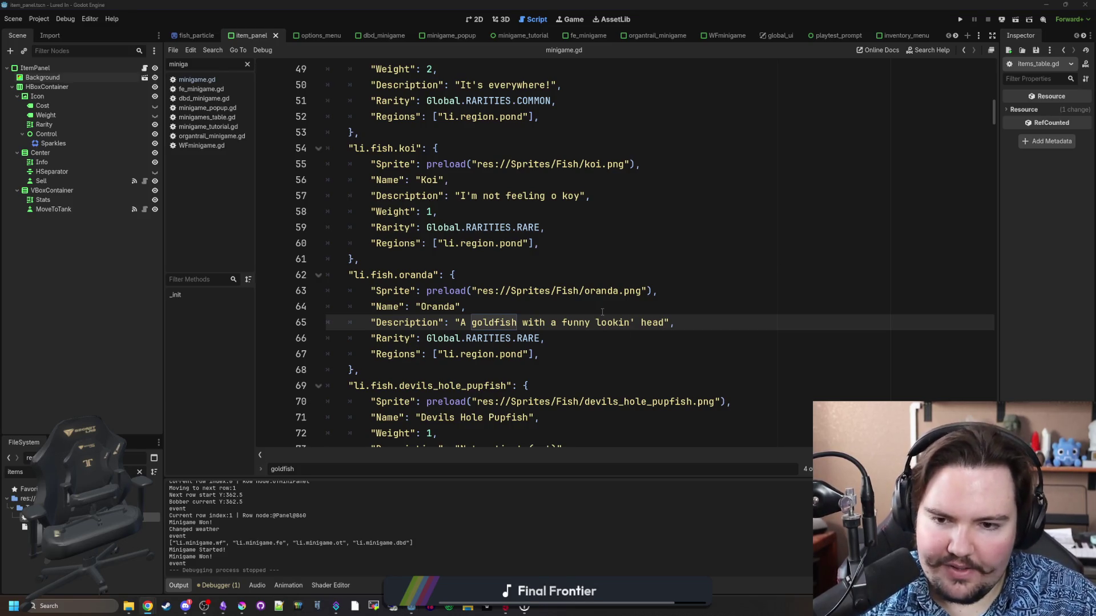
{"action": "key", "text": "Up"}
{"action": "key", "text": "Up"}
{"action": "key", "text": "Up"}
{"action": "key", "text": "Down"}
{"action": "key", "text": "Down"}
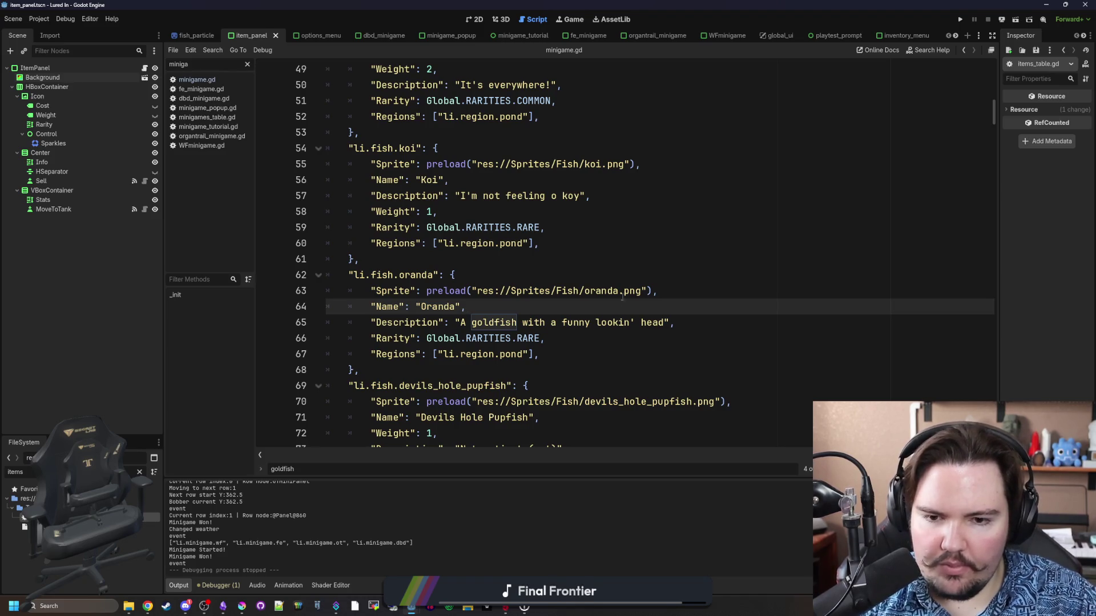
Select the new description text and open a new Chrome window.
{"action": "left_click", "coordinate": [601, 264]}
{"action": "left_click_drag", "start_coordinate": [664, 323], "coordinate": [466, 323]}
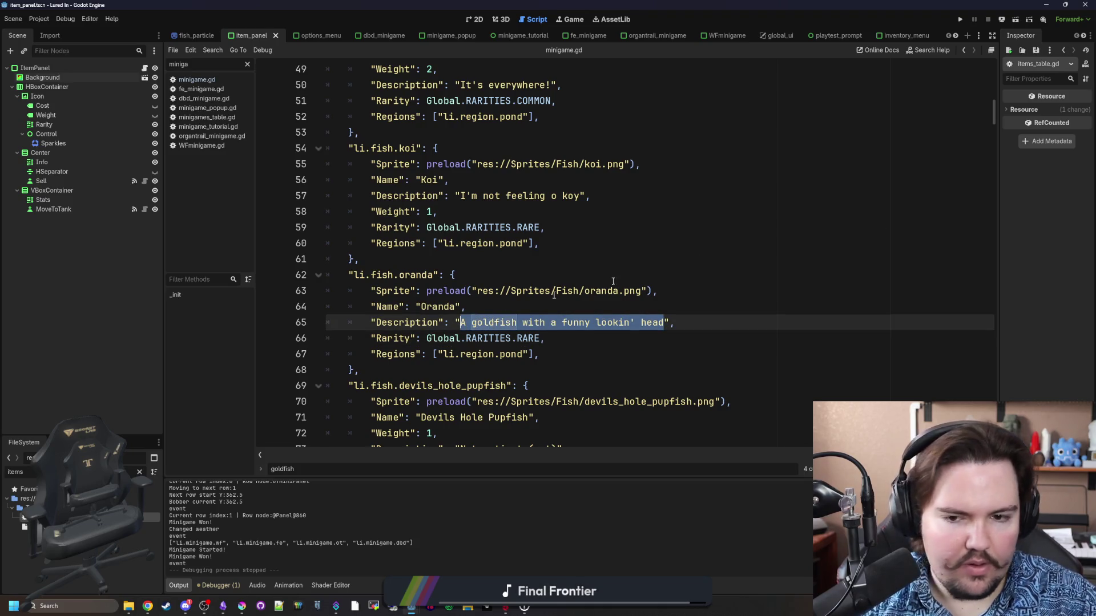
{"action": "left_click", "coordinate": [148, 607]}
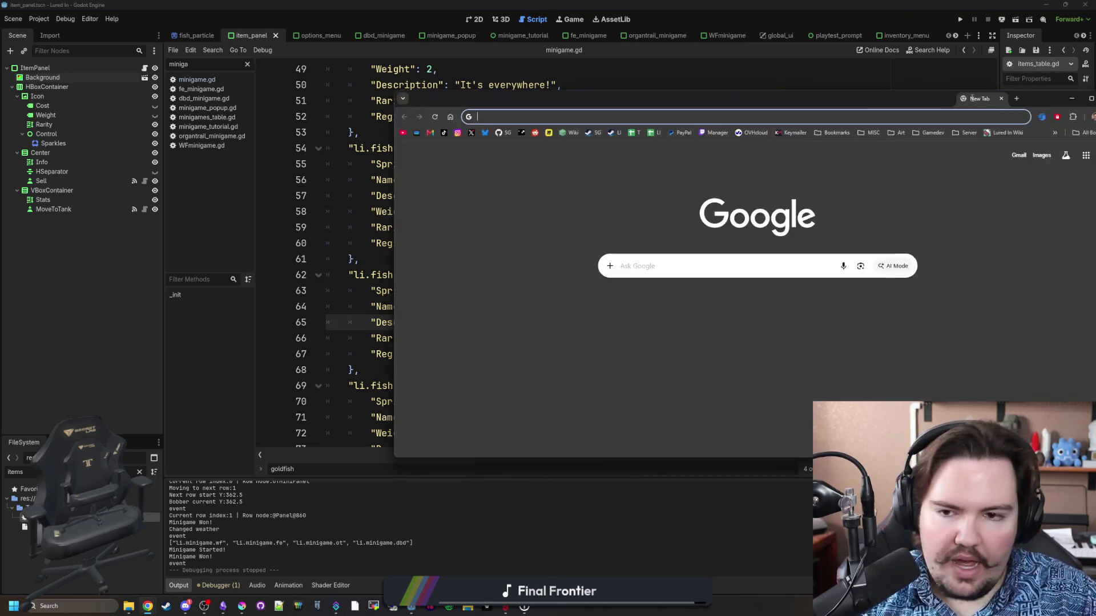
Go to translation.luredin.net, open Components > Translations, and start a blank tab.
{"action": "type", "text": "t"}
{"action": "key", "text": "Return"}
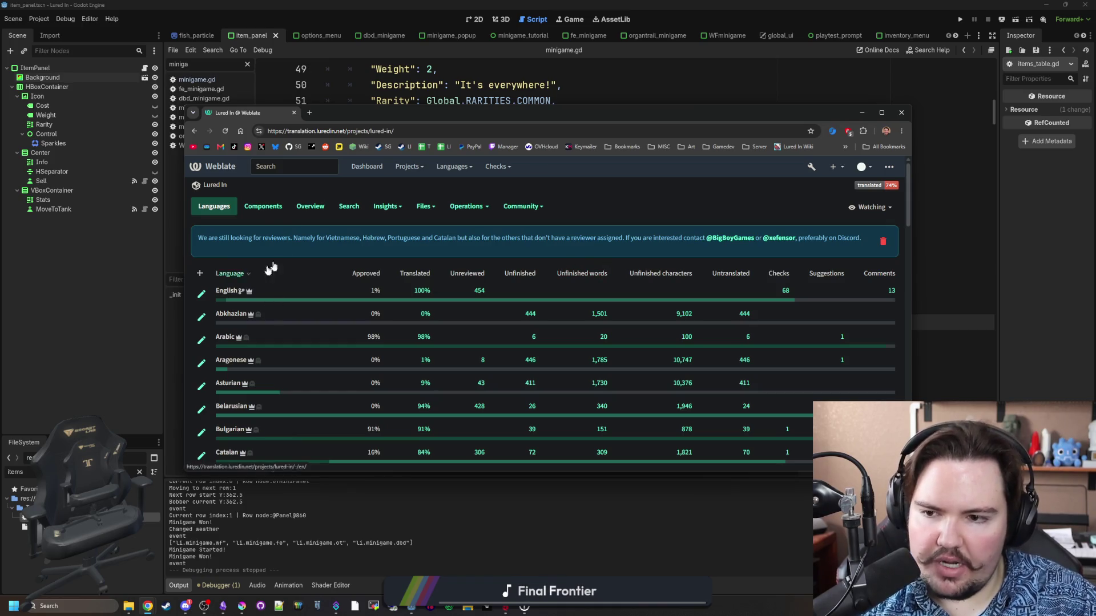
{"action": "left_click", "coordinate": [264, 206]}
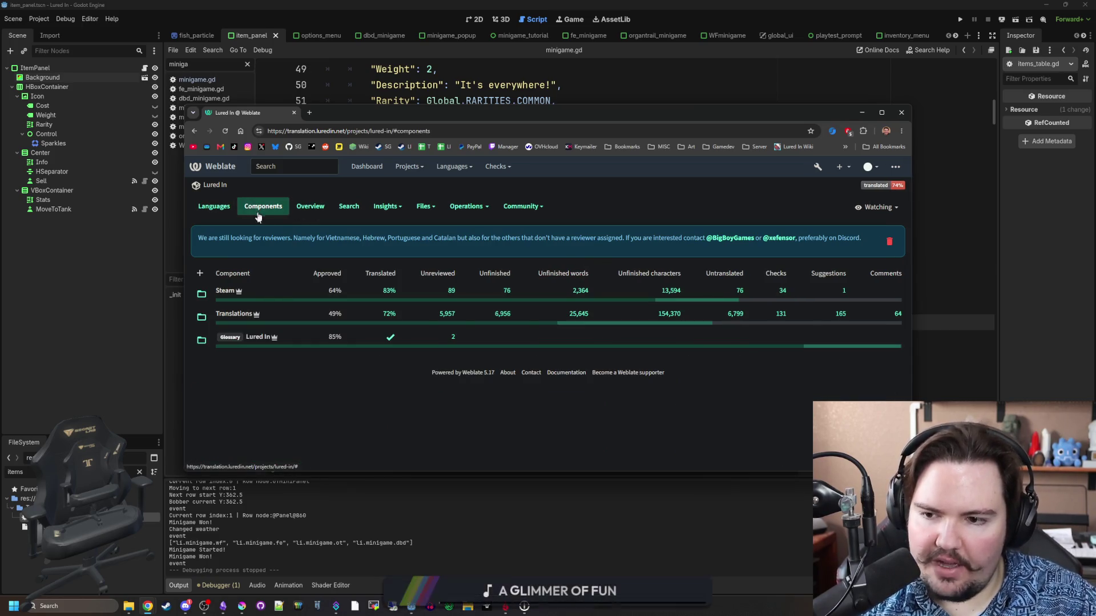
{"action": "left_click", "coordinate": [242, 314]}
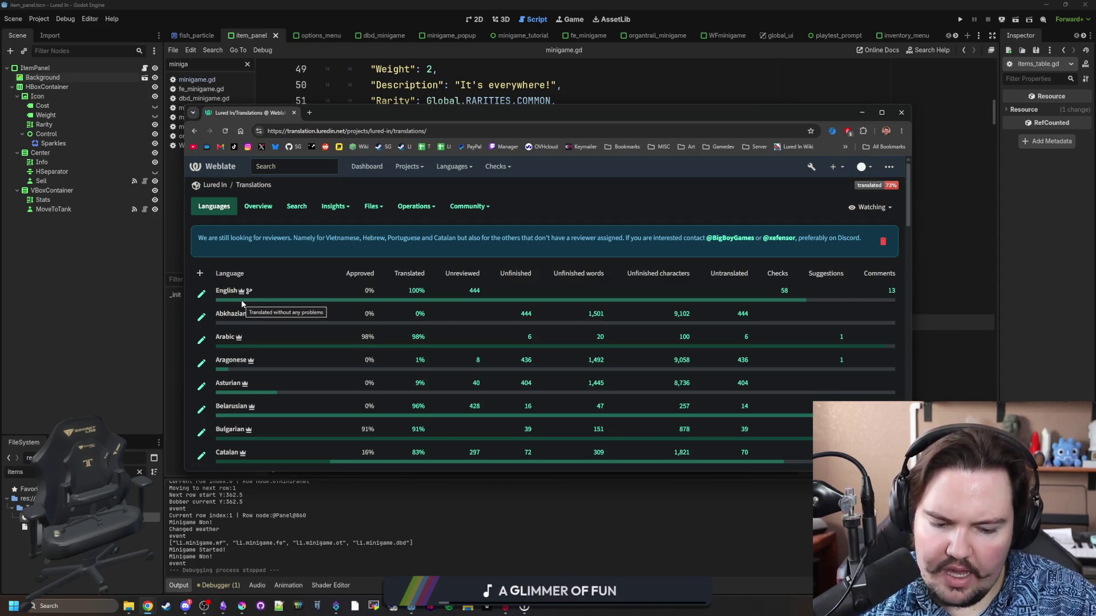
{"action": "left_click", "coordinate": [309, 113]}
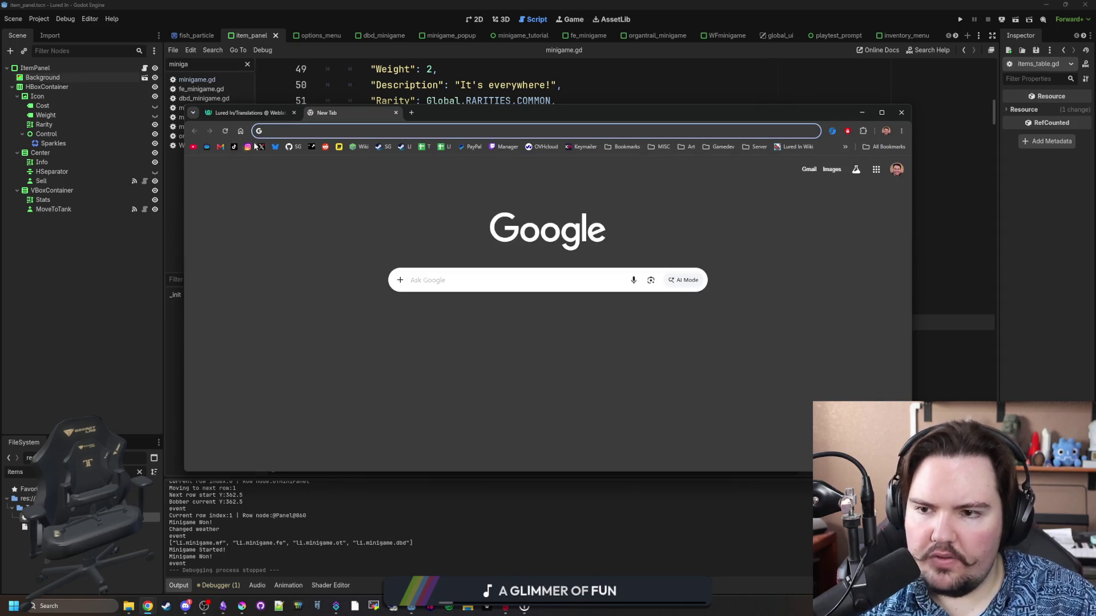
Go from the X notifications feed to the indie-game showcase account's profile.
{"action": "left_click", "coordinate": [261, 147]}
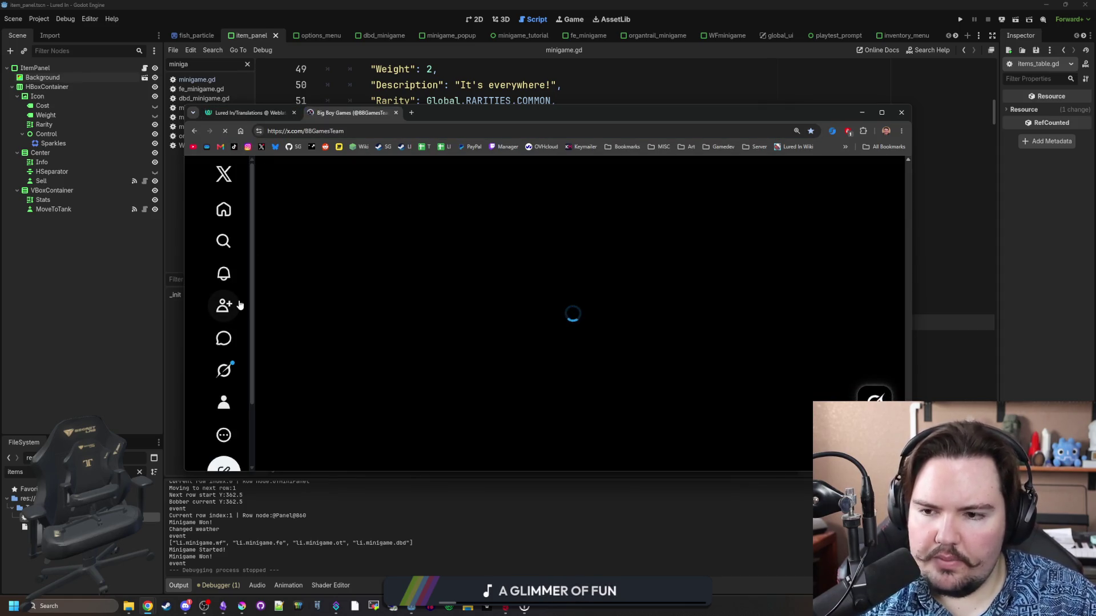
{"action": "left_click", "coordinate": [237, 273]}
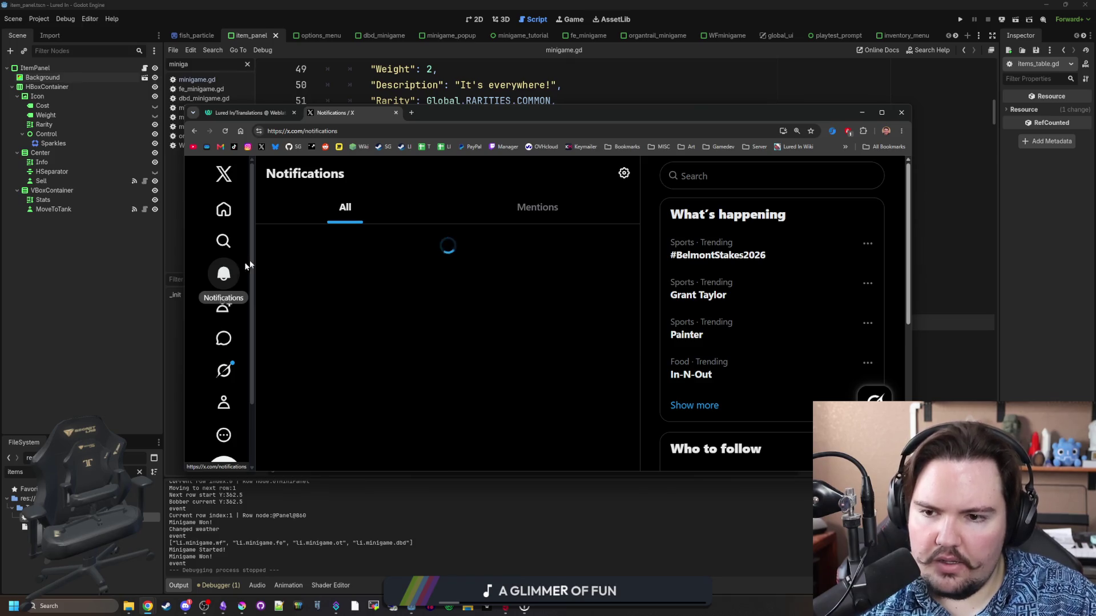
{"action": "scroll", "coordinate": [320, 312], "scroll_direction": "down", "scroll_amount": 10}
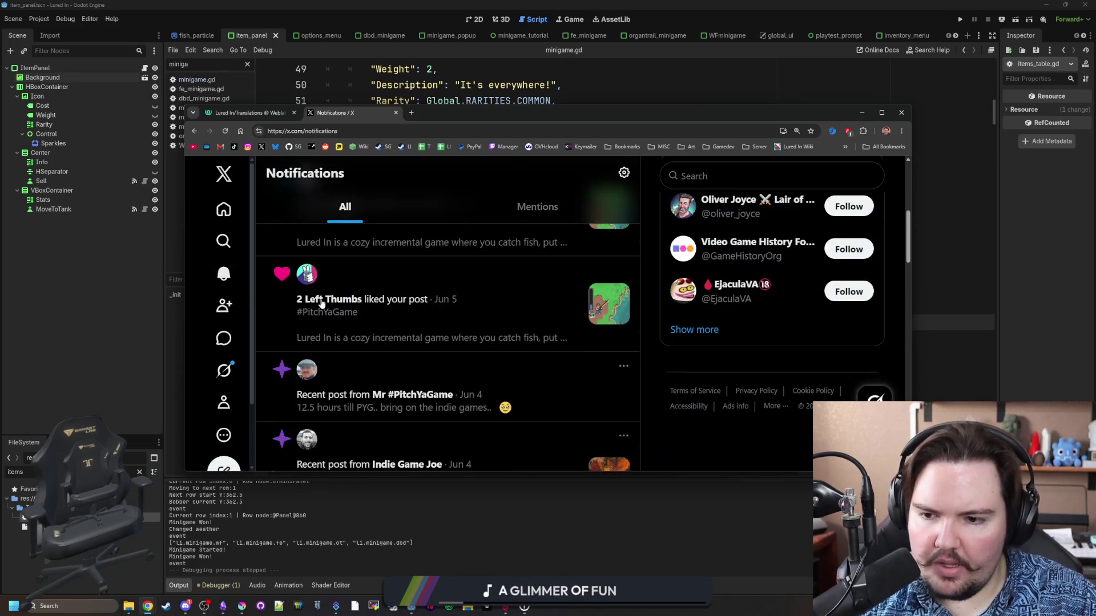
{"action": "left_click", "coordinate": [308, 365]}
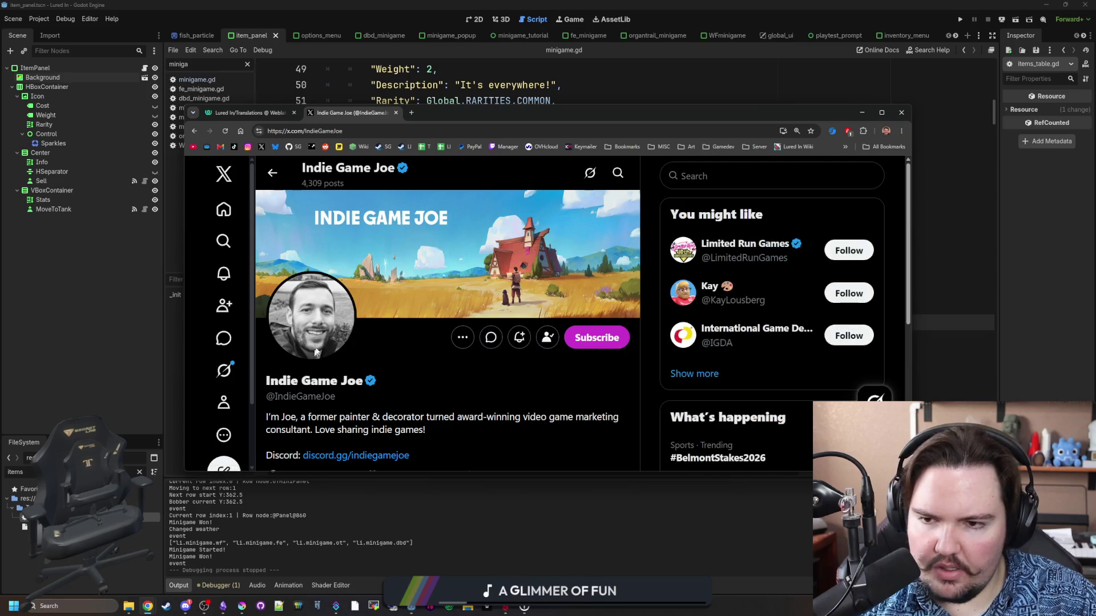
Maximize the browser and scroll through the showcase account's recent game trailer posts.
{"action": "scroll", "coordinate": [325, 329], "scroll_direction": "down", "scroll_amount": 5}
{"action": "scroll", "coordinate": [325, 330], "scroll_direction": "down", "scroll_amount": 3}
{"action": "scroll", "coordinate": [377, 326], "scroll_direction": "up", "scroll_amount": 2}
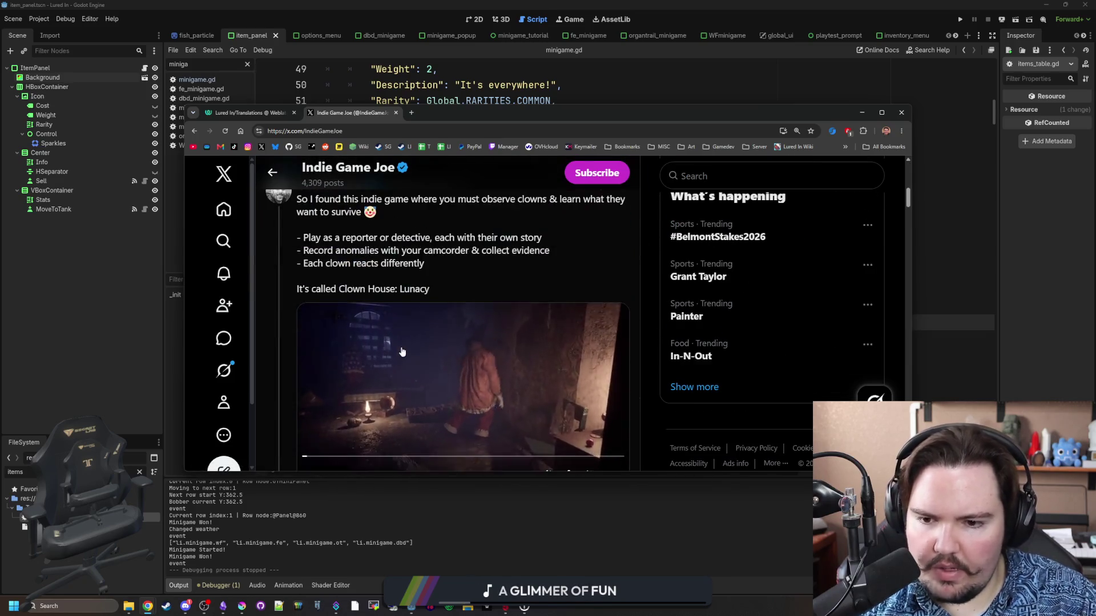
{"action": "left_click_drag", "start_coordinate": [682, 112], "coordinate": [708, 1]}
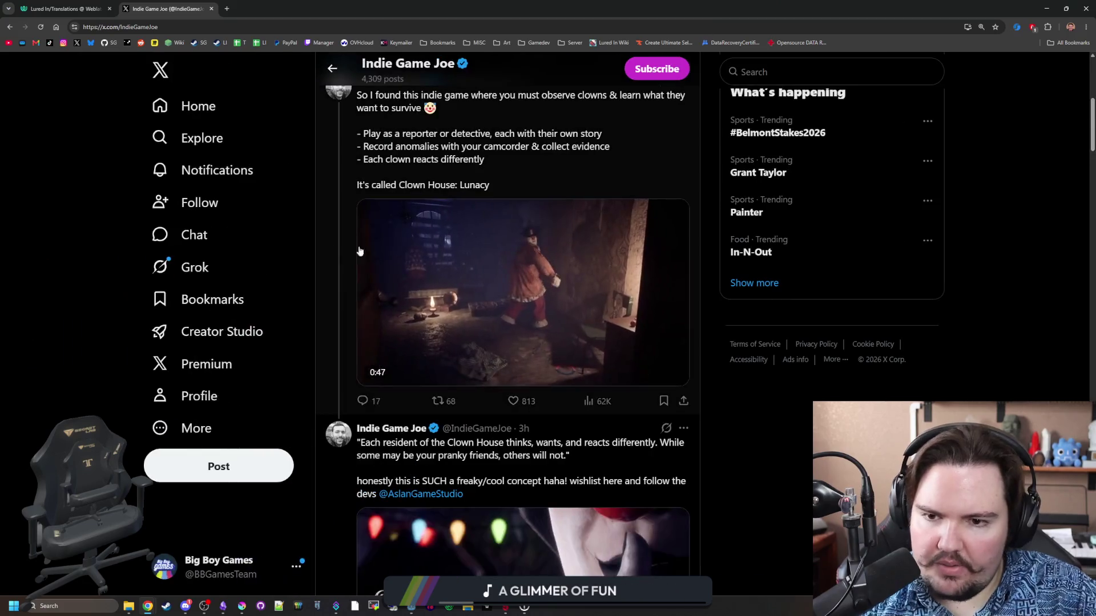
{"action": "scroll", "coordinate": [486, 287], "scroll_direction": "down", "scroll_amount": 5}
{"action": "scroll", "coordinate": [486, 287], "scroll_direction": "down", "scroll_amount": 4}
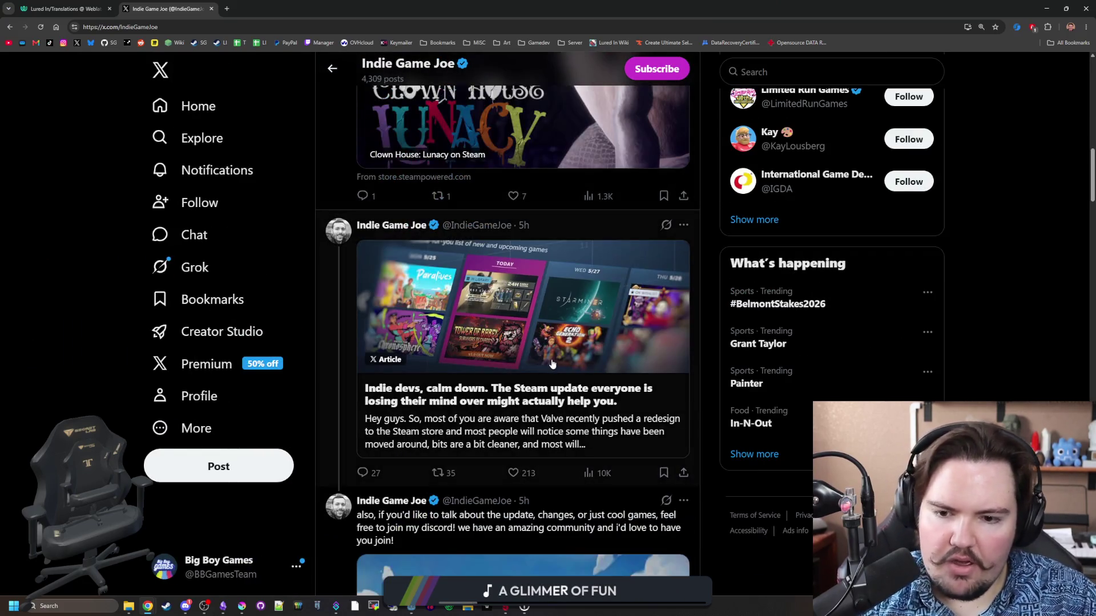
{"action": "scroll", "coordinate": [552, 363], "scroll_direction": "down", "scroll_amount": 10}
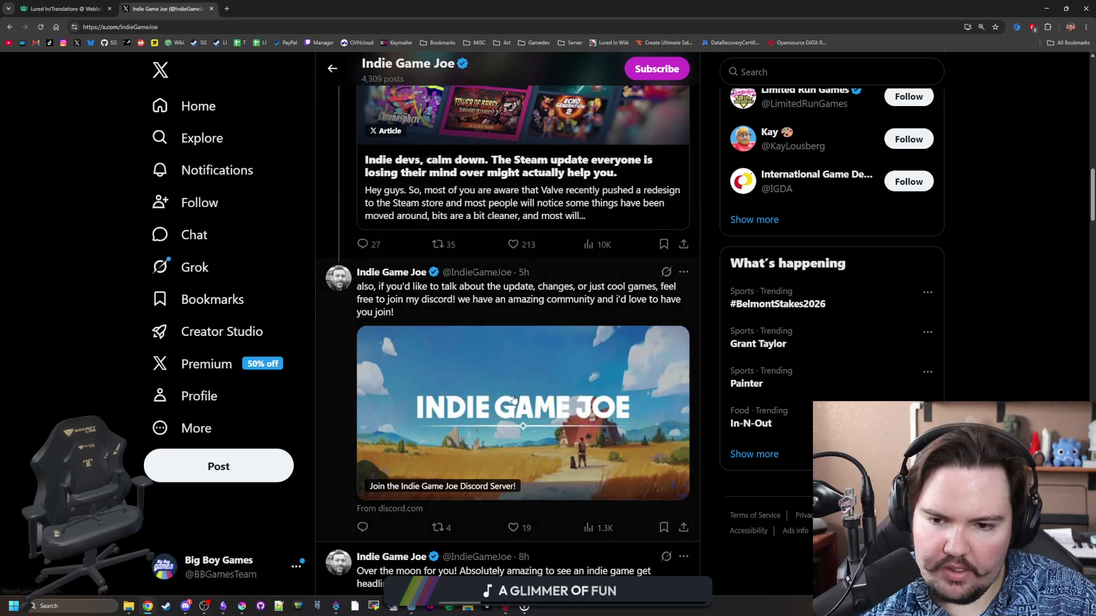
{"action": "scroll", "coordinate": [517, 391], "scroll_direction": "down", "scroll_amount": 4}
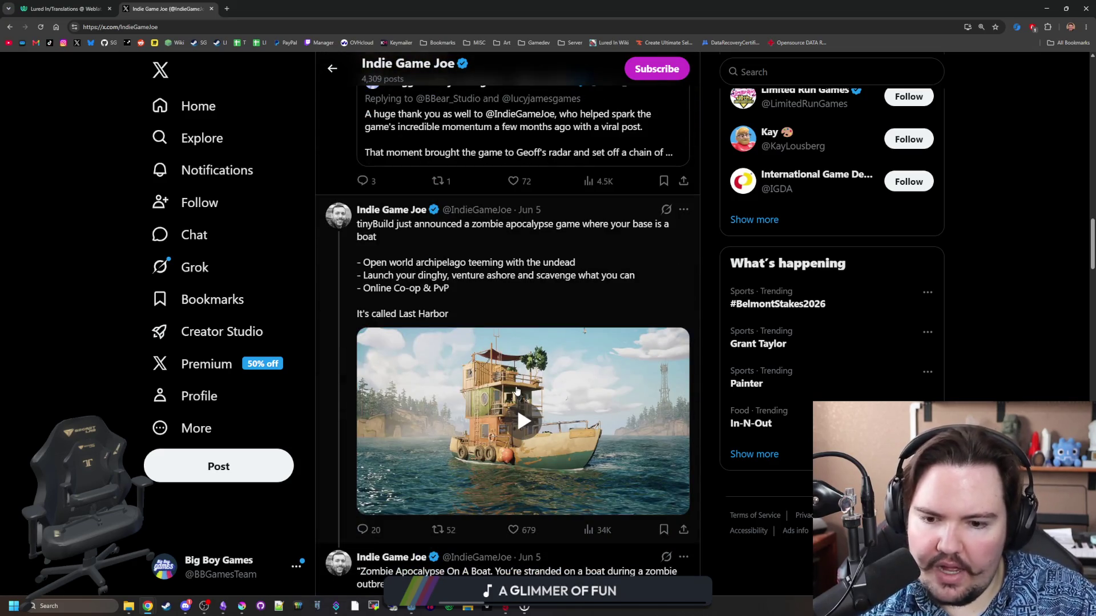
{"action": "scroll", "coordinate": [516, 405], "scroll_direction": "down", "scroll_amount": 5}
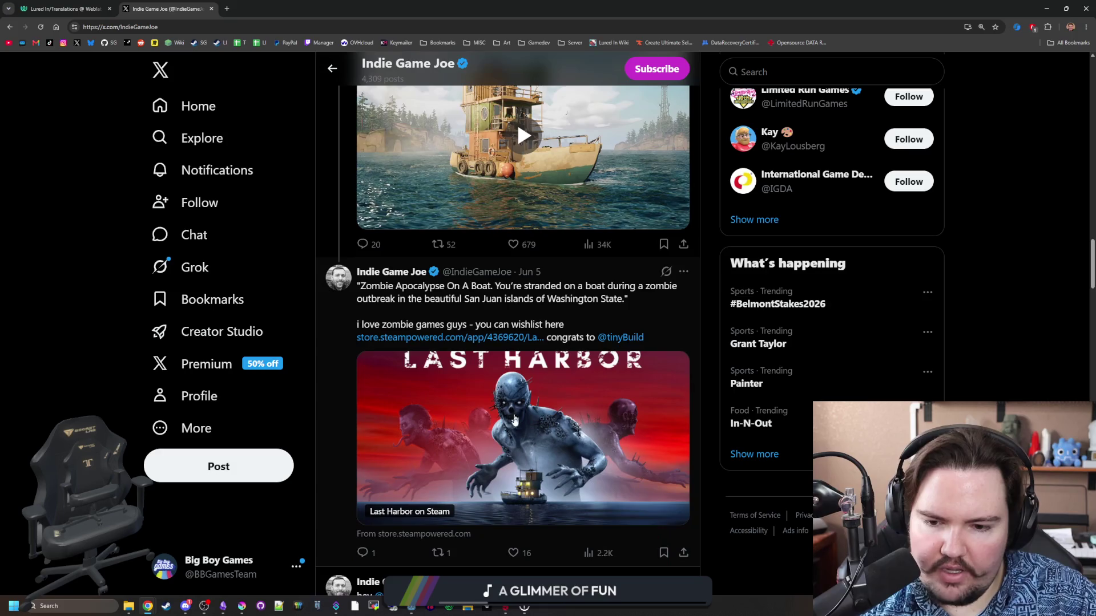
{"action": "scroll", "coordinate": [530, 357], "scroll_direction": "up", "scroll_amount": 4}
{"action": "scroll", "coordinate": [571, 402], "scroll_direction": "down", "scroll_amount": 3}
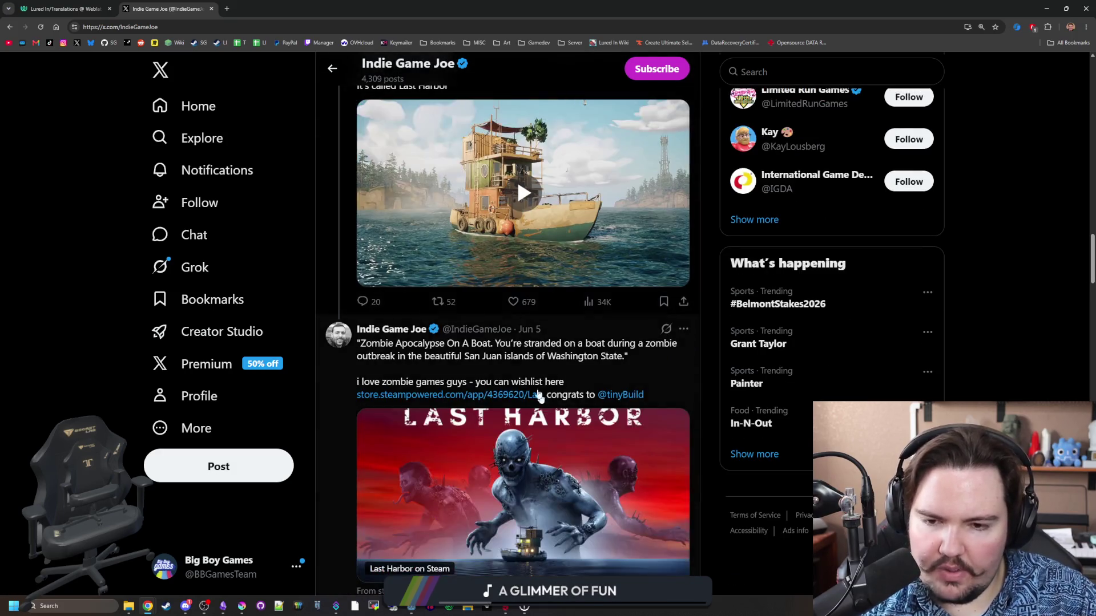
{"action": "scroll", "coordinate": [518, 307], "scroll_direction": "down", "scroll_amount": 15}
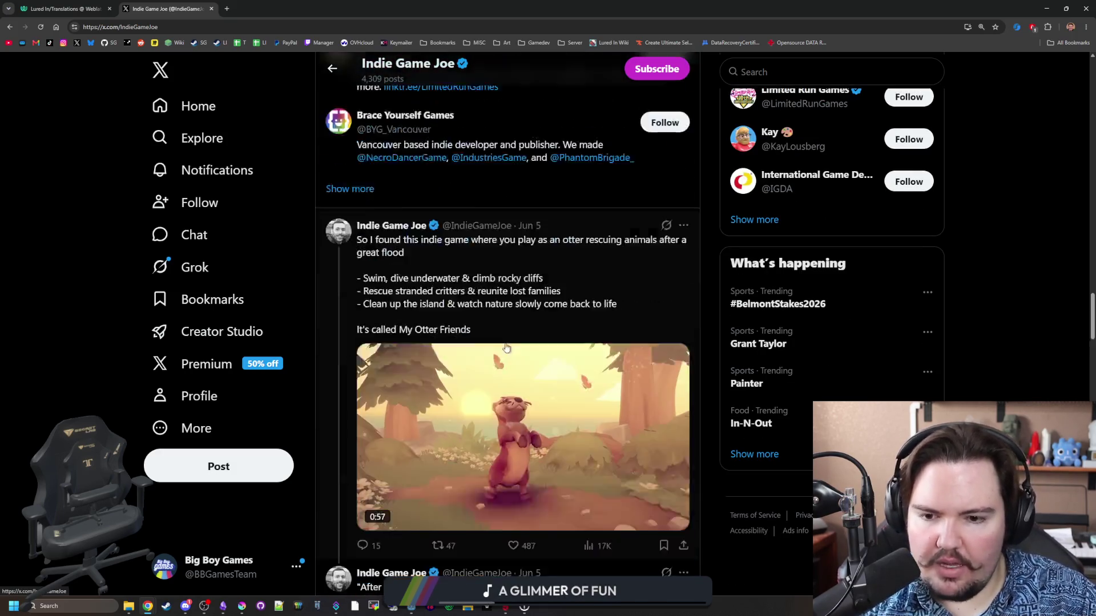
{"action": "scroll", "coordinate": [507, 368], "scroll_direction": "down", "scroll_amount": 13}
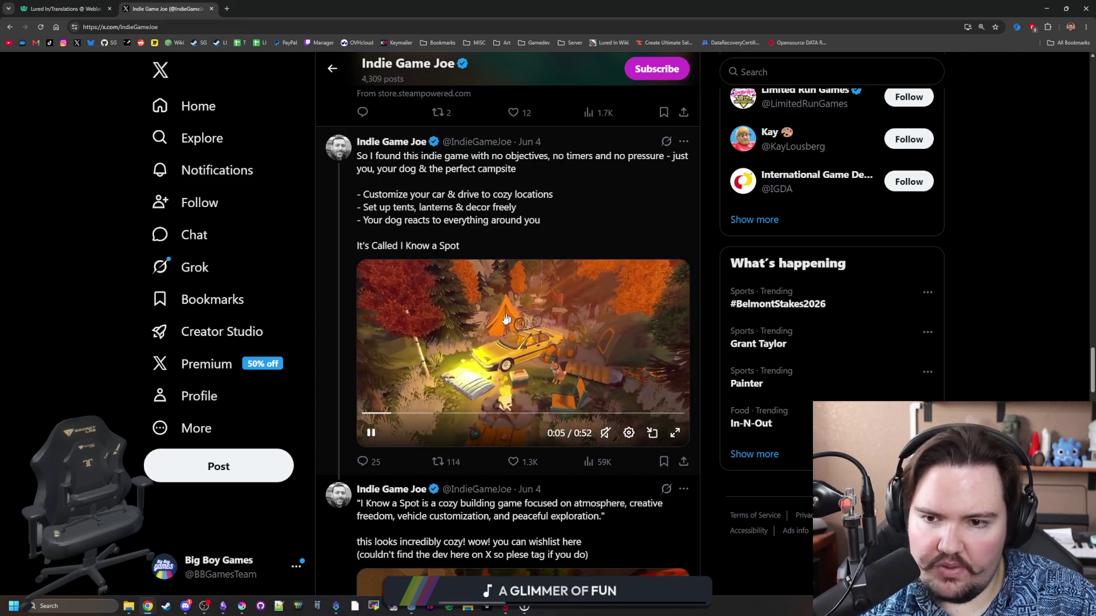
Skip ahead in the I Know a Spot video, then play BOMBANANA with sound and skip ahead.
{"action": "left_click", "coordinate": [437, 414]}
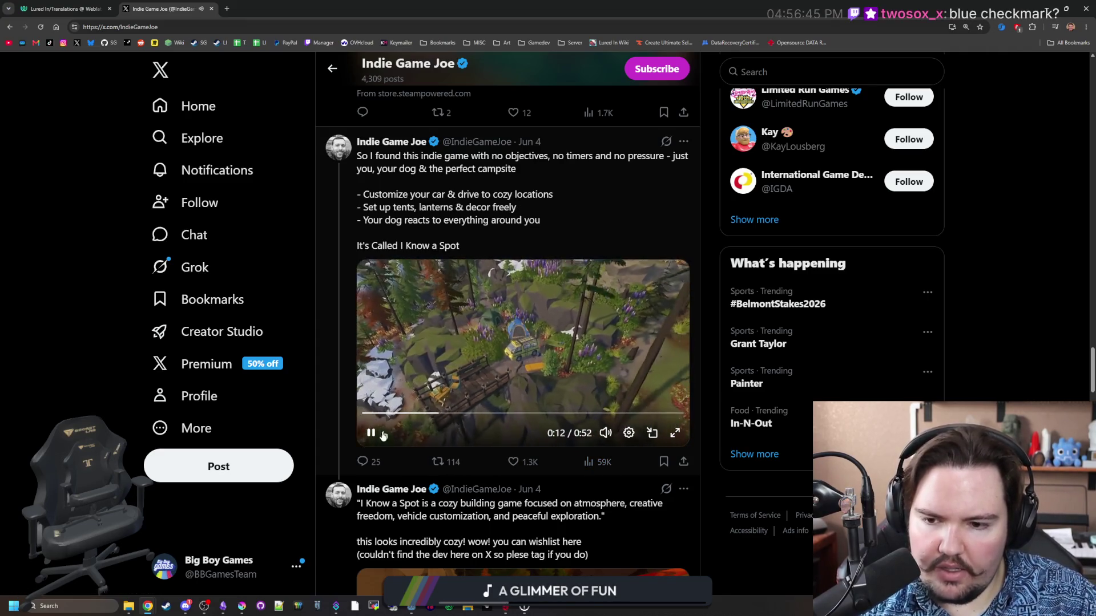
{"action": "scroll", "coordinate": [375, 435], "scroll_direction": "down", "scroll_amount": 4}
{"action": "scroll", "coordinate": [375, 435], "scroll_direction": "down", "scroll_amount": 8}
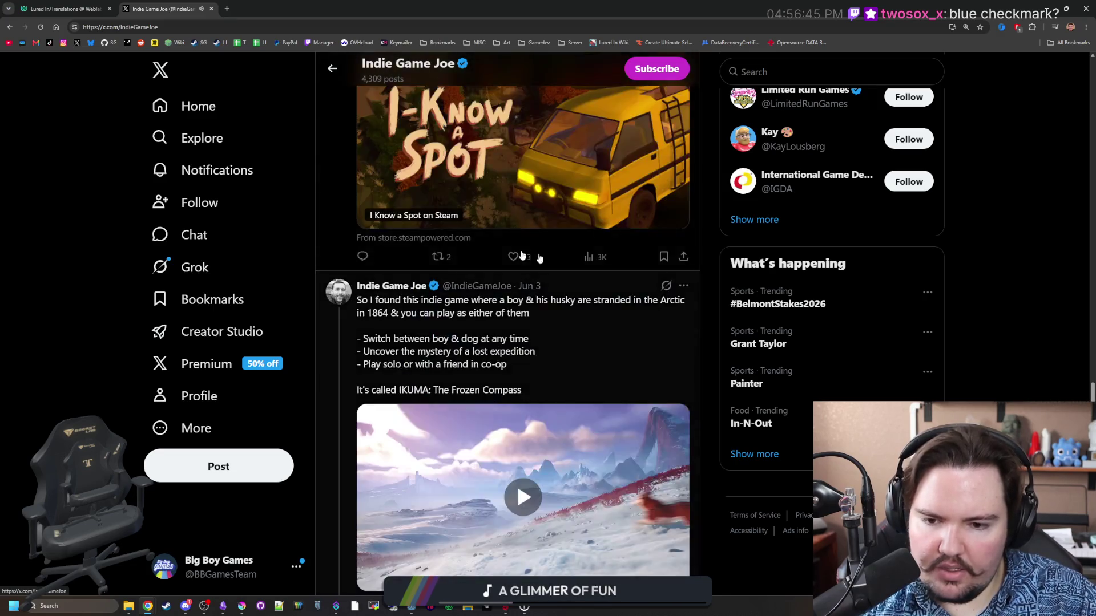
{"action": "scroll", "coordinate": [512, 370], "scroll_direction": "down", "scroll_amount": 9}
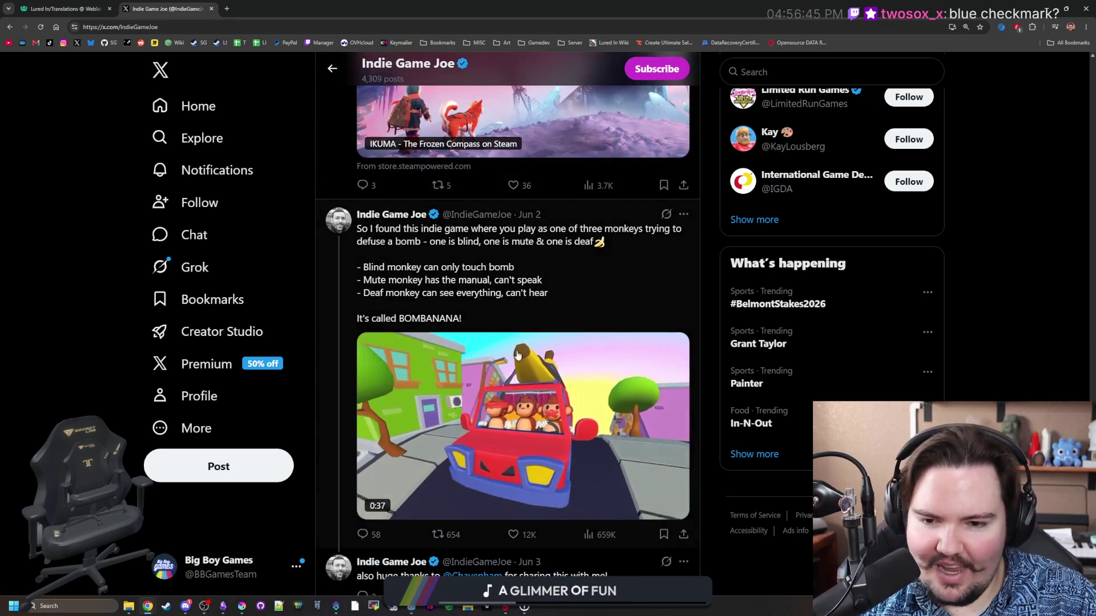
{"action": "scroll", "coordinate": [518, 467], "scroll_direction": "down", "scroll_amount": 1}
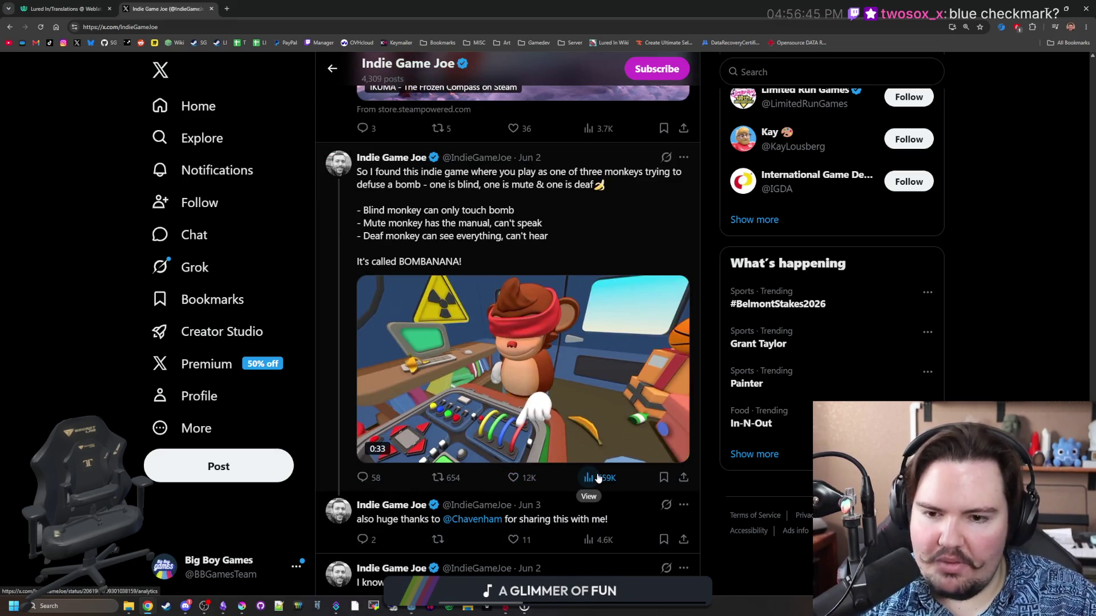
{"action": "left_click", "coordinate": [442, 300]}
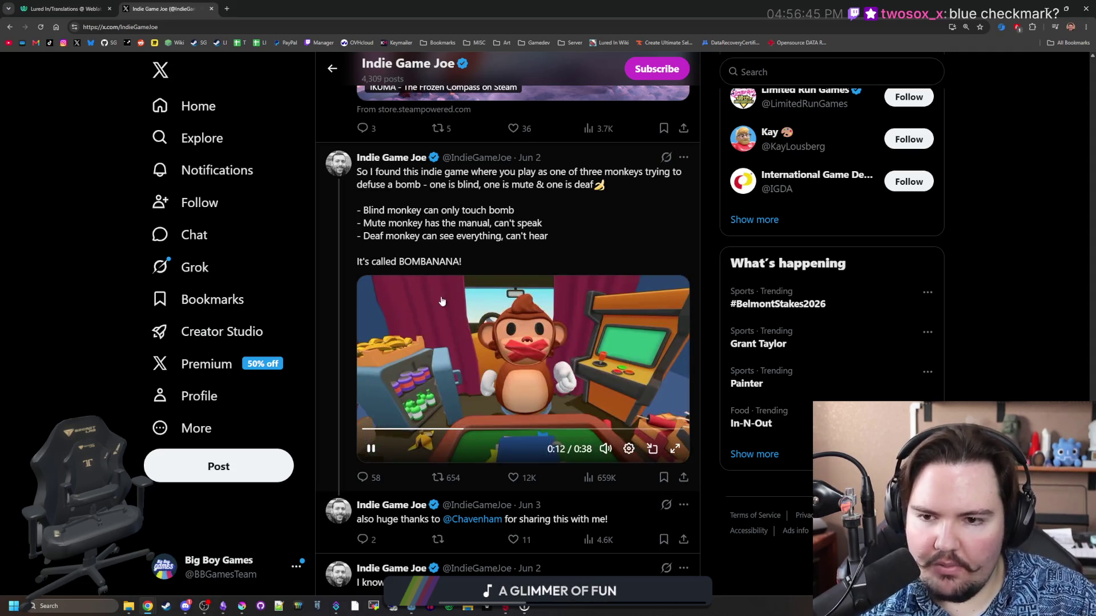
{"action": "left_click", "coordinate": [534, 429]}
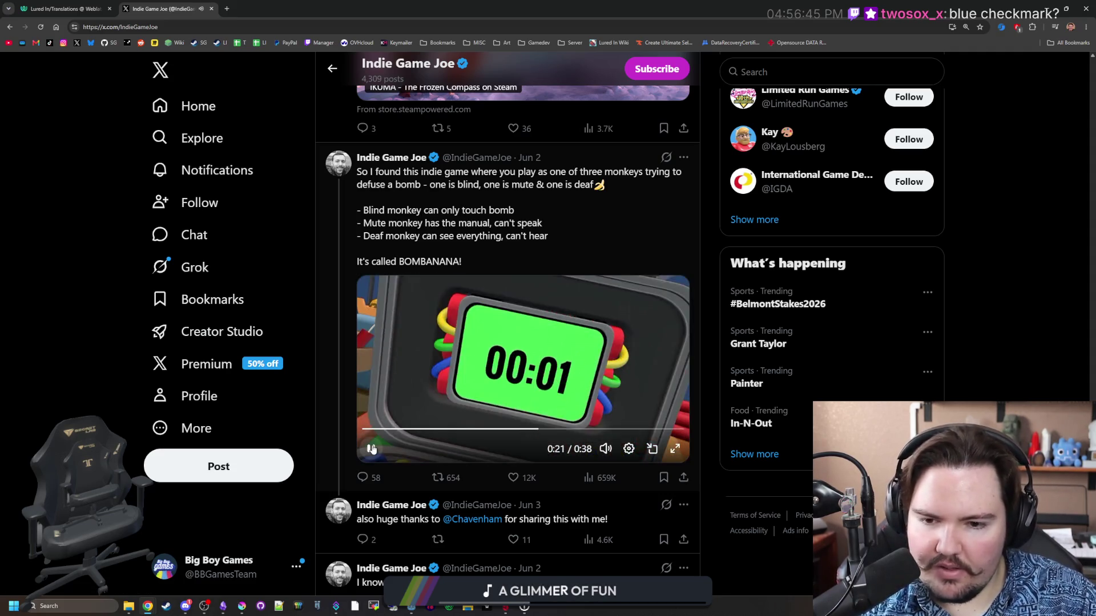
Scroll further down and open the Big Boy Games studio profile in a new tab.
{"action": "scroll", "coordinate": [520, 394], "scroll_direction": "down", "scroll_amount": 3}
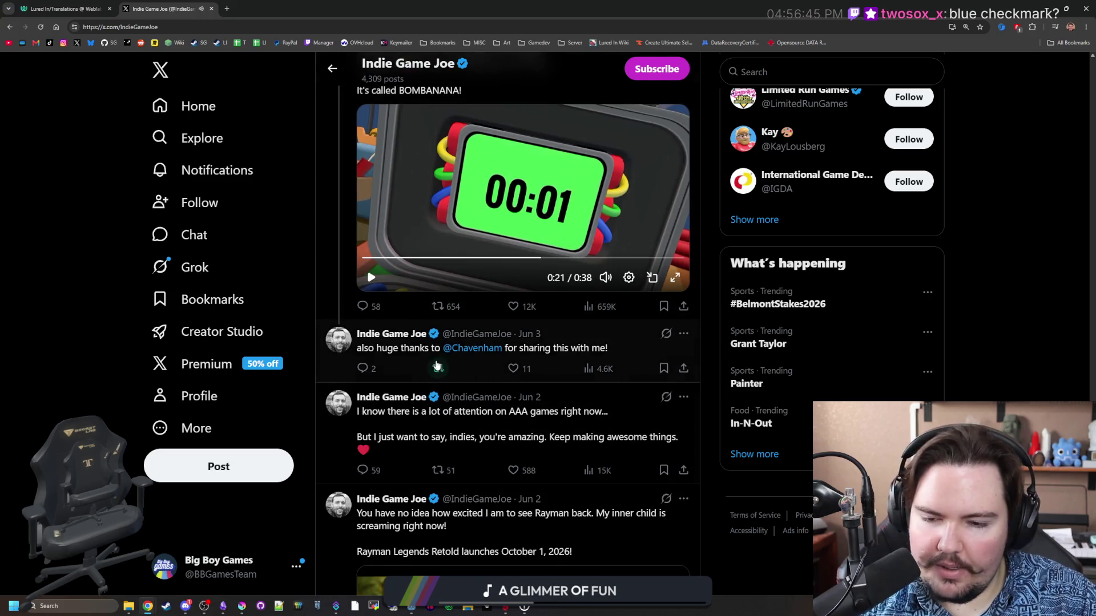
{"action": "scroll", "coordinate": [431, 347], "scroll_direction": "down", "scroll_amount": 10}
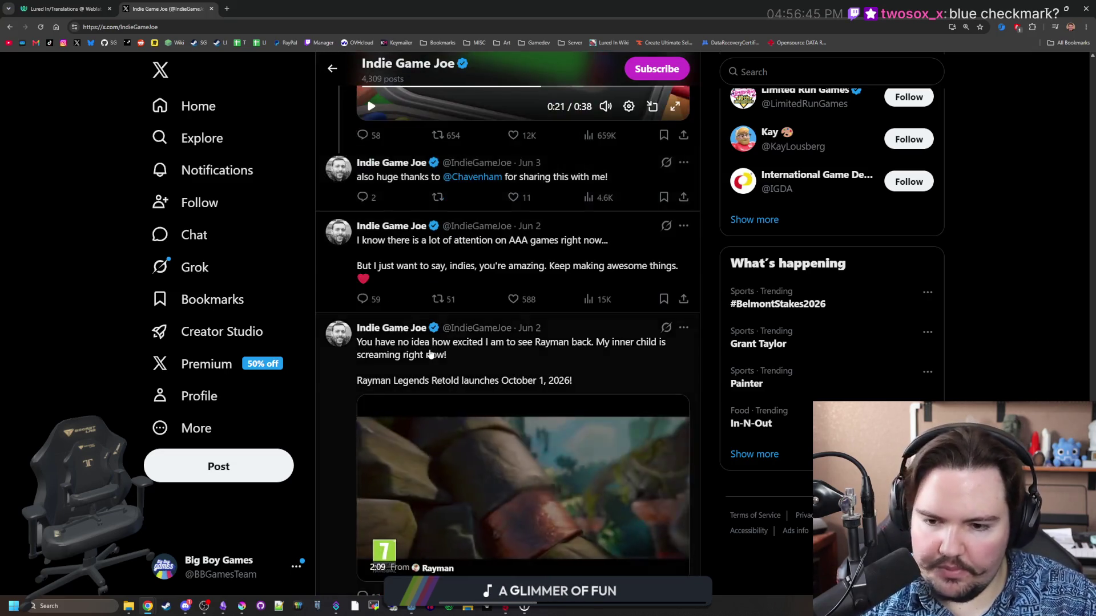
{"action": "scroll", "coordinate": [421, 357], "scroll_direction": "down", "scroll_amount": 15}
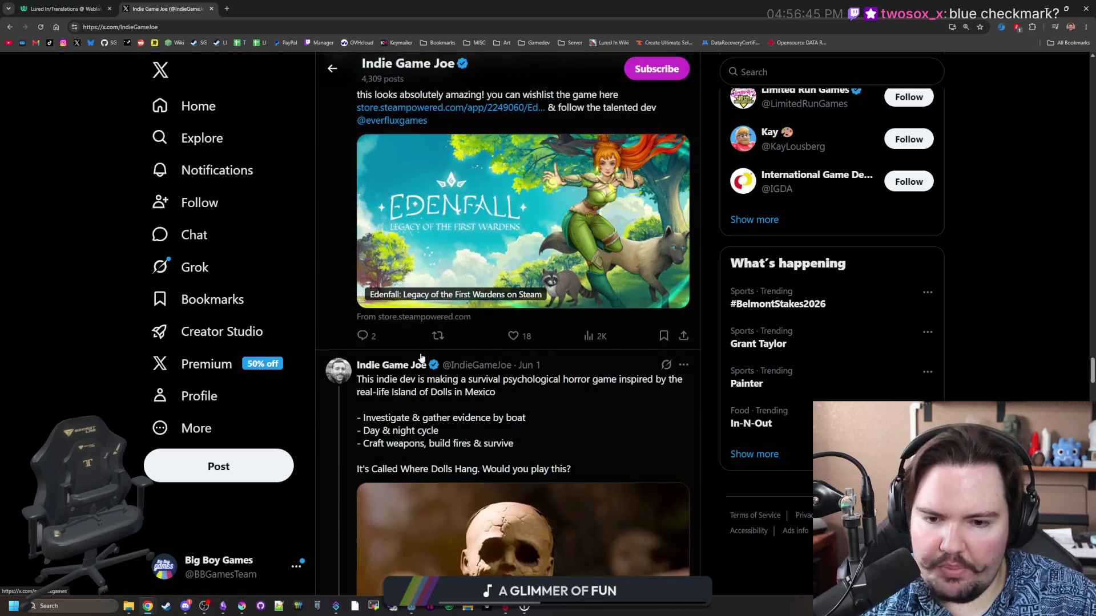
{"action": "scroll", "coordinate": [421, 358], "scroll_direction": "down", "scroll_amount": 5}
{"action": "scroll", "coordinate": [421, 358], "scroll_direction": "down", "scroll_amount": 20}
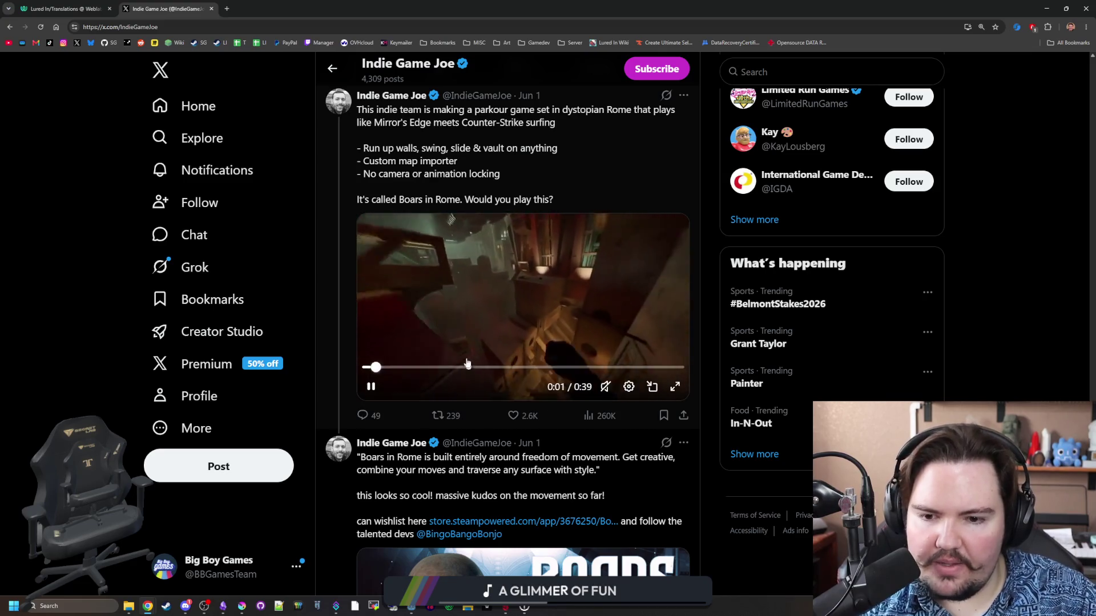
{"action": "scroll", "coordinate": [465, 358], "scroll_direction": "down", "scroll_amount": 9}
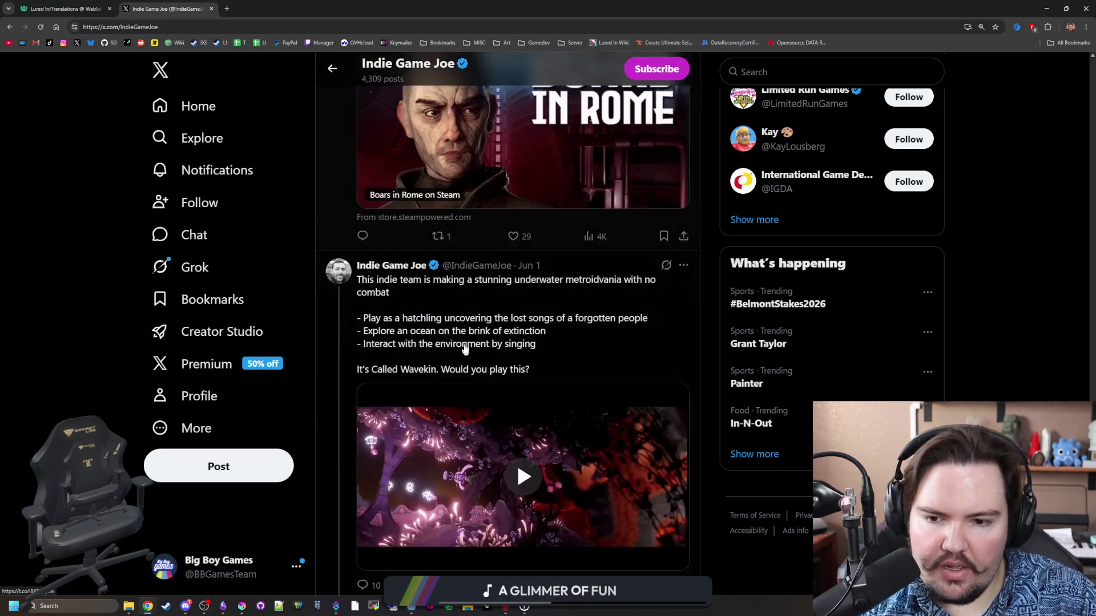
{"action": "middle_click", "coordinate": [194, 395]}
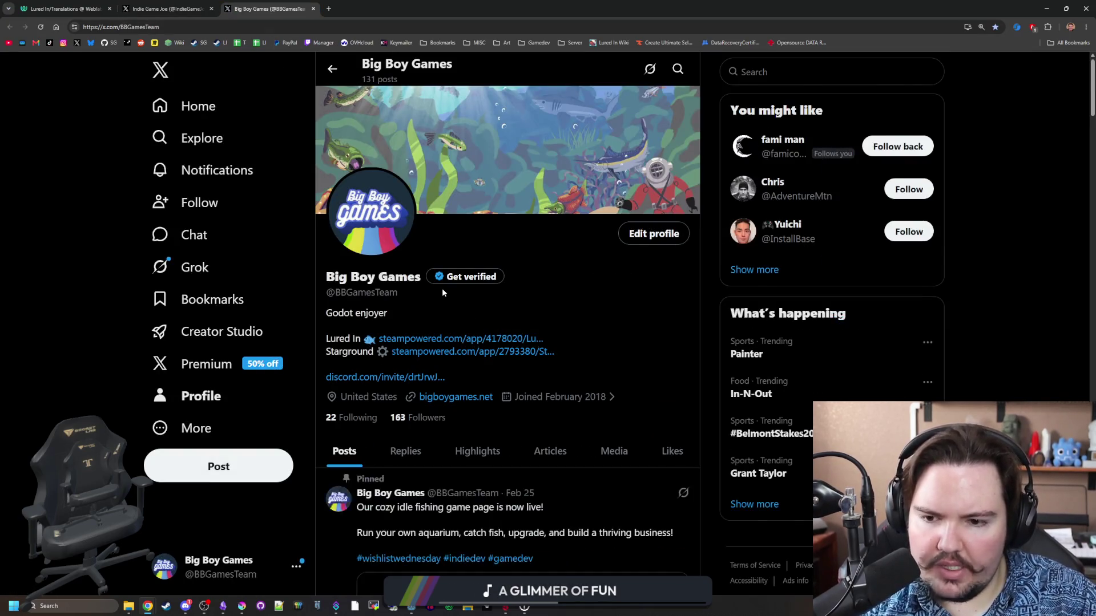
Scroll through the Big Boy Games studio's posts on X and back up to the header.
{"action": "scroll", "coordinate": [443, 294], "scroll_direction": "down", "scroll_amount": 6}
{"action": "scroll", "coordinate": [442, 294], "scroll_direction": "down", "scroll_amount": 5}
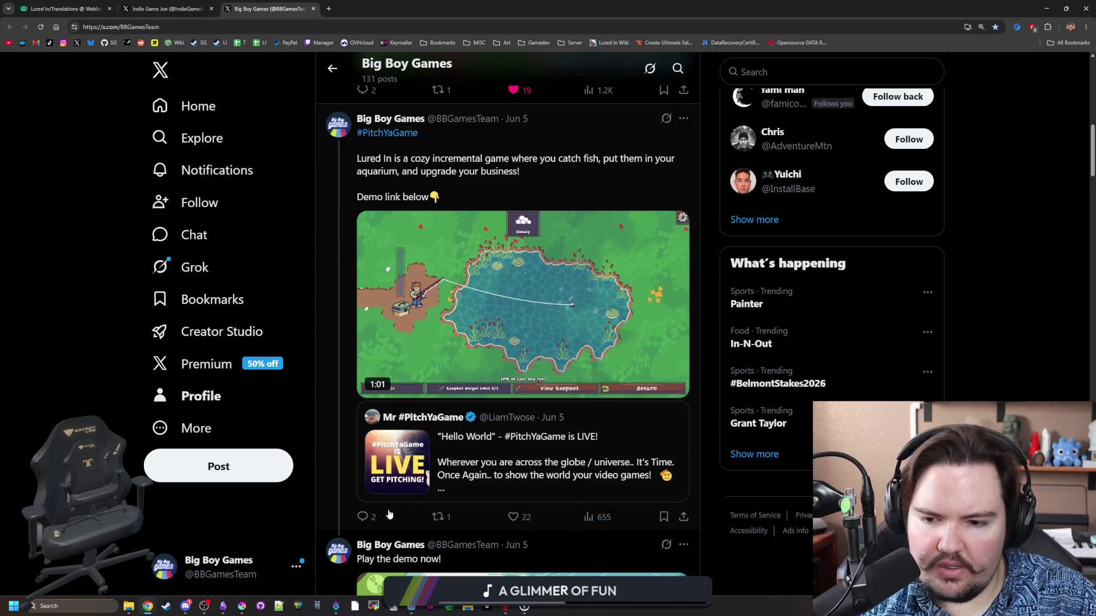
{"action": "scroll", "coordinate": [433, 513], "scroll_direction": "down", "scroll_amount": 2}
{"action": "scroll", "coordinate": [401, 513], "scroll_direction": "up", "scroll_amount": 3}
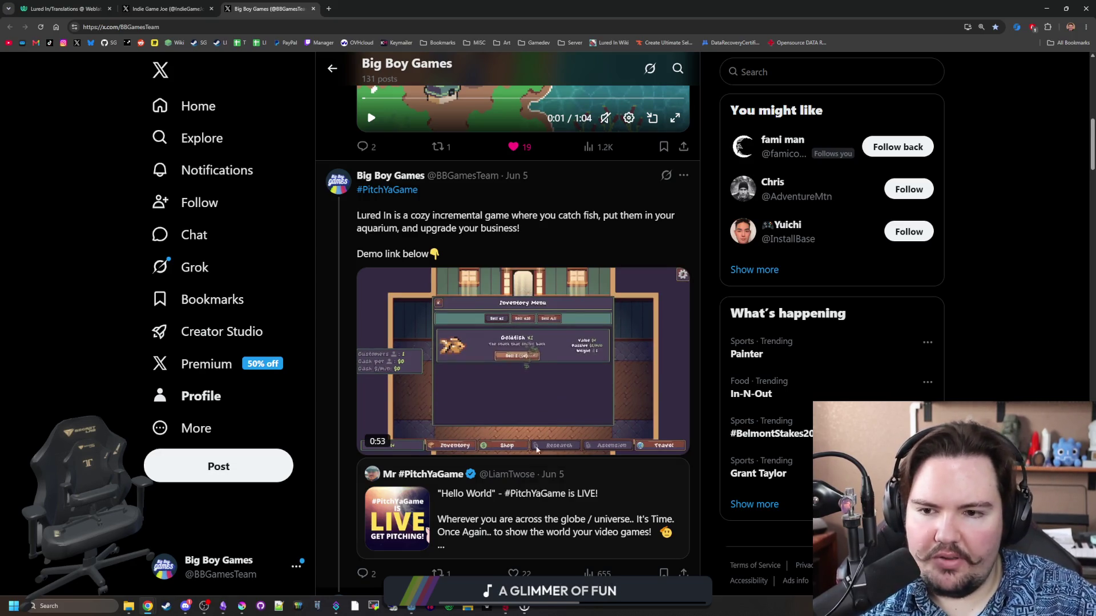
{"action": "scroll", "coordinate": [537, 490], "scroll_direction": "down", "scroll_amount": 5}
{"action": "scroll", "coordinate": [522, 440], "scroll_direction": "down", "scroll_amount": 15}
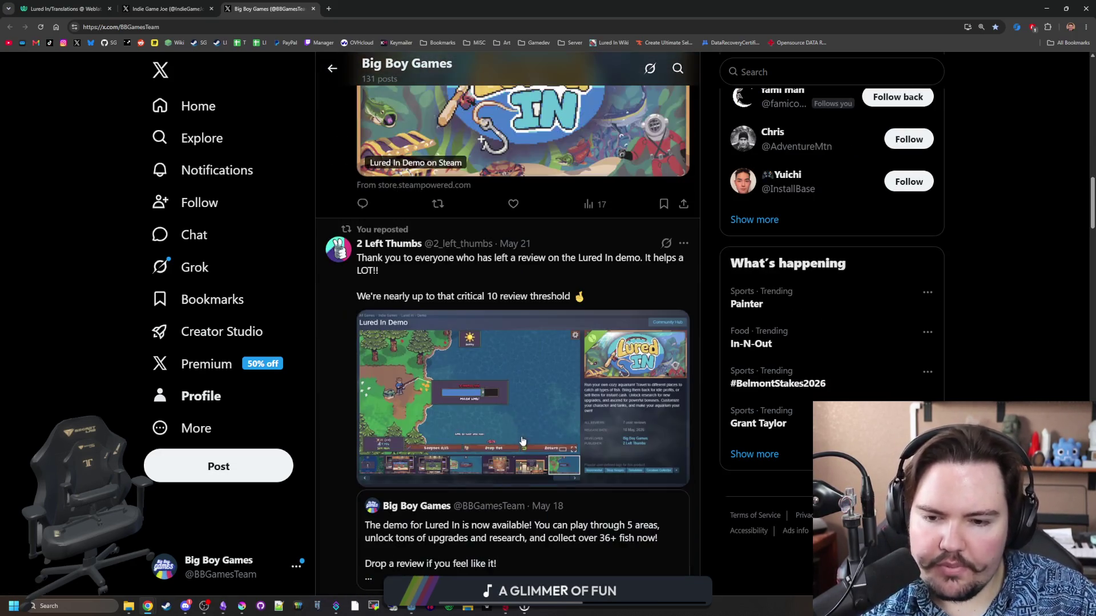
{"action": "scroll", "coordinate": [522, 440], "scroll_direction": "down", "scroll_amount": 16}
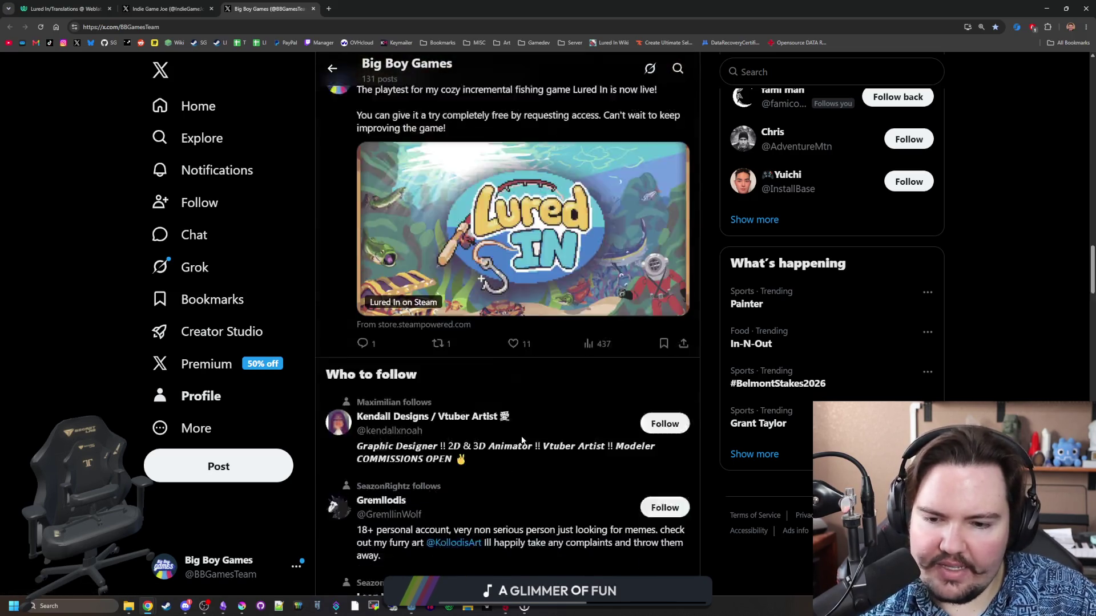
{"action": "scroll", "coordinate": [522, 440], "scroll_direction": "down", "scroll_amount": 7}
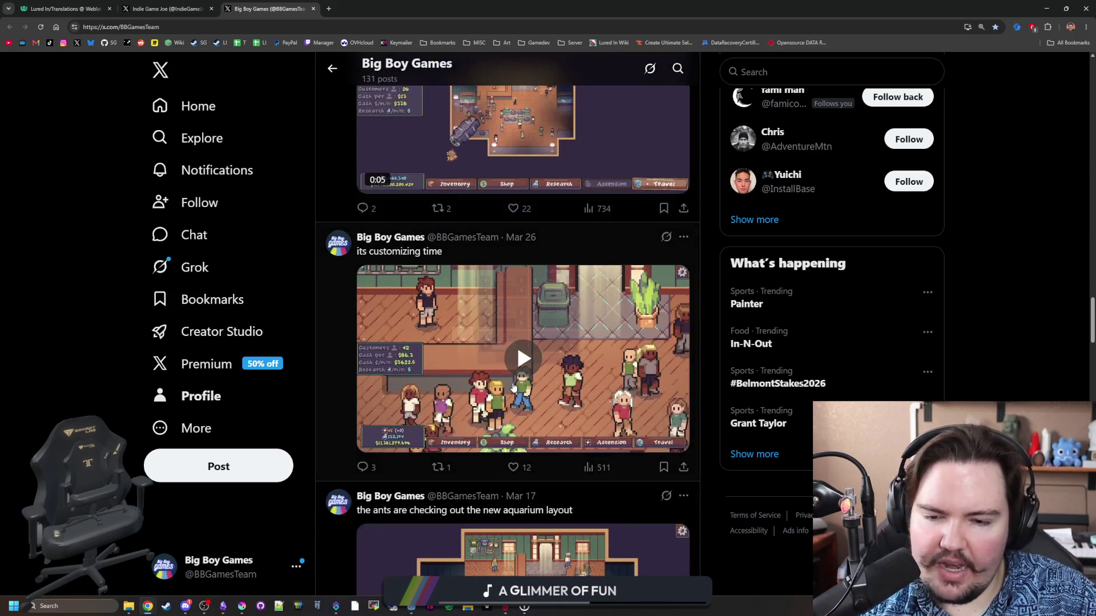
{"action": "scroll", "coordinate": [512, 393], "scroll_direction": "down", "scroll_amount": 9}
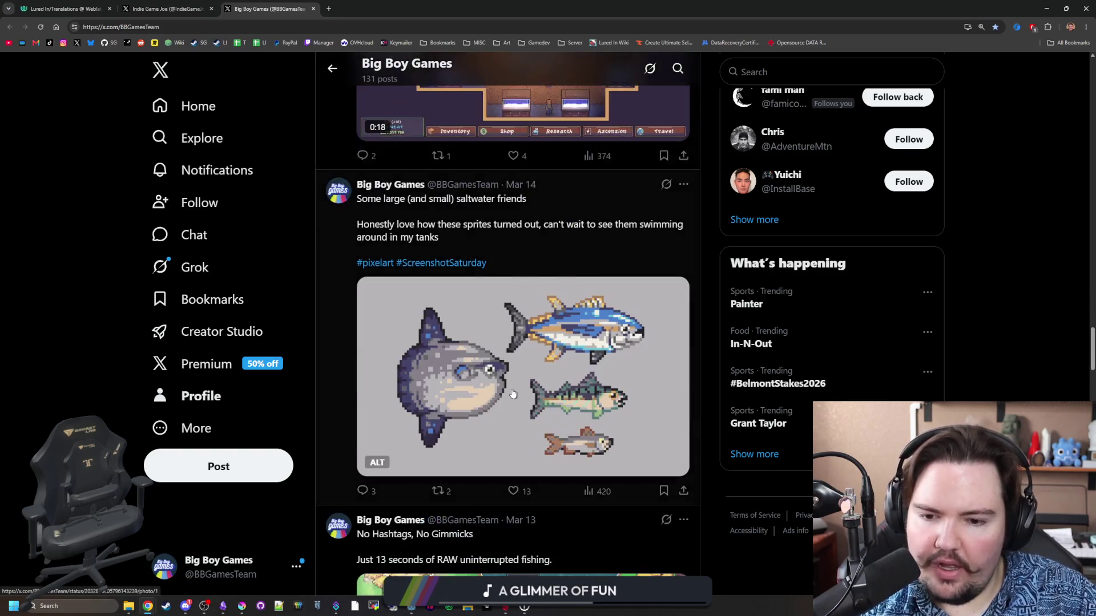
{"action": "scroll", "coordinate": [590, 379], "scroll_direction": "down", "scroll_amount": 10}
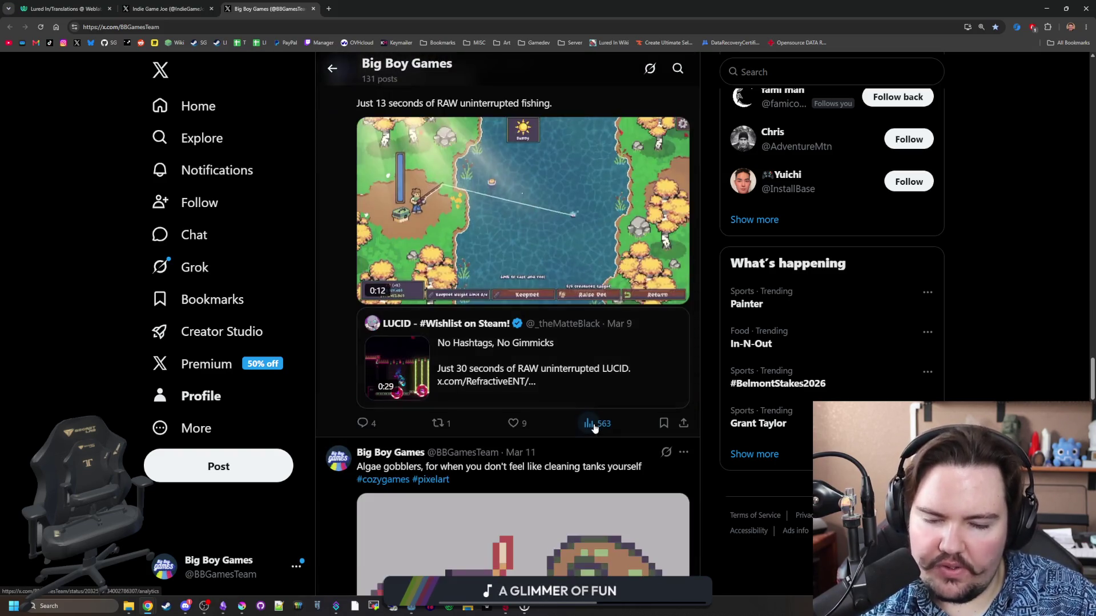
{"action": "scroll", "coordinate": [595, 429], "scroll_direction": "down", "scroll_amount": 11}
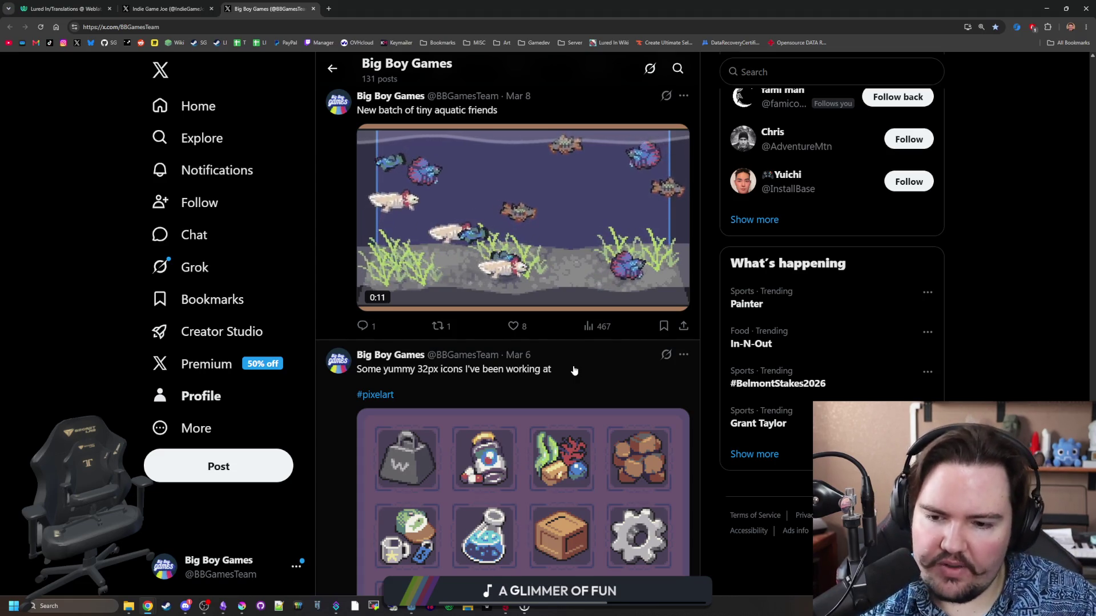
{"action": "mouse_move", "coordinate": [508, 279]}
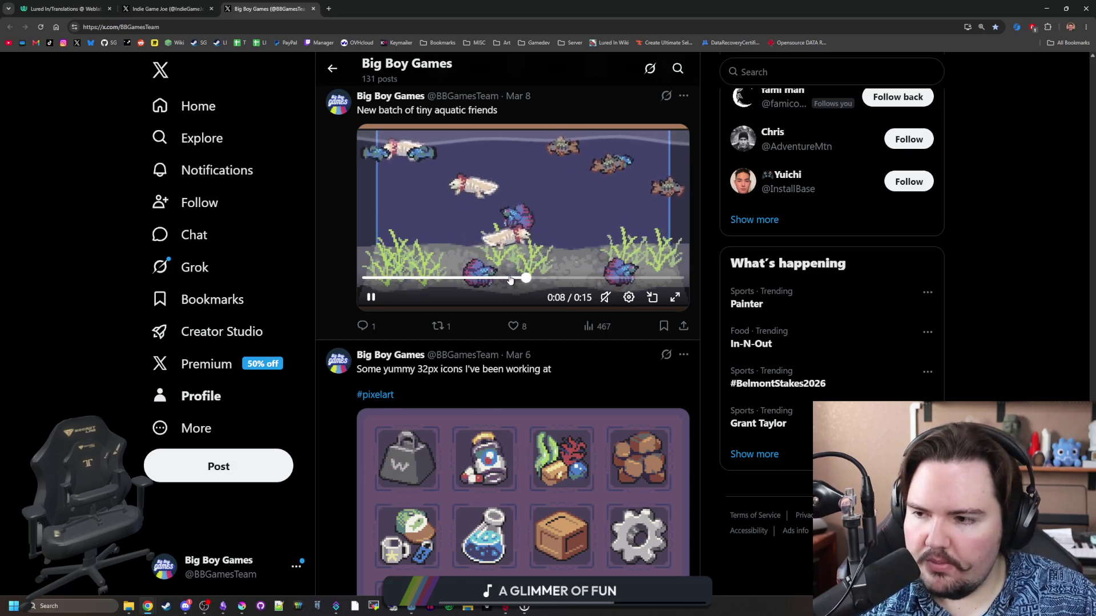
{"action": "scroll", "coordinate": [508, 279], "scroll_direction": "up", "scroll_amount": 4}
{"action": "scroll", "coordinate": [436, 354], "scroll_direction": "up", "scroll_amount": 10}
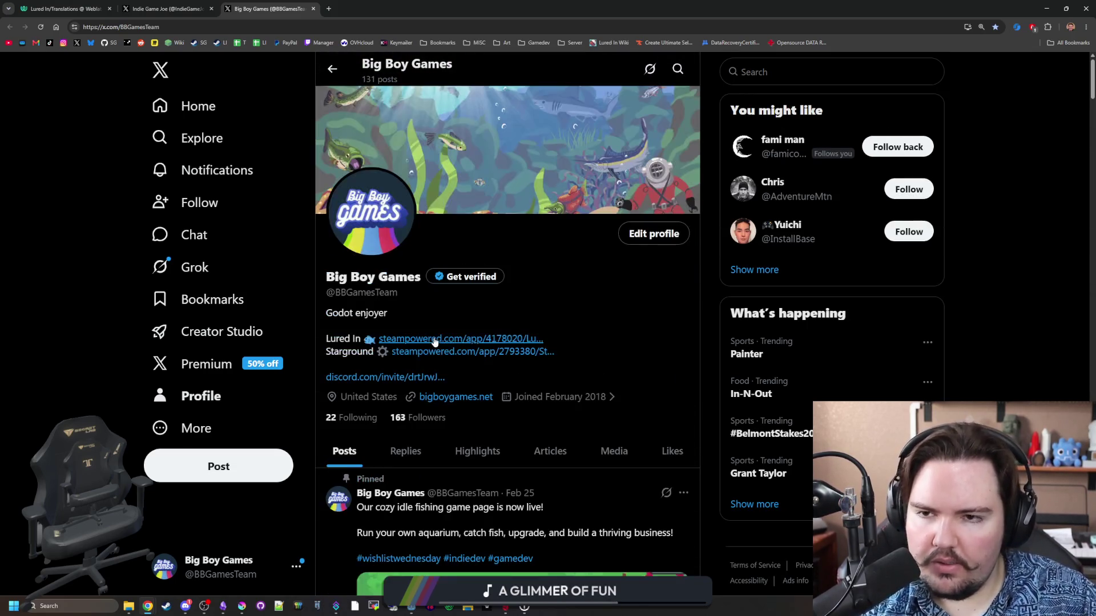
Visit the studio's Bluesky profile, then load the Chip Plays YouTube channel from a pasted URL.
{"action": "left_click", "coordinate": [91, 43]}
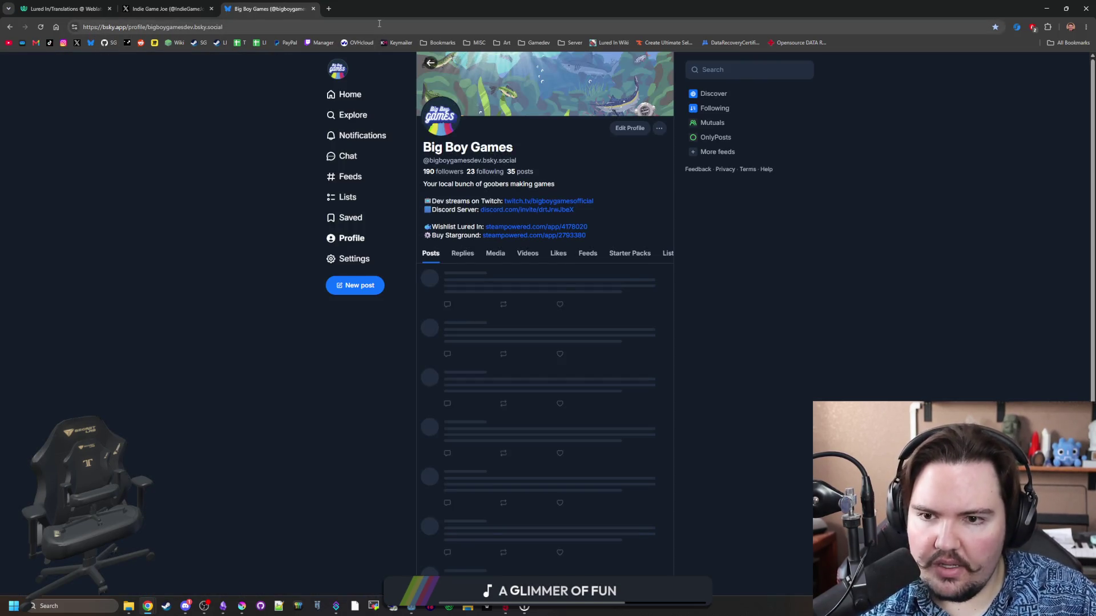
{"action": "left_click", "coordinate": [379, 25]}
{"action": "key", "text": "ctrl+v"}
{"action": "key", "text": "Return"}
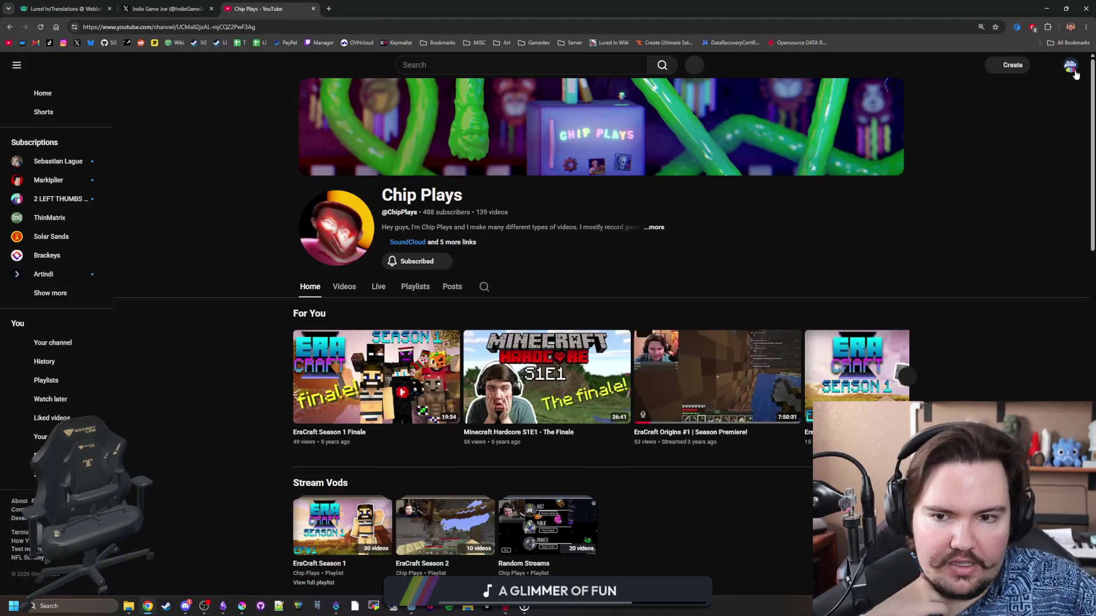
{"action": "left_click", "coordinate": [1074, 71]}
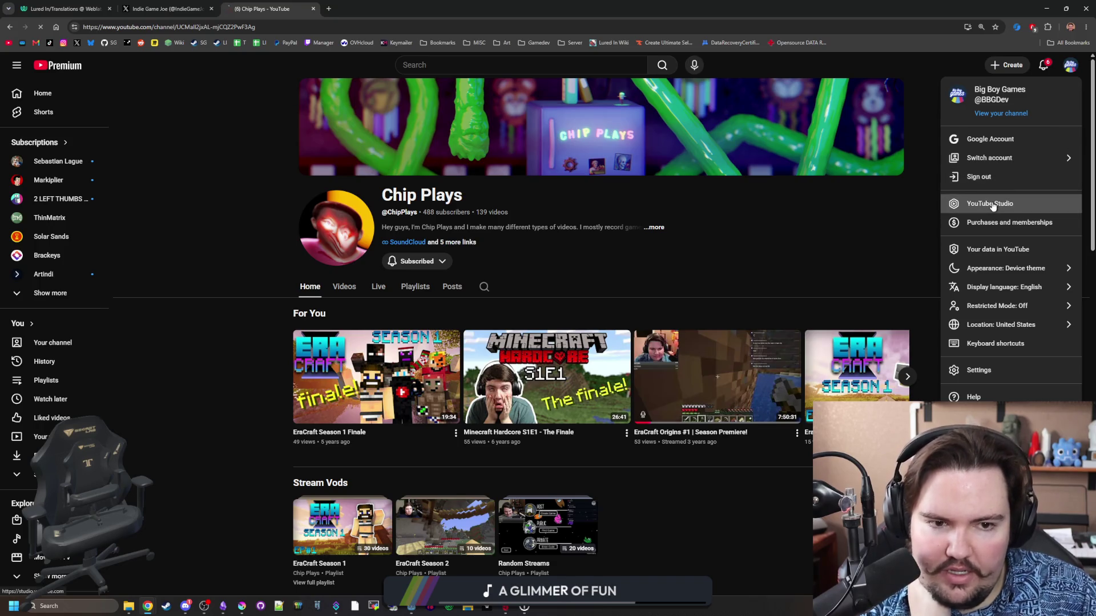
Switch to YouTube Studio and review analytics for the Short 'I wanna make fish worthwhile'.
{"action": "left_click", "coordinate": [990, 204]}
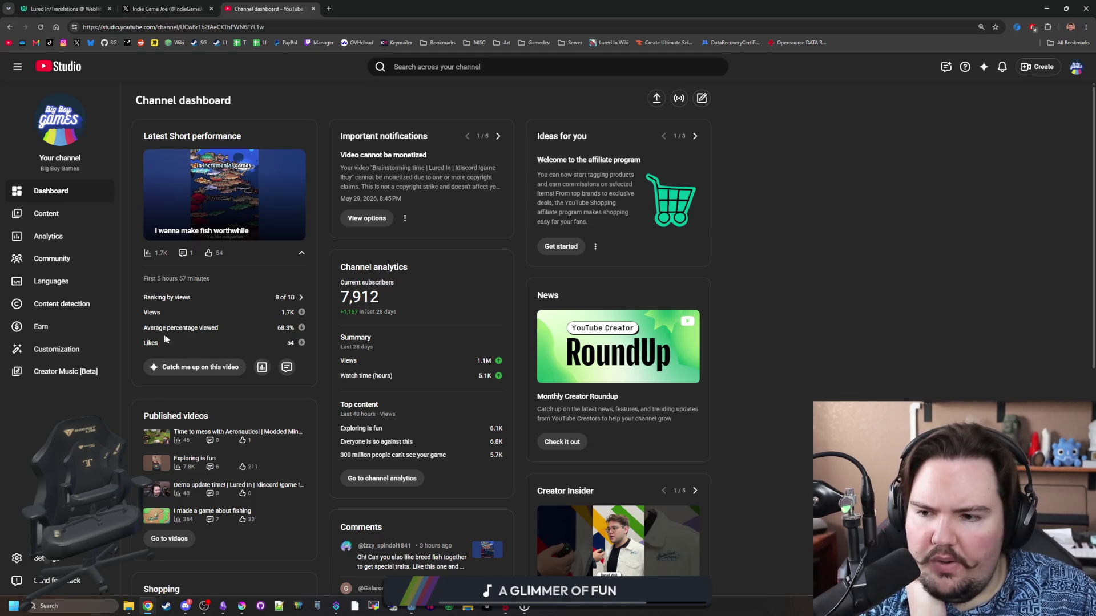
{"action": "mouse_move", "coordinate": [290, 330]}
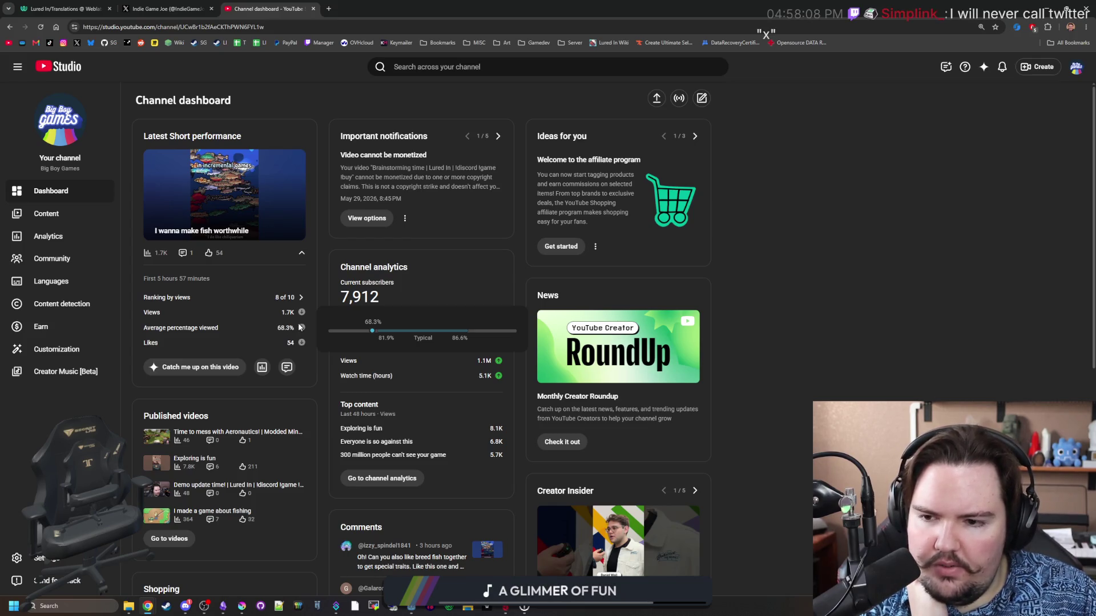
{"action": "left_click", "coordinate": [260, 367]}
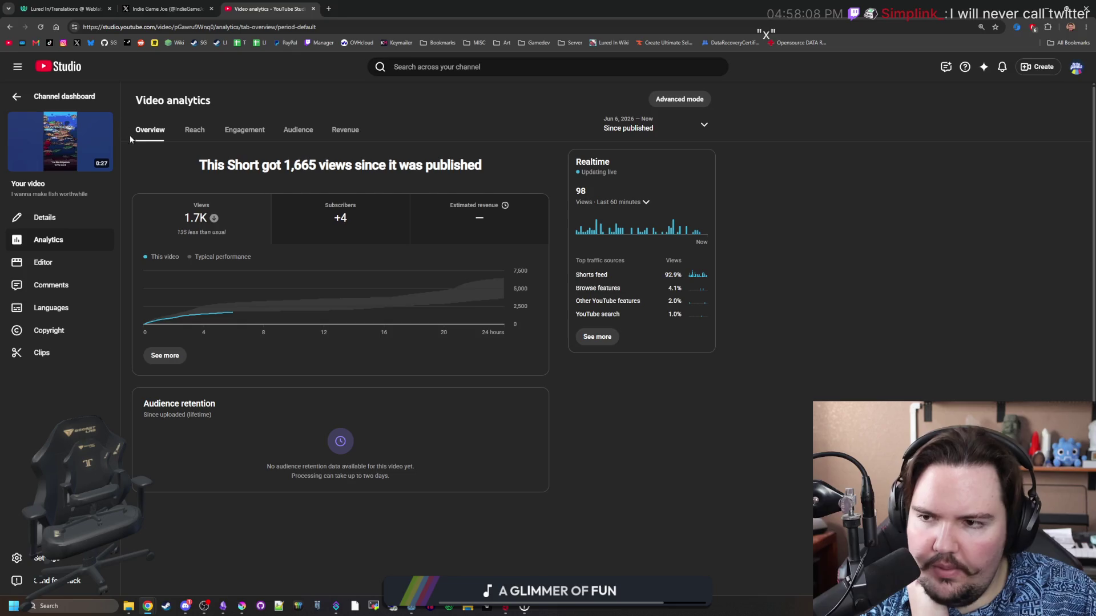
{"action": "left_click", "coordinate": [26, 97]}
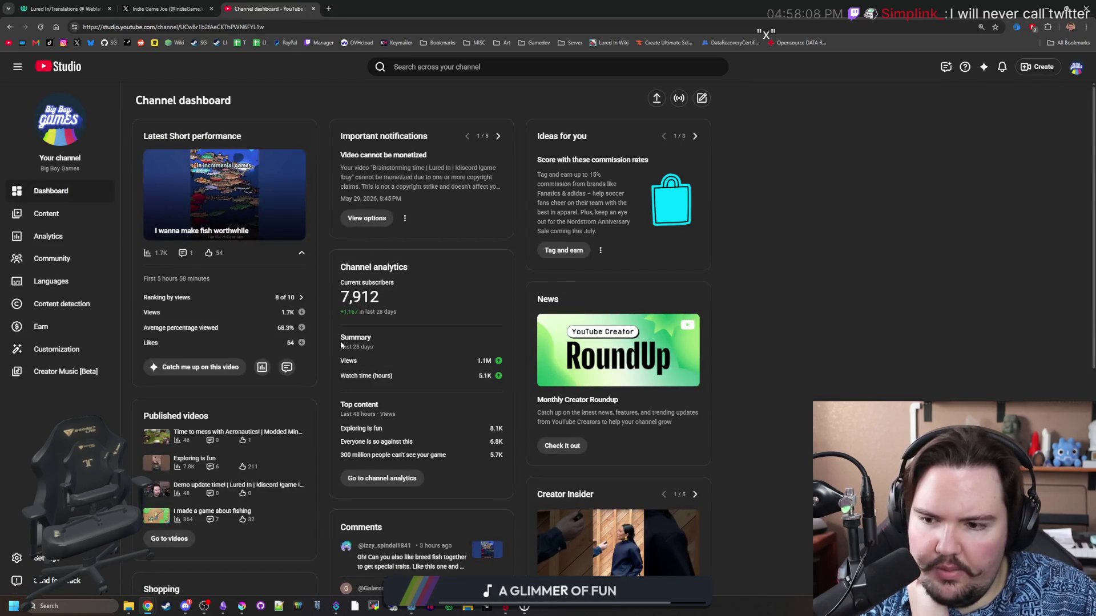
Review analytics for the Short 'Exploring is fun', then go to the channel's uploaded content.
{"action": "scroll", "coordinate": [242, 331], "scroll_direction": "down", "scroll_amount": 1}
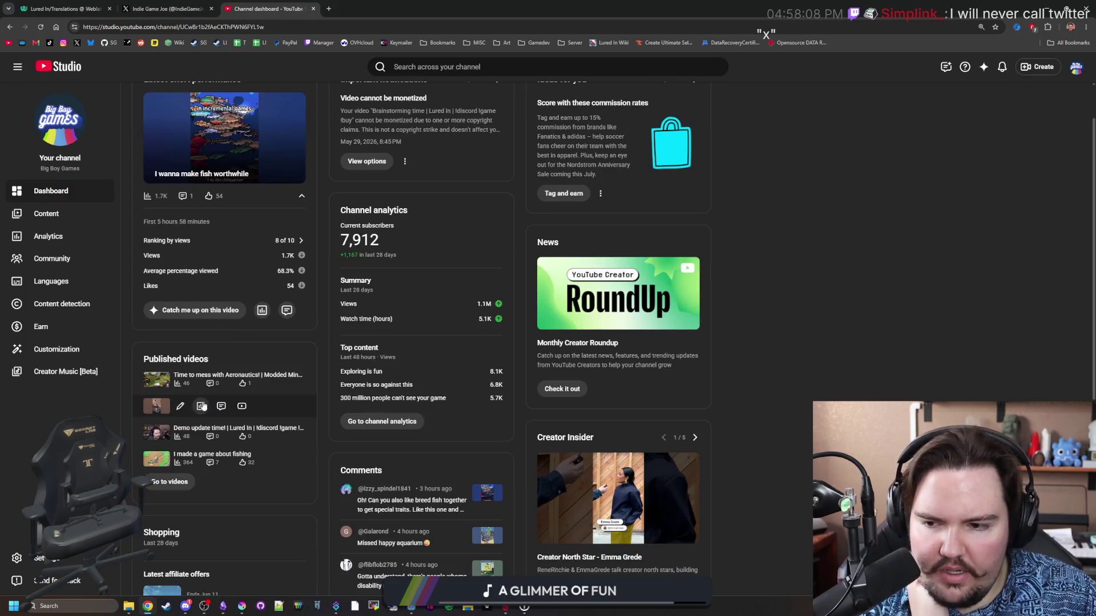
{"action": "left_click", "coordinate": [199, 407]}
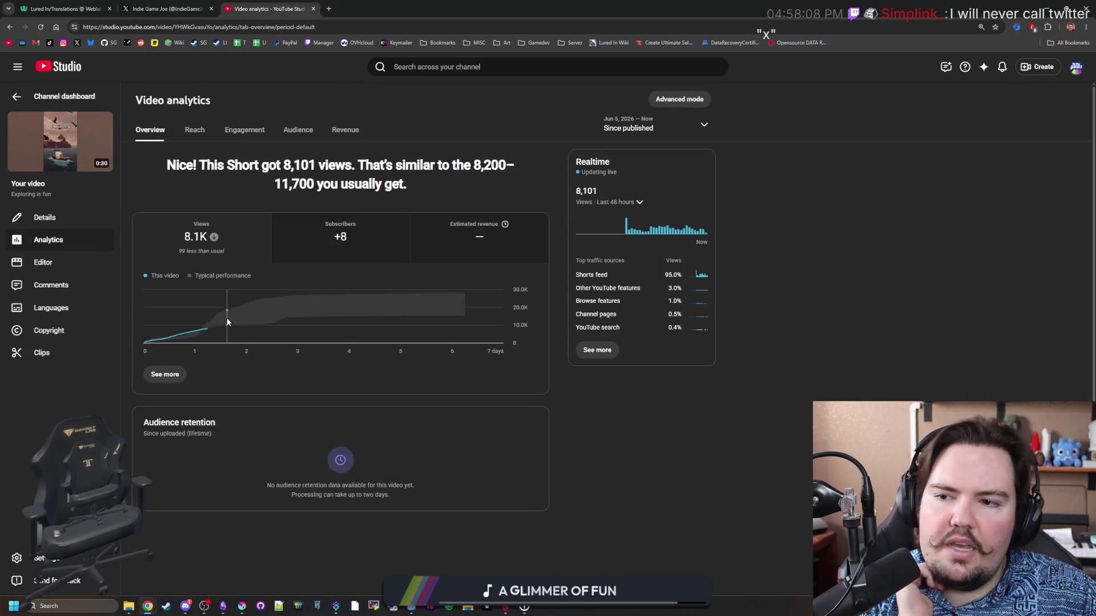
{"action": "mouse_move", "coordinate": [206, 227]}
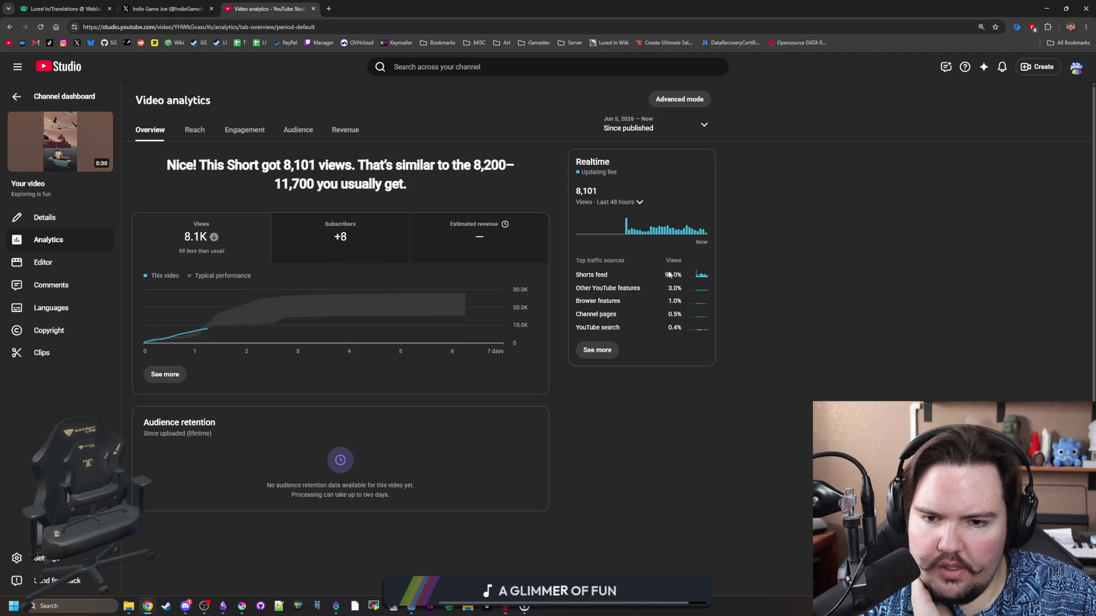
{"action": "left_click", "coordinate": [19, 98]}
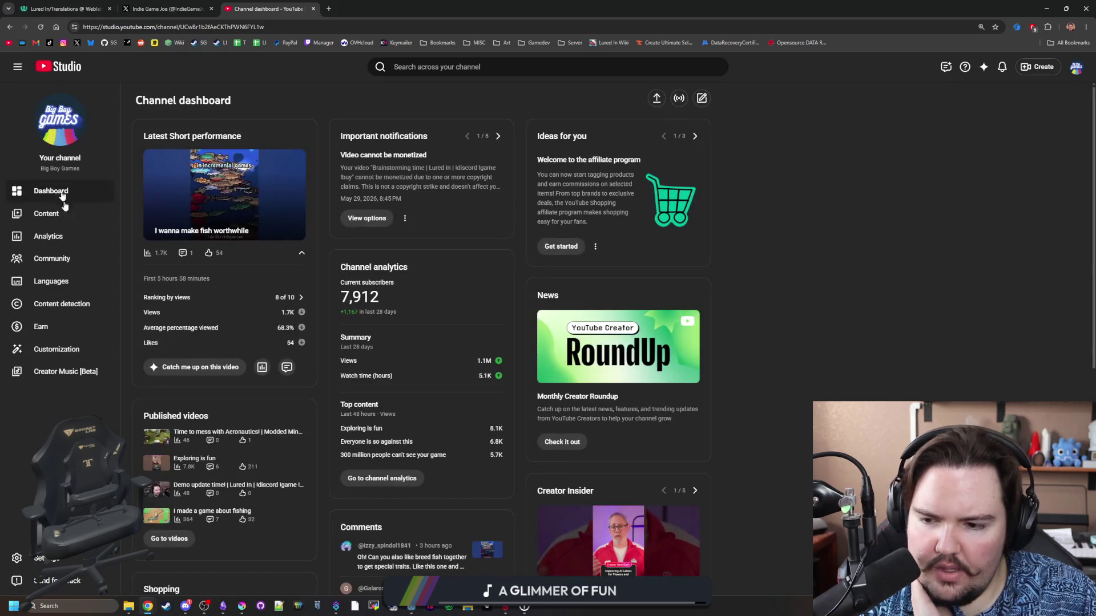
{"action": "left_click", "coordinate": [55, 220]}
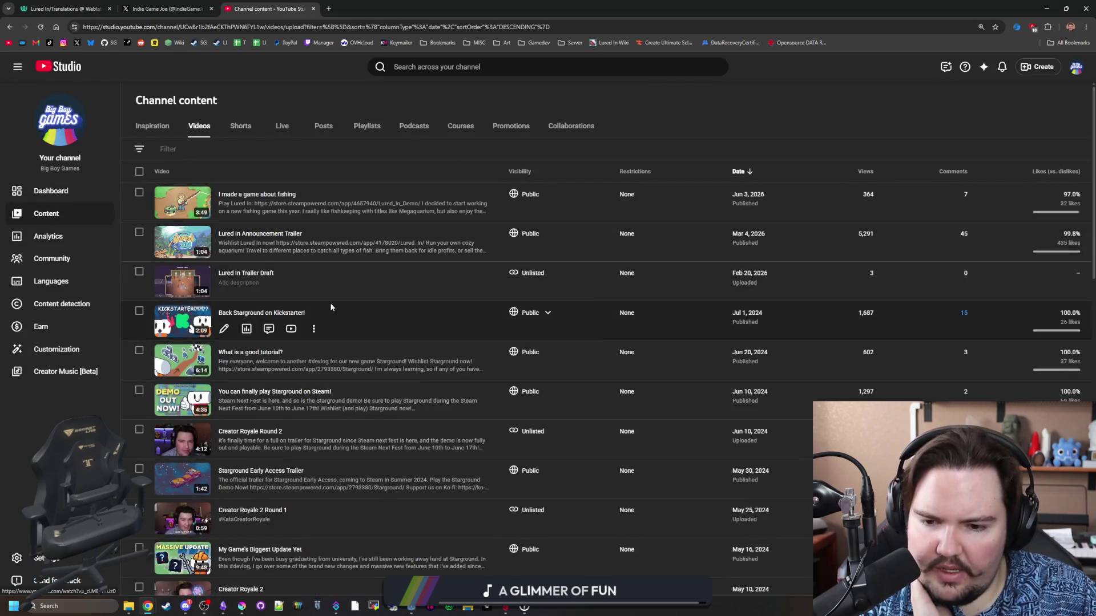
{"action": "left_click", "coordinate": [234, 128]}
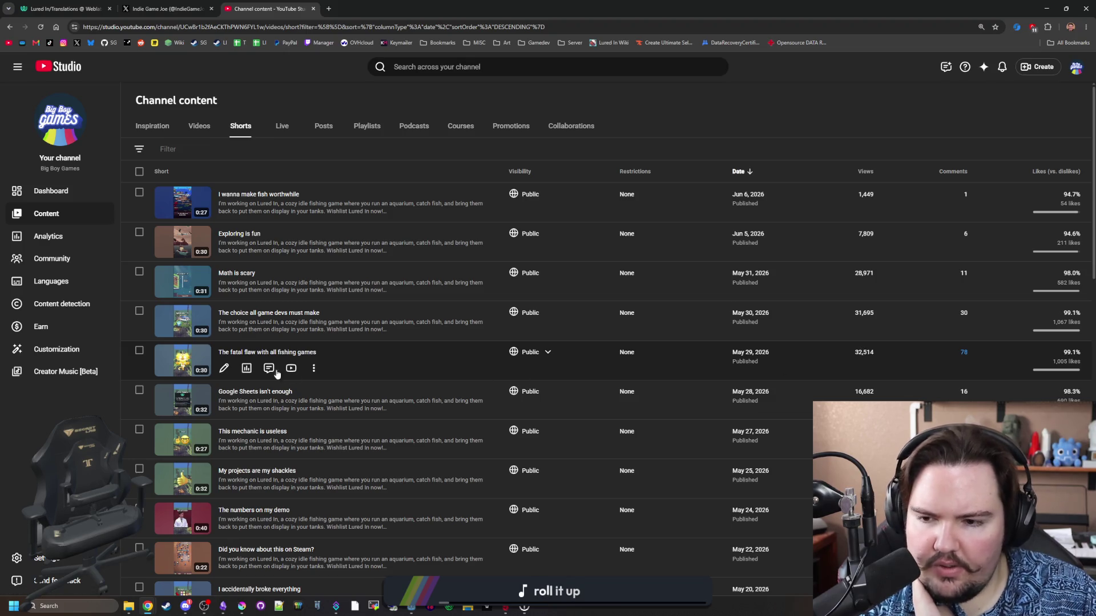
{"action": "left_click", "coordinate": [246, 368]}
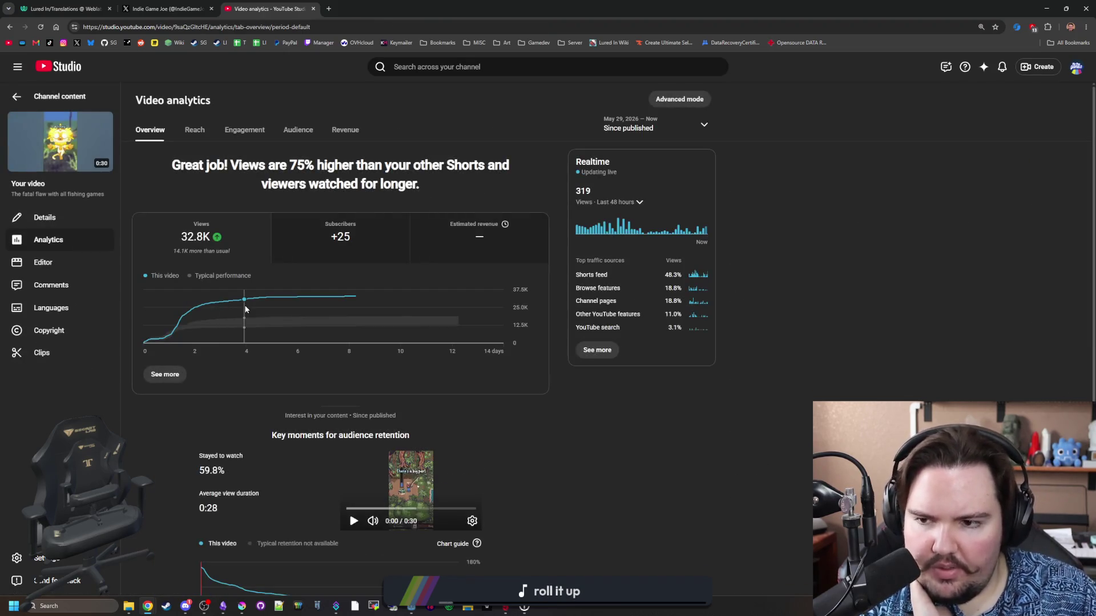
{"action": "left_click", "coordinate": [17, 95]}
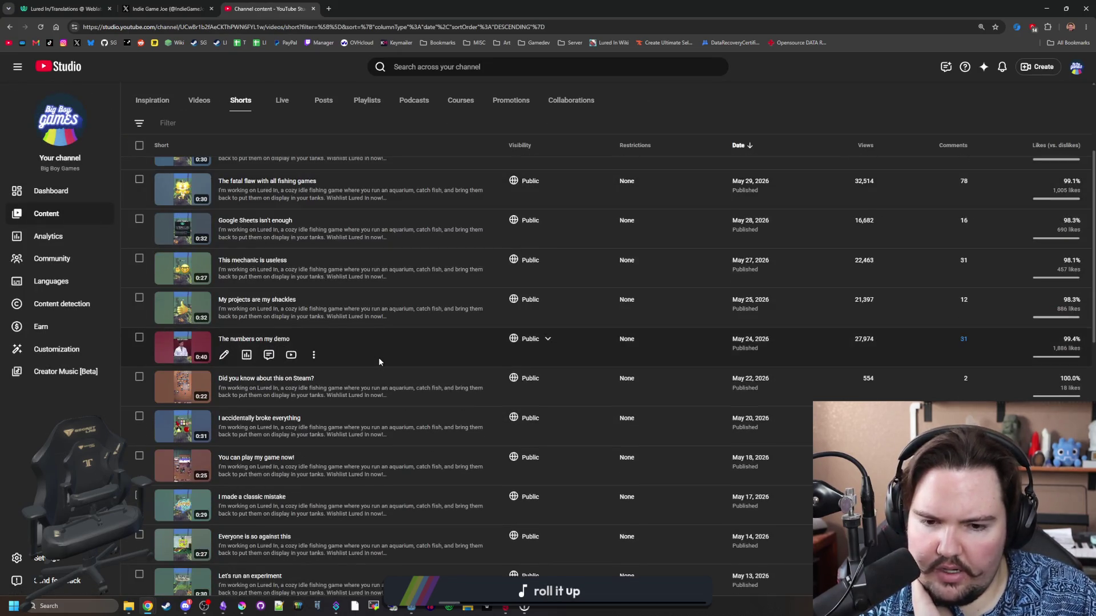
{"action": "left_click", "coordinate": [862, 172]}
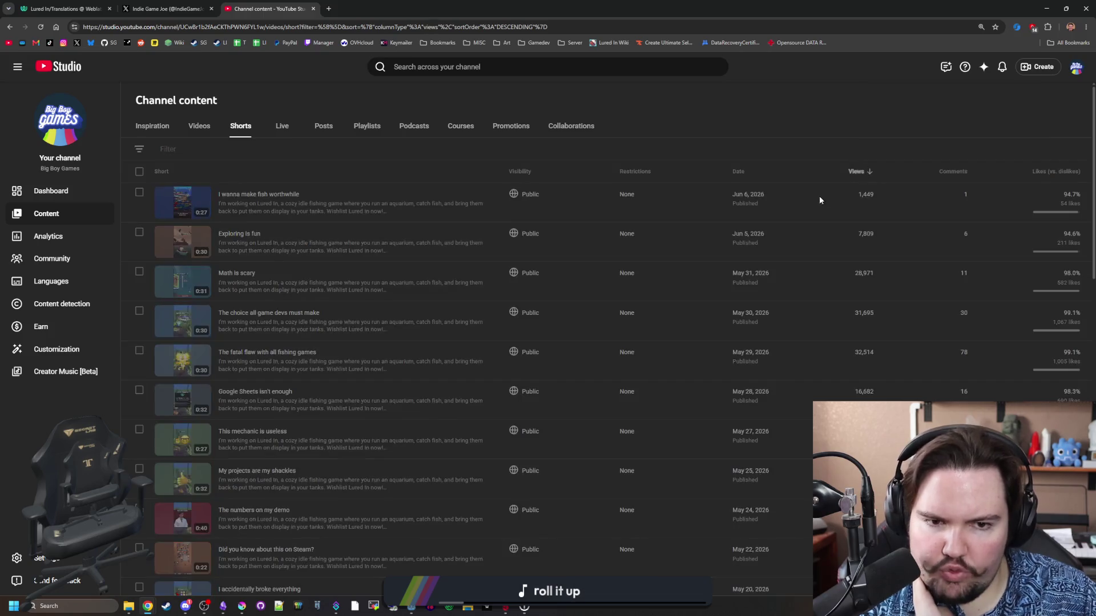
{"action": "left_click", "coordinate": [248, 210]}
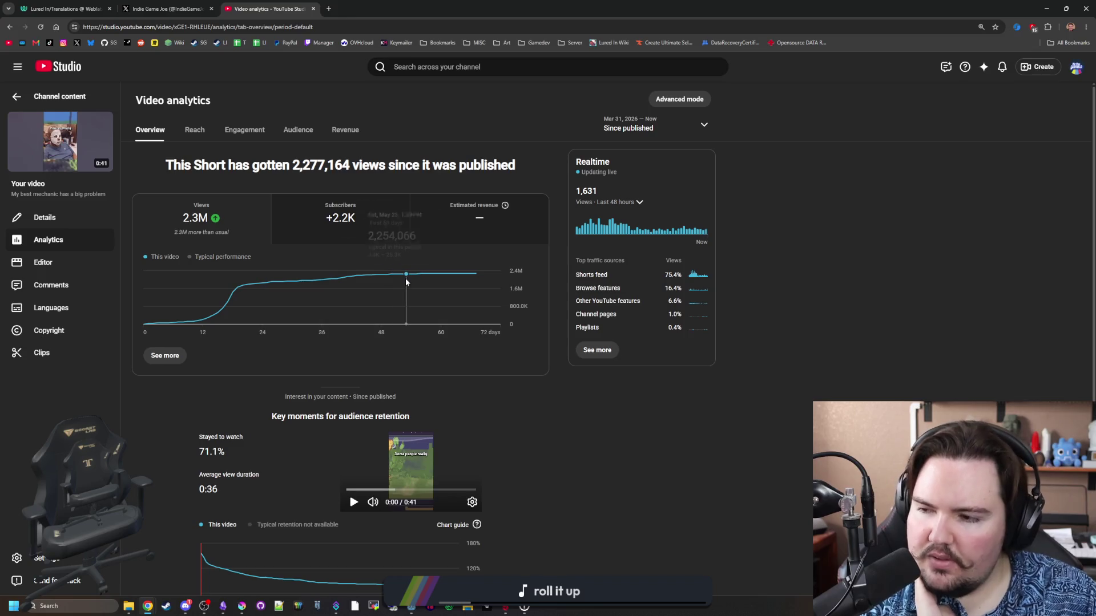
{"action": "scroll", "coordinate": [563, 402], "scroll_direction": "down", "scroll_amount": 2}
{"action": "scroll", "coordinate": [563, 402], "scroll_direction": "up", "scroll_amount": 2}
{"action": "left_click", "coordinate": [49, 97]}
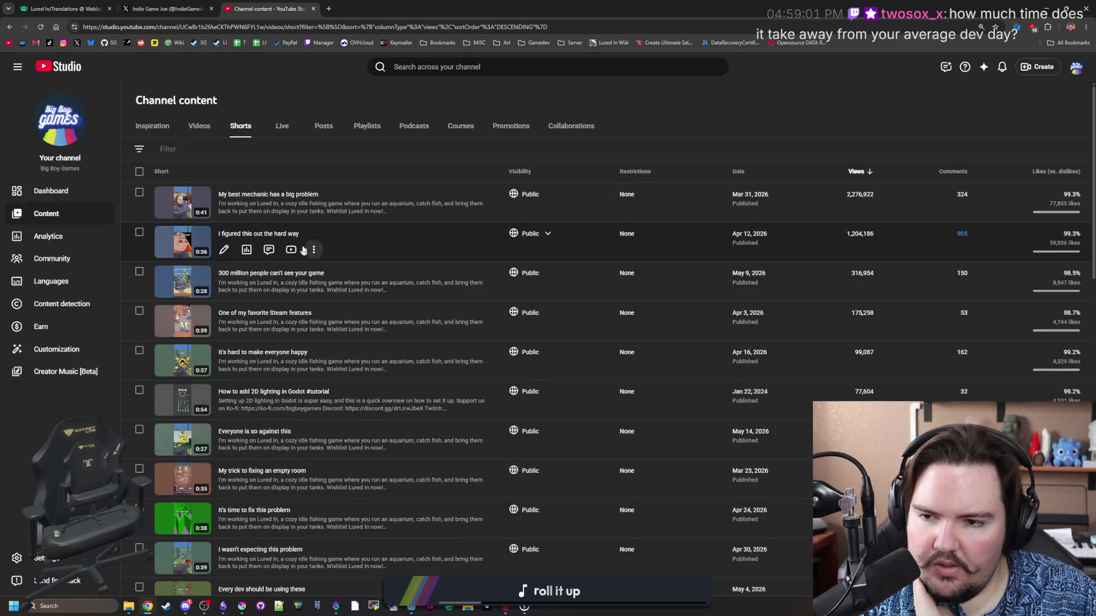
{"action": "left_click", "coordinate": [239, 255]}
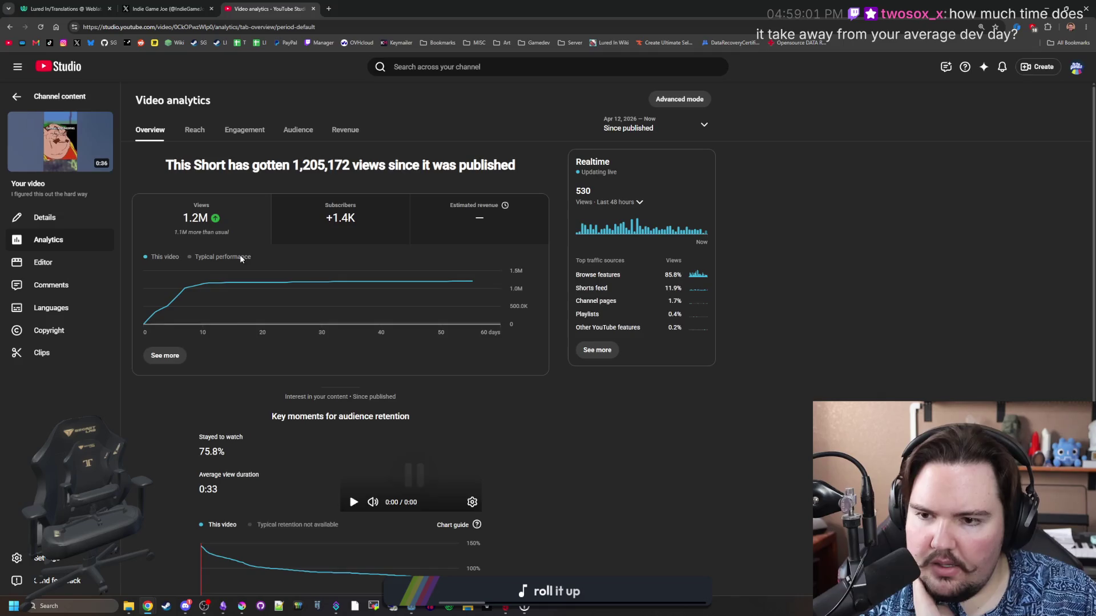
{"action": "scroll", "coordinate": [611, 454], "scroll_direction": "down", "scroll_amount": 2}
{"action": "scroll", "coordinate": [629, 433], "scroll_direction": "up", "scroll_amount": 2}
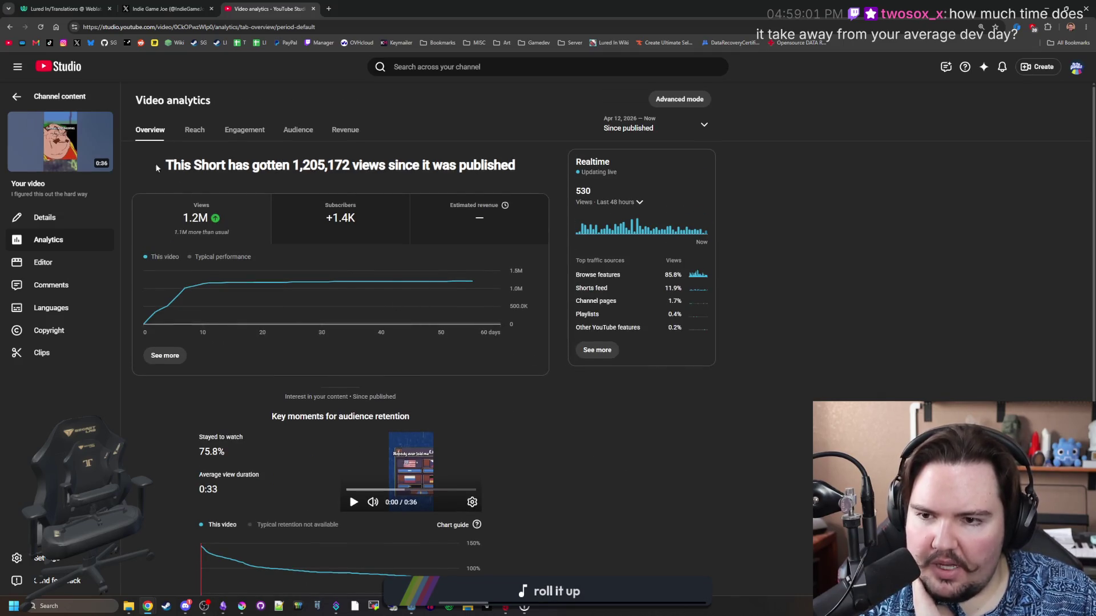
{"action": "left_click", "coordinate": [17, 97]}
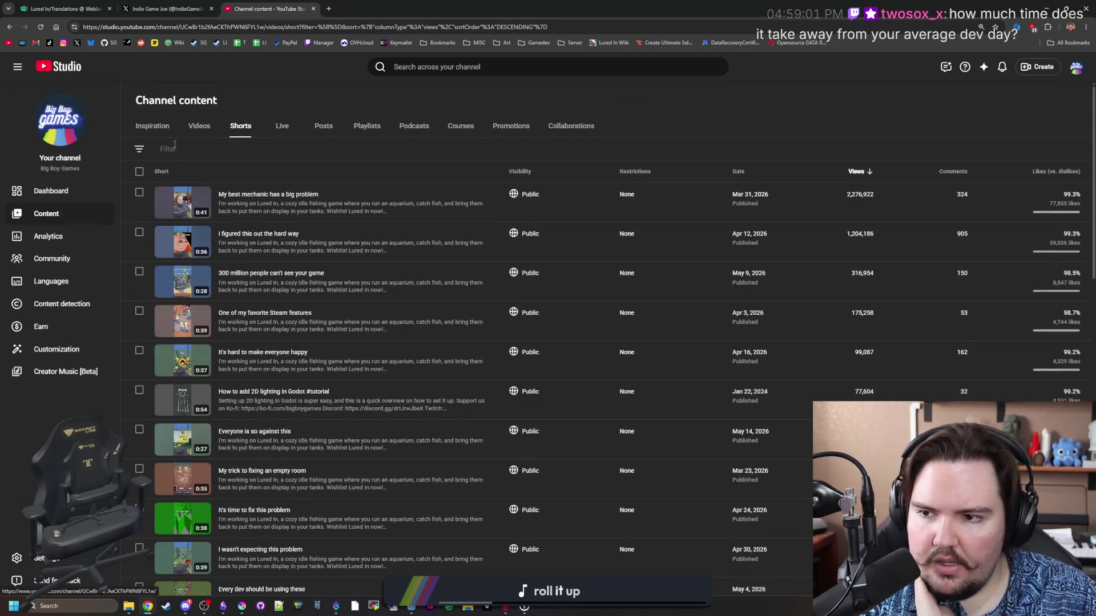
{"action": "left_click", "coordinate": [50, 191]}
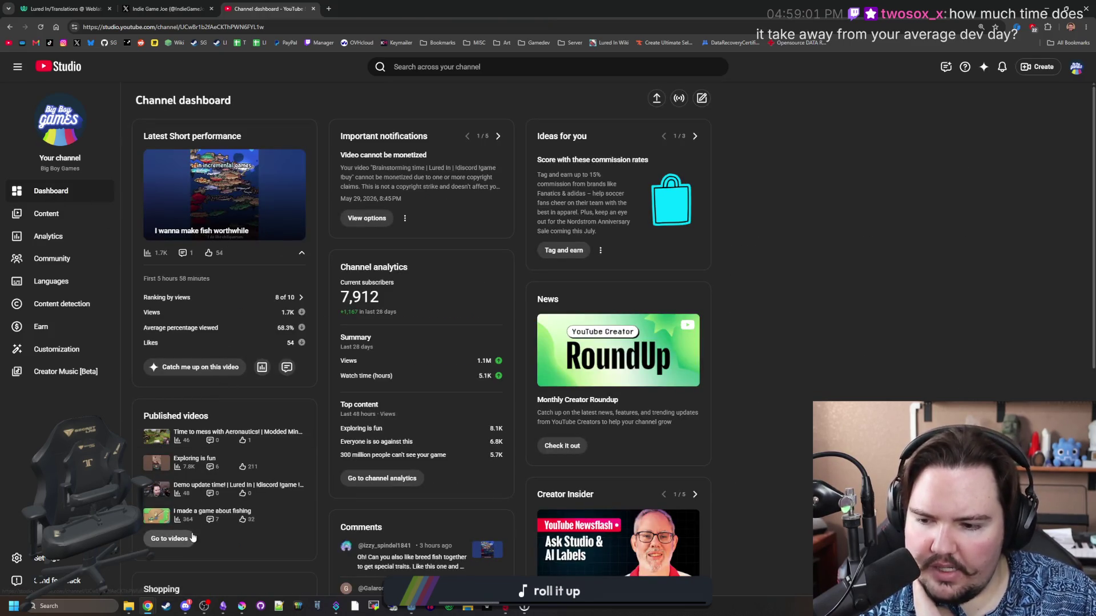
Review the analytics for the video 'I made a game about fishing'.
{"action": "left_click", "coordinate": [201, 516]}
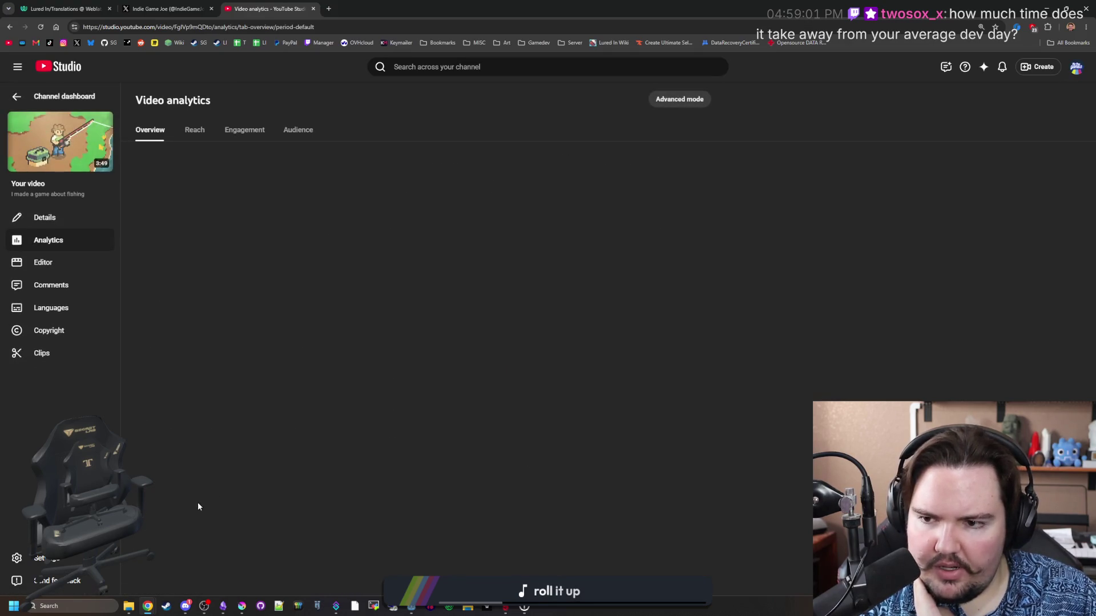
{"action": "mouse_move", "coordinate": [216, 305]}
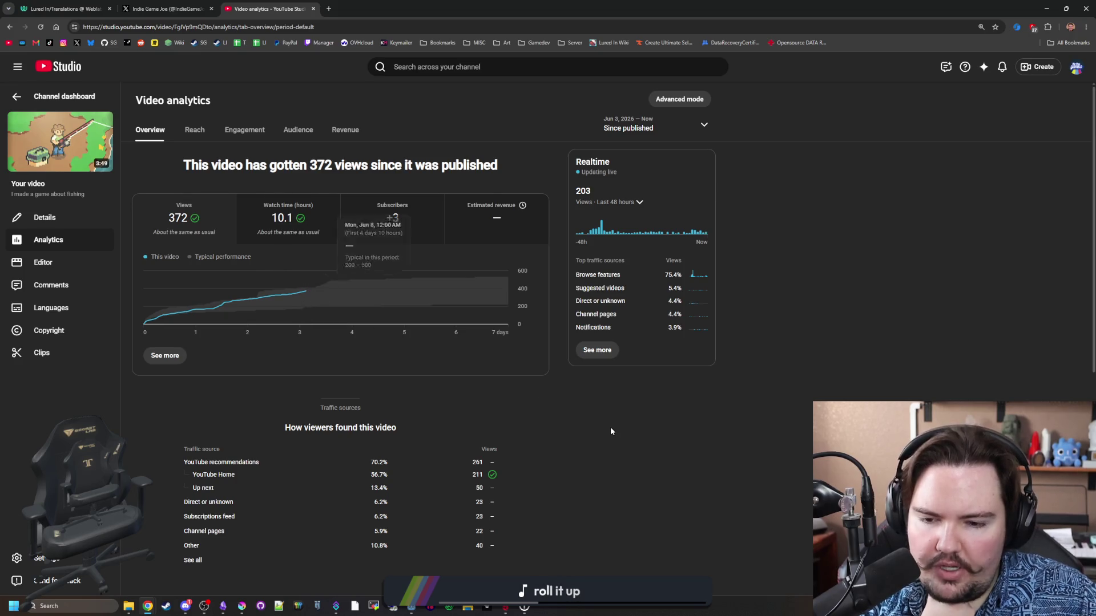
{"action": "scroll", "coordinate": [514, 400], "scroll_direction": "down", "scroll_amount": 4}
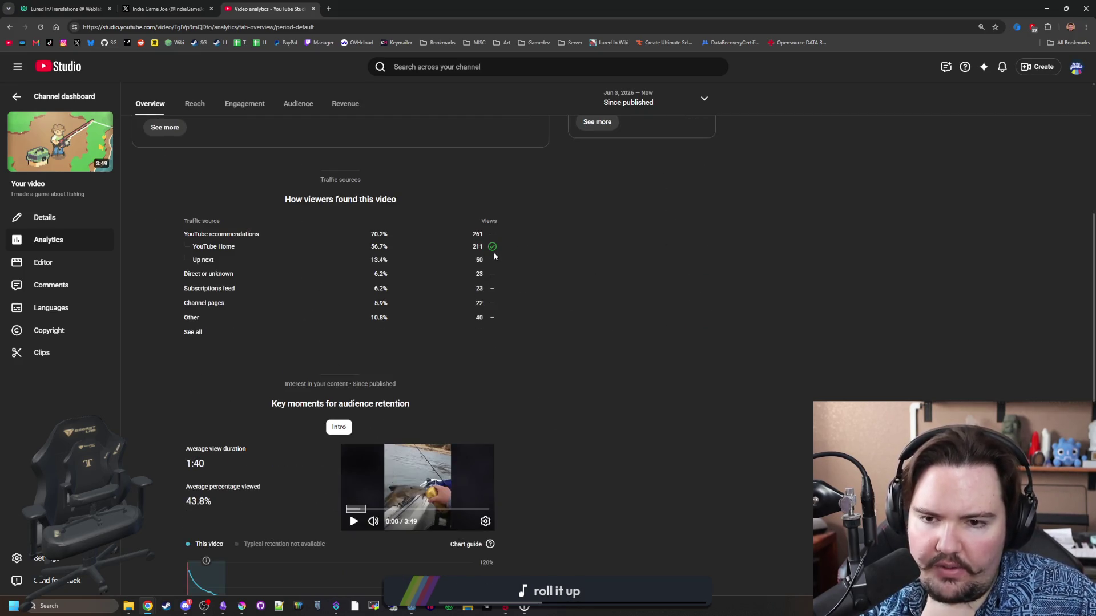
{"action": "scroll", "coordinate": [480, 259], "scroll_direction": "down", "scroll_amount": 3}
{"action": "scroll", "coordinate": [265, 460], "scroll_direction": "up", "scroll_amount": 7}
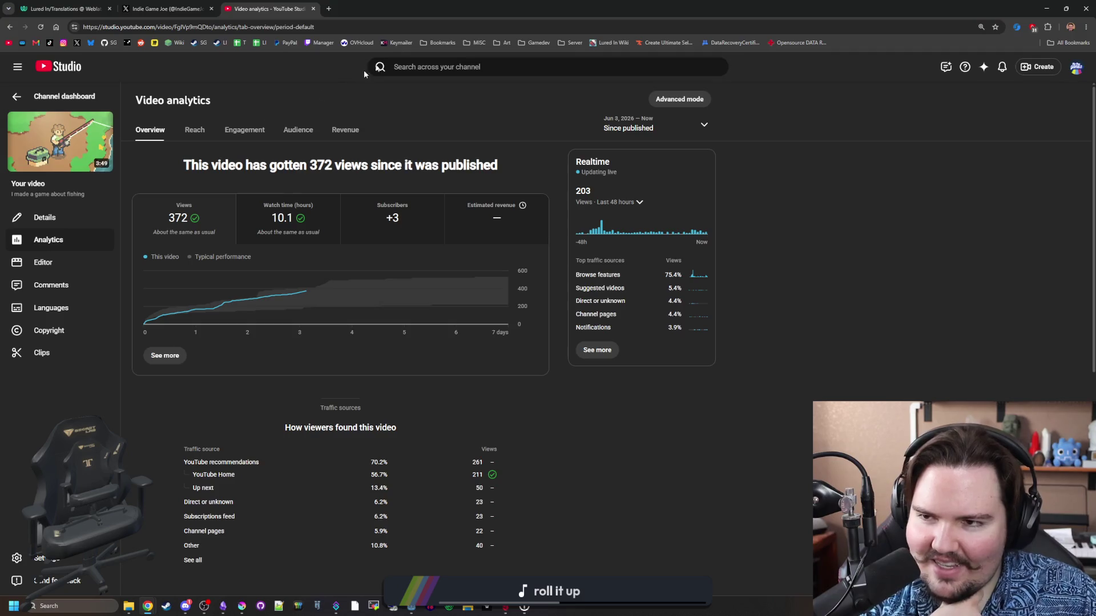
Glance at the Indie Game Joe X tab, return to the channel dashboard, then bring Godot forward.
{"action": "left_click", "coordinate": [165, 9]}
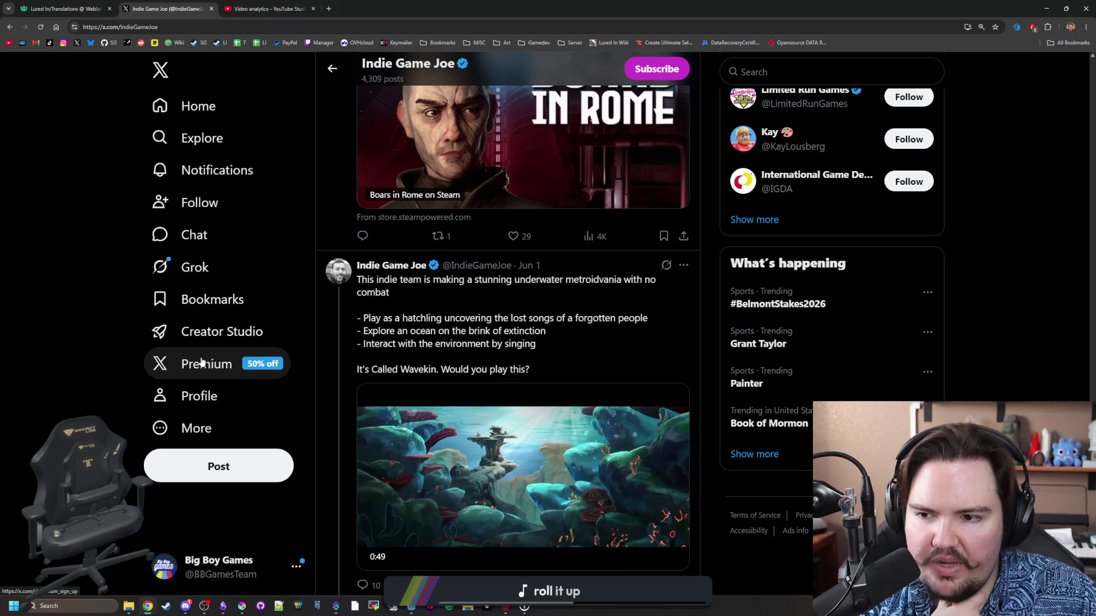
{"action": "left_click", "coordinate": [279, 7]}
{"action": "left_click", "coordinate": [38, 93]}
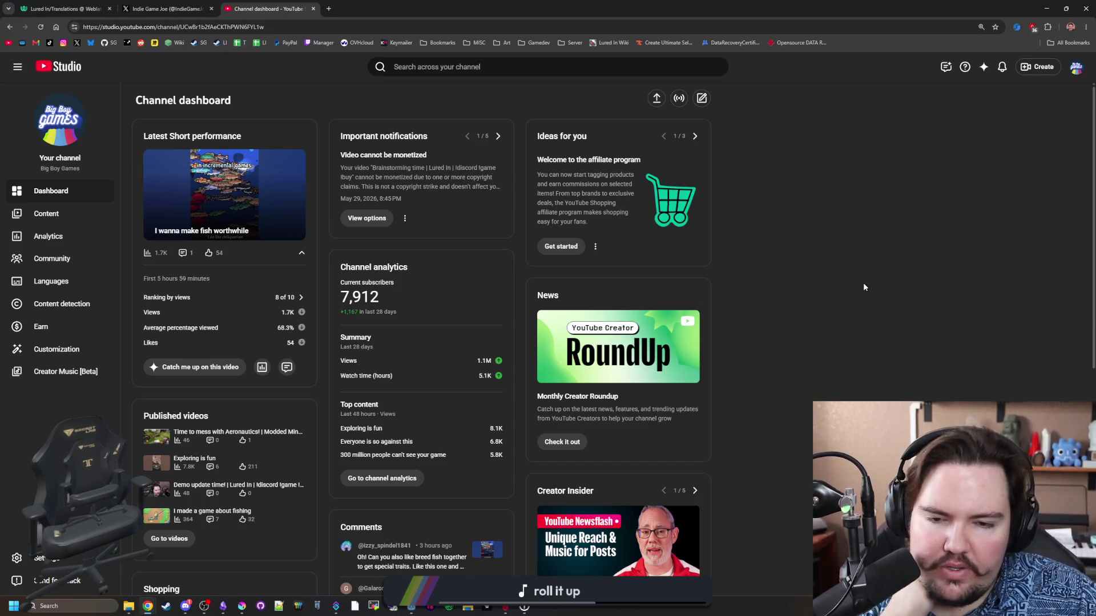
{"action": "scroll", "coordinate": [808, 389], "scroll_direction": "down", "scroll_amount": 5}
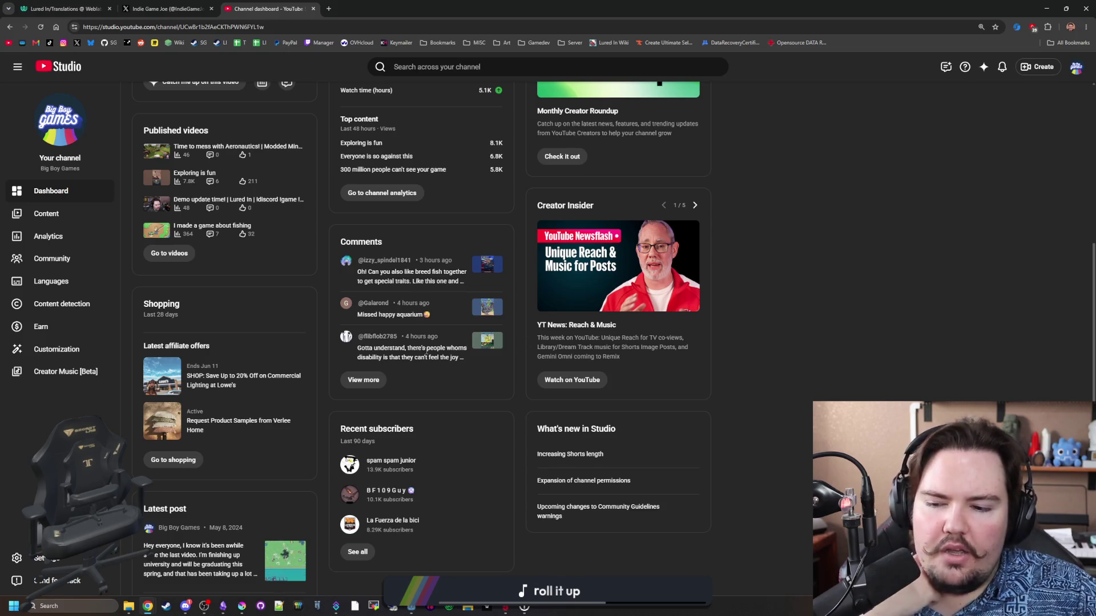
{"action": "scroll", "coordinate": [426, 351], "scroll_direction": "down", "scroll_amount": 2}
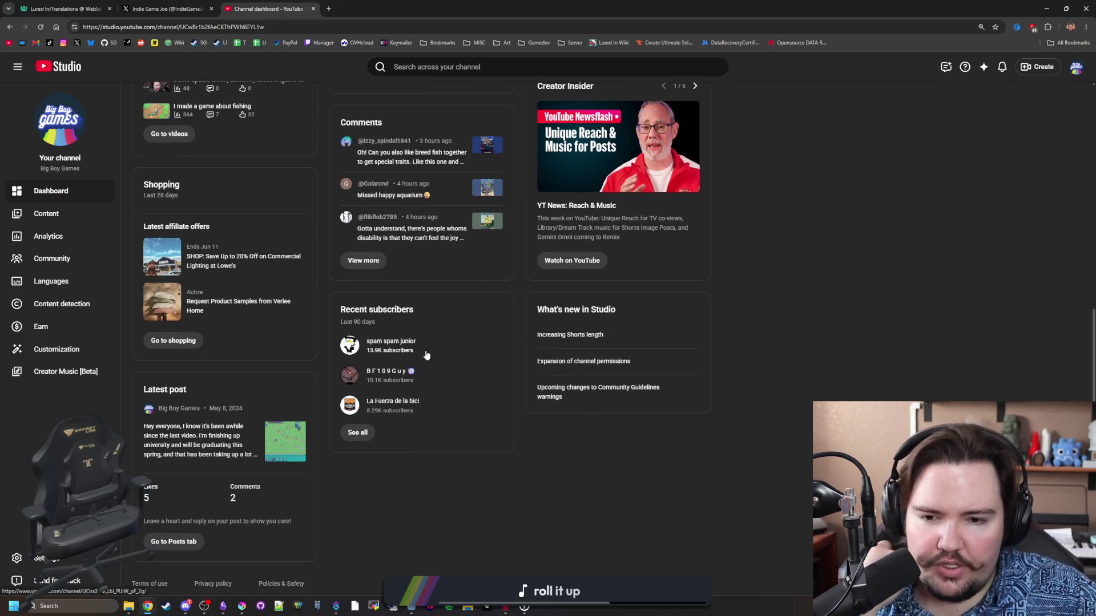
{"action": "scroll", "coordinate": [430, 349], "scroll_direction": "up", "scroll_amount": 7}
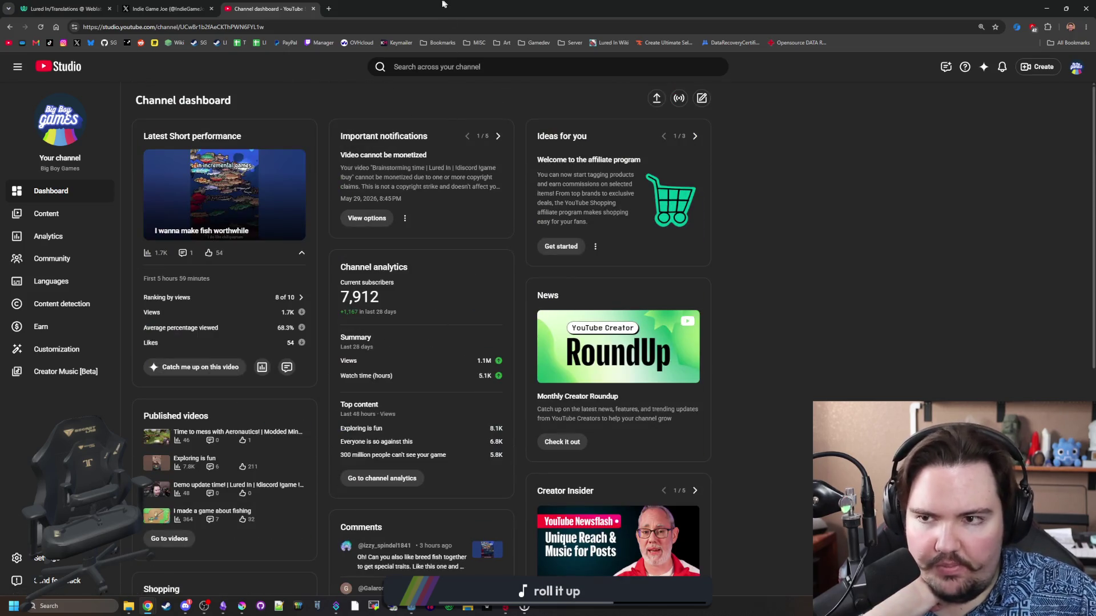
{"action": "left_click_drag", "start_coordinate": [446, 9], "coordinate": [509, 522]}
{"action": "left_click", "coordinate": [570, 340]}
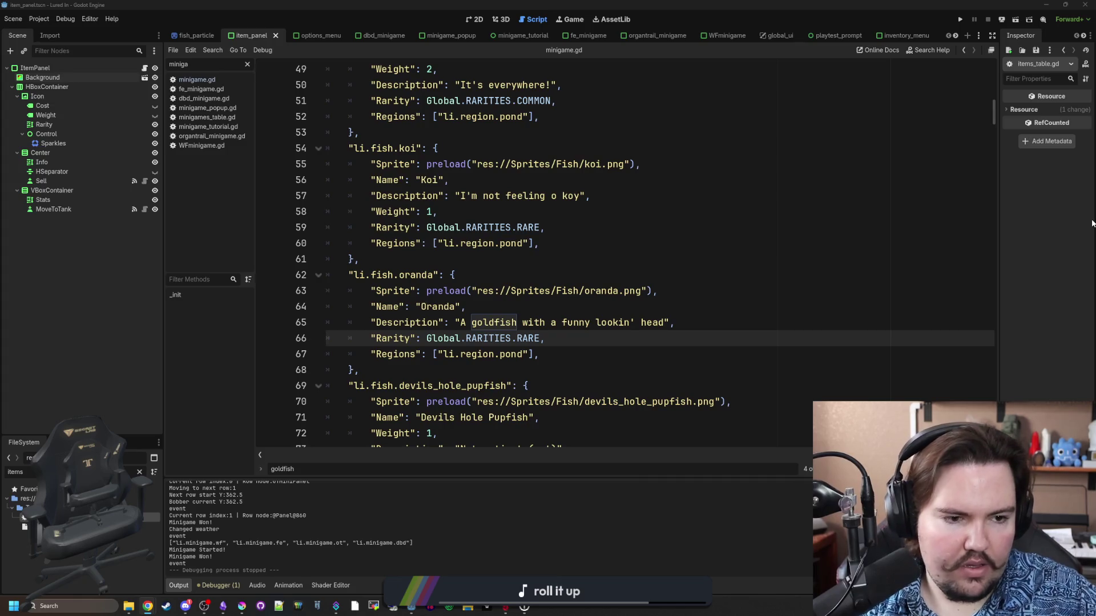
Save items_table.gd with the finished li.fish.oranda entry (RARE, pond, oranda.png).
{"action": "left_click", "coordinate": [693, 289]}
{"action": "key", "text": "Down"}
{"action": "left_click", "coordinate": [541, 279]}
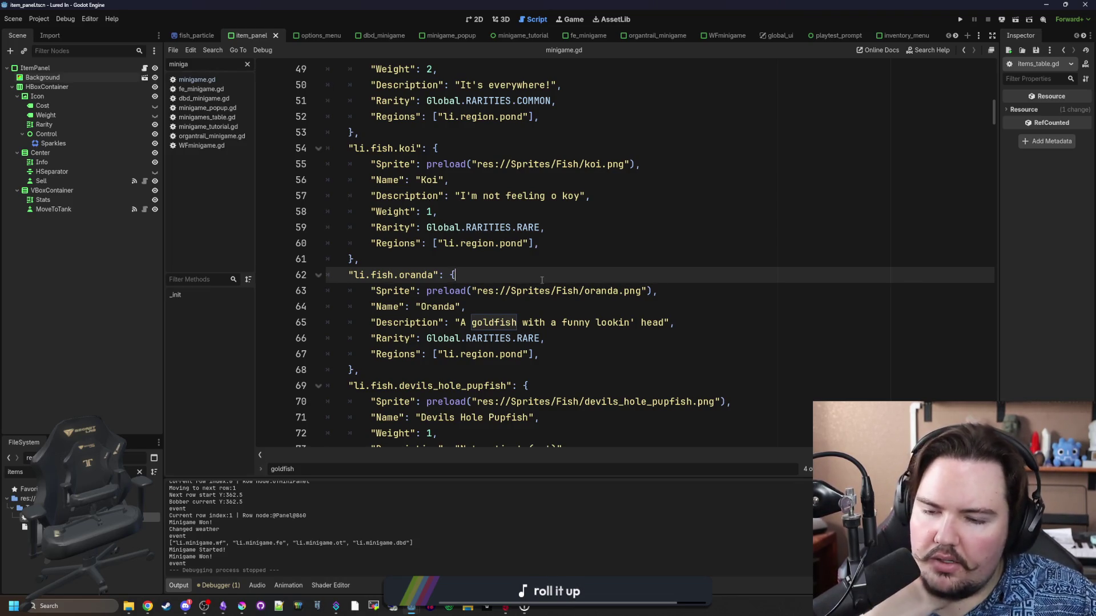
{"action": "key", "text": "ctrl+s"}
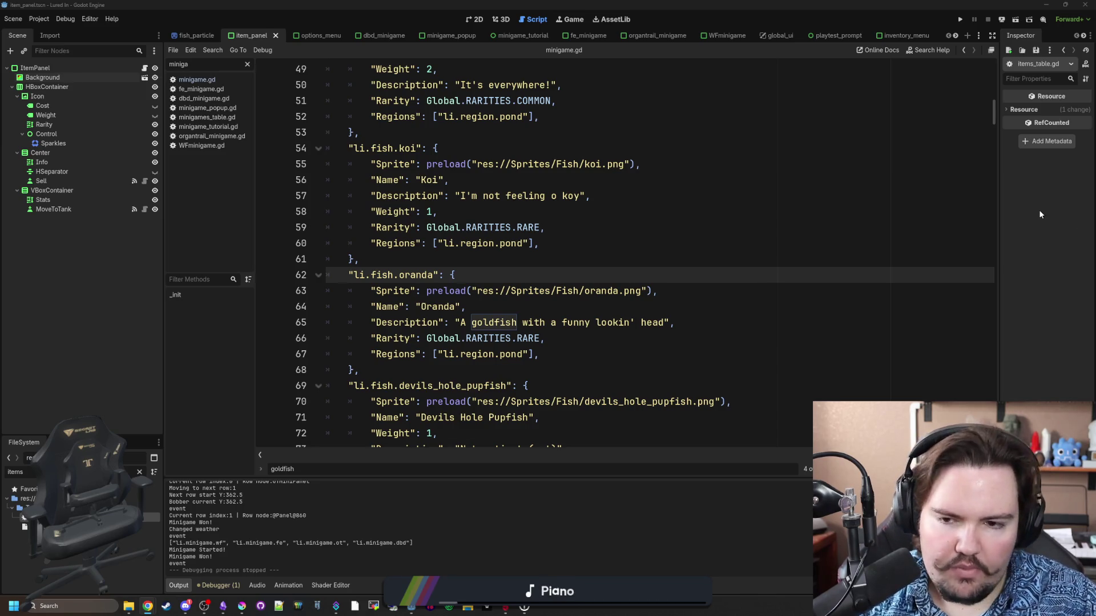
{"action": "left_click", "coordinate": [730, 332]}
Copy the Oranda description 'A goldfish with a funny lookin' head', then return to the script.
{"action": "left_click_drag", "start_coordinate": [665, 323], "coordinate": [462, 322]}
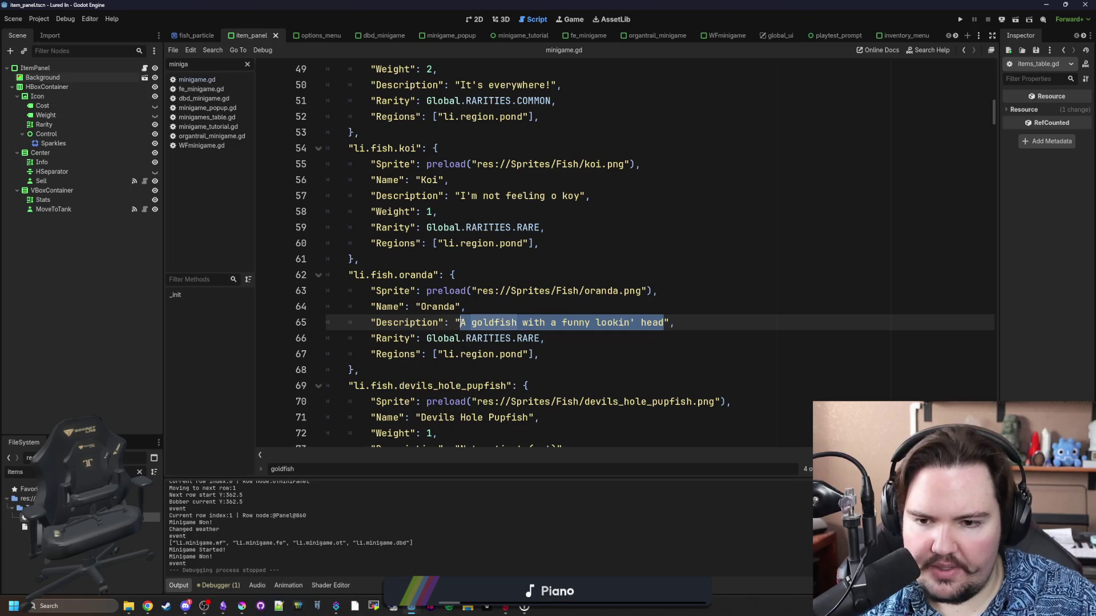
{"action": "key", "text": "alt+Tab"}
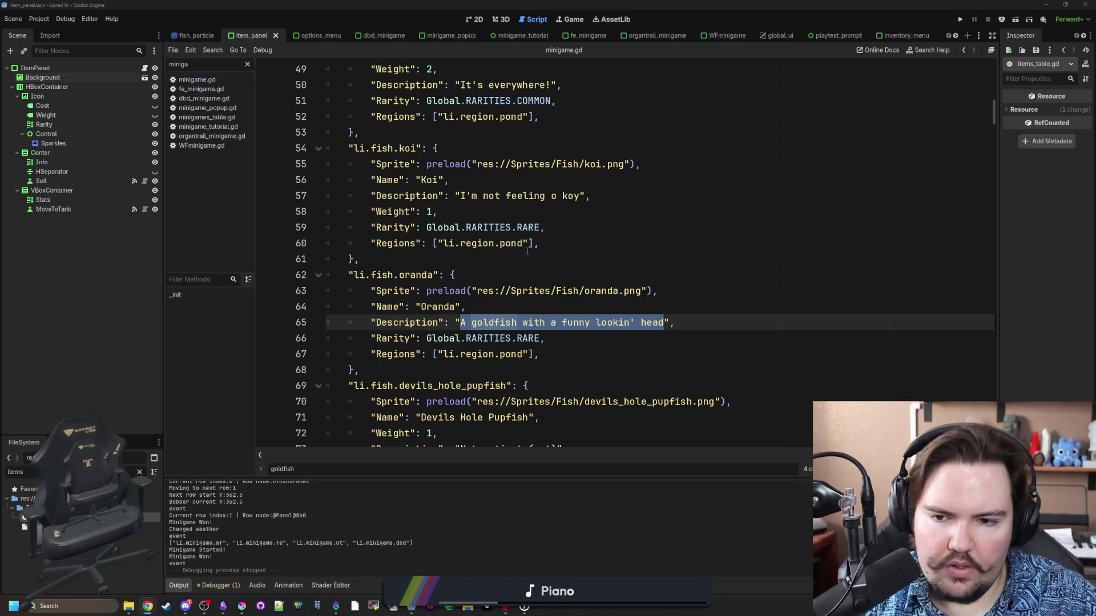
{"action": "left_click", "coordinate": [528, 249]}
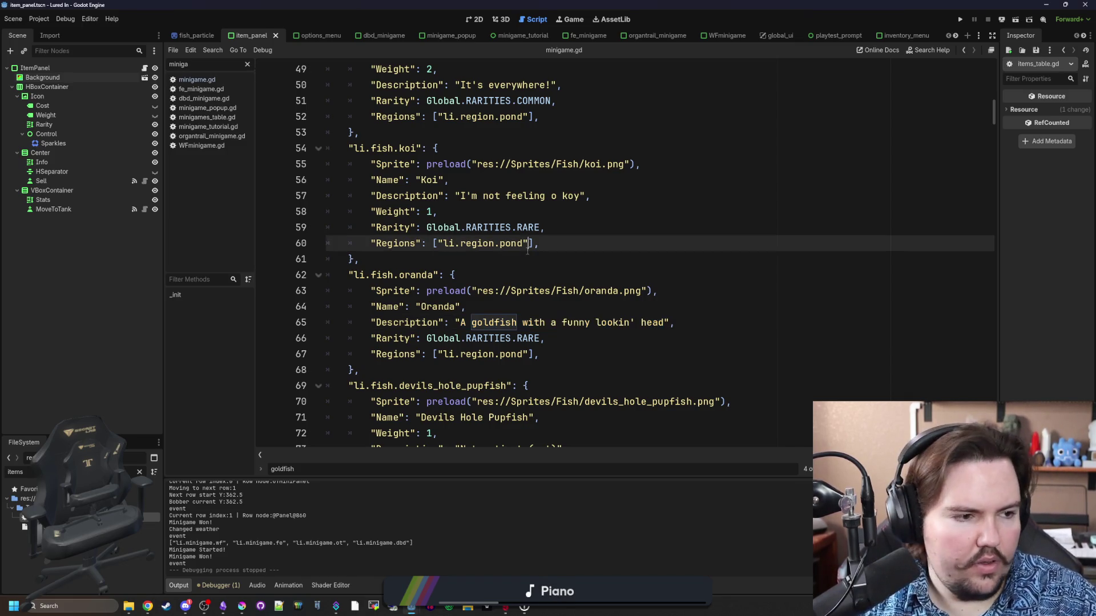
{"action": "left_click", "coordinate": [535, 278]}
{"action": "key", "text": "ctrl+s"}
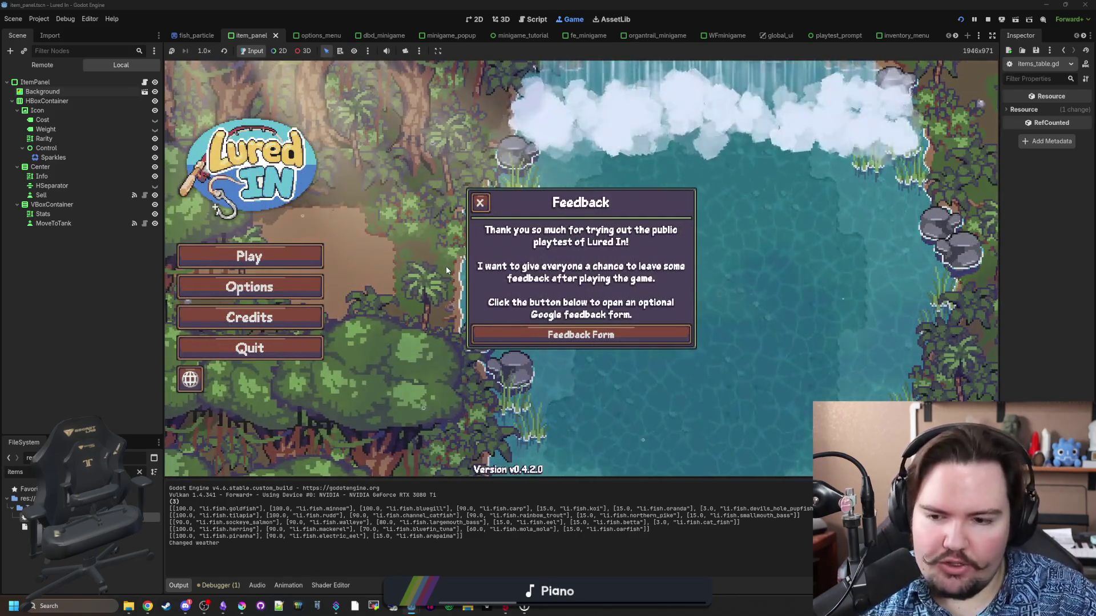
Dismiss the feedback notice, start Lured In, and bring up the studio's X page maximized.
{"action": "left_click", "coordinate": [480, 203]}
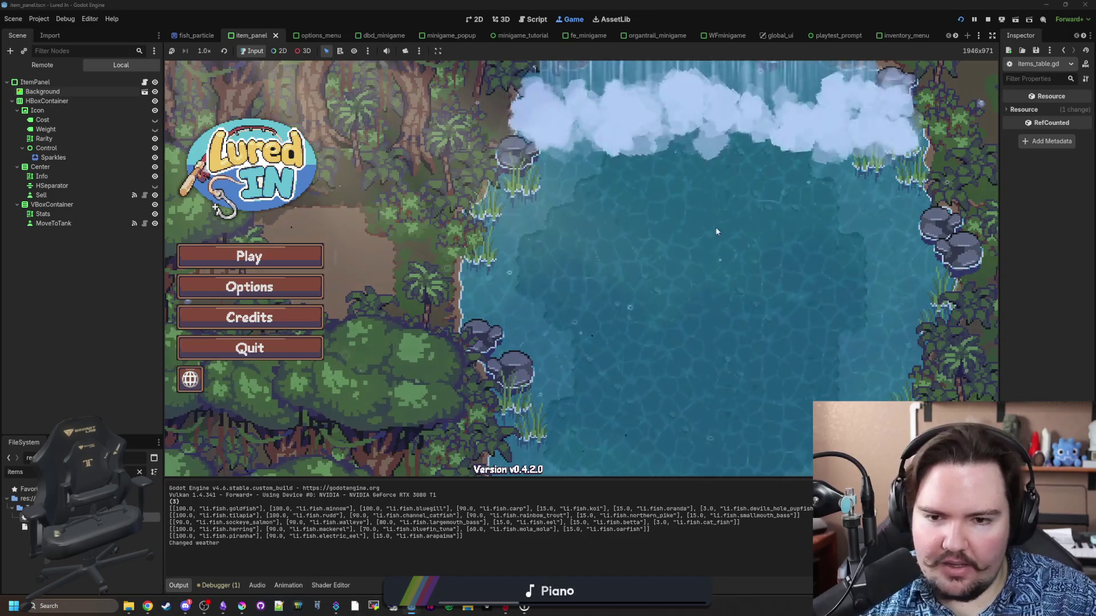
{"action": "left_click", "coordinate": [311, 251]}
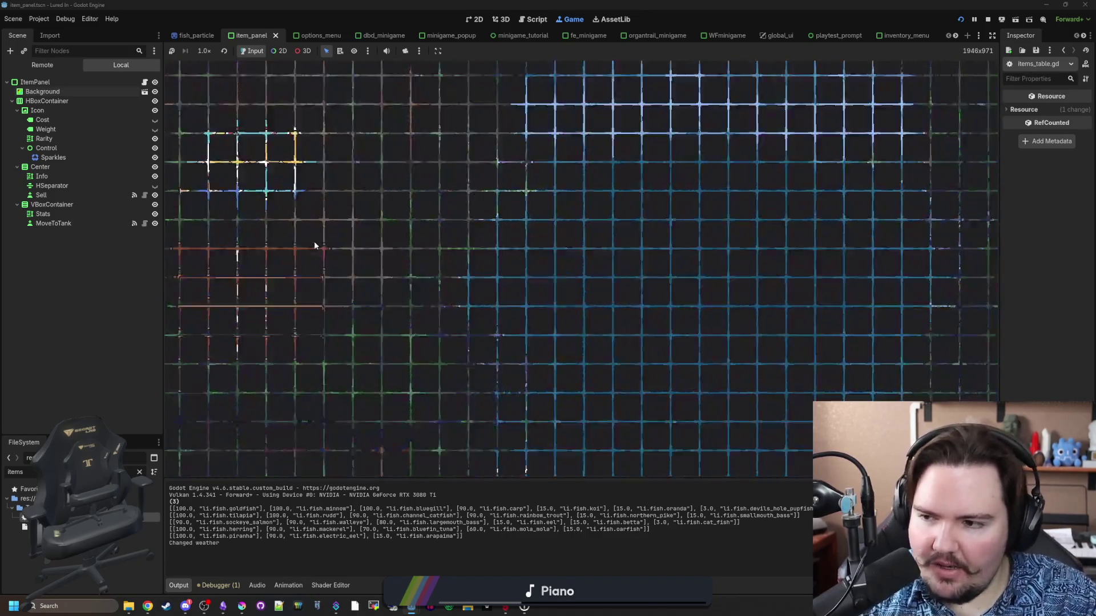
{"action": "key", "text": "alt+Tab"}
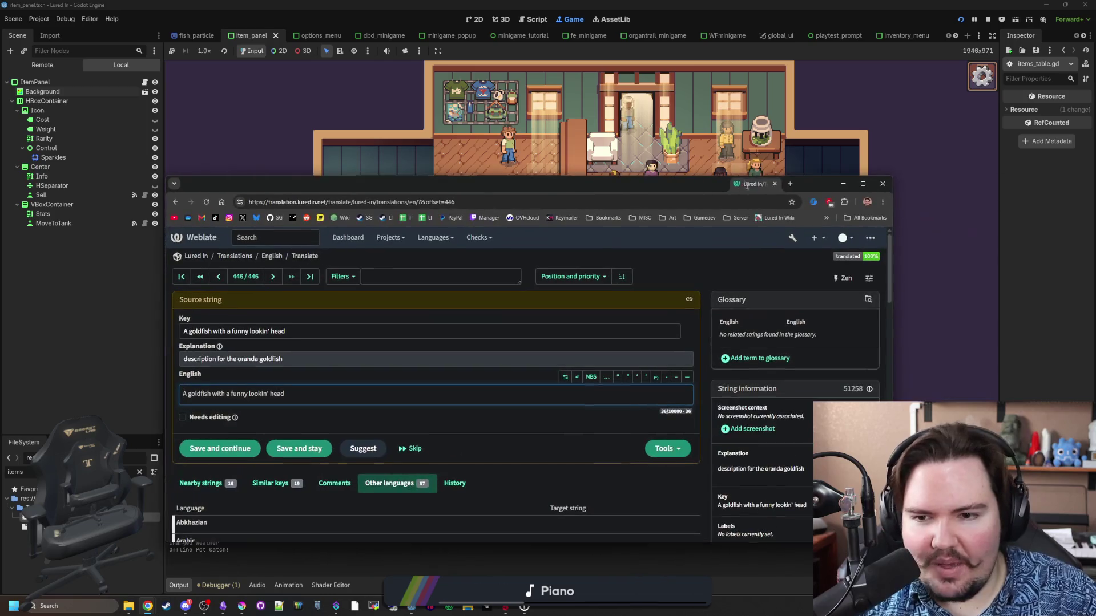
{"action": "left_click", "coordinate": [242, 218]}
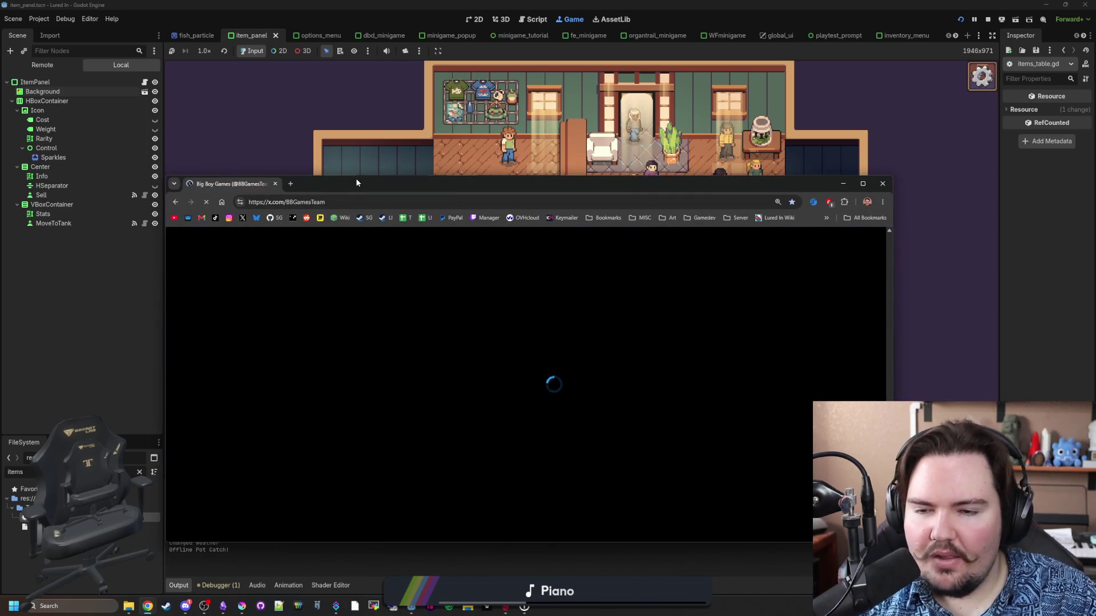
{"action": "left_click_drag", "start_coordinate": [355, 179], "coordinate": [380, 4]}
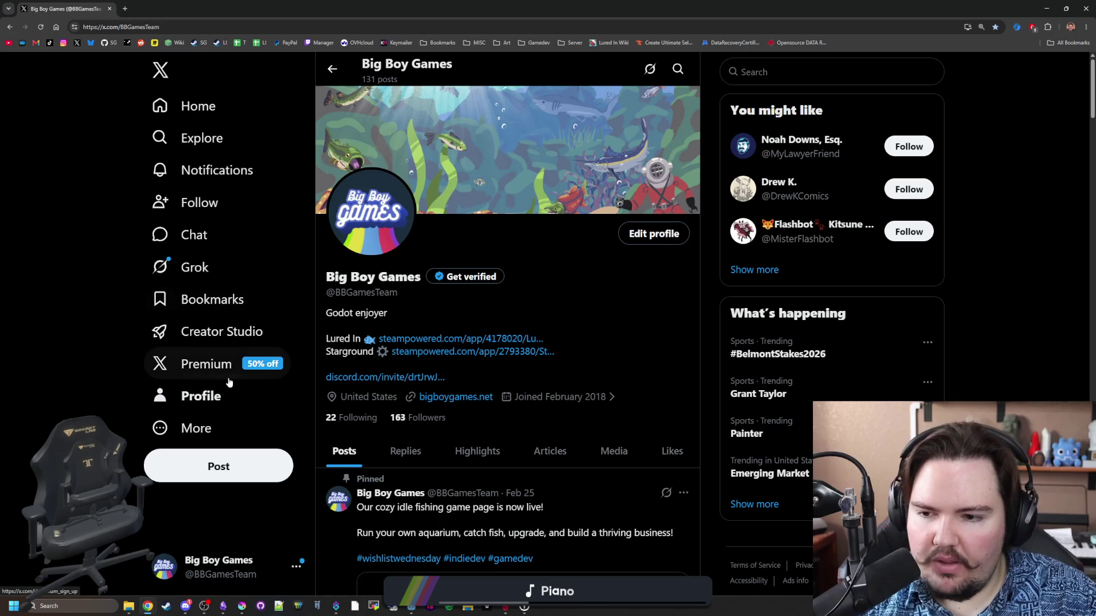
Open X's Premium subscription offer and scroll through its plans.
{"action": "scroll", "coordinate": [348, 380], "scroll_direction": "down", "scroll_amount": 4}
{"action": "left_click", "coordinate": [195, 363]}
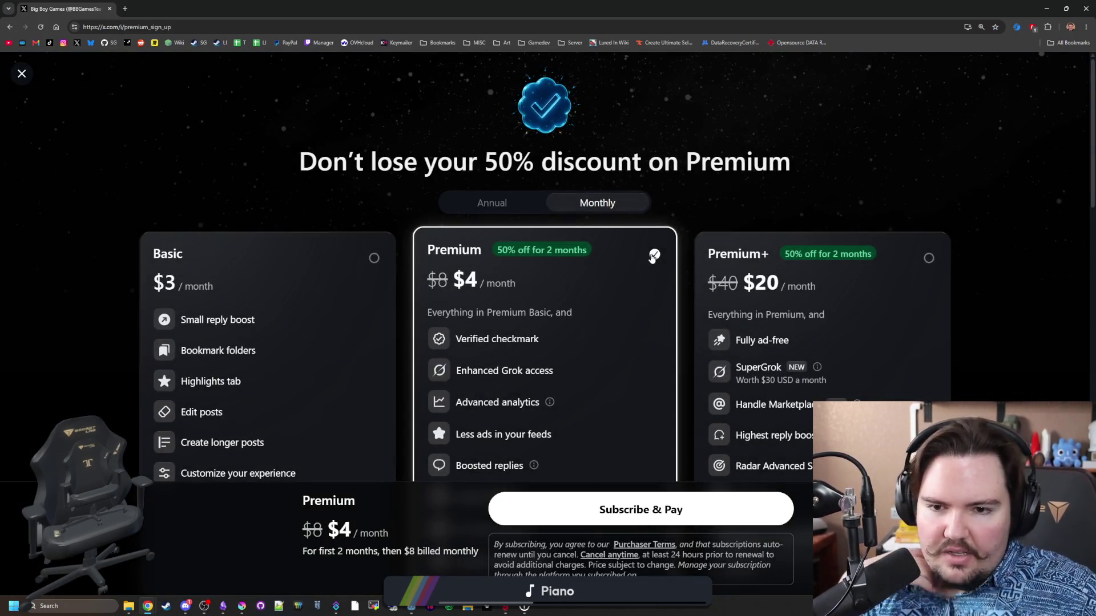
{"action": "scroll", "coordinate": [560, 318], "scroll_direction": "down", "scroll_amount": 1}
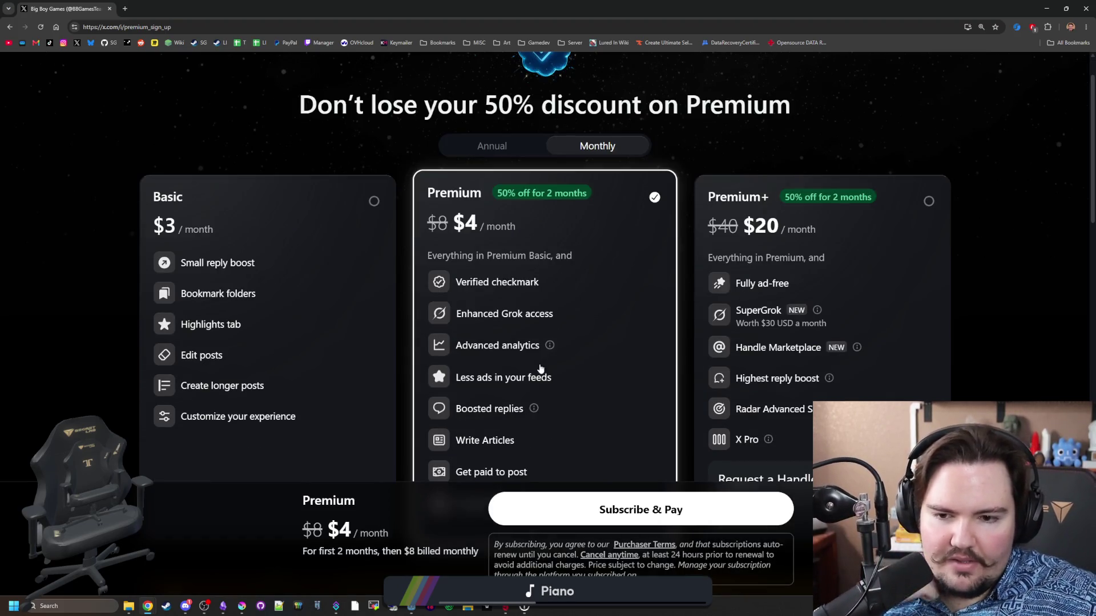
{"action": "scroll", "coordinate": [597, 342], "scroll_direction": "down", "scroll_amount": 1}
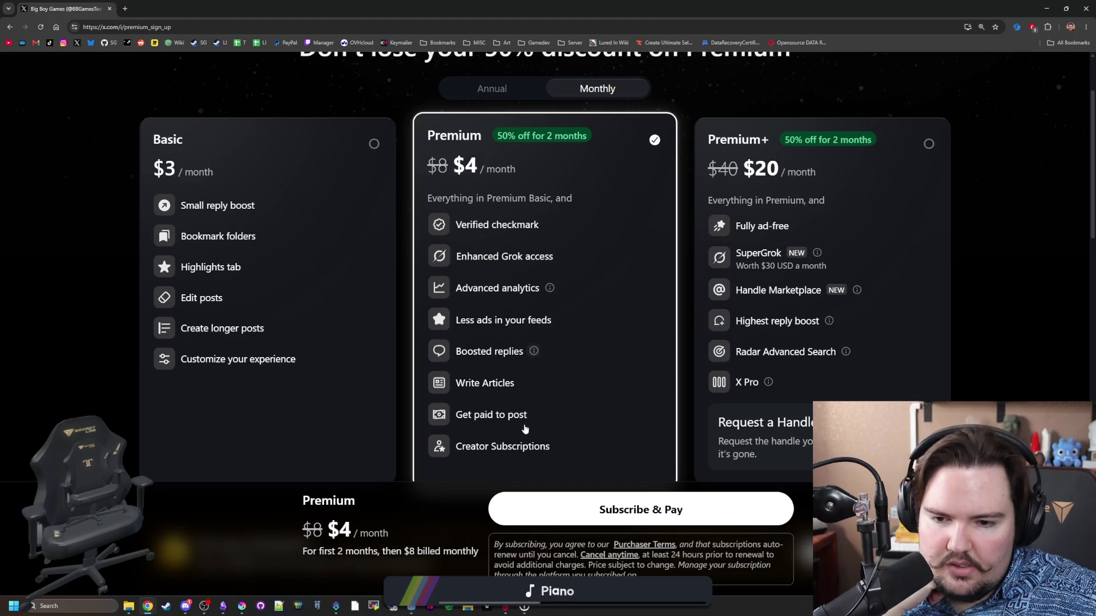
{"action": "scroll", "coordinate": [521, 420], "scroll_direction": "down", "scroll_amount": 2}
{"action": "scroll", "coordinate": [521, 414], "scroll_direction": "up", "scroll_amount": 3}
{"action": "scroll", "coordinate": [522, 411], "scroll_direction": "down", "scroll_amount": 5}
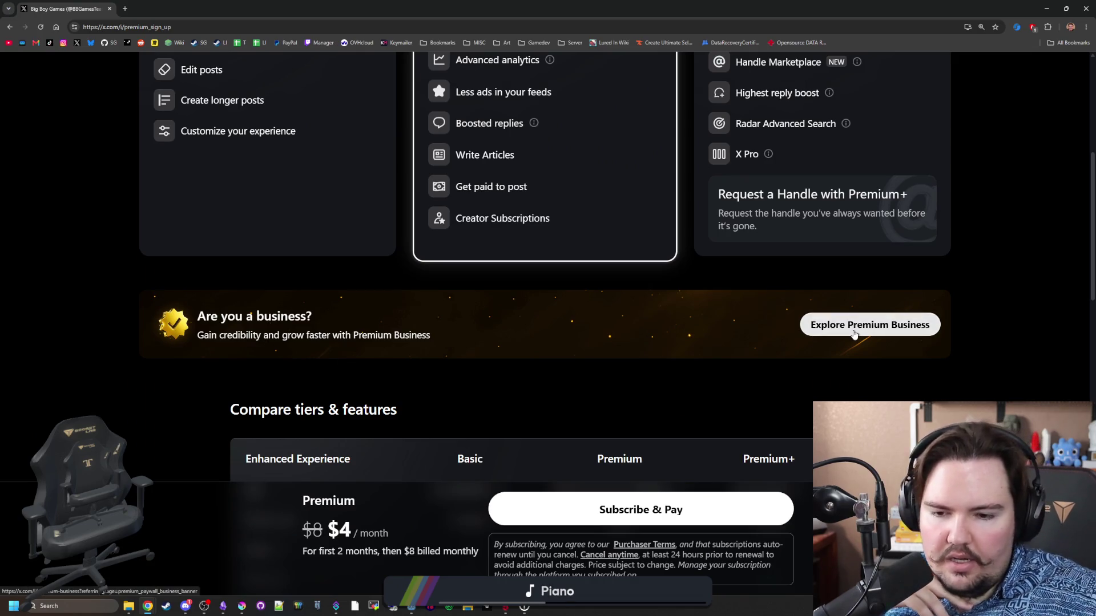
{"action": "scroll", "coordinate": [742, 291], "scroll_direction": "down", "scroll_amount": 3}
Review Premium Business pricing, noting the $12,000 ad credit and $10,000 annual billing, then minimize Chrome.
{"action": "left_click", "coordinate": [875, 156]}
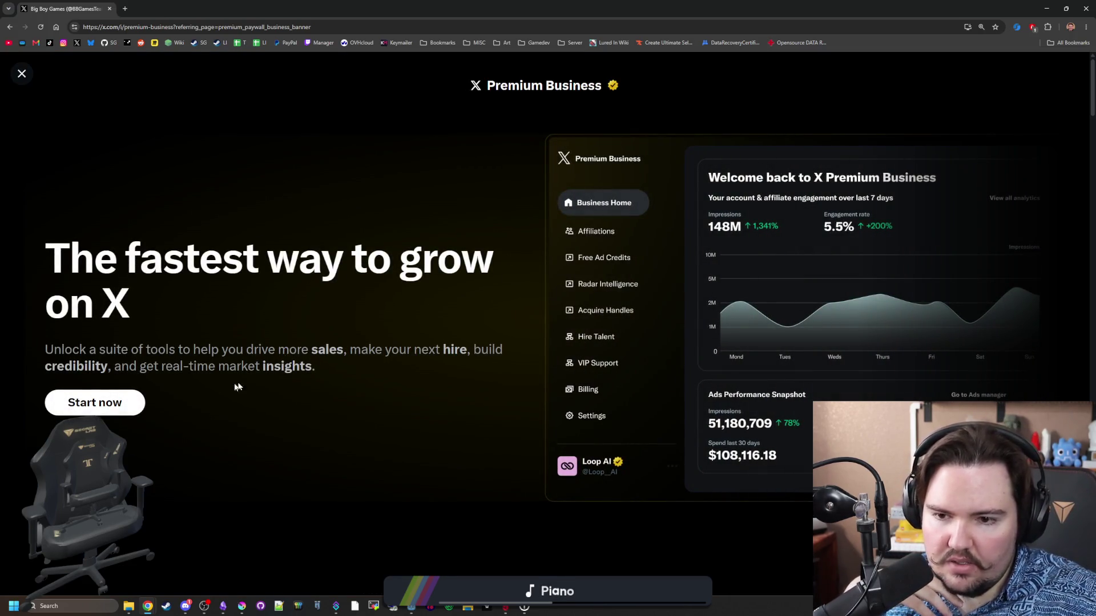
{"action": "scroll", "coordinate": [227, 387], "scroll_direction": "down", "scroll_amount": 4}
{"action": "scroll", "coordinate": [266, 370], "scroll_direction": "down", "scroll_amount": 2}
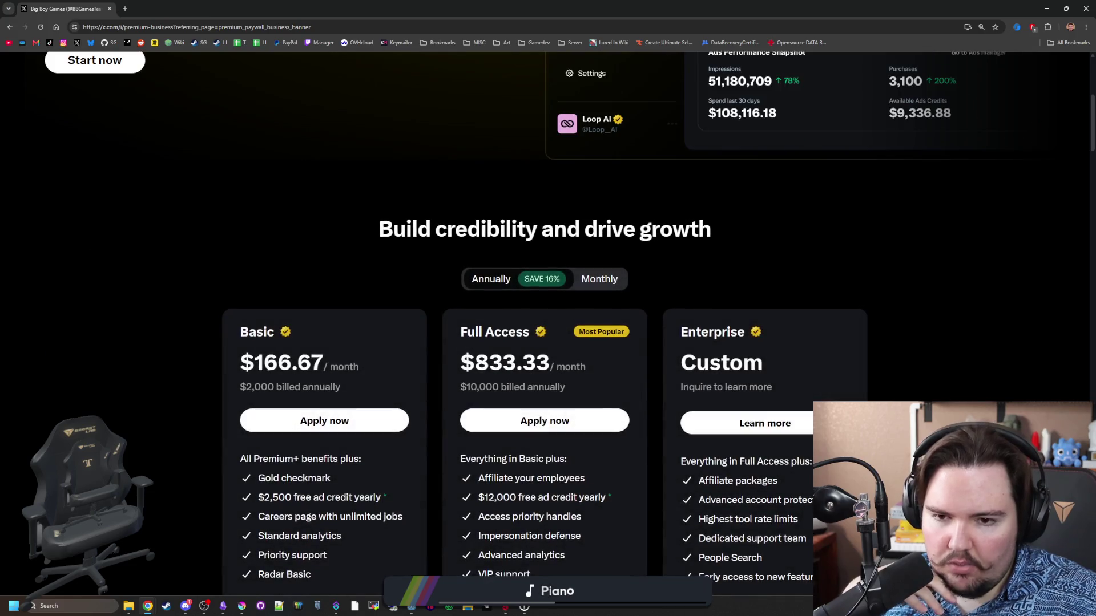
{"action": "scroll", "coordinate": [314, 334], "scroll_direction": "down", "scroll_amount": 1}
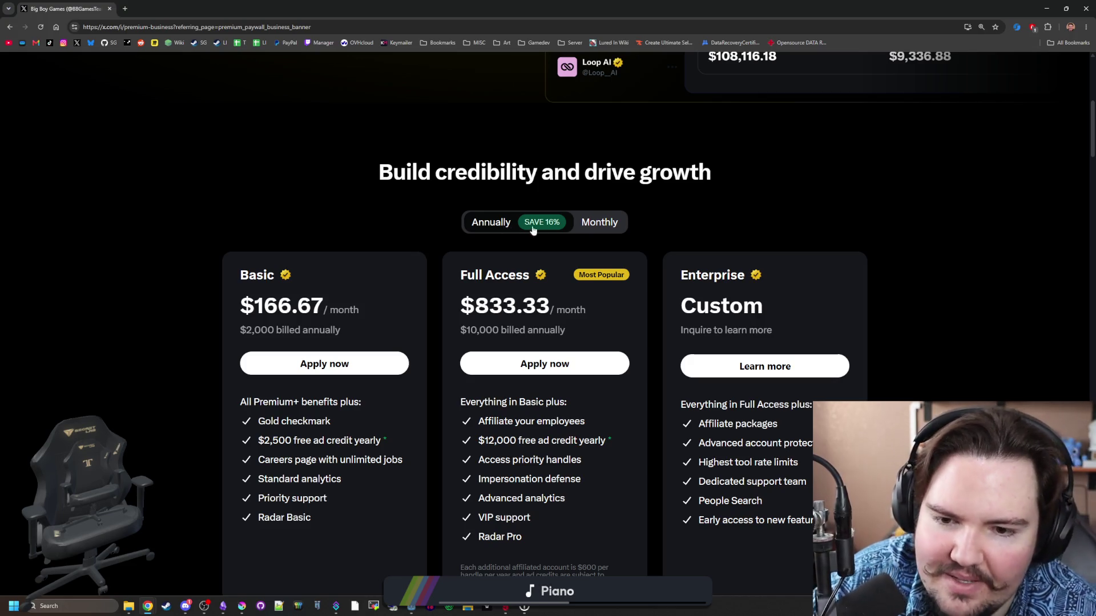
{"action": "scroll", "coordinate": [548, 230], "scroll_direction": "down", "scroll_amount": 1}
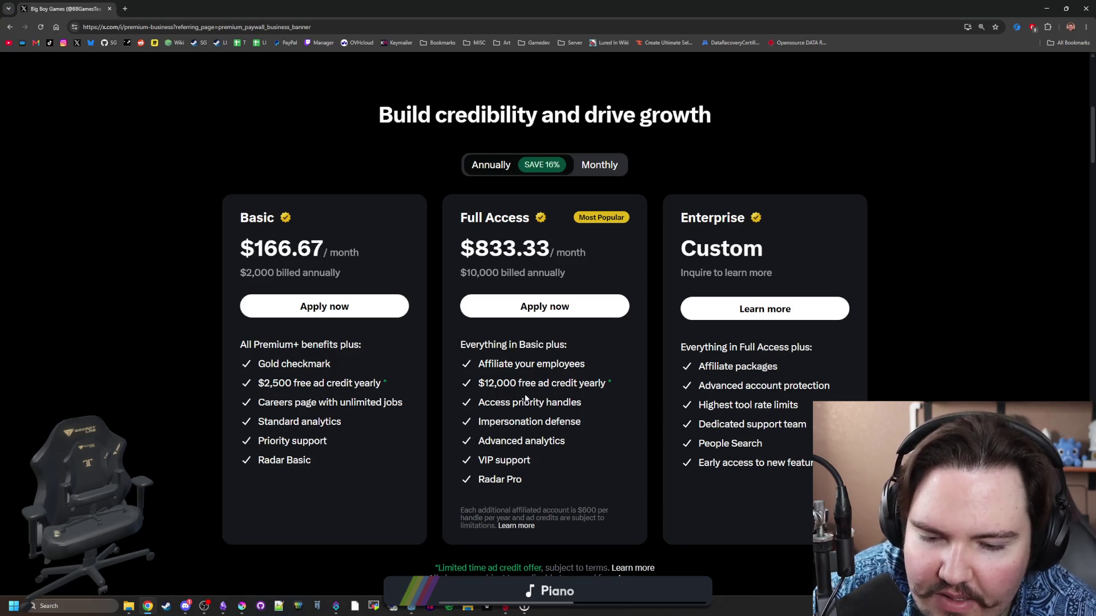
{"action": "left_click_drag", "start_coordinate": [477, 386], "coordinate": [591, 383]}
{"action": "left_click", "coordinate": [590, 383]}
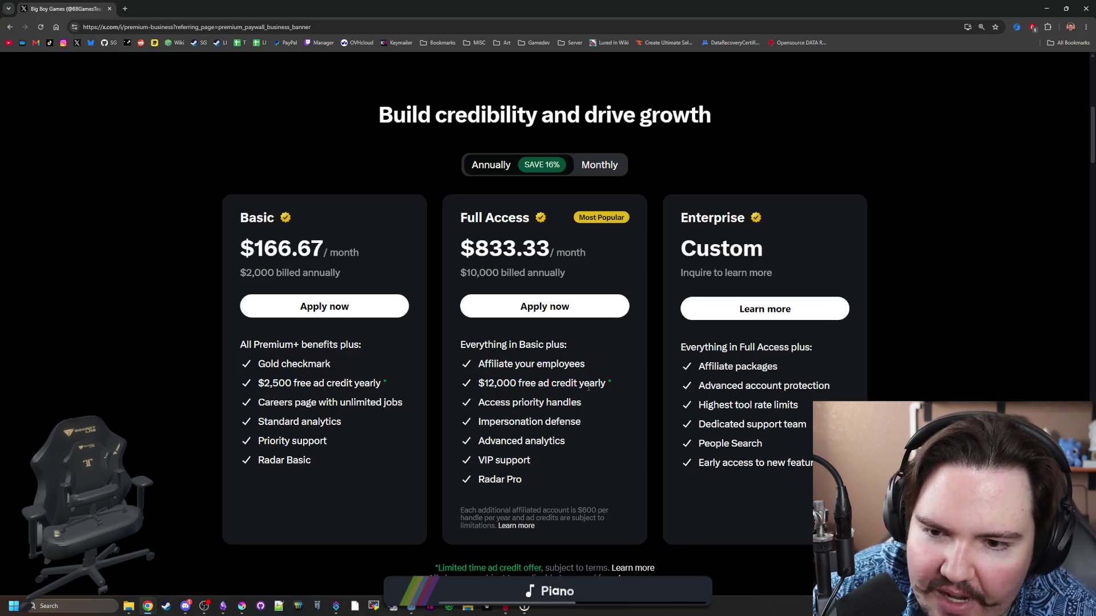
{"action": "left_click_drag", "start_coordinate": [465, 273], "coordinate": [563, 274]}
{"action": "left_click", "coordinate": [562, 274]}
{"action": "key", "text": "super+Down"}
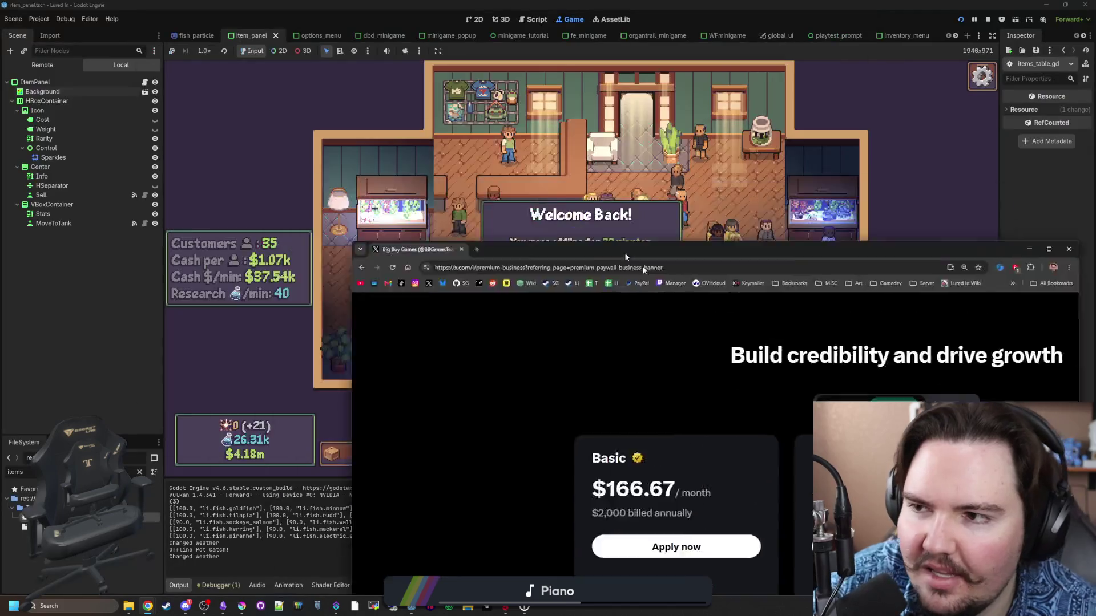
Return to the running game, dismiss the offline-earnings welcome popup and close the travel destinations.
{"action": "left_click", "coordinate": [618, 360]}
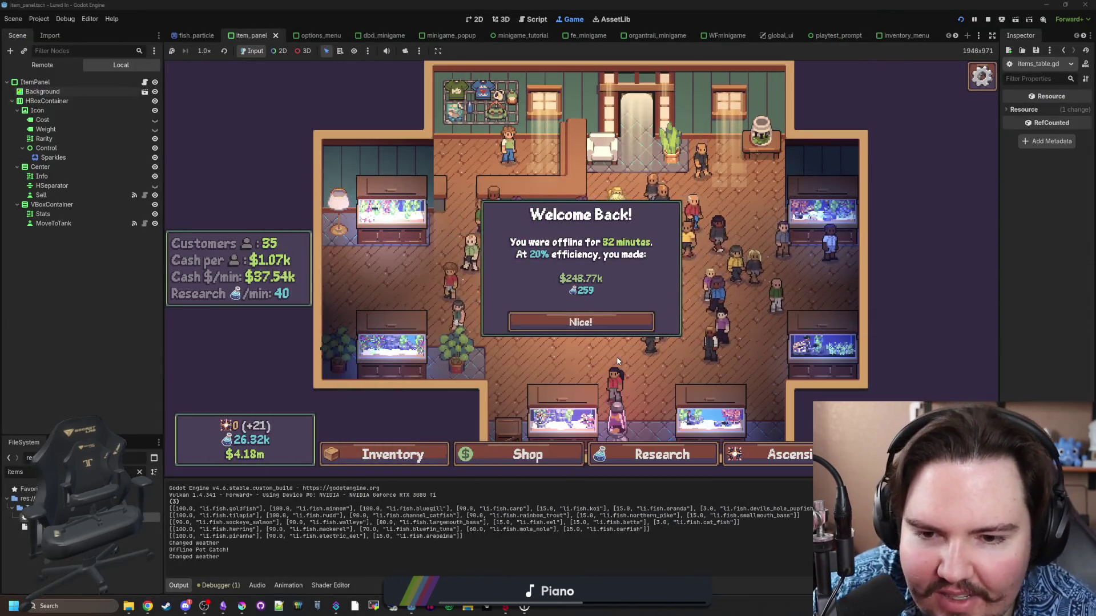
{"action": "left_click", "coordinate": [581, 322]}
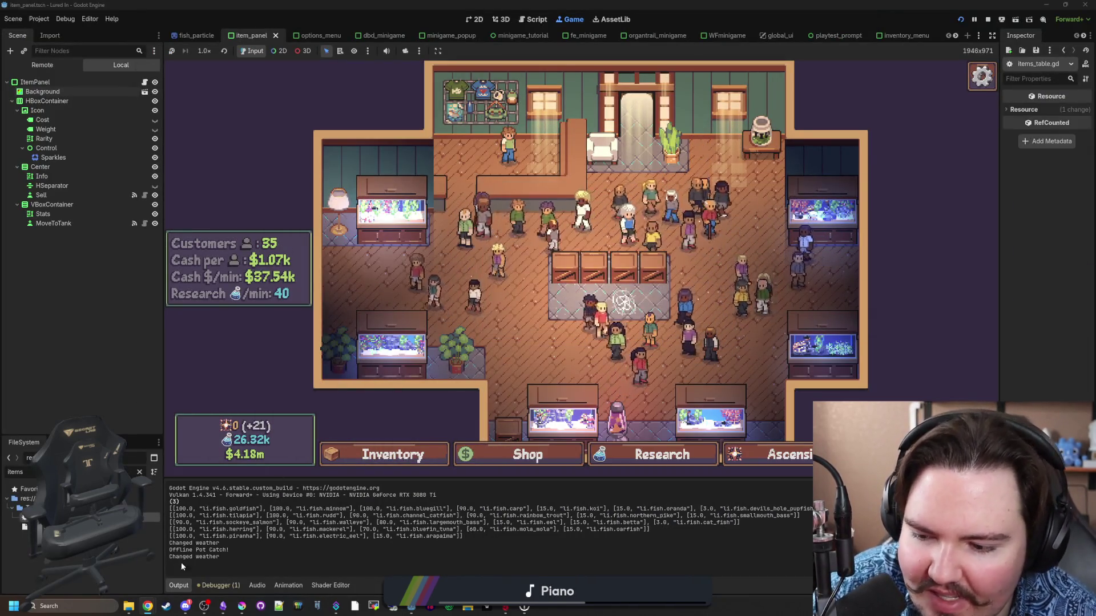
{"action": "left_click", "coordinate": [148, 606]}
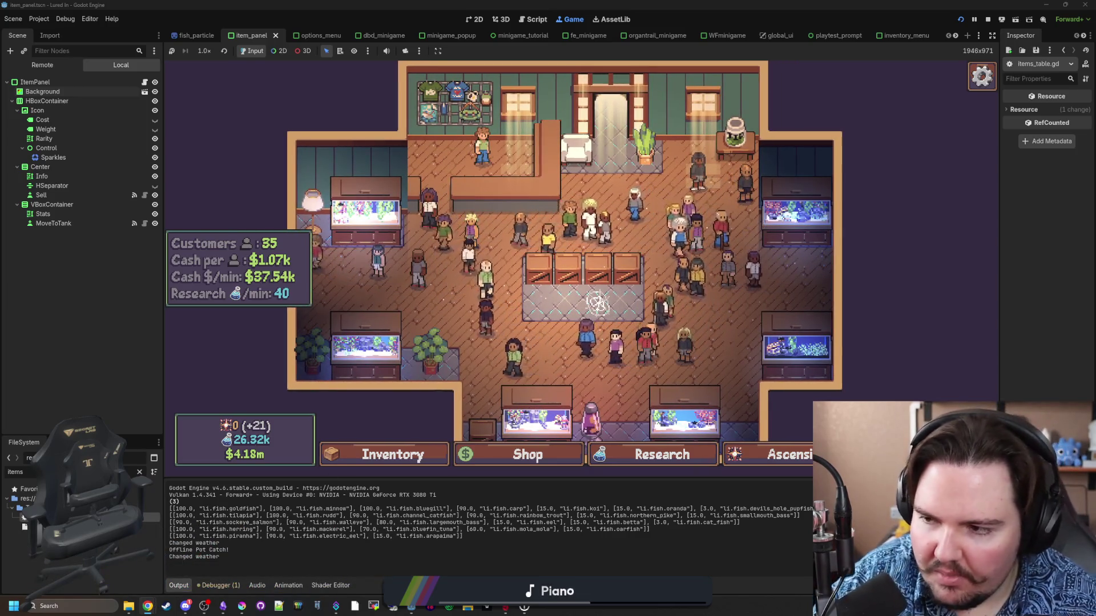
{"action": "left_click", "coordinate": [596, 303]}
{"action": "left_click", "coordinate": [393, 139]}
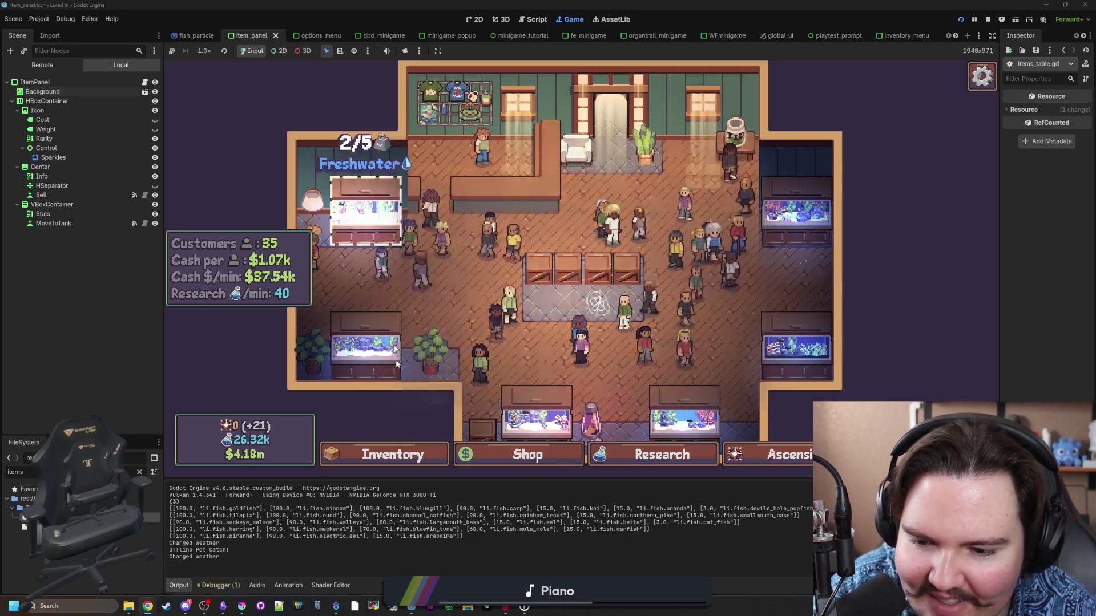
Enter the secret command 'giveall 1' to receive one of every item.
{"action": "key", "text": "grave"}
{"action": "type", "text": "giveall 1"}
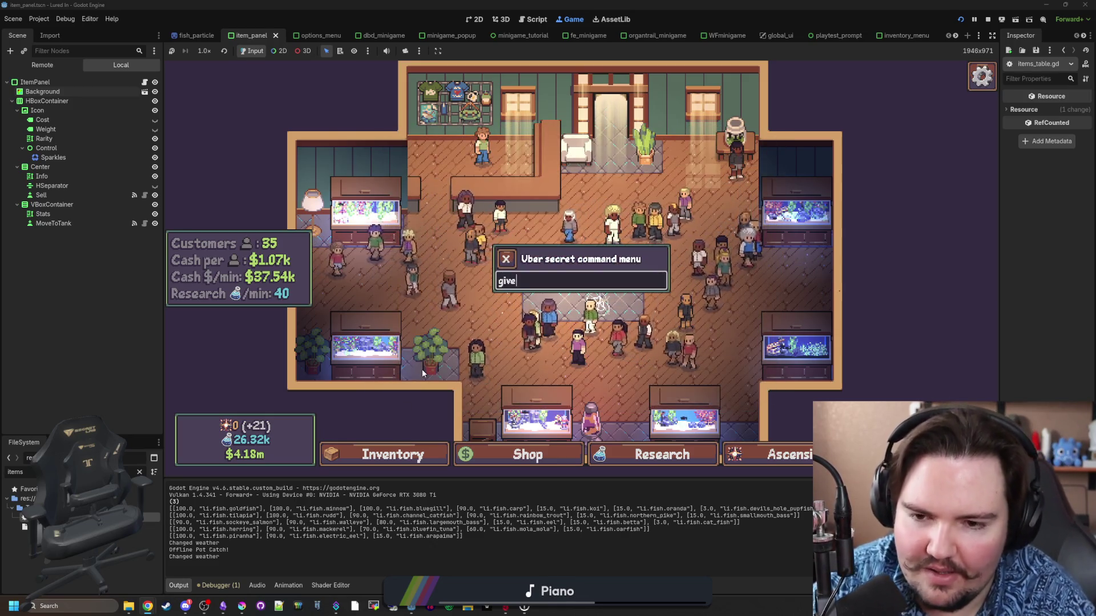
{"action": "key", "text": "Return"}
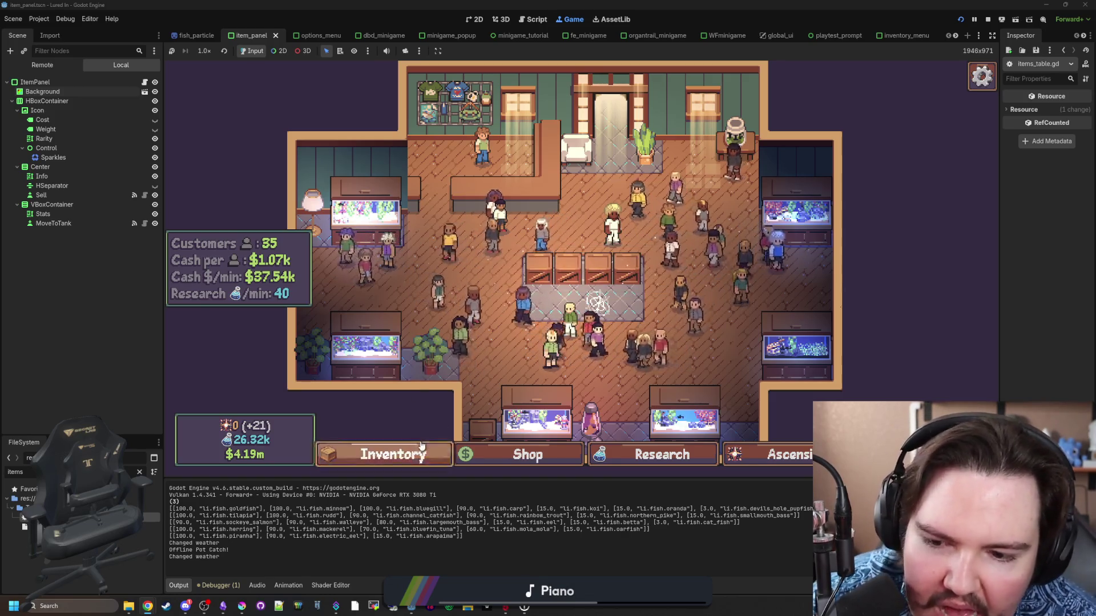
Move the Oranda from the fish inventory into the top-left freshwater tank.
{"action": "left_click", "coordinate": [388, 455]}
{"action": "scroll", "coordinate": [570, 307], "scroll_direction": "down", "scroll_amount": 15}
{"action": "scroll", "coordinate": [561, 283], "scroll_direction": "up", "scroll_amount": 1}
{"action": "scroll", "coordinate": [639, 337], "scroll_direction": "up", "scroll_amount": 1}
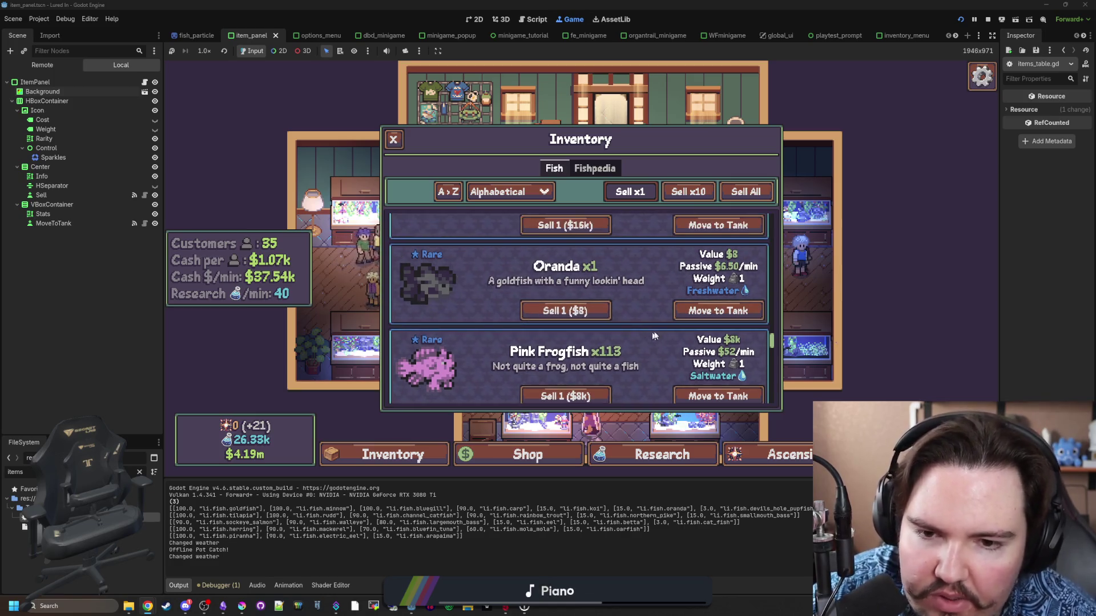
{"action": "left_click", "coordinate": [719, 311]}
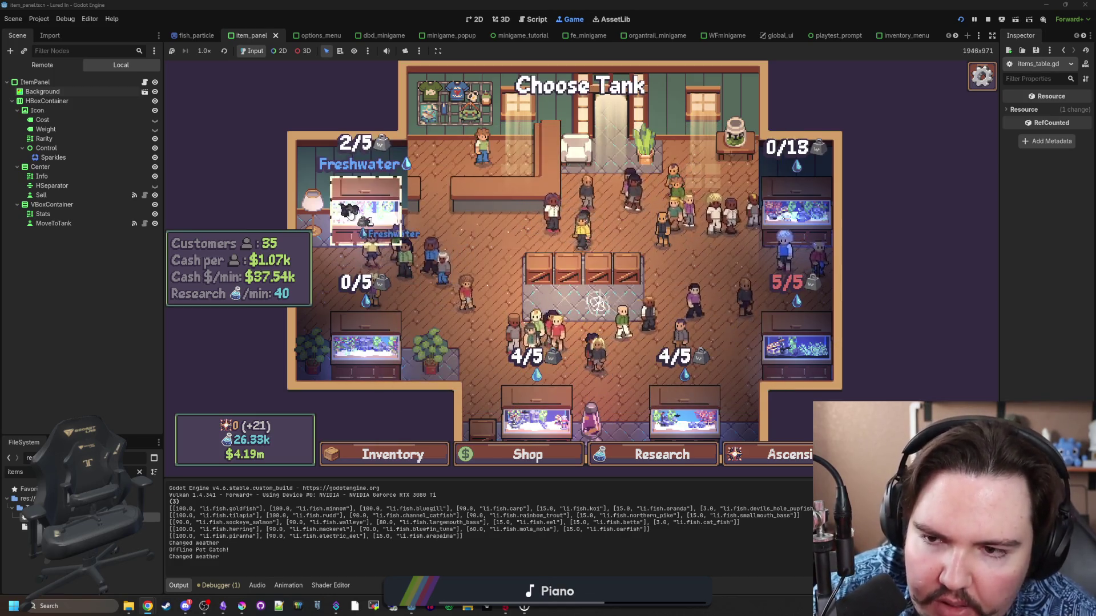
{"action": "left_click", "coordinate": [352, 217]}
Open Fish Tank 1 to inspect the black Oranda swimming there, then close it.
{"action": "left_click", "coordinate": [352, 217]}
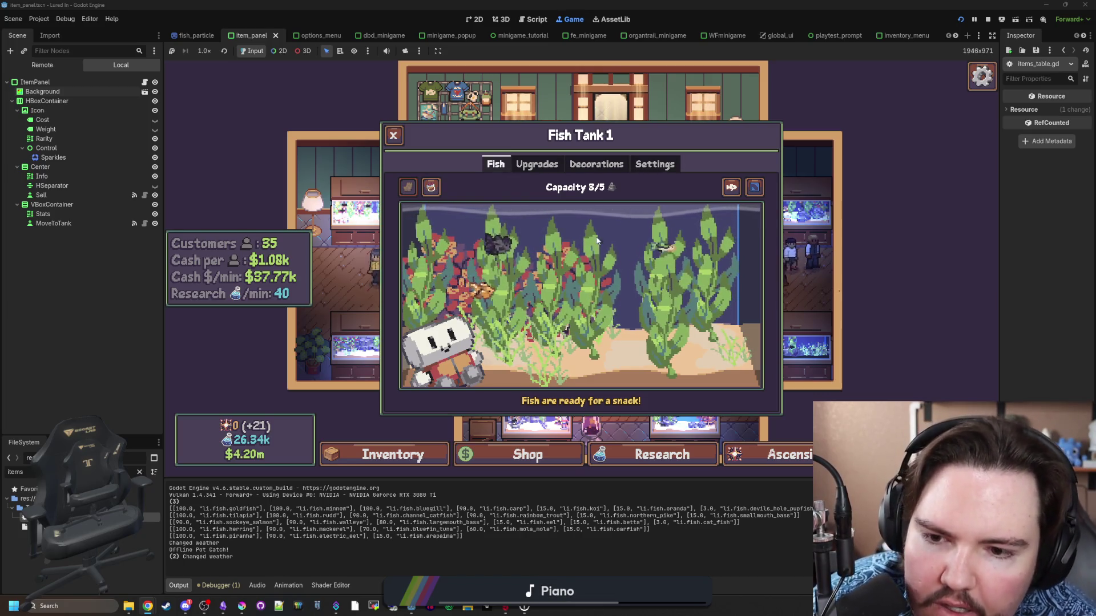
{"action": "left_click", "coordinate": [502, 262]}
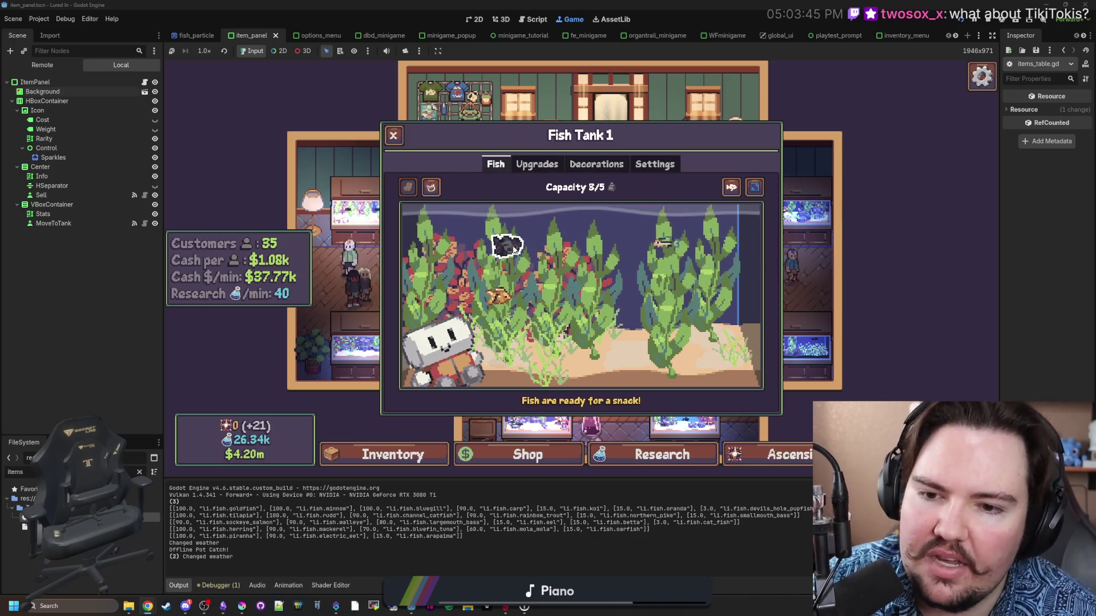
{"action": "left_click", "coordinate": [394, 135]}
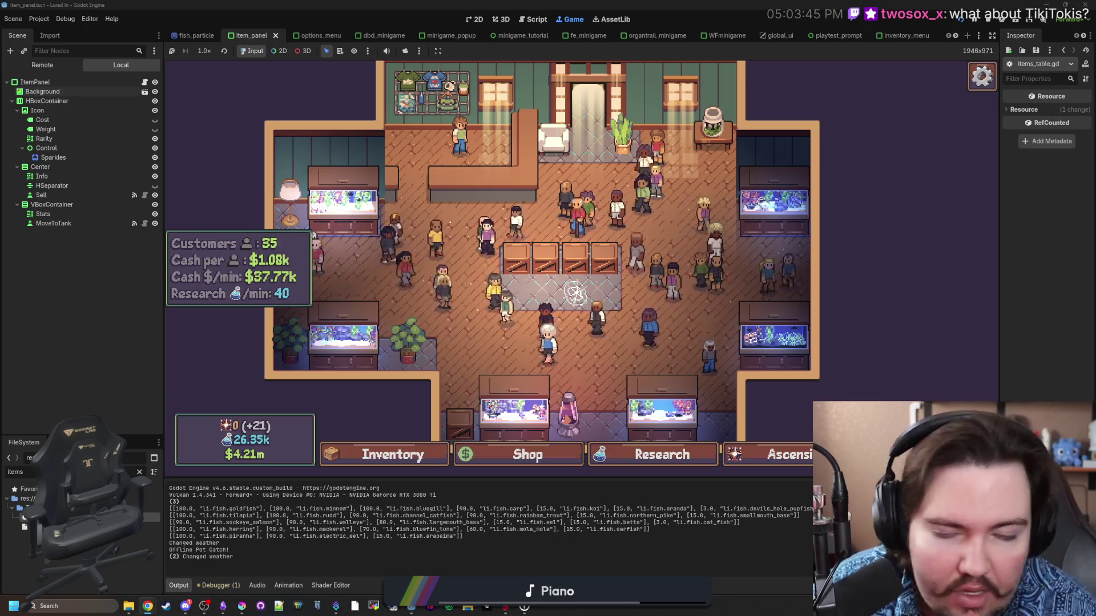
{"action": "key", "text": "super+2"}
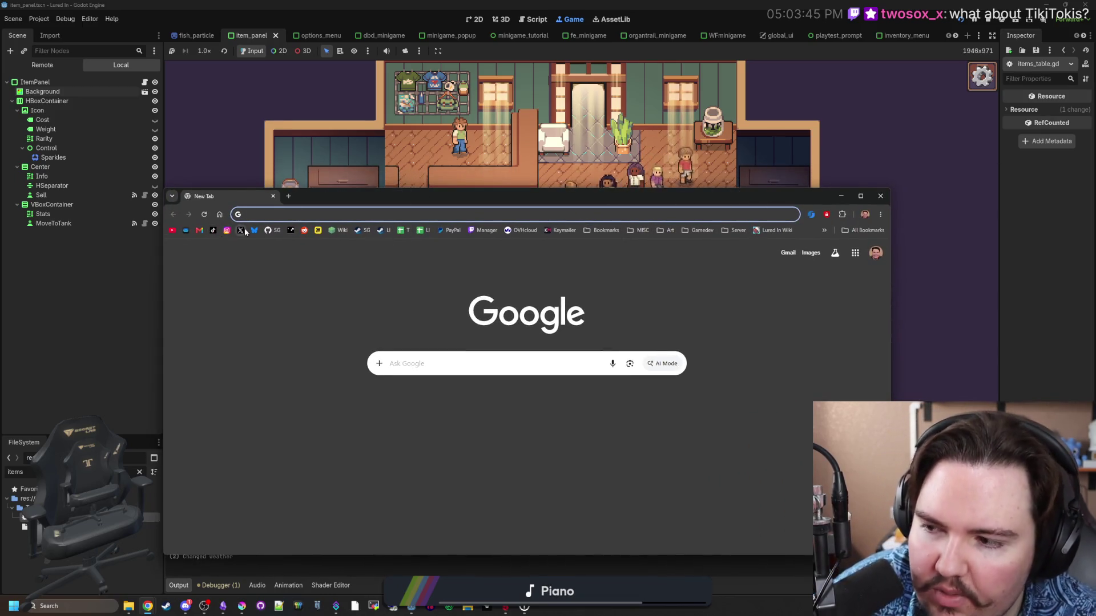
Visit Big Boy Games' X profile, then go to the studio's TikTok profile.
{"action": "left_click", "coordinate": [240, 231]}
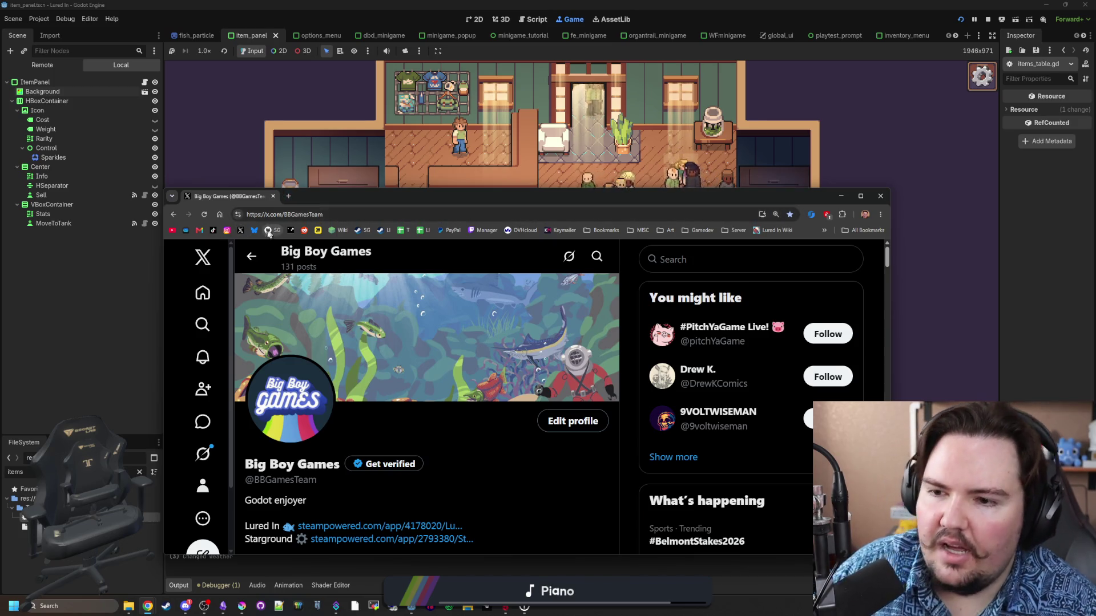
{"action": "left_click", "coordinate": [214, 231]}
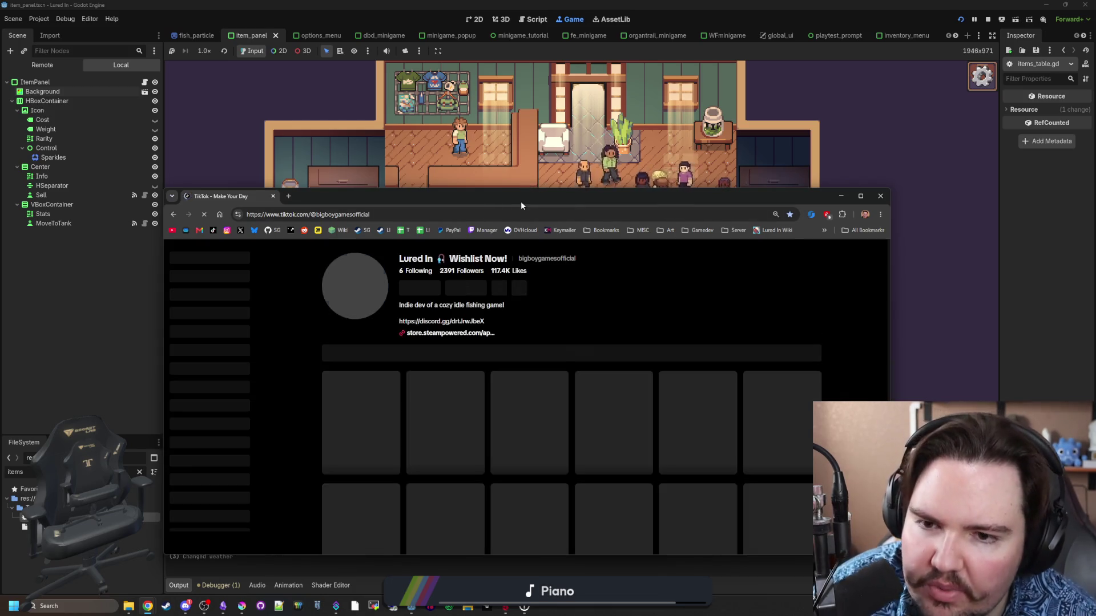
Maximize Chrome and open the studio's Instagram profile in a new tab.
{"action": "double_click", "coordinate": [520, 199]}
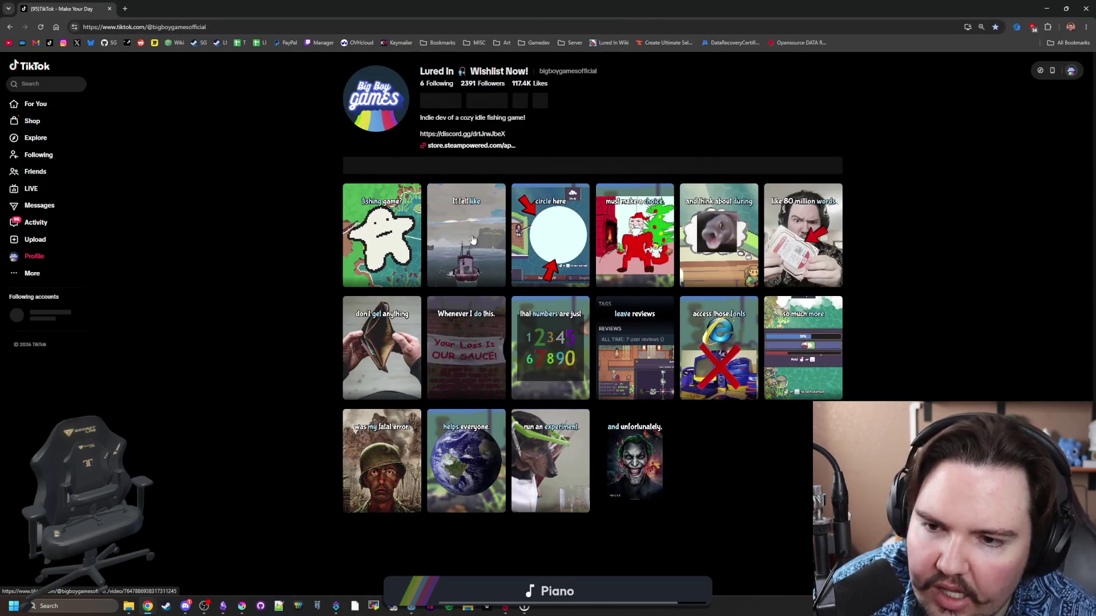
{"action": "middle_click", "coordinate": [63, 42]}
{"action": "left_click", "coordinate": [165, 9]}
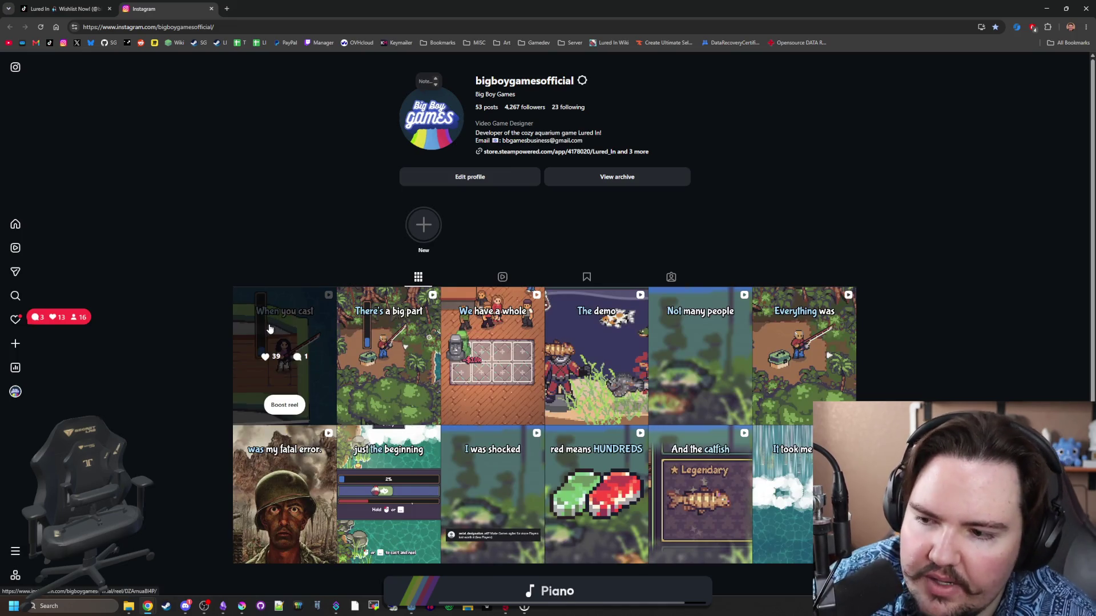
Review the 'red means HUNDREDS' reel's insights, then return to the TikTok tab.
{"action": "left_click", "coordinate": [502, 277]}
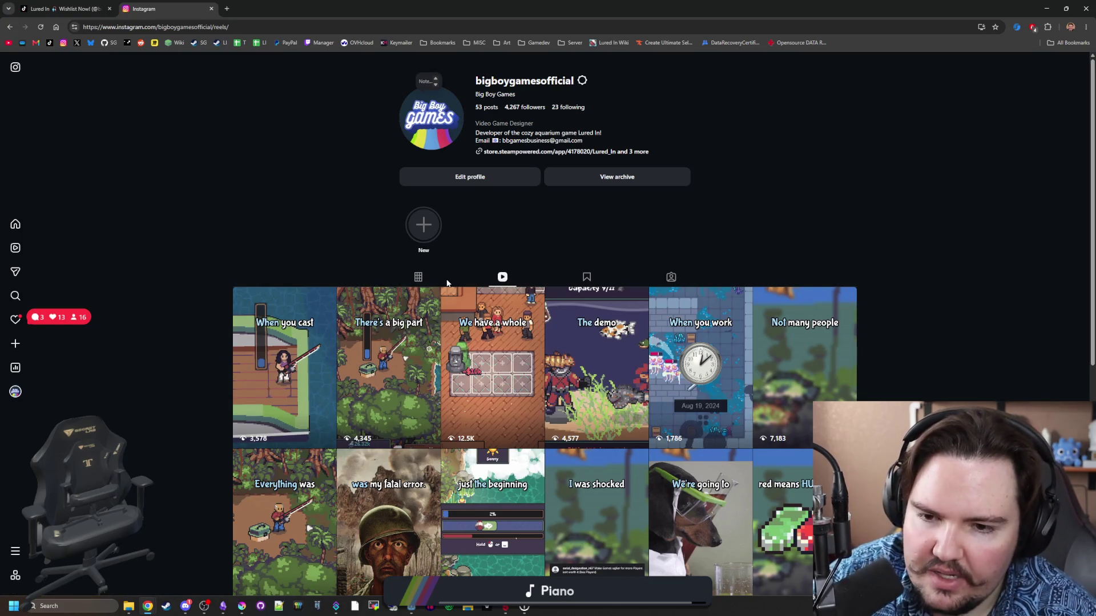
{"action": "left_click", "coordinate": [419, 277]}
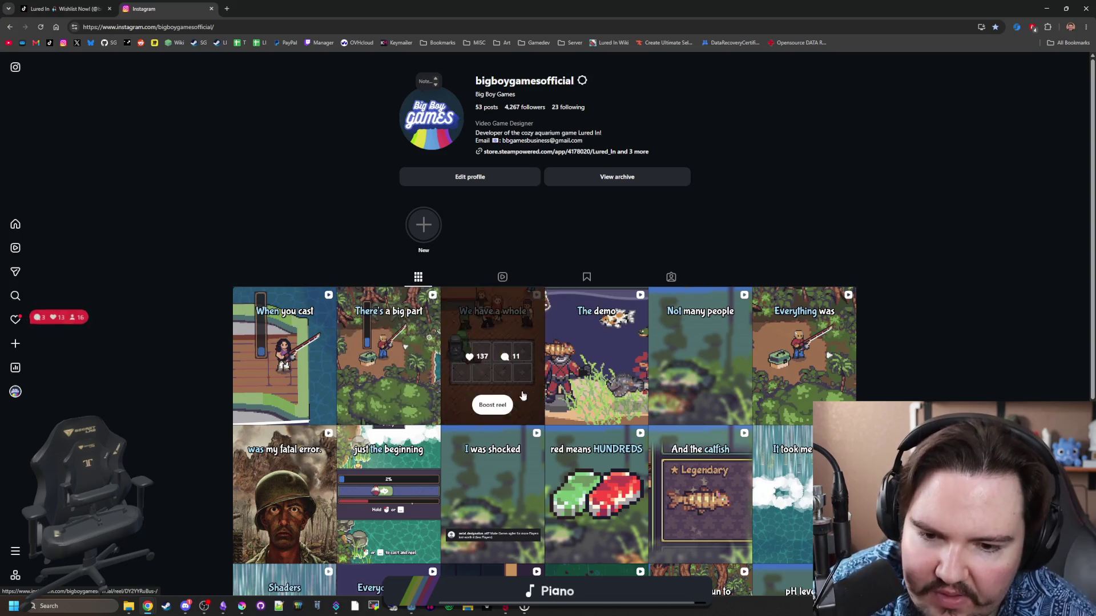
{"action": "scroll", "coordinate": [490, 343], "scroll_direction": "down", "scroll_amount": 2}
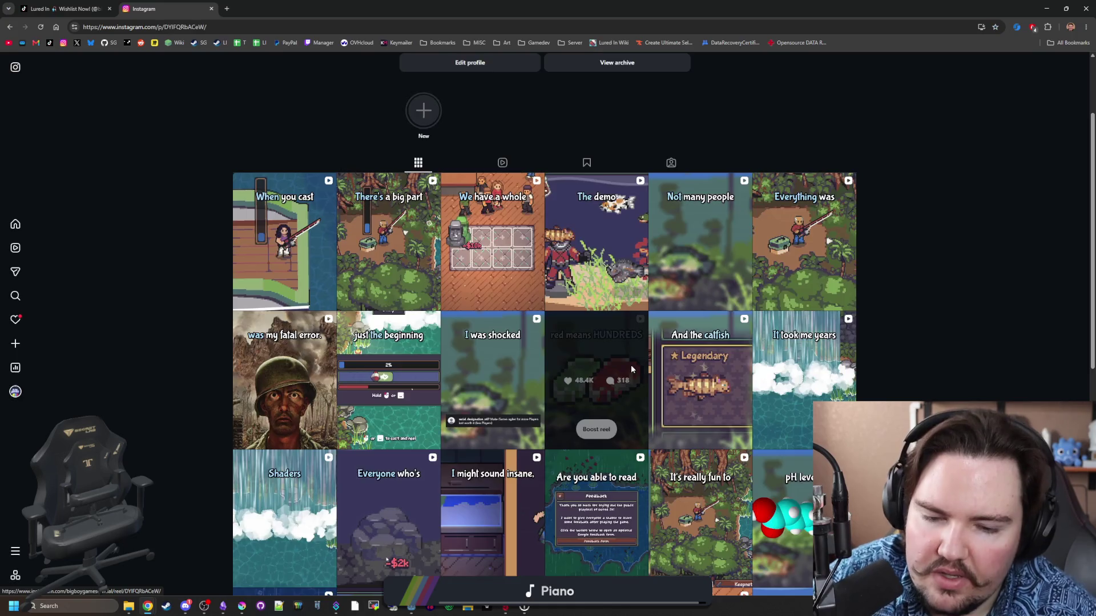
{"action": "left_click", "coordinate": [631, 366]}
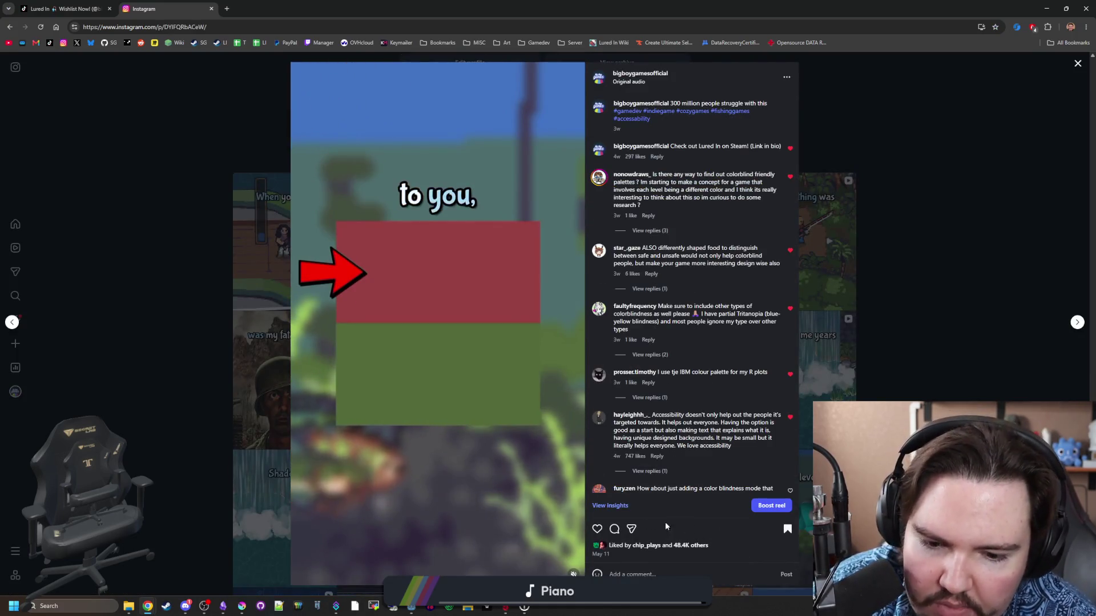
{"action": "left_click", "coordinate": [619, 507]}
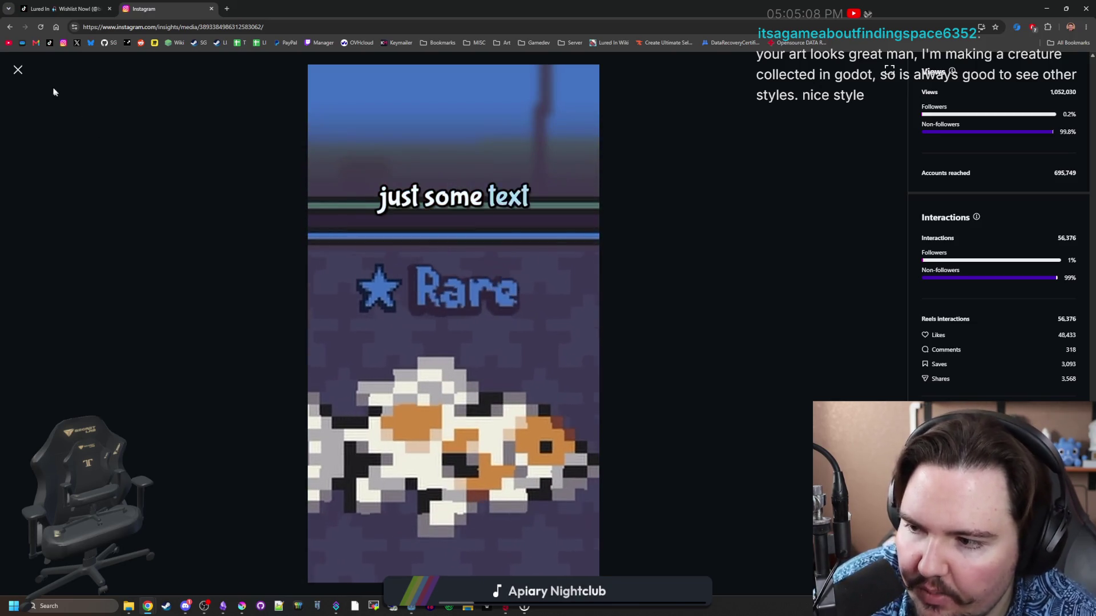
{"action": "left_click", "coordinate": [22, 73]}
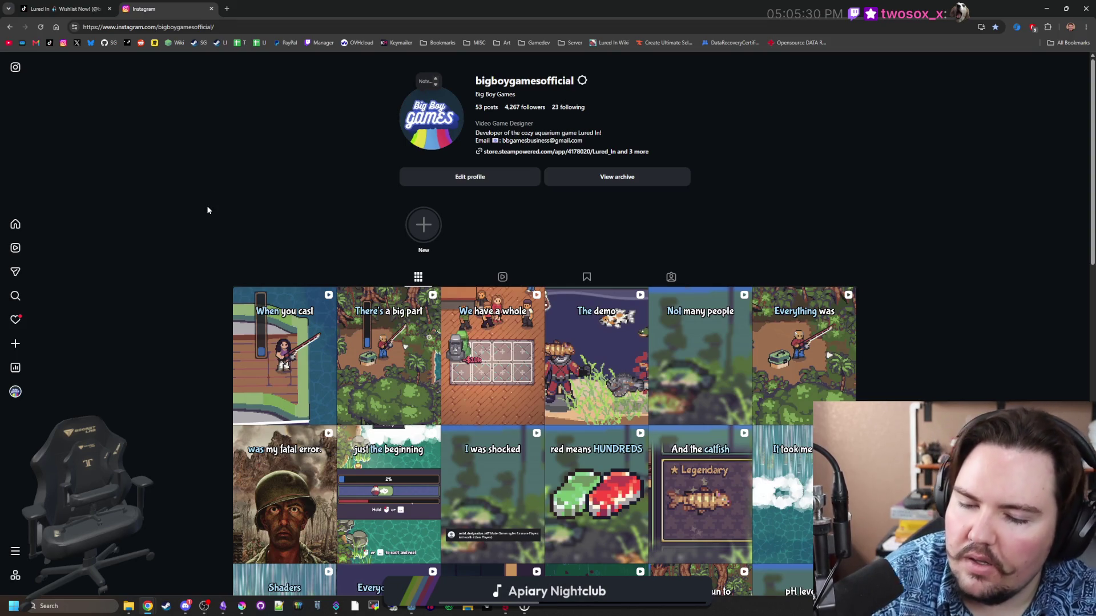
{"action": "key", "text": "ctrl+shift+Tab"}
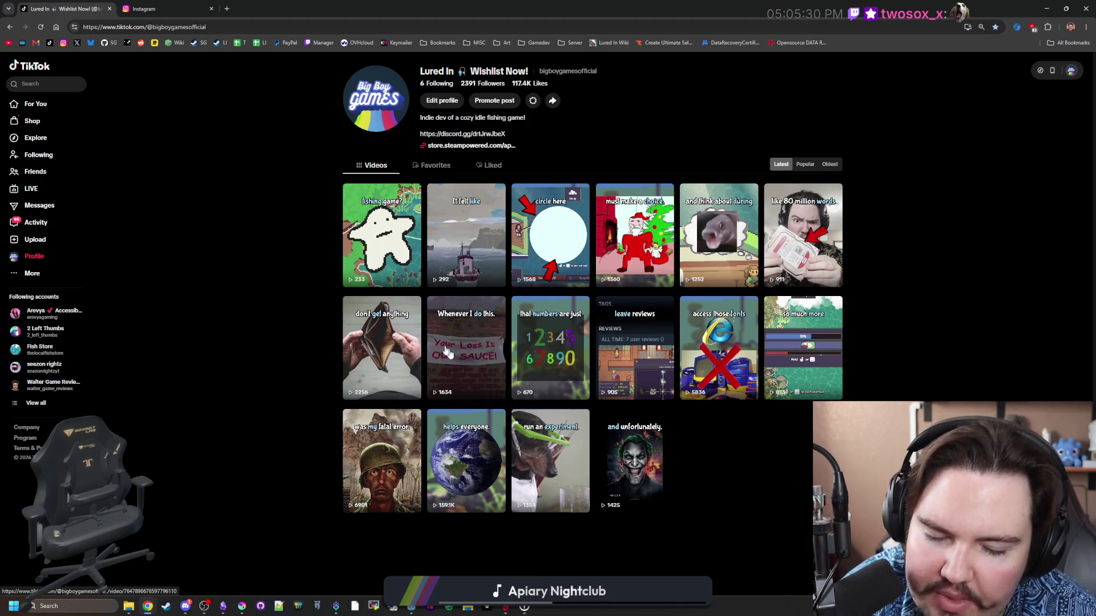
Browse the studio's older TikTok videos, then close the TikTok tab.
{"action": "scroll", "coordinate": [504, 387], "scroll_direction": "down", "scroll_amount": 1}
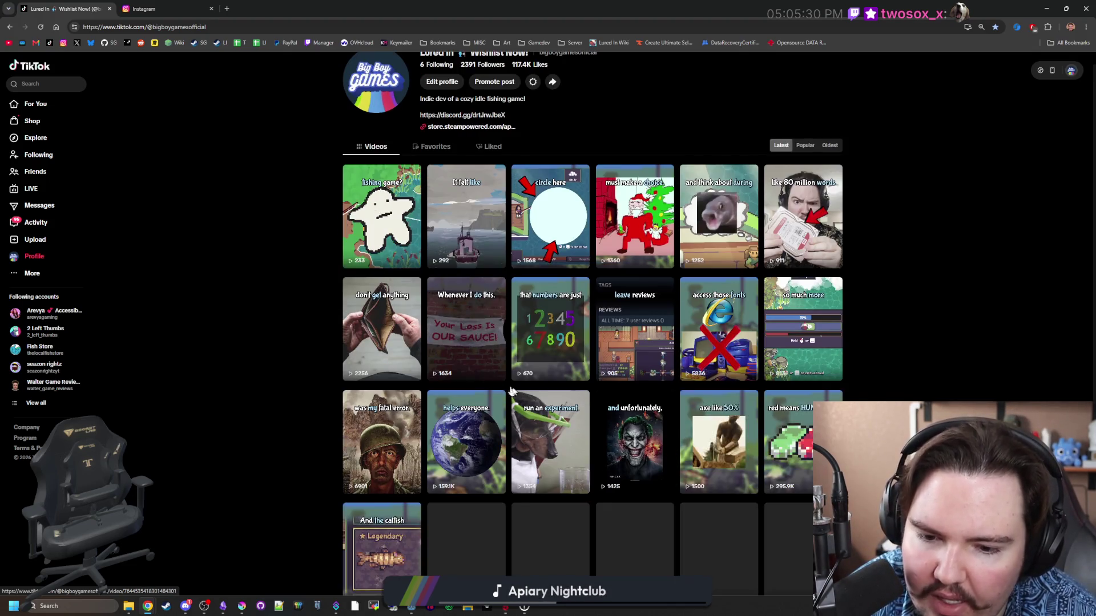
{"action": "scroll", "coordinate": [504, 386], "scroll_direction": "down", "scroll_amount": 1}
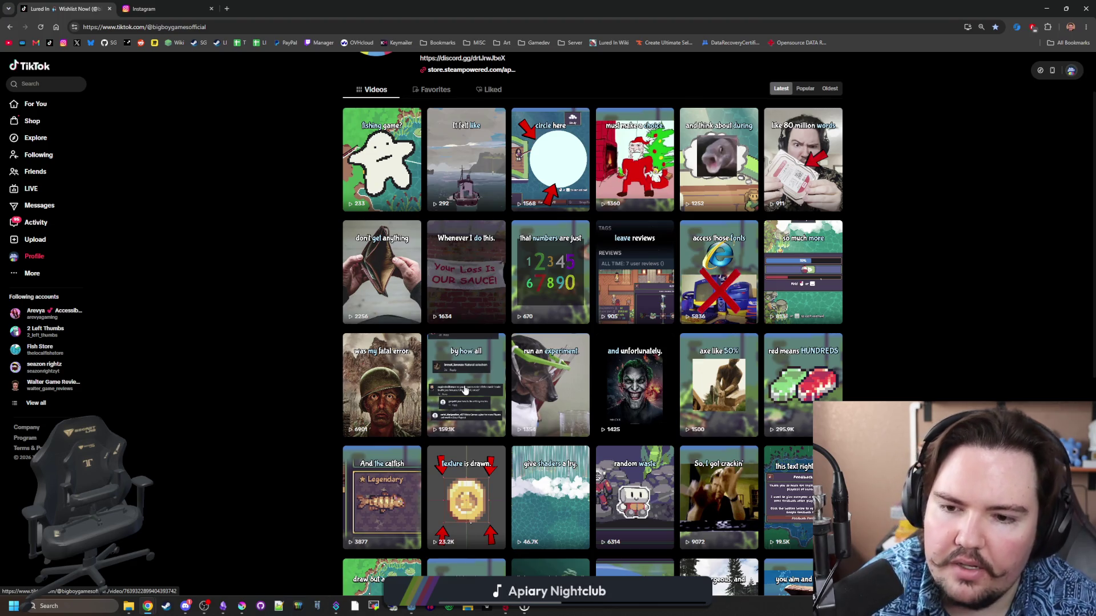
{"action": "scroll", "coordinate": [466, 390], "scroll_direction": "down", "scroll_amount": 1}
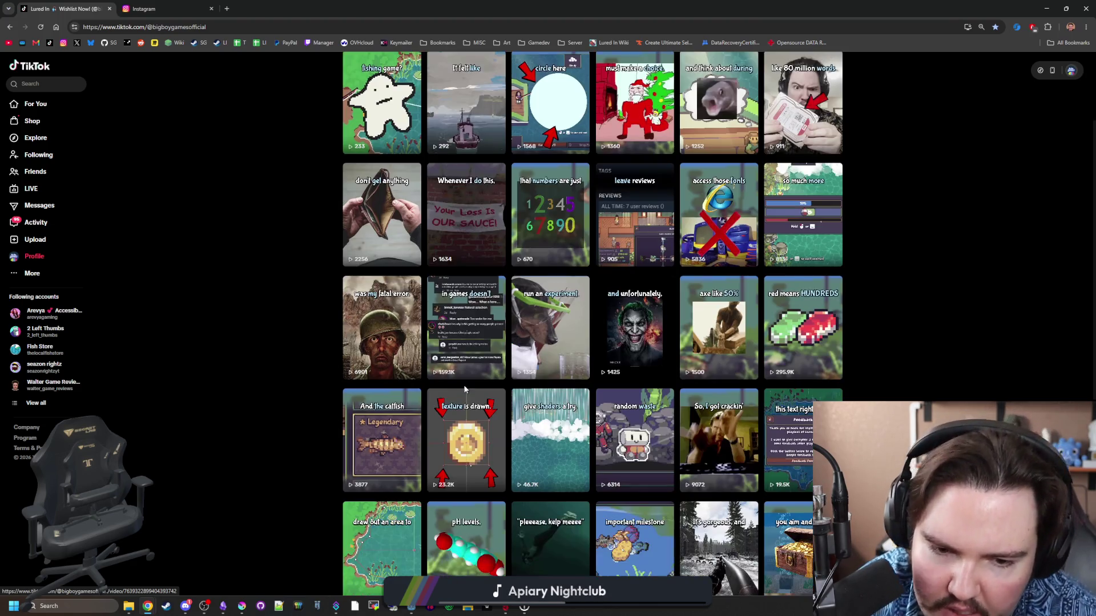
{"action": "scroll", "coordinate": [816, 336], "scroll_direction": "down", "scroll_amount": 1}
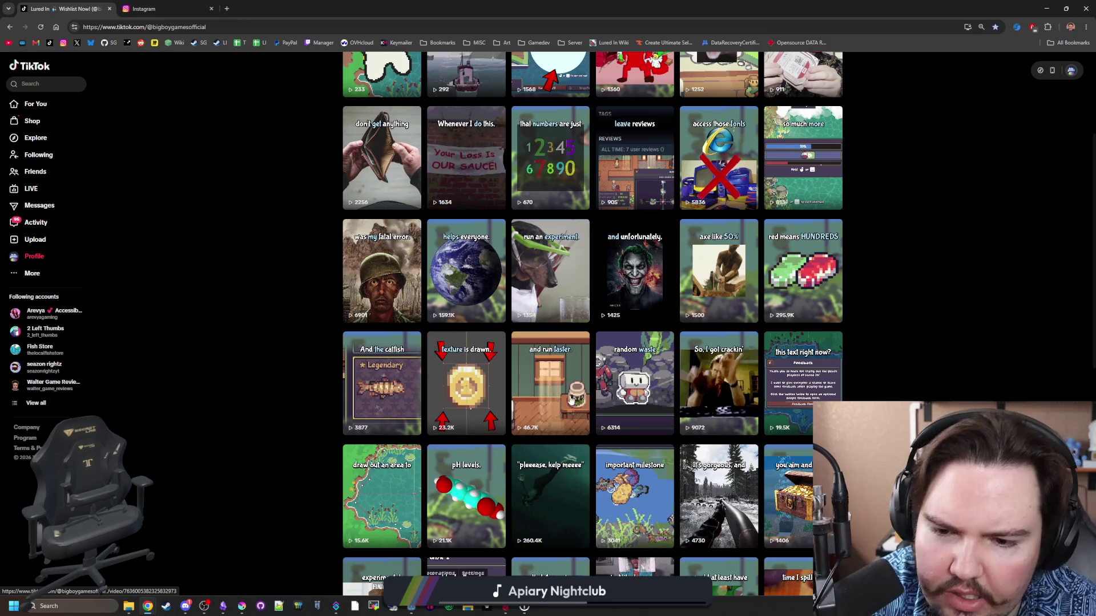
{"action": "scroll", "coordinate": [553, 405], "scroll_direction": "down", "scroll_amount": 1}
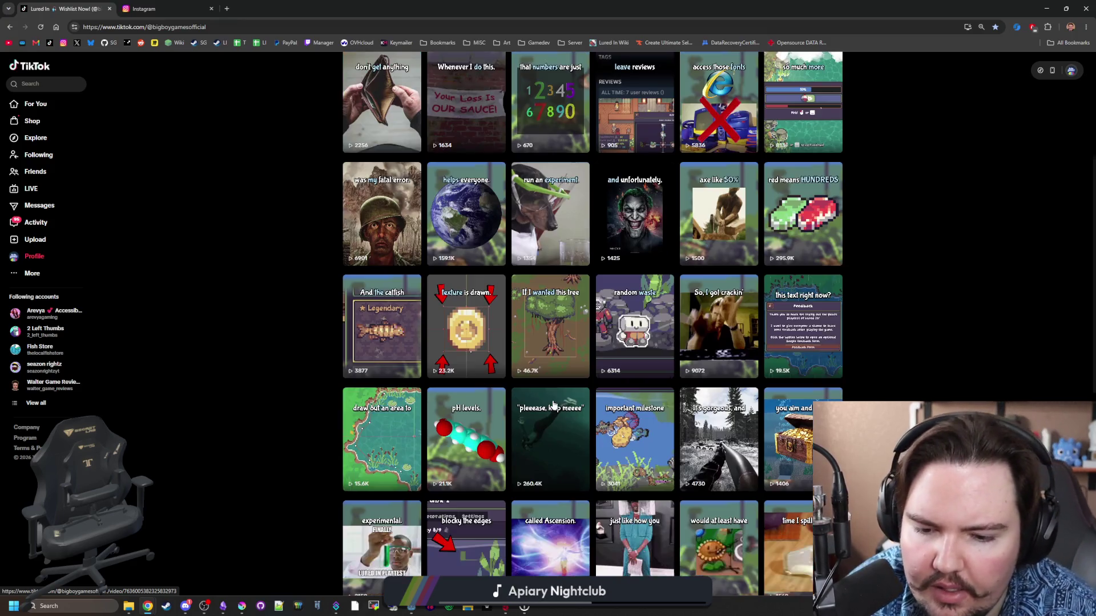
{"action": "scroll", "coordinate": [545, 423], "scroll_direction": "down", "scroll_amount": 3}
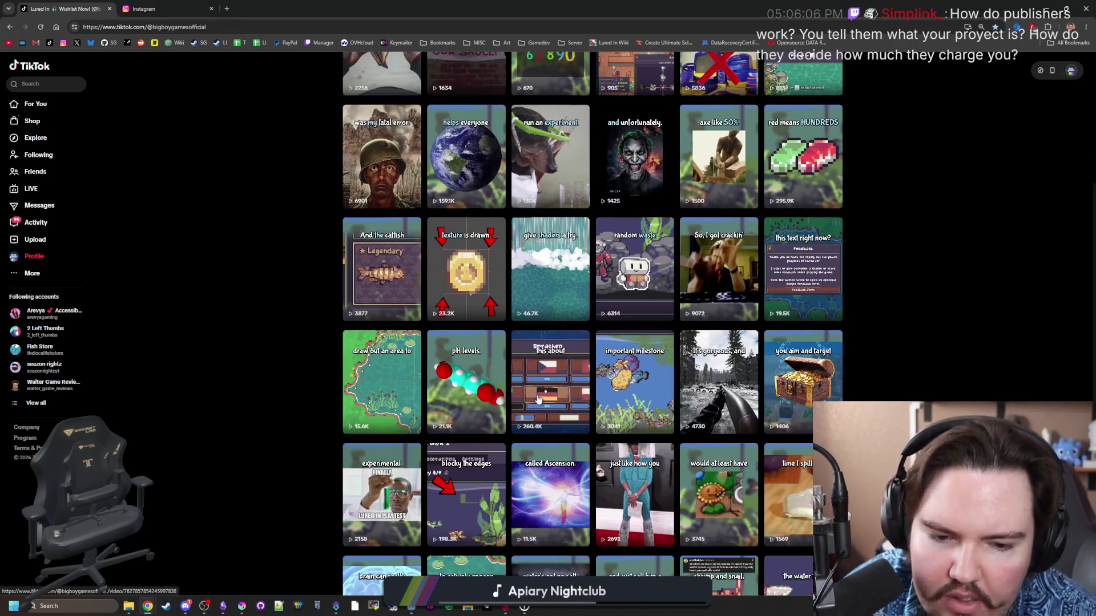
{"action": "scroll", "coordinate": [545, 390], "scroll_direction": "down", "scroll_amount": 4}
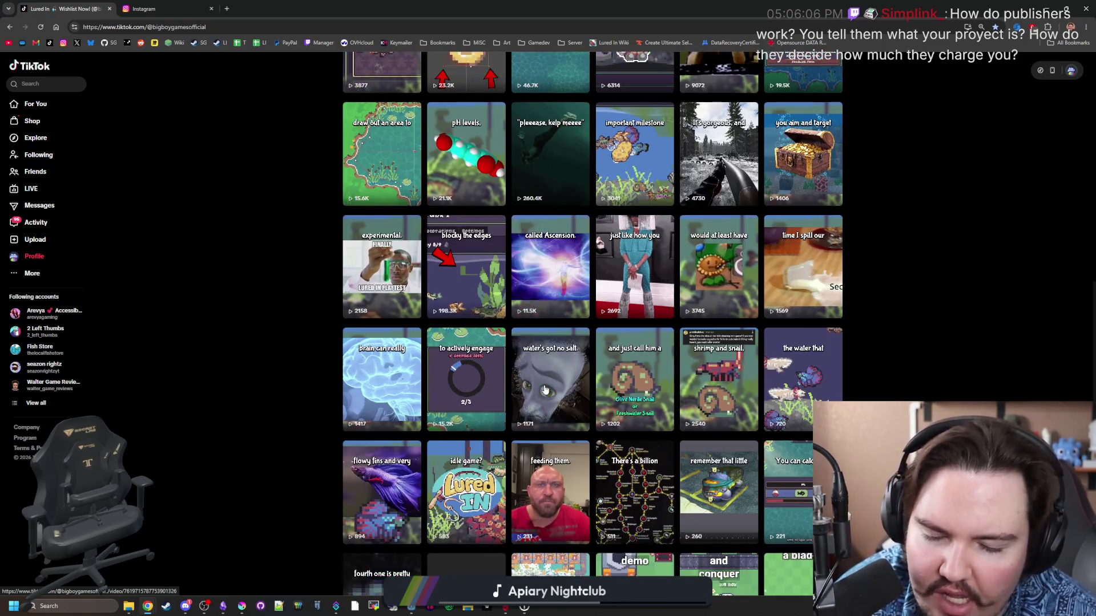
{"action": "scroll", "coordinate": [547, 388], "scroll_direction": "down", "scroll_amount": 1}
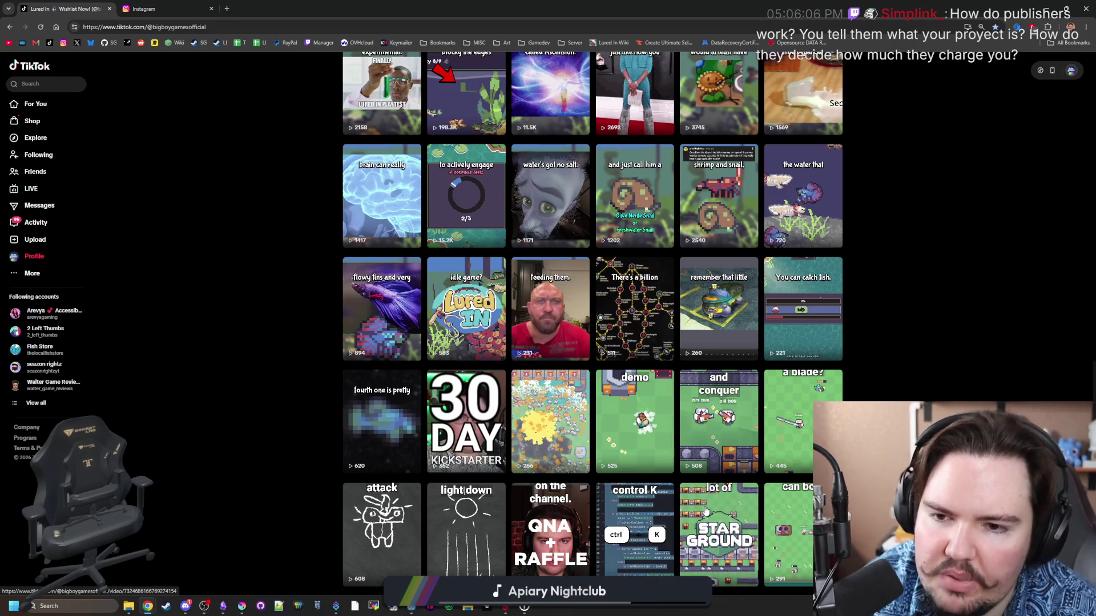
{"action": "scroll", "coordinate": [402, 359], "scroll_direction": "up", "scroll_amount": 7}
{"action": "scroll", "coordinate": [402, 360], "scroll_direction": "up", "scroll_amount": 5}
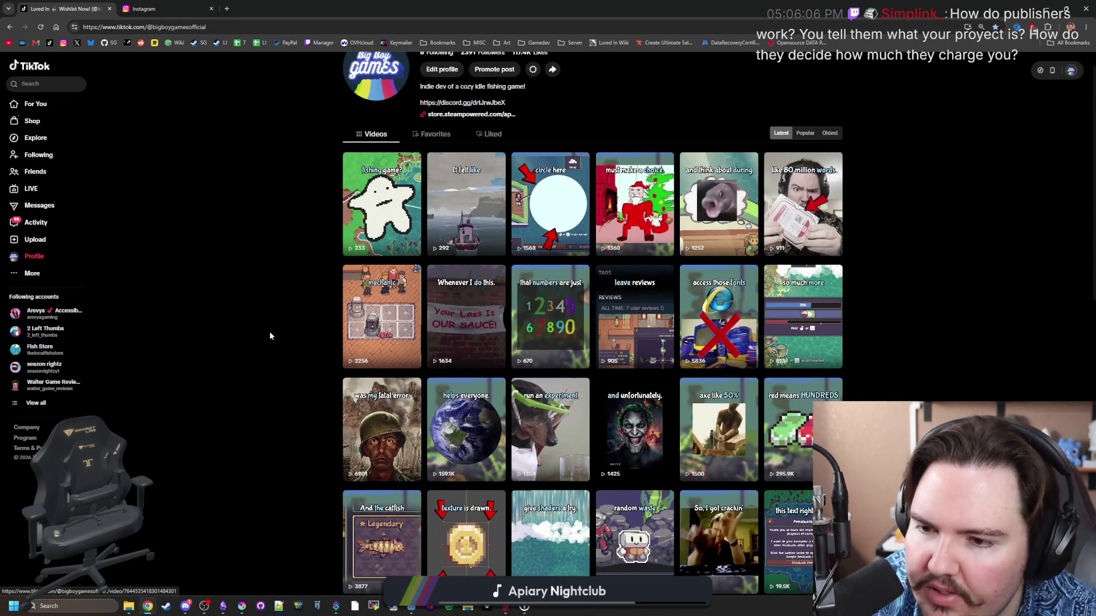
{"action": "scroll", "coordinate": [279, 328], "scroll_direction": "up", "scroll_amount": 1}
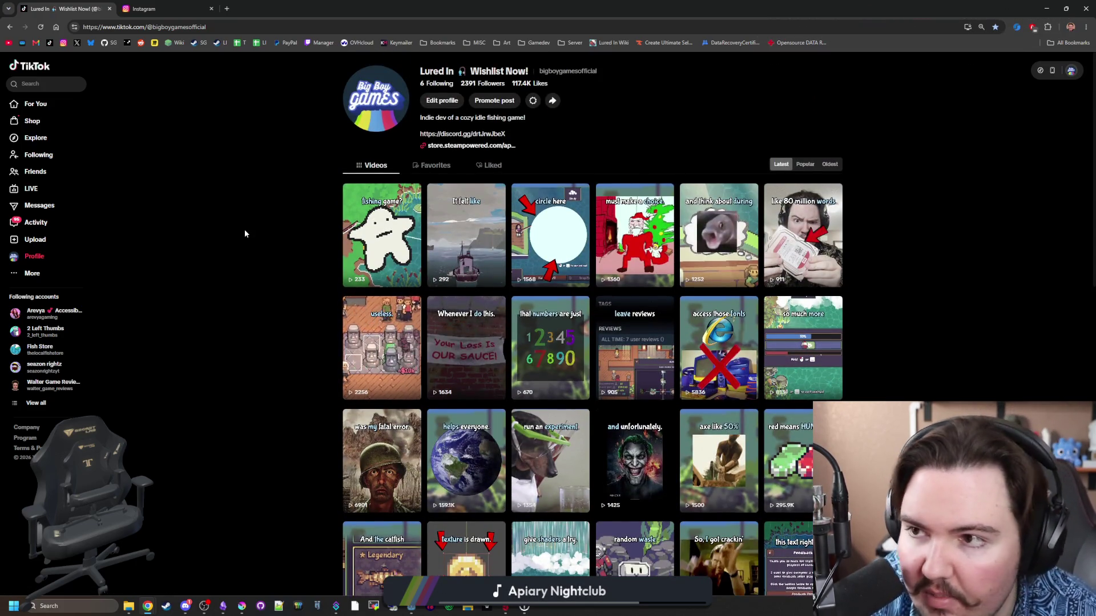
{"action": "left_click", "coordinate": [109, 10]}
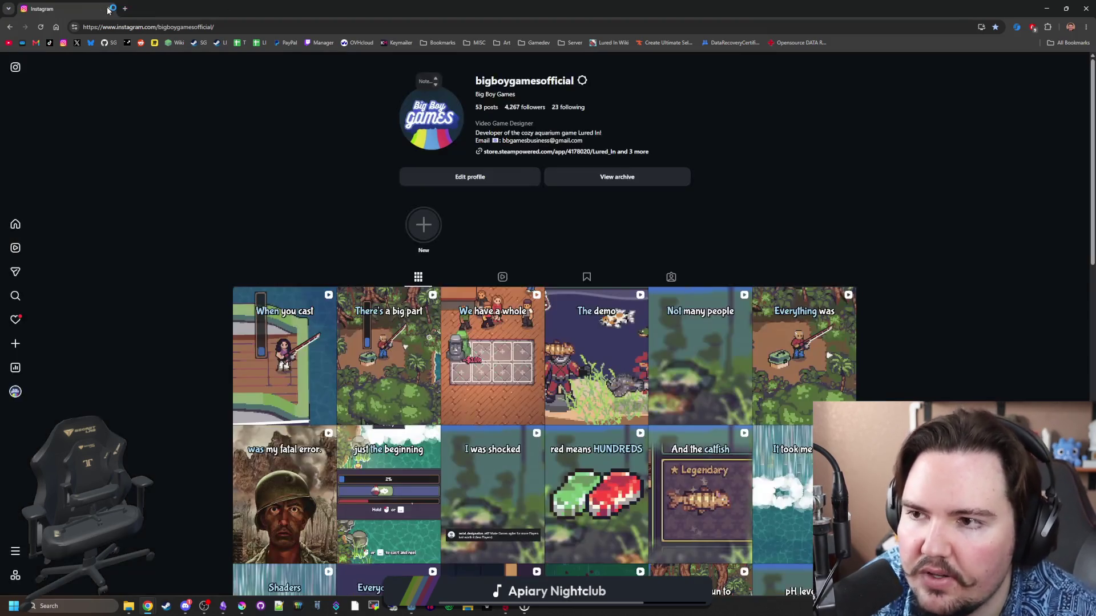
Close Chrome and open the game's fish inventory.
{"action": "left_click", "coordinate": [110, 8]}
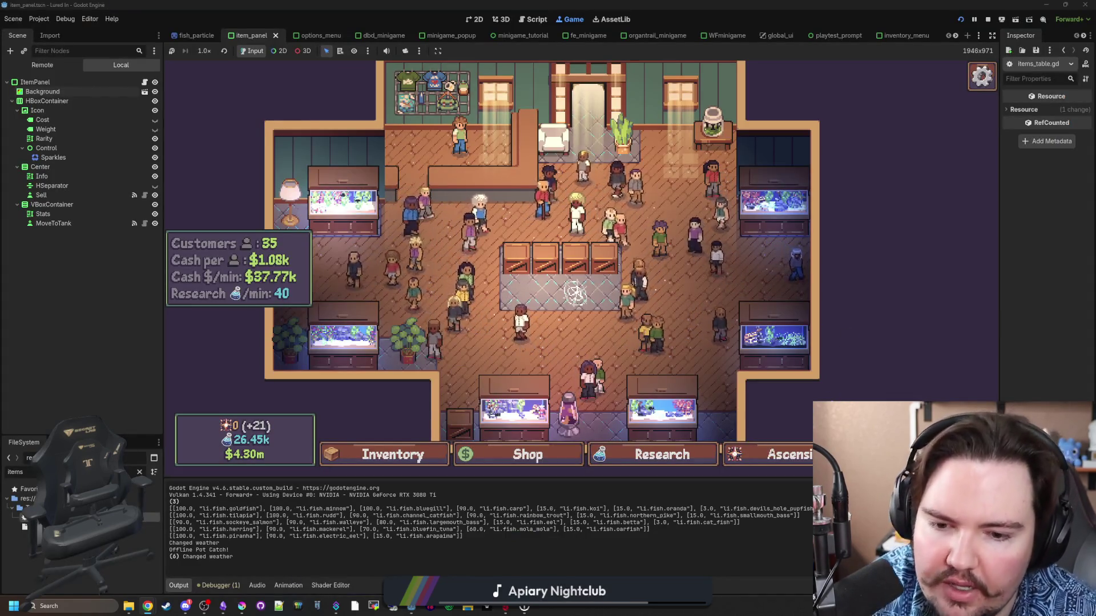
{"action": "left_click", "coordinate": [394, 455]}
{"action": "scroll", "coordinate": [457, 320], "scroll_direction": "down", "scroll_amount": 15}
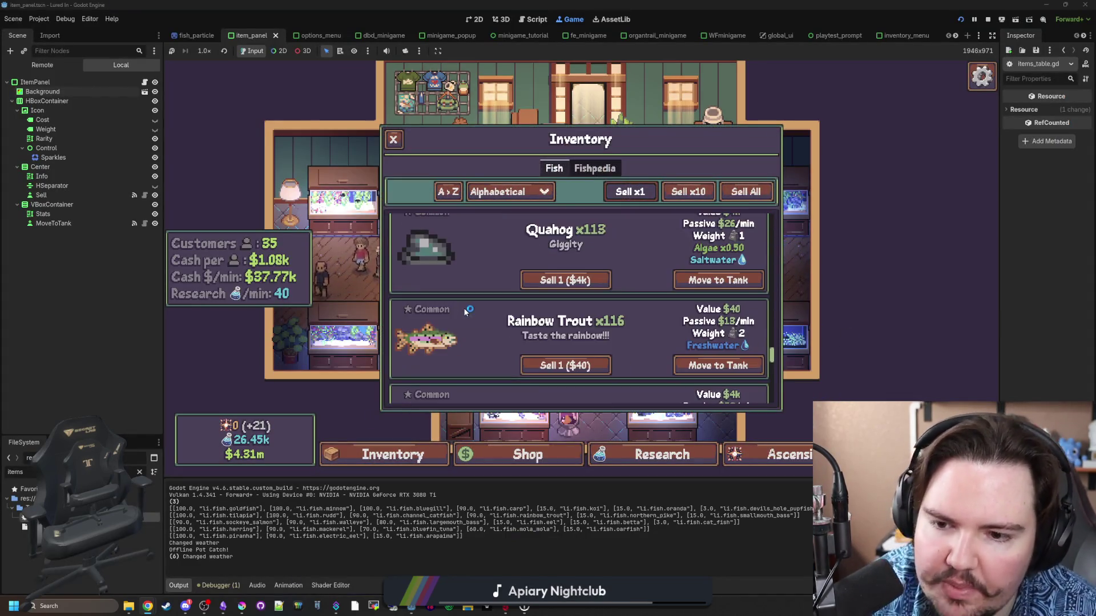
{"action": "scroll", "coordinate": [462, 340], "scroll_direction": "up", "scroll_amount": 20}
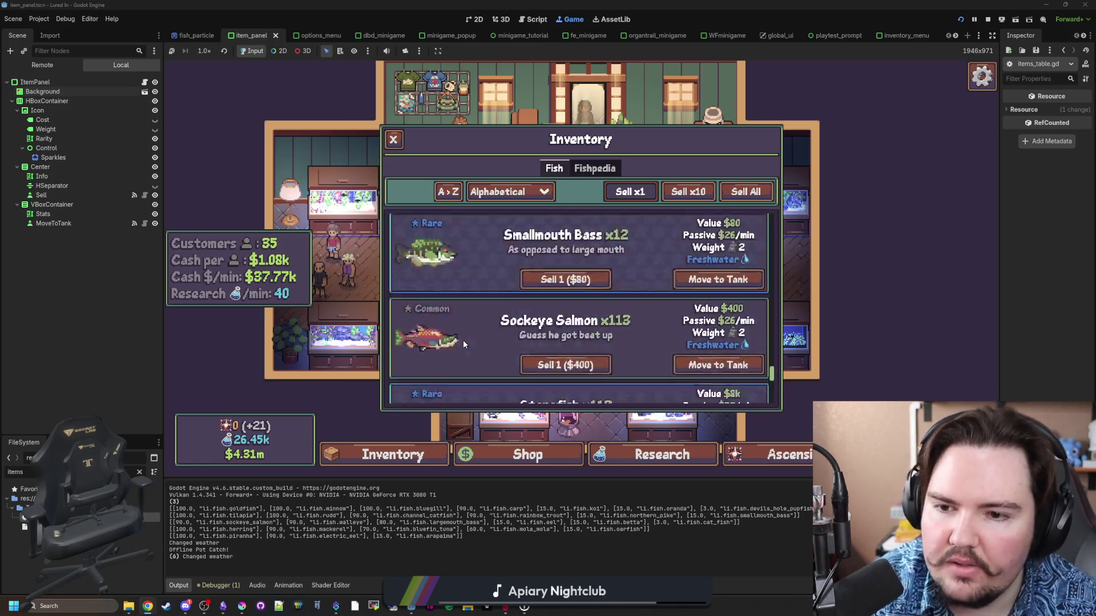
Sort the fish by Rarity, browse the list, close the inventory and open Fish Tank 1.
{"action": "left_click", "coordinate": [520, 192]}
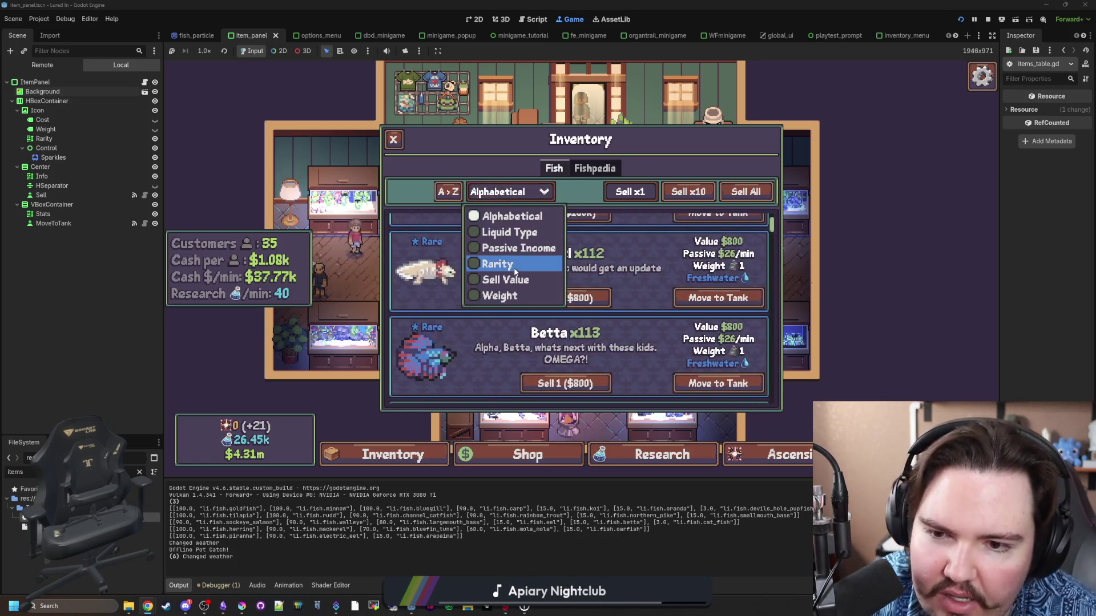
{"action": "left_click", "coordinate": [496, 263]}
{"action": "scroll", "coordinate": [494, 293], "scroll_direction": "down", "scroll_amount": 3}
{"action": "scroll", "coordinate": [500, 293], "scroll_direction": "down", "scroll_amount": 10}
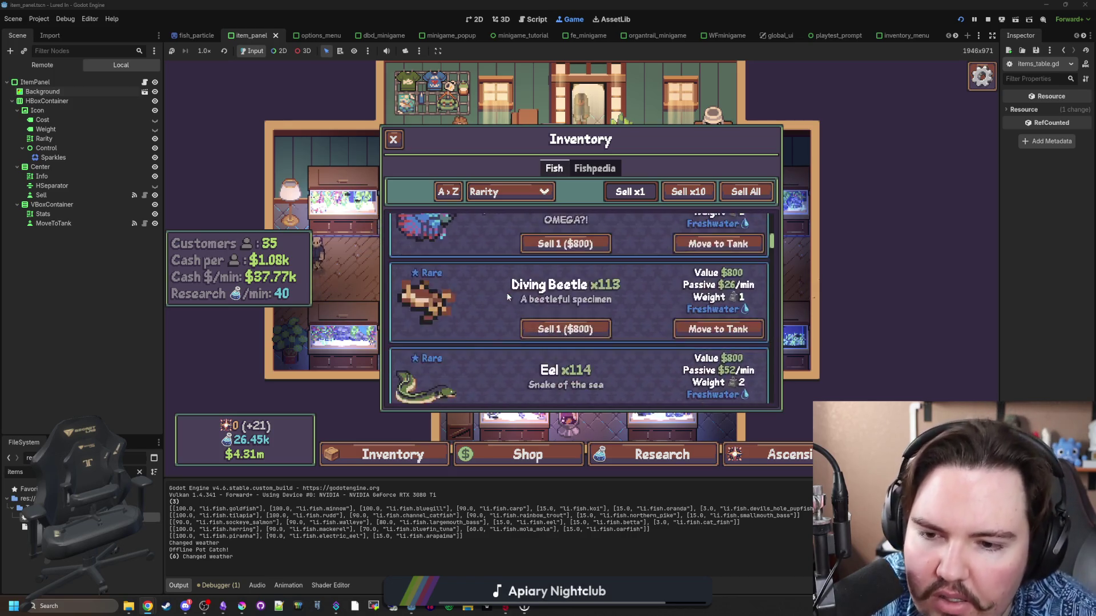
{"action": "scroll", "coordinate": [507, 294], "scroll_direction": "down", "scroll_amount": 10}
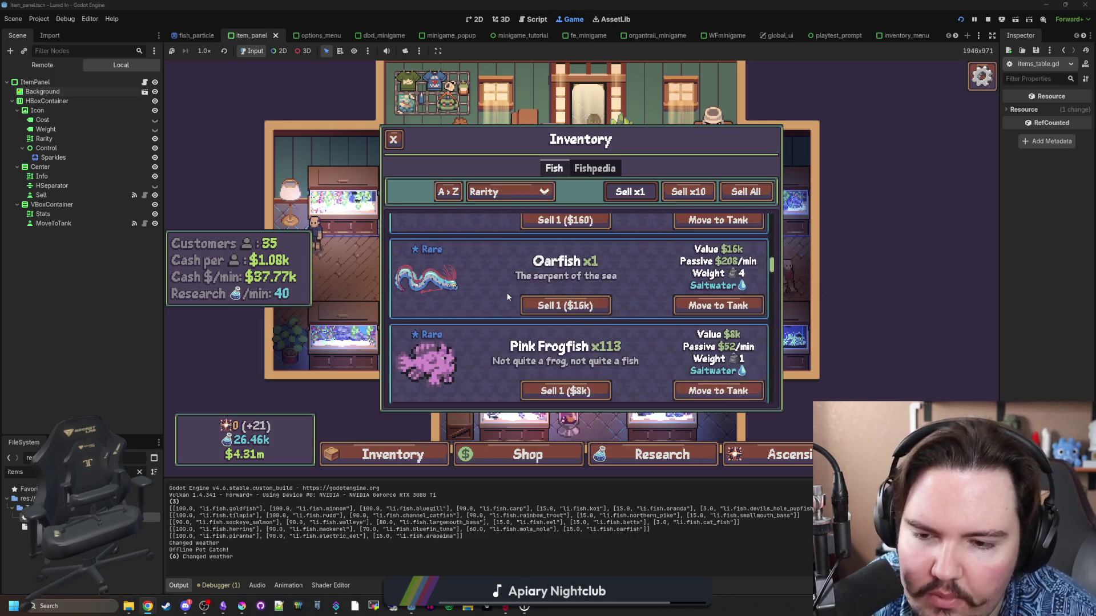
{"action": "scroll", "coordinate": [506, 292], "scroll_direction": "up", "scroll_amount": 10}
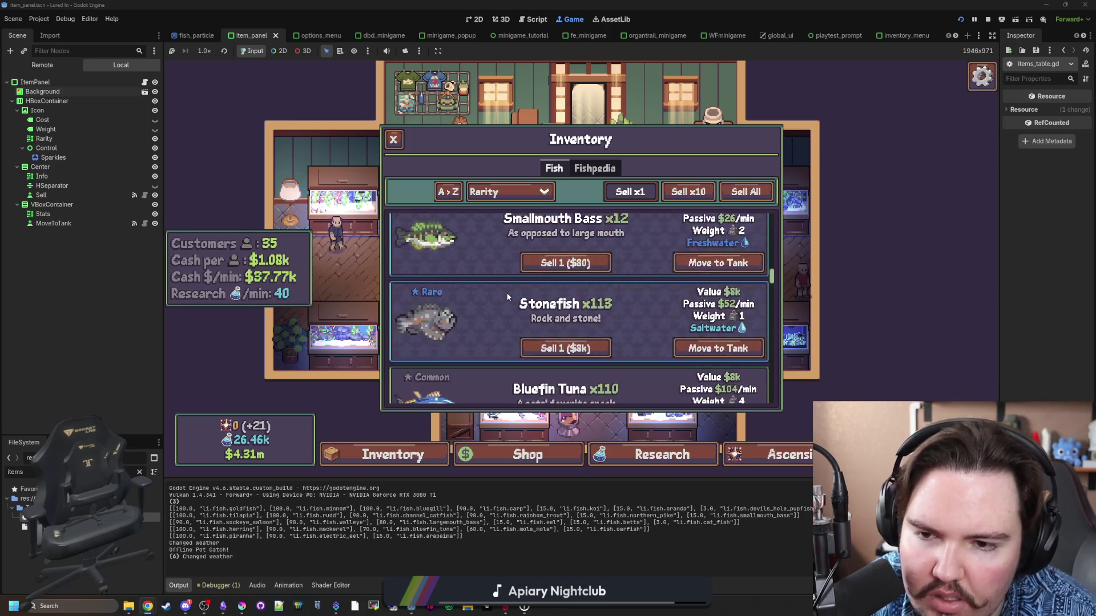
{"action": "left_click", "coordinate": [393, 139]}
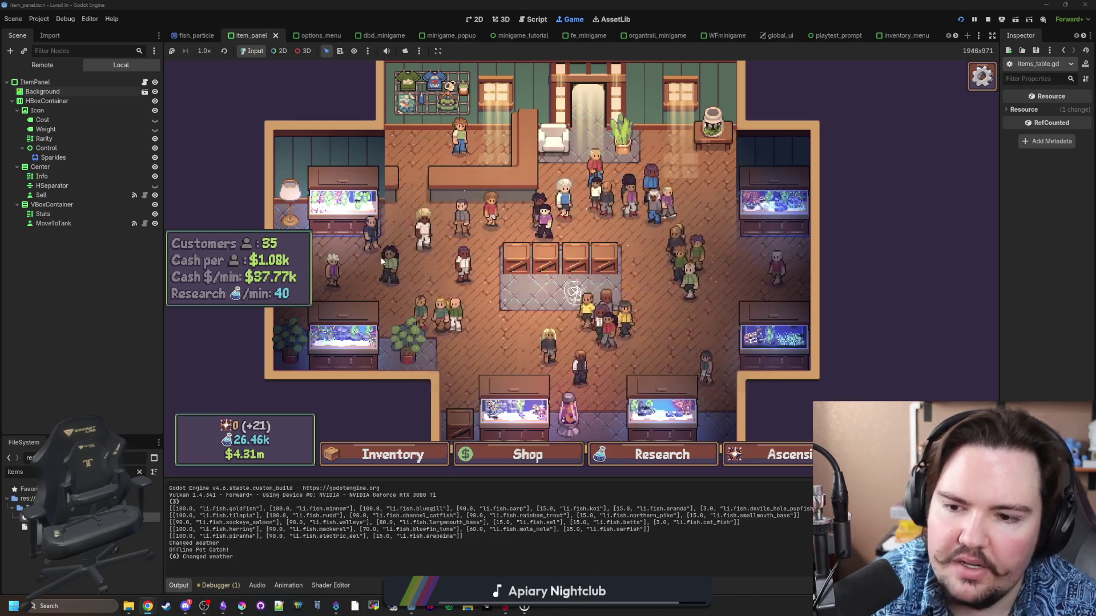
{"action": "left_click", "coordinate": [342, 200]}
Inspect the Oranda's info card and a kelp plant, then bring oranda.png up in Krita.
{"action": "left_click", "coordinate": [654, 240]}
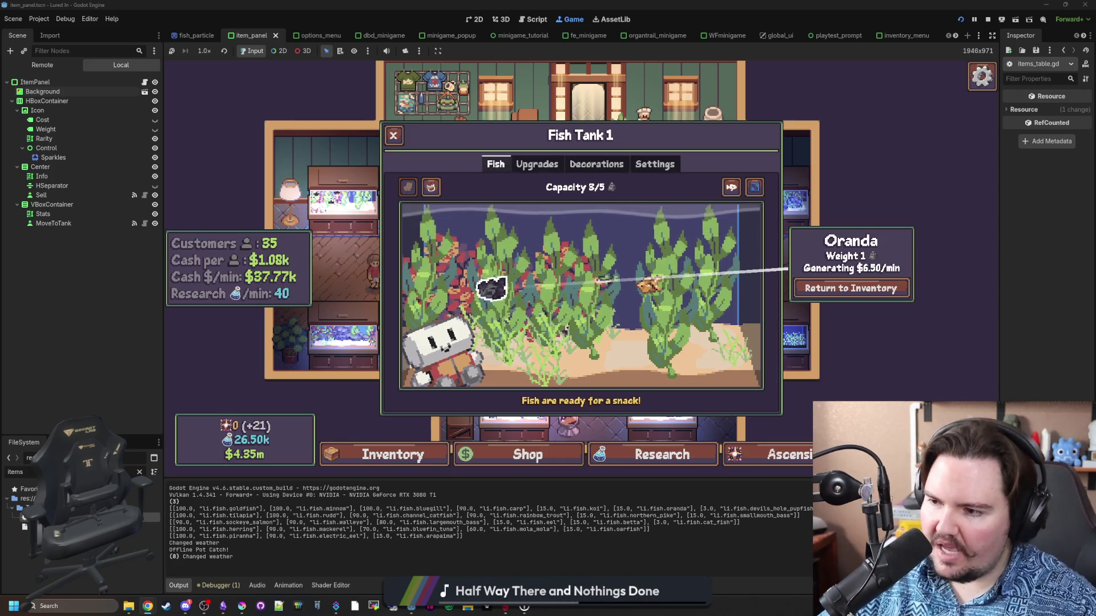
{"action": "left_click", "coordinate": [614, 231]}
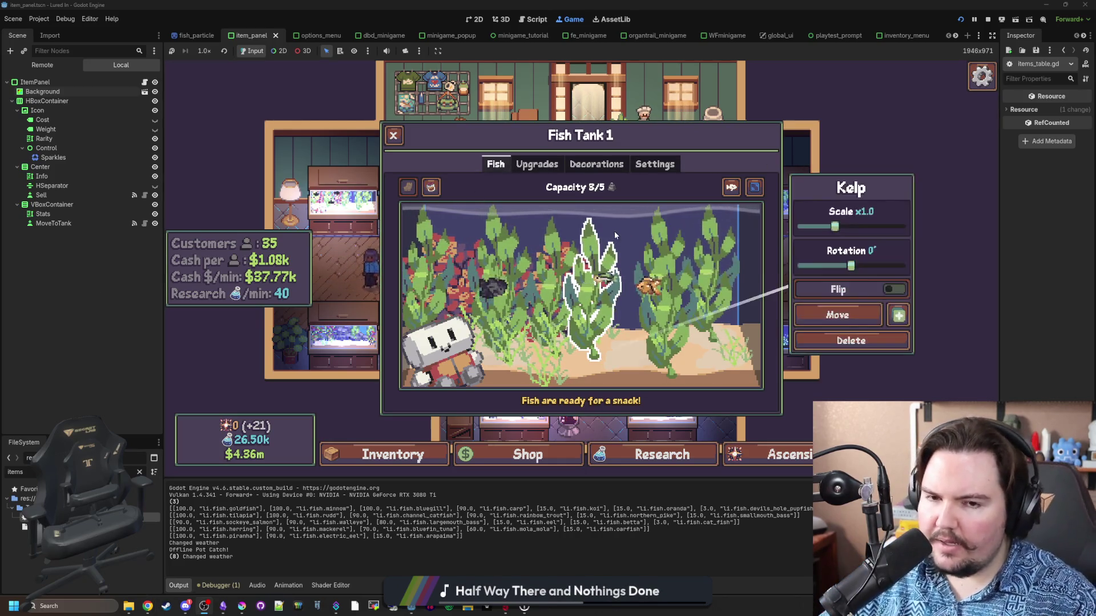
{"action": "left_click", "coordinate": [614, 231]}
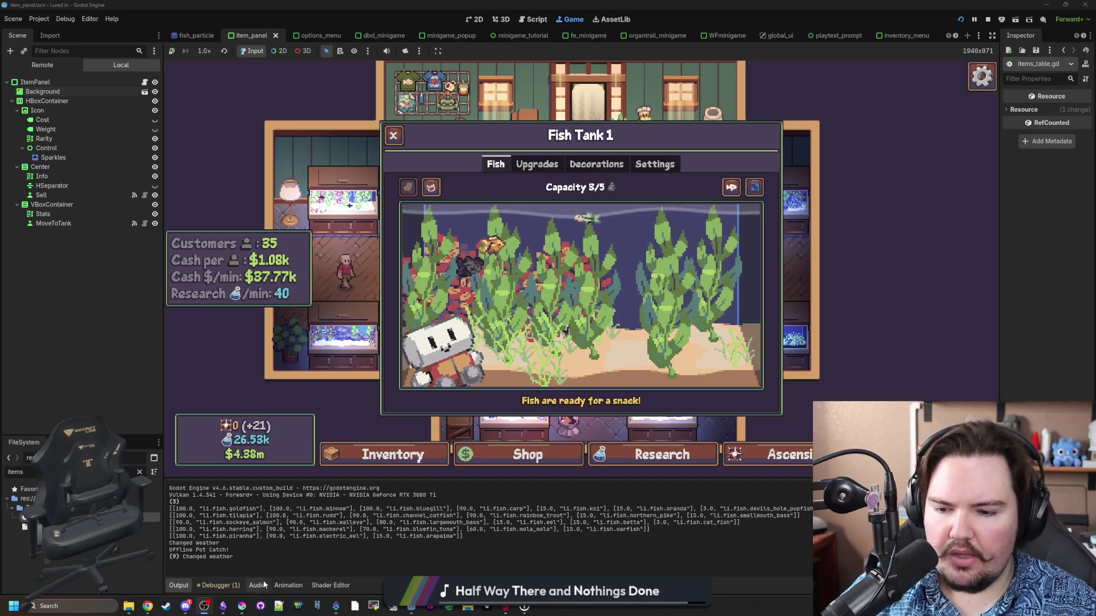
{"action": "mouse_move", "coordinate": [242, 606]}
{"action": "left_click", "coordinate": [470, 478]}
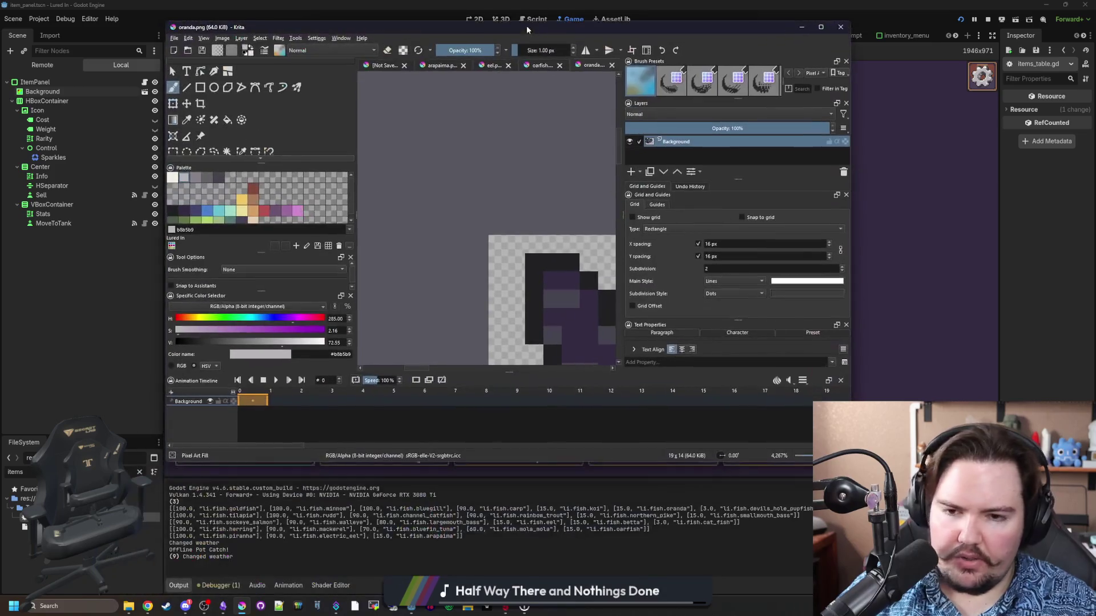
Maximize Krita and paint light grey pixels across the Oranda's head.
{"action": "double_click", "coordinate": [541, 30]}
{"action": "scroll", "coordinate": [585, 332], "scroll_direction": "up", "scroll_amount": 1}
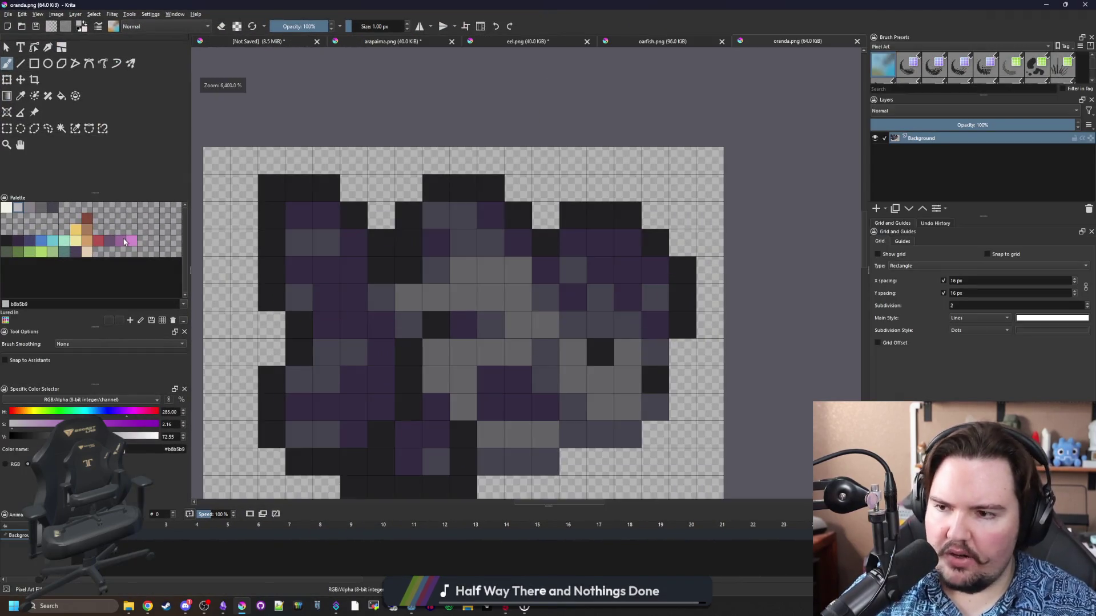
{"action": "left_click", "coordinate": [491, 270]}
{"action": "key", "text": "ctrl+z"}
{"action": "left_click_drag", "start_coordinate": [491, 298], "coordinate": [436, 298]}
{"action": "left_click", "coordinate": [491, 353]}
{"action": "scroll", "coordinate": [465, 358], "scroll_direction": "down", "scroll_amount": 10}
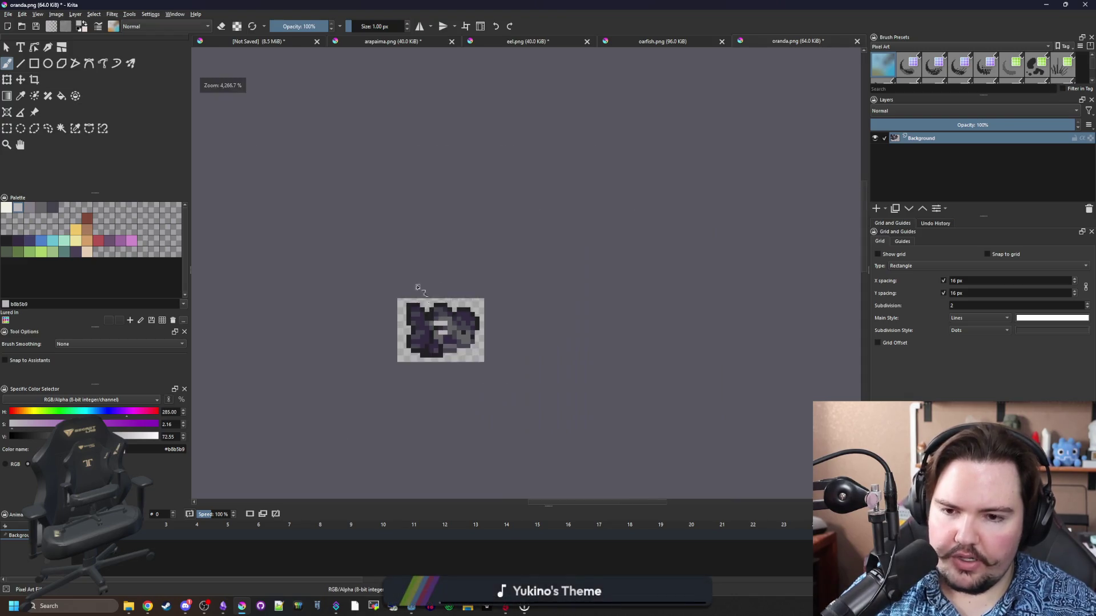
{"action": "scroll", "coordinate": [429, 298], "scroll_direction": "up", "scroll_amount": 10}
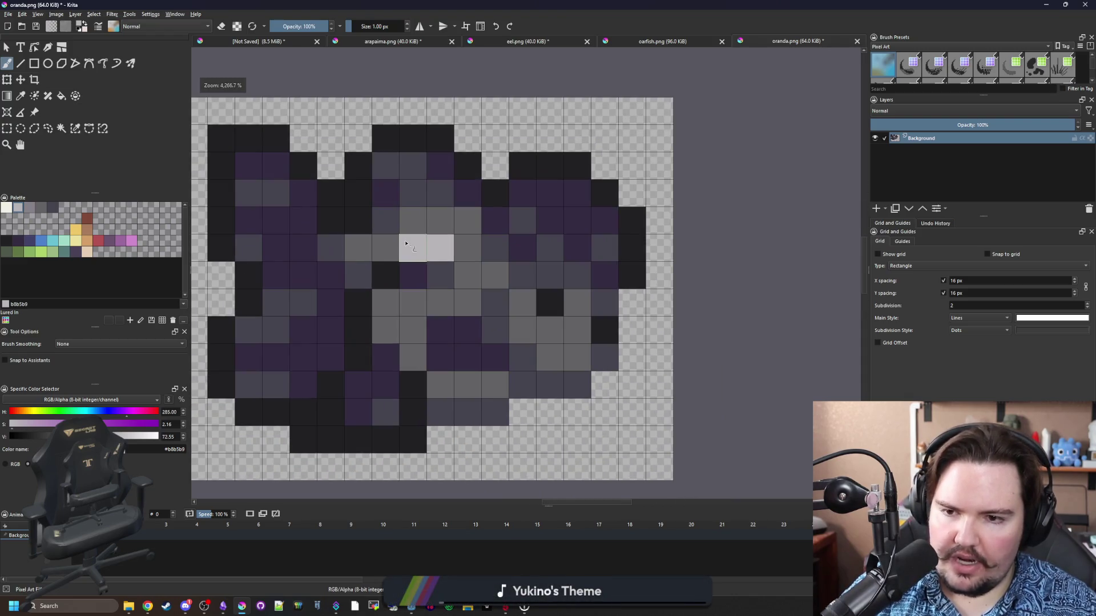
Add medium grey pixels to the Oranda's head.
{"action": "left_click", "coordinate": [35, 209]}
{"action": "left_click", "coordinate": [412, 247]}
{"action": "left_click", "coordinate": [386, 247]}
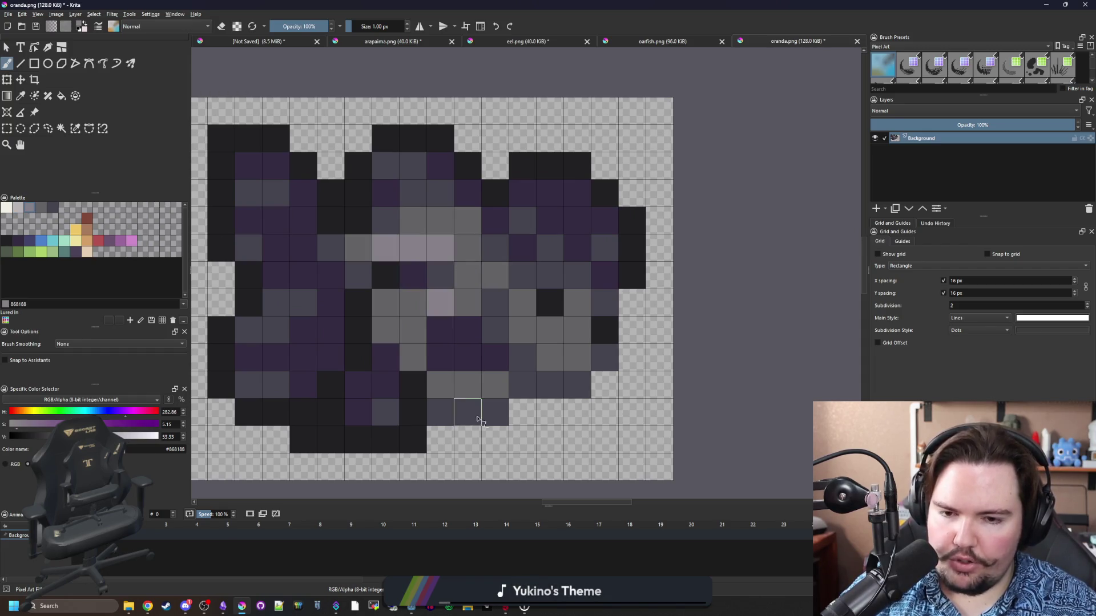
{"action": "scroll", "coordinate": [409, 309], "scroll_direction": "down", "scroll_amount": 8}
{"action": "scroll", "coordinate": [403, 245], "scroll_direction": "up", "scroll_amount": 9}
{"action": "scroll", "coordinate": [409, 312], "scroll_direction": "down", "scroll_amount": 5}
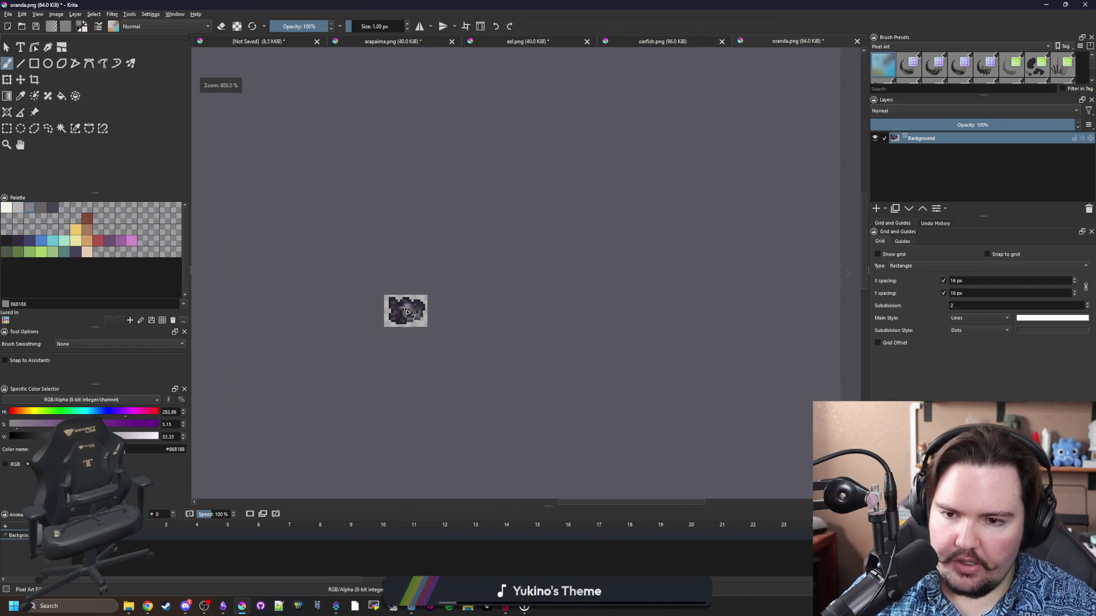
{"action": "scroll", "coordinate": [409, 329], "scroll_direction": "up", "scroll_amount": 7}
{"action": "scroll", "coordinate": [489, 325], "scroll_direction": "down", "scroll_amount": 7}
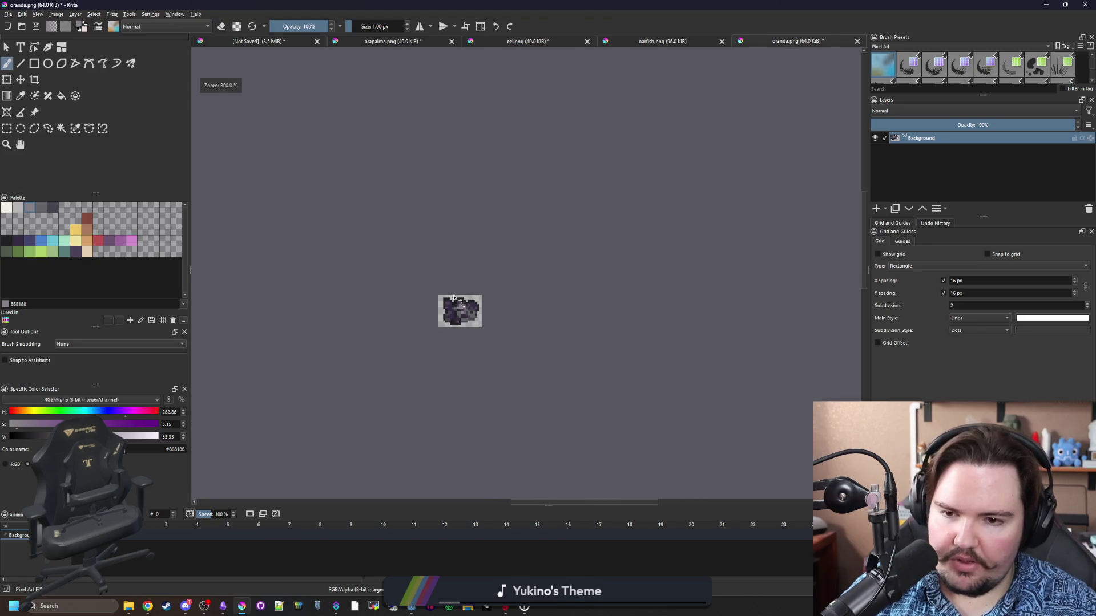
{"action": "scroll", "coordinate": [388, 311], "scroll_direction": "up", "scroll_amount": 6}
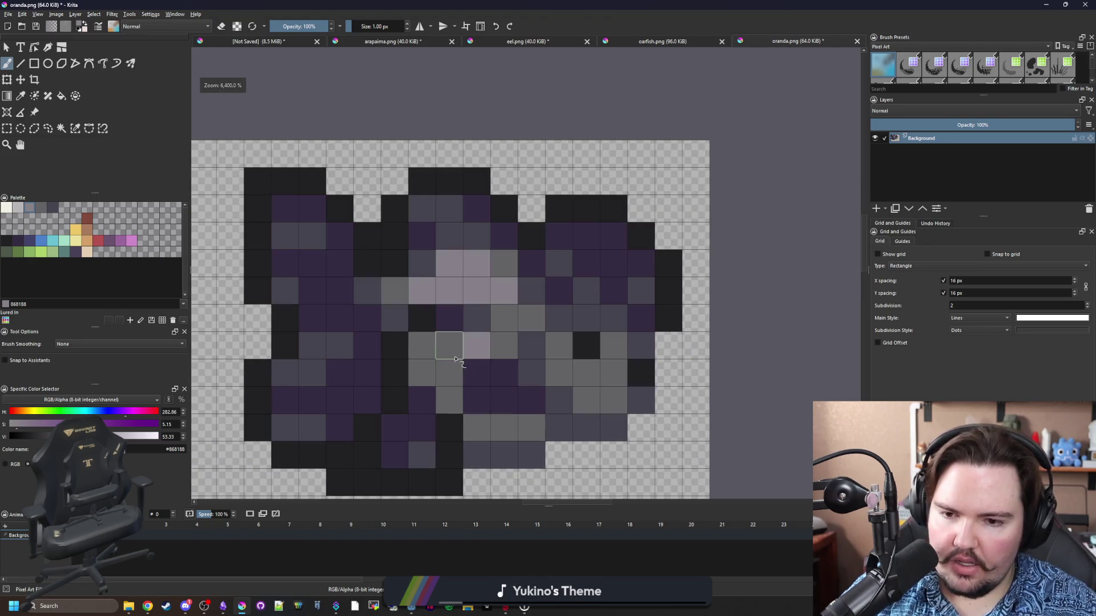
{"action": "scroll", "coordinate": [385, 311], "scroll_direction": "down", "scroll_amount": 3}
{"action": "scroll", "coordinate": [386, 312], "scroll_direction": "down", "scroll_amount": 6}
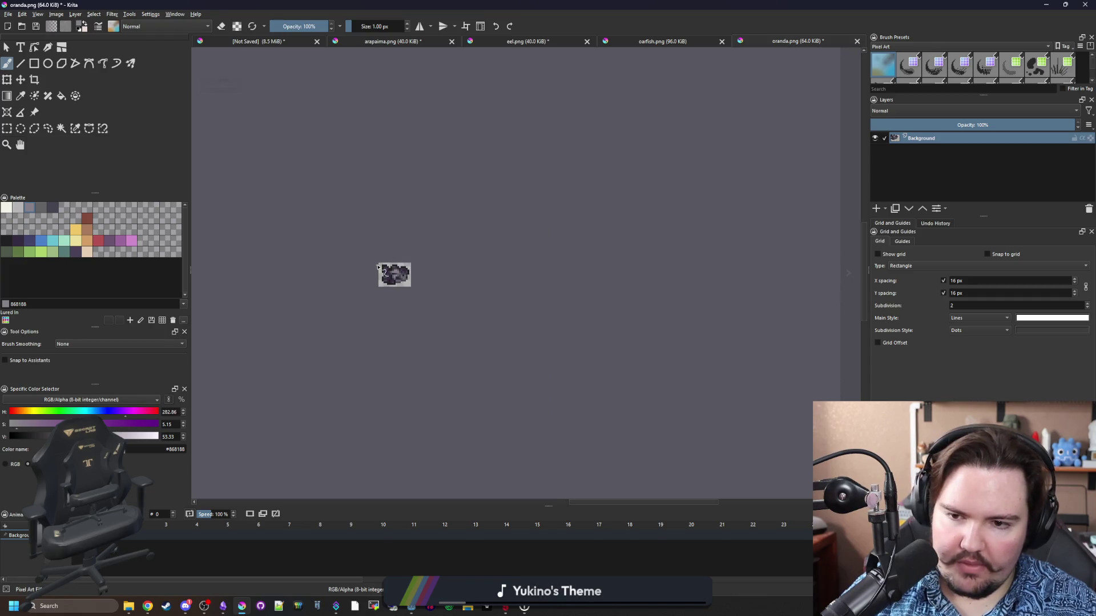
{"action": "scroll", "coordinate": [394, 268], "scroll_direction": "up", "scroll_amount": 6}
Save oranda.png as PNG, return to the game and close Fish Tank 1.
{"action": "key", "text": "ctrl+s"}
{"action": "left_click", "coordinate": [587, 380]}
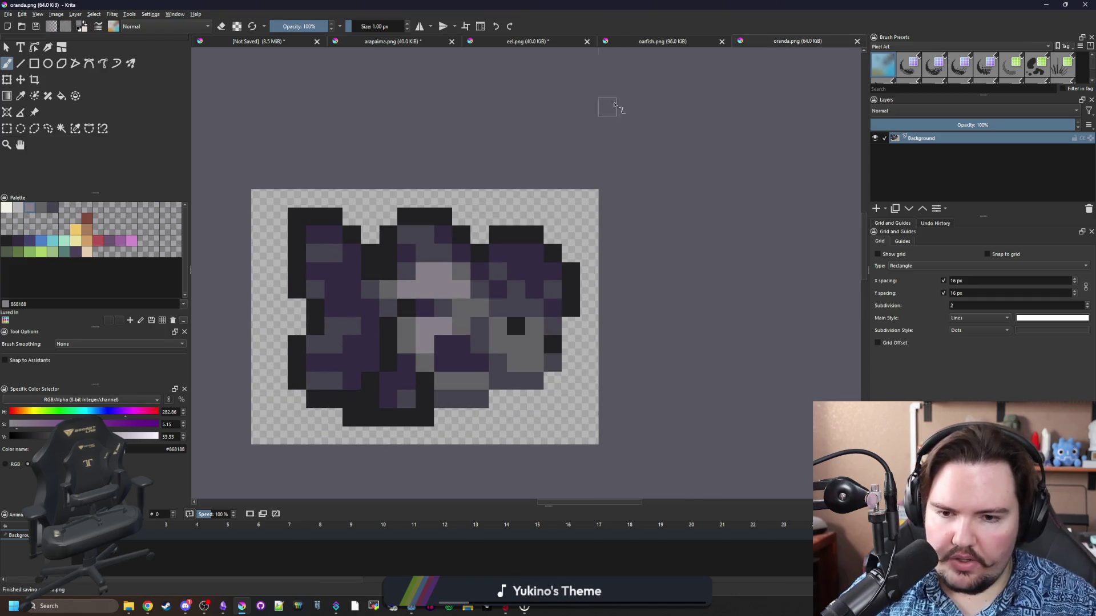
{"action": "key", "text": "alt+Tab"}
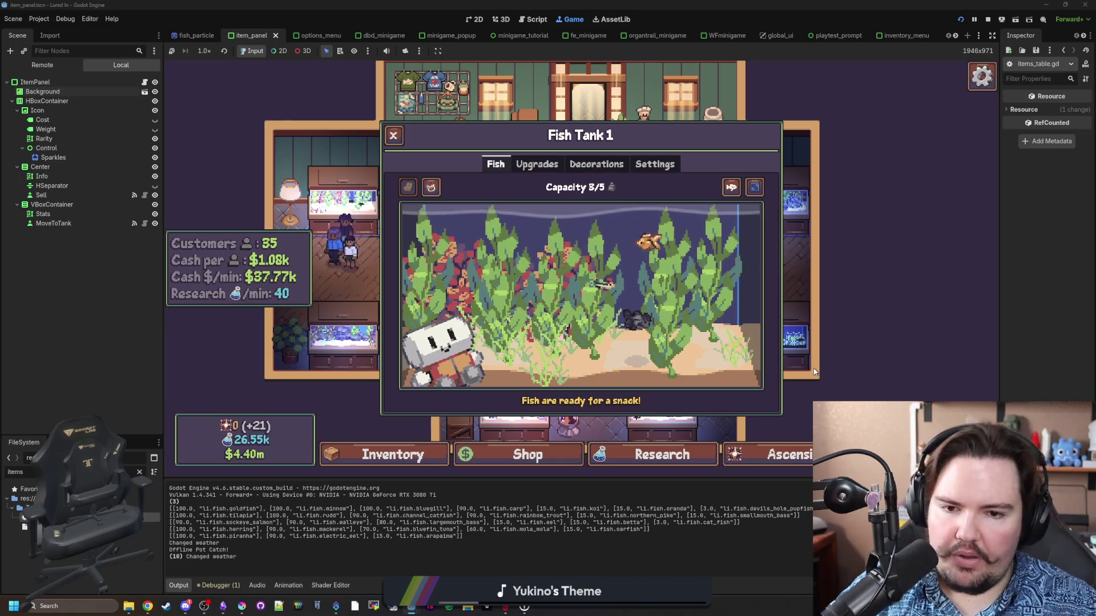
{"action": "left_click", "coordinate": [393, 135]}
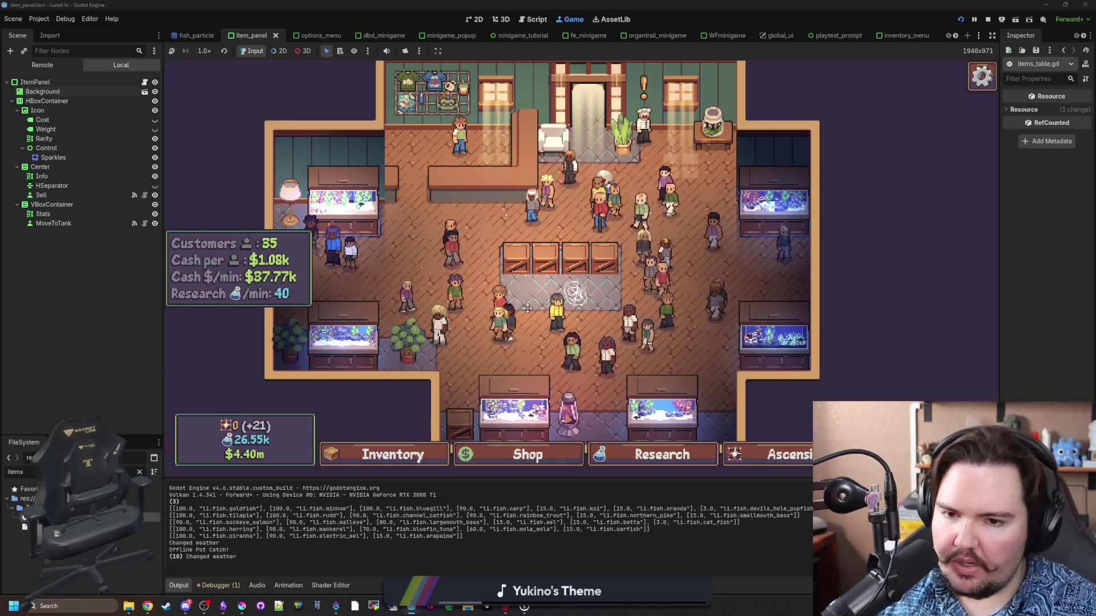
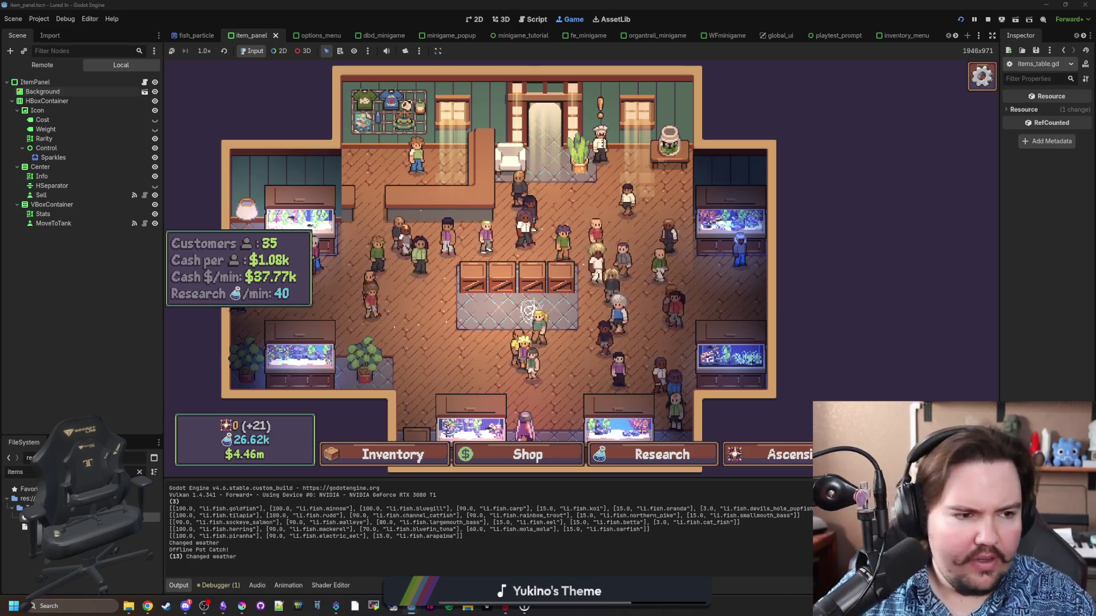
Maximize the browser, open the Lured In store page, and show the broadcast chat.
{"action": "key", "text": "alt+Tab"}
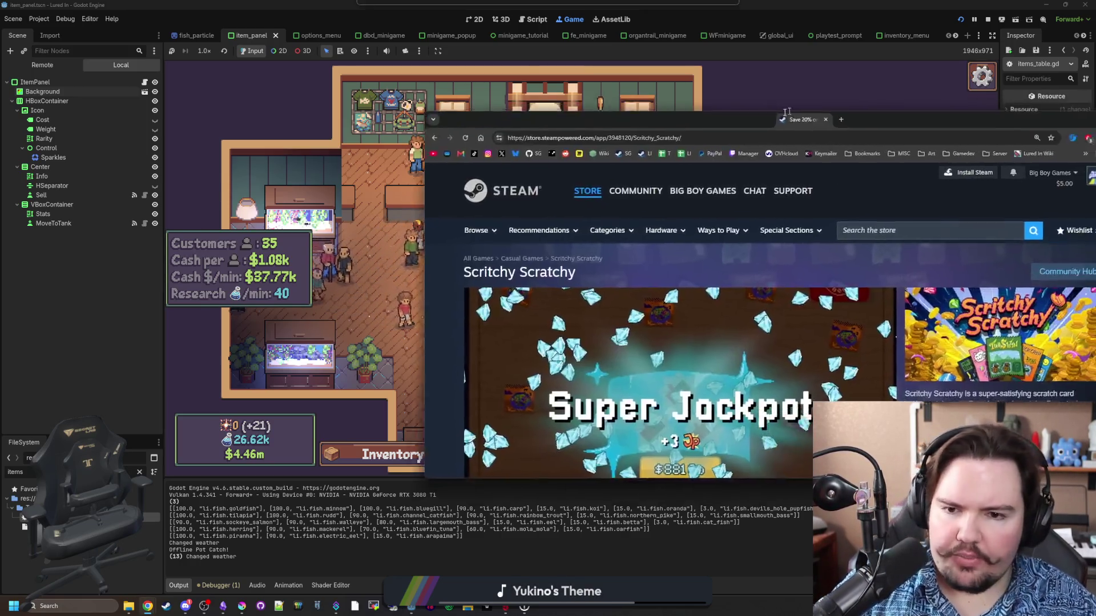
{"action": "double_click", "coordinate": [611, 145]}
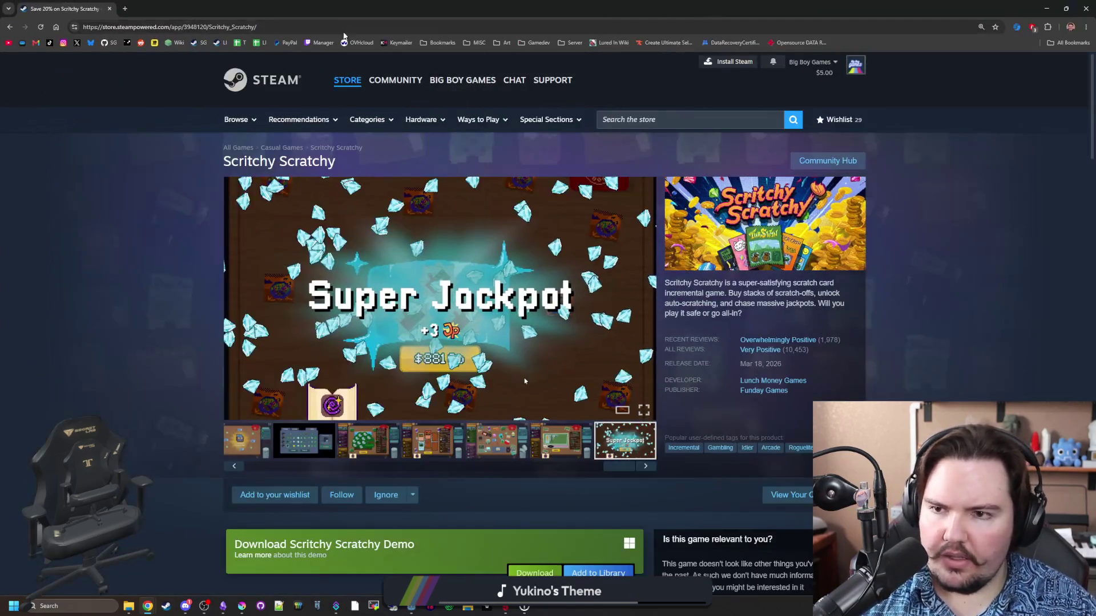
{"action": "left_click", "coordinate": [216, 44]}
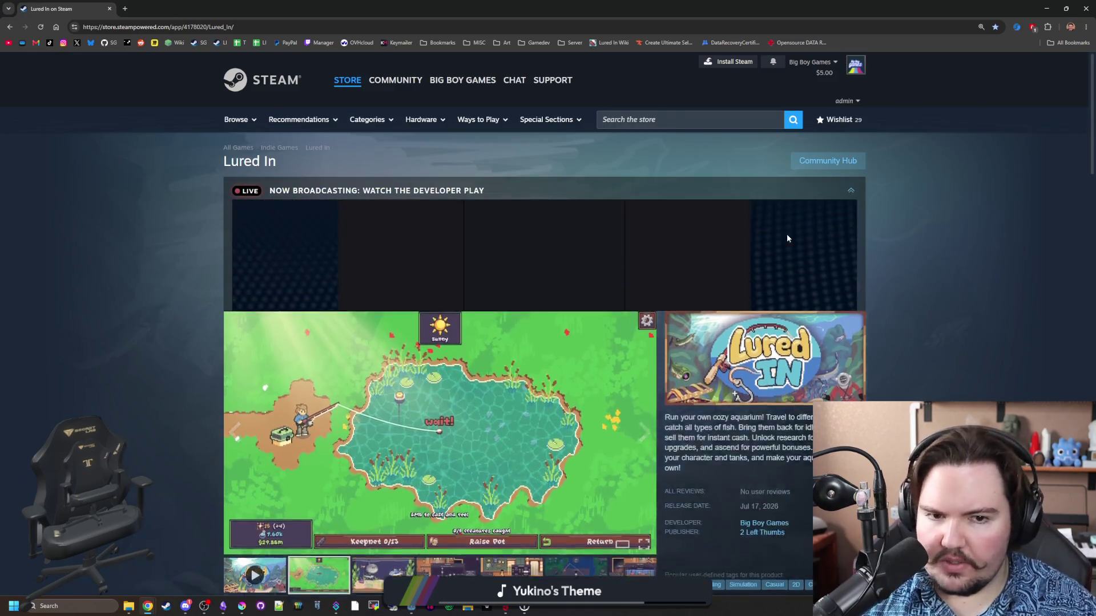
{"action": "scroll", "coordinate": [744, 330], "scroll_direction": "up", "scroll_amount": 1}
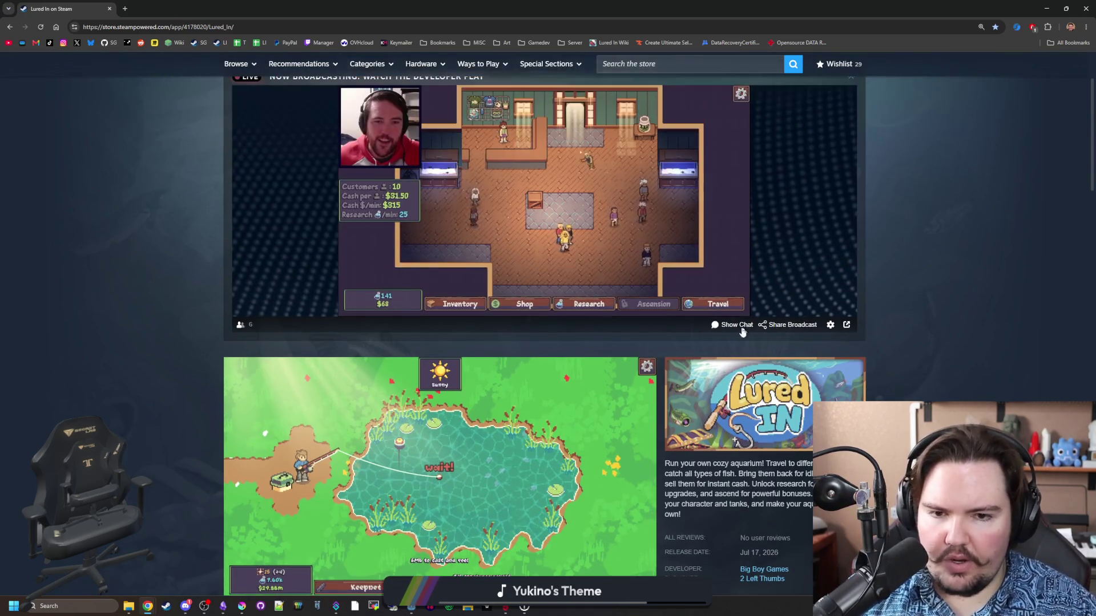
{"action": "left_click", "coordinate": [737, 326]}
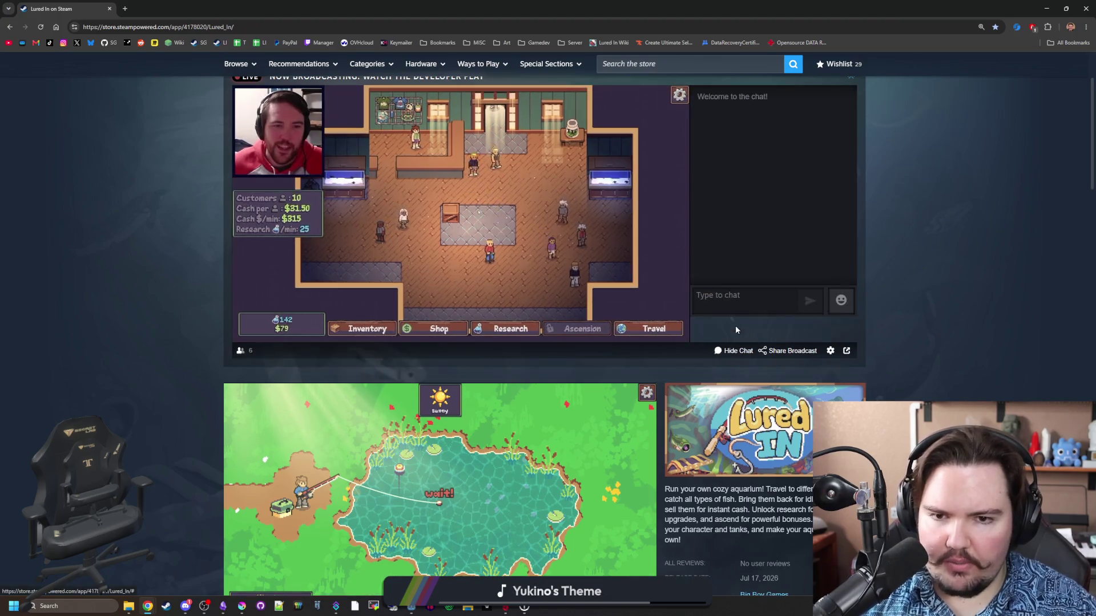
Scroll the Lured In page down to the system requirements, then restore the browser window.
{"action": "scroll", "coordinate": [643, 233], "scroll_direction": "down", "scroll_amount": 3}
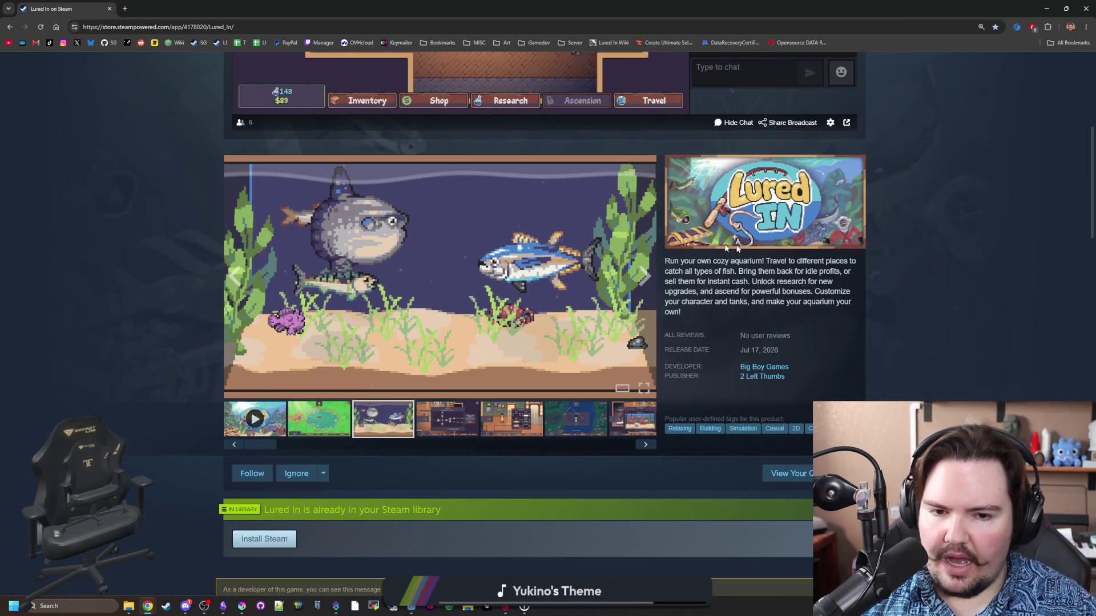
{"action": "right_click", "coordinate": [743, 216]}
{"action": "left_click", "coordinate": [925, 215]}
{"action": "right_click", "coordinate": [775, 198]}
{"action": "left_click", "coordinate": [742, 204]}
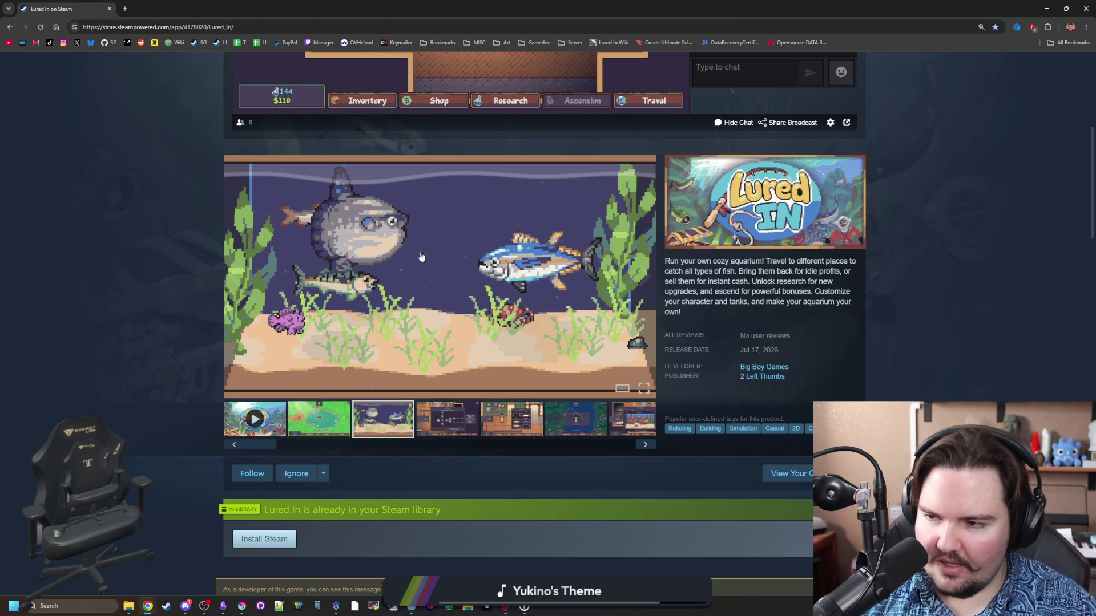
{"action": "scroll", "coordinate": [449, 252], "scroll_direction": "down", "scroll_amount": 15}
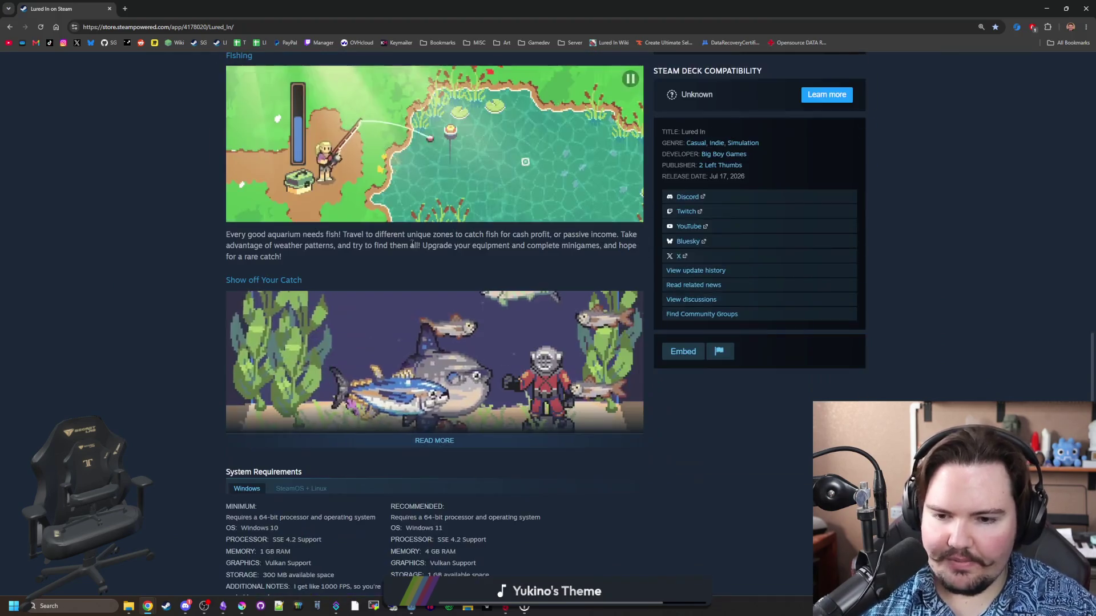
{"action": "scroll", "coordinate": [413, 244], "scroll_direction": "down", "scroll_amount": 7}
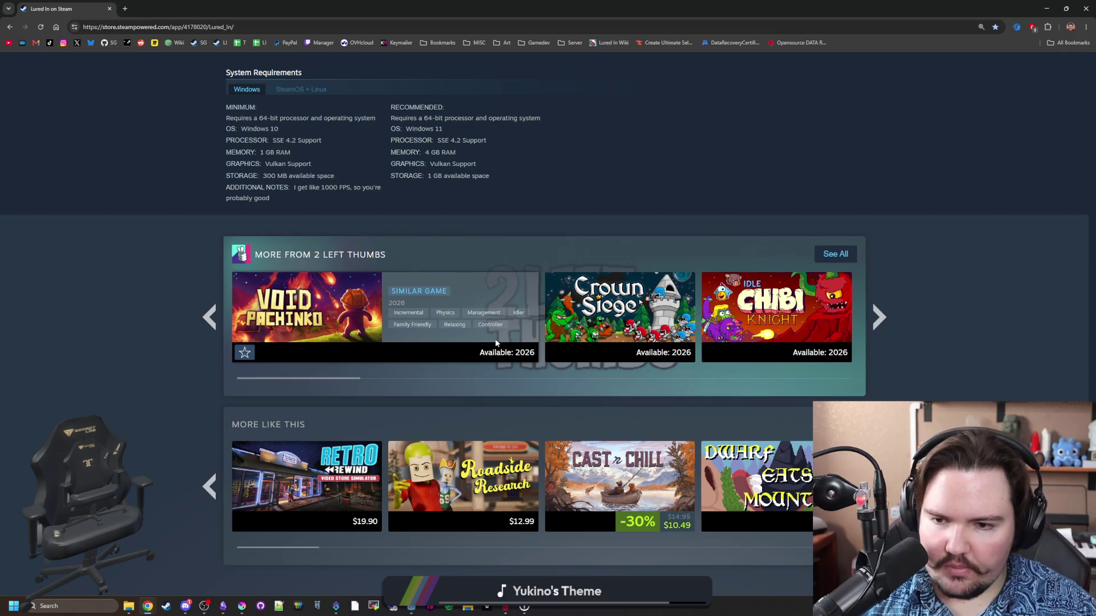
{"action": "scroll", "coordinate": [495, 342], "scroll_direction": "up", "scroll_amount": 20}
{"action": "scroll", "coordinate": [539, 341], "scroll_direction": "down", "scroll_amount": 5}
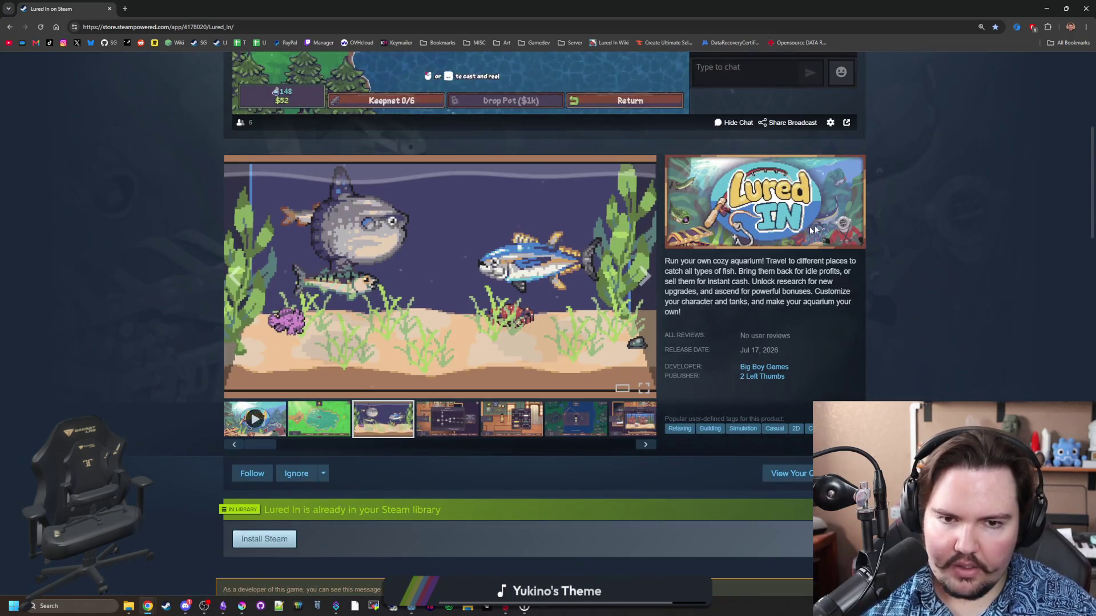
{"action": "left_click_drag", "start_coordinate": [736, 9], "coordinate": [737, 342]}
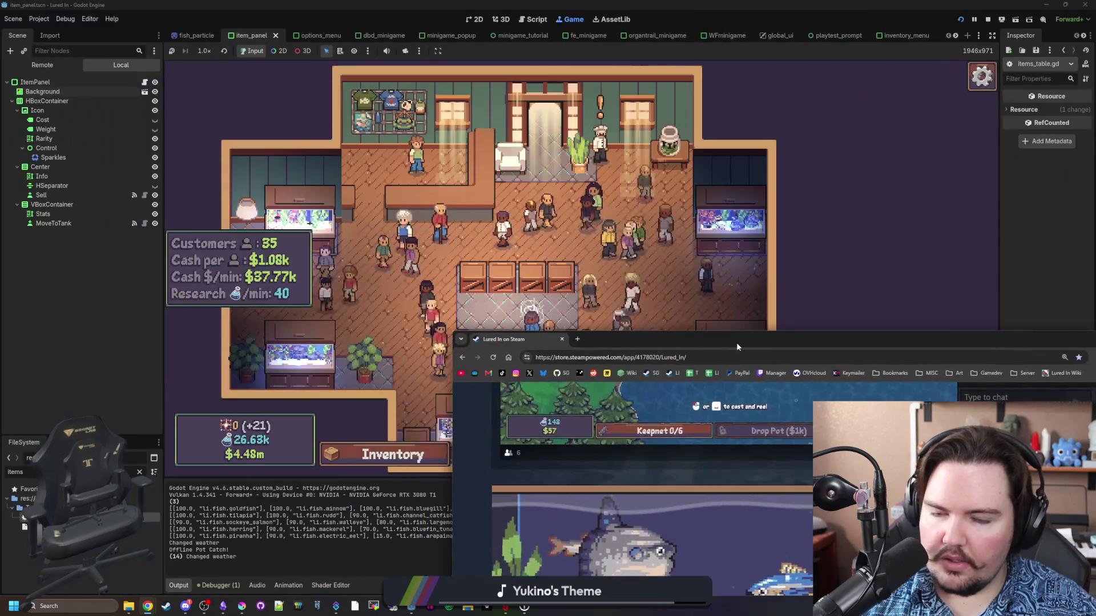
Close the store browser and accept the chef's fish trade, raising cash to $4.52m.
{"action": "left_click", "coordinate": [562, 340]}
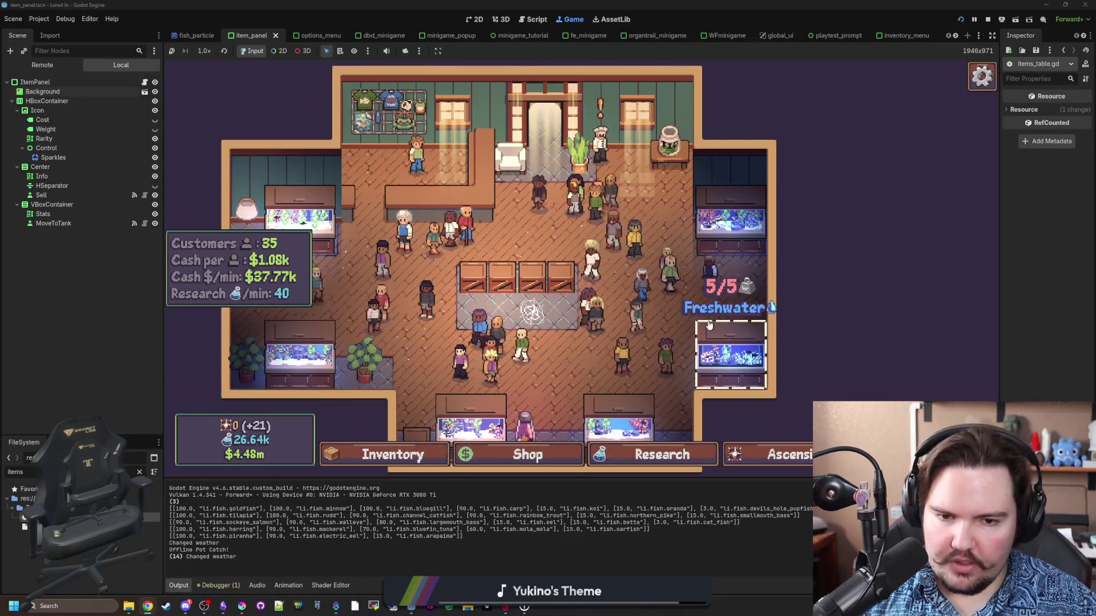
{"action": "scroll", "coordinate": [660, 179], "scroll_direction": "up", "scroll_amount": 3}
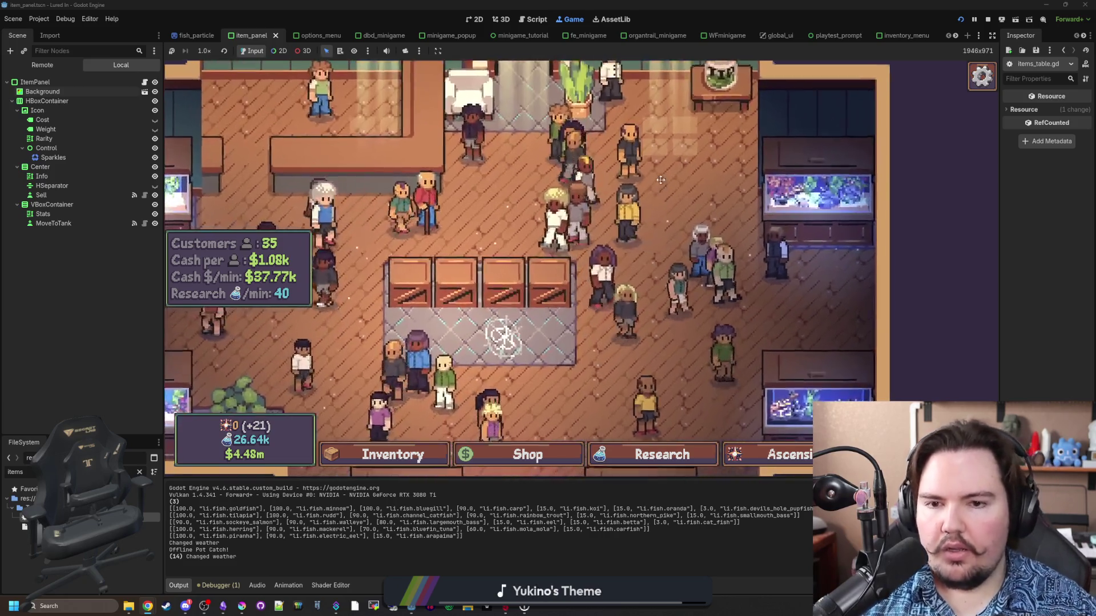
{"action": "left_click", "coordinate": [535, 173]}
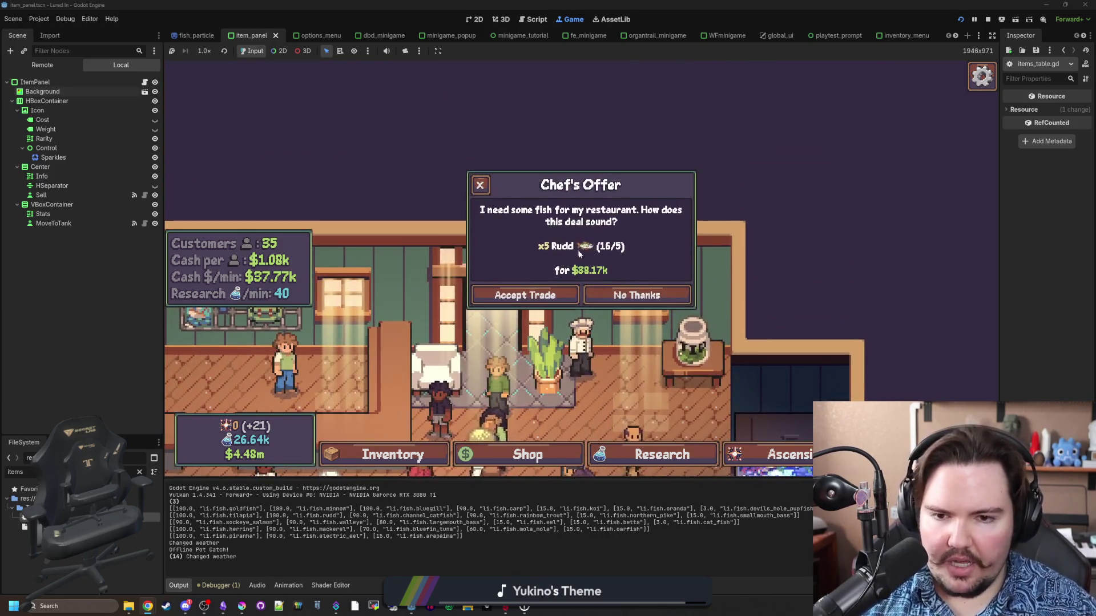
{"action": "left_click", "coordinate": [550, 304]}
Look around the shop, check a customer's customization, then open the Shop and Research panels.
{"action": "scroll", "coordinate": [547, 229], "scroll_direction": "down", "scroll_amount": 3}
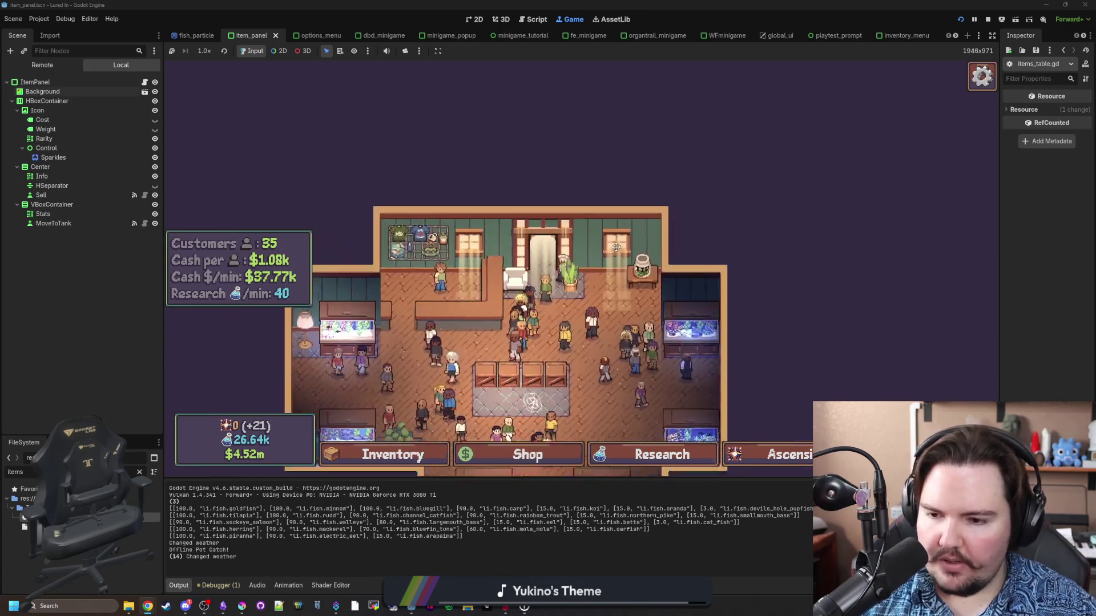
{"action": "scroll", "coordinate": [580, 203], "scroll_direction": "up", "scroll_amount": 1}
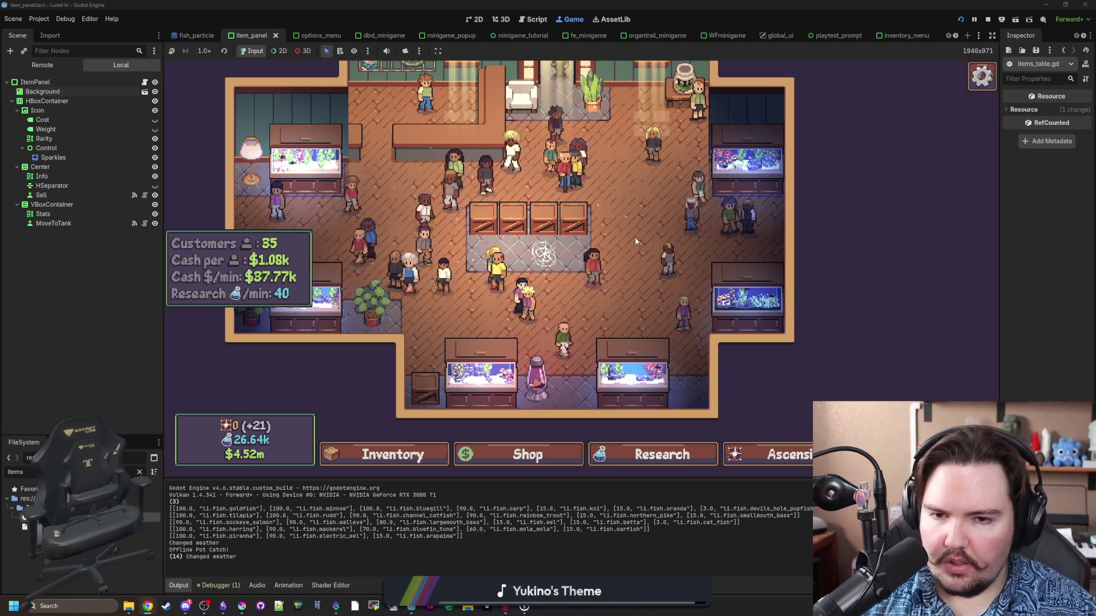
{"action": "left_click_drag", "start_coordinate": [635, 240], "coordinate": [627, 250]}
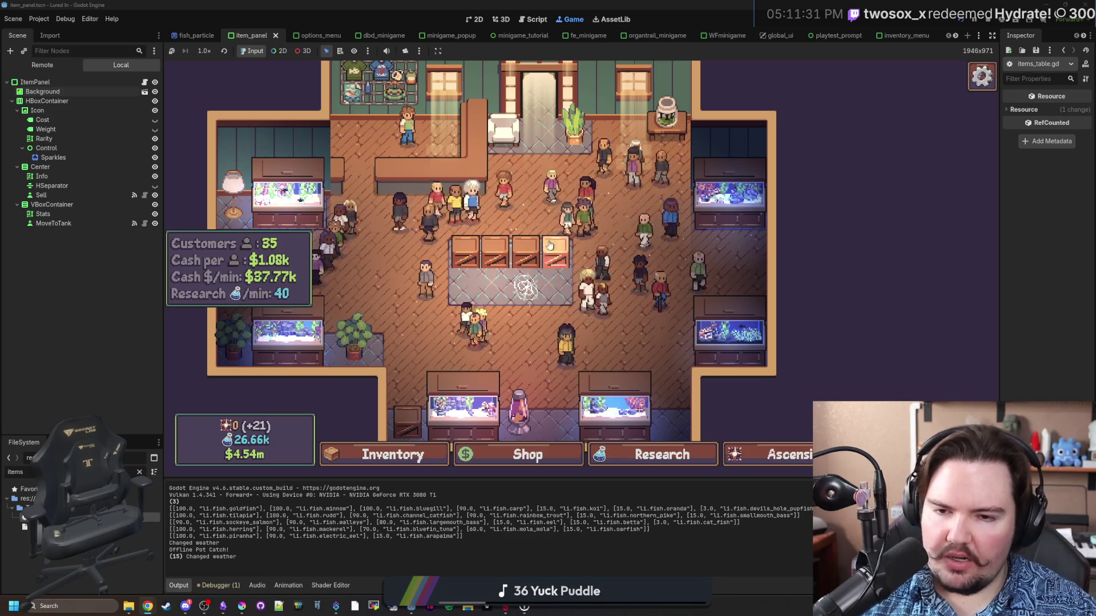
{"action": "scroll", "coordinate": [491, 263], "scroll_direction": "up", "scroll_amount": 3}
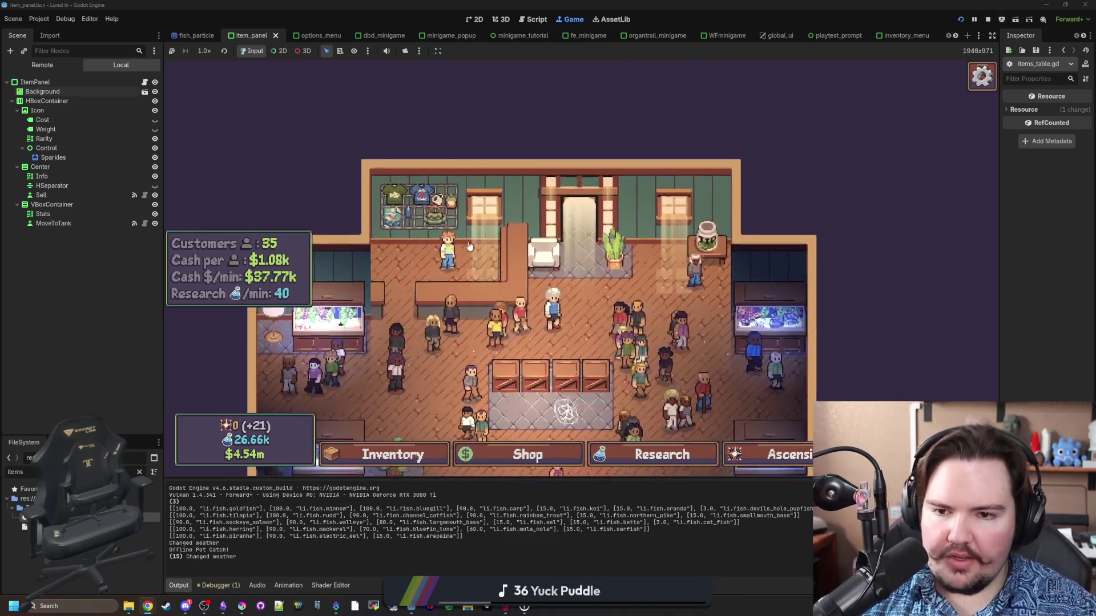
{"action": "left_click", "coordinate": [468, 246]}
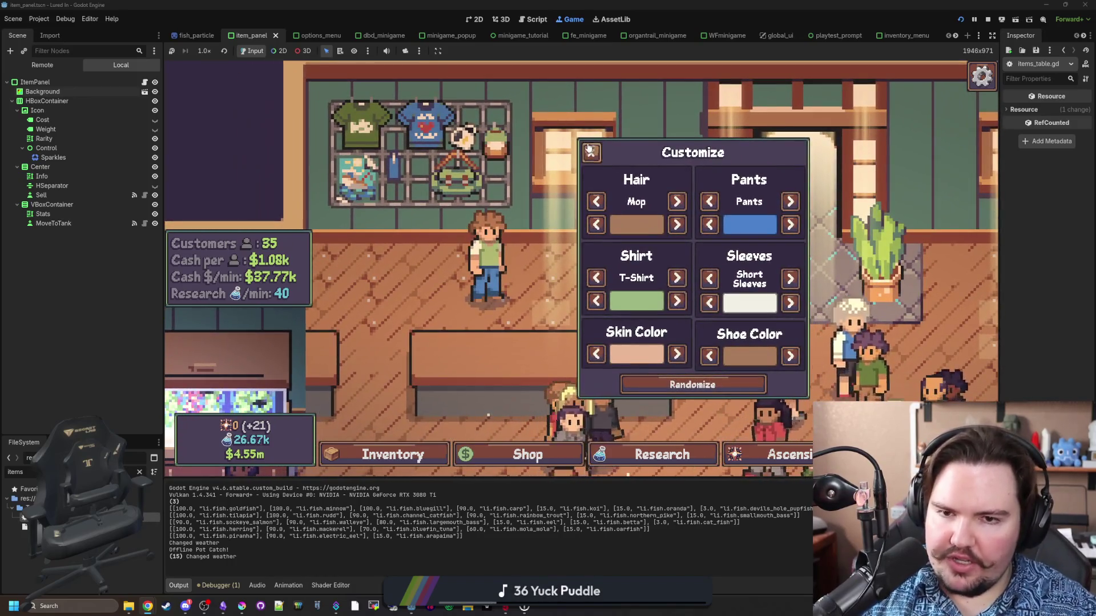
{"action": "key", "text": "Escape"}
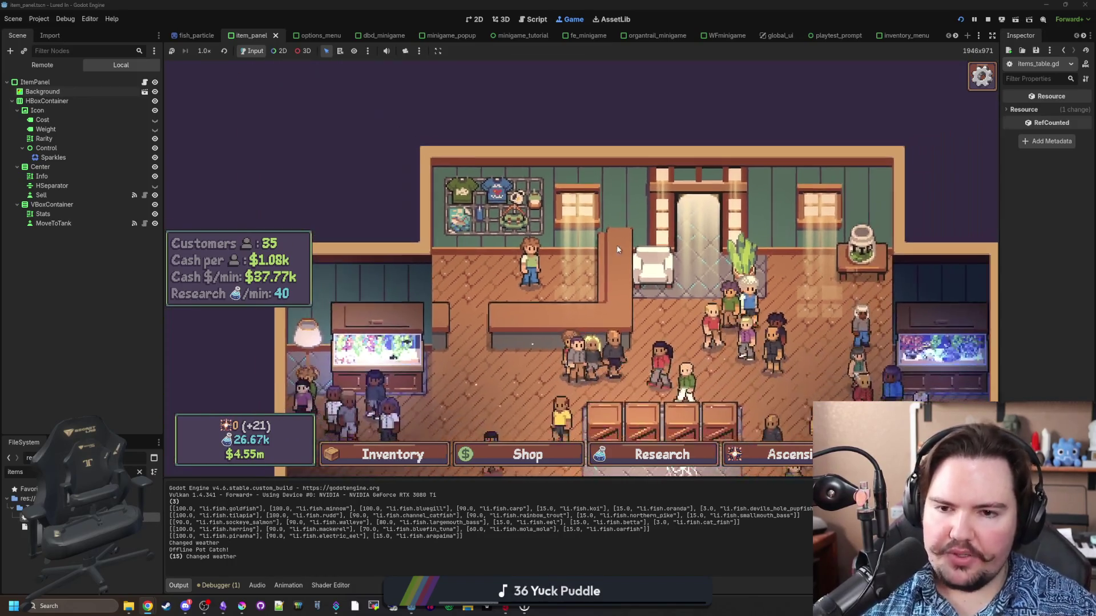
{"action": "scroll", "coordinate": [617, 250], "scroll_direction": "down", "scroll_amount": 5}
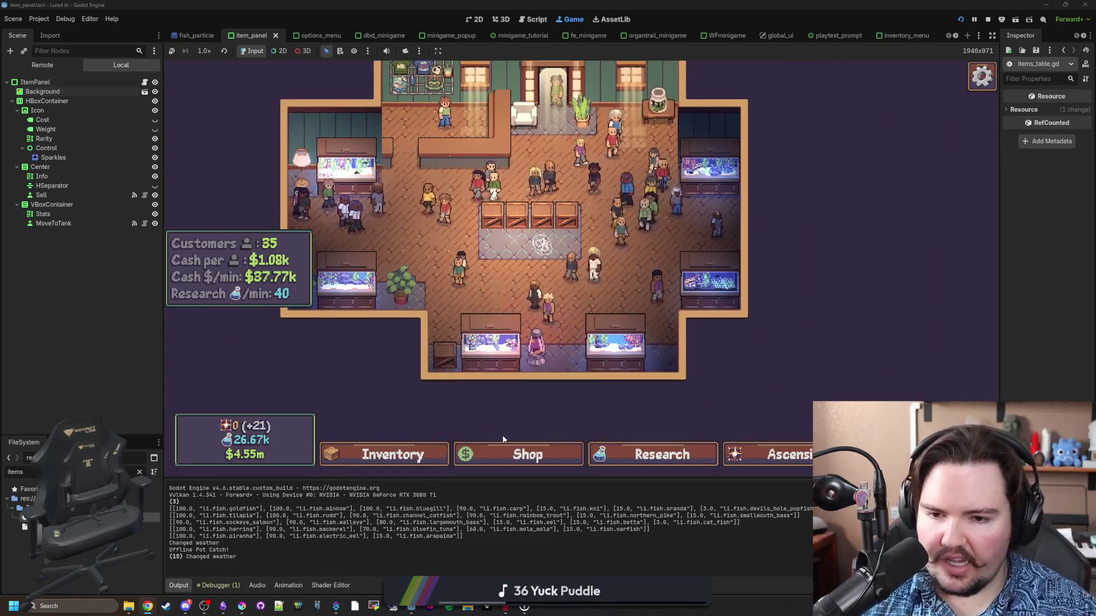
{"action": "left_click", "coordinate": [531, 457]}
{"action": "left_click", "coordinate": [660, 455]}
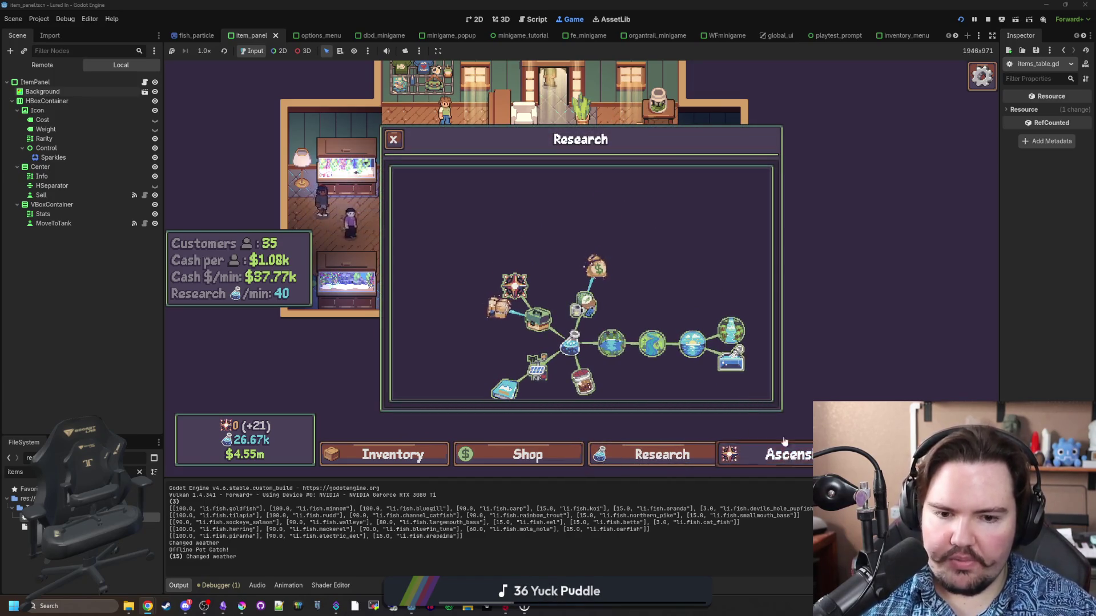
Open Ascension, travel to the Pond fishing area, and cast the line into the water.
{"action": "left_click", "coordinate": [799, 454]}
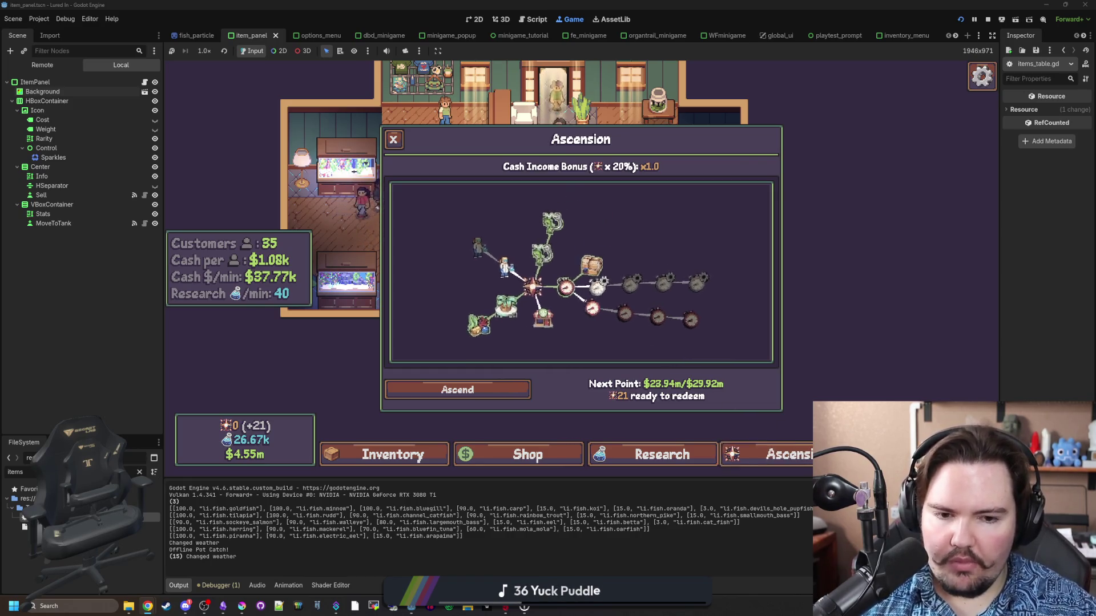
{"action": "key", "text": "t"}
{"action": "left_click", "coordinate": [718, 200]}
{"action": "left_click", "coordinate": [605, 270]}
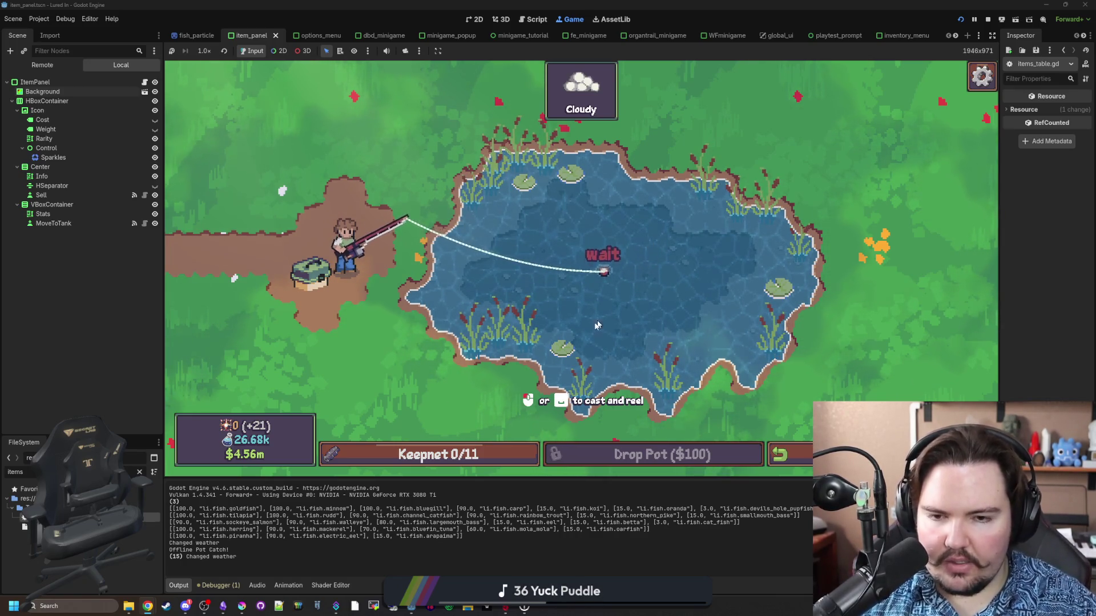
Hook the bite and complete the hold-and-mash minigame to land a Goldfish (keepnet 1/11).
{"action": "left_click", "coordinate": [591, 324]}
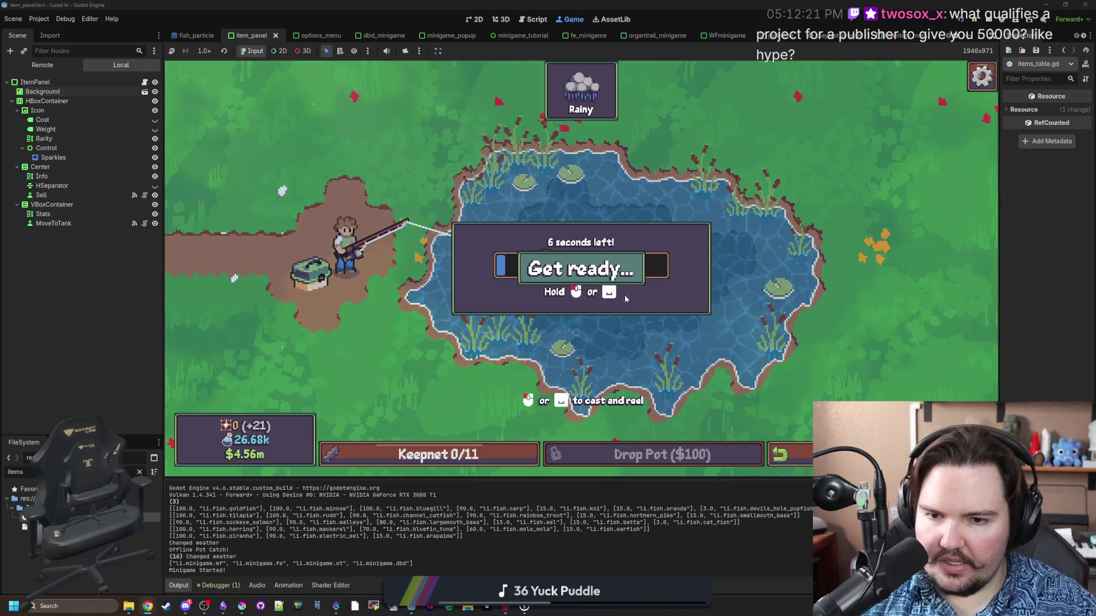
{"action": "left_click_drag", "start_coordinate": [655, 250], "coordinate": [627, 240]}
{"action": "left_click", "coordinate": [626, 250]}
{"action": "left_click", "coordinate": [625, 245]}
{"action": "left_click", "coordinate": [627, 240]}
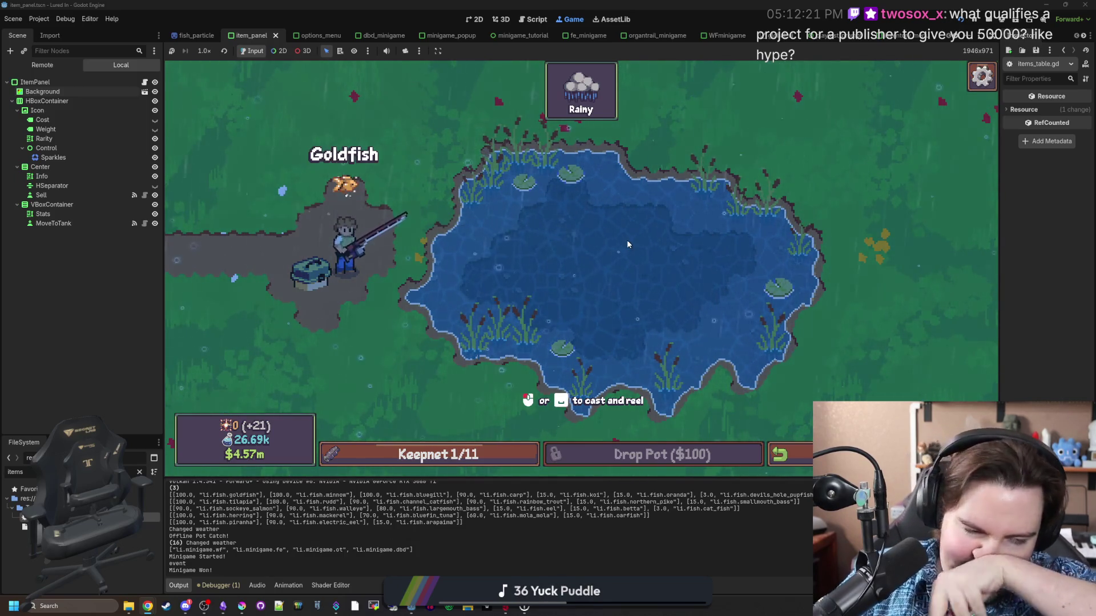
Cast and reel the line a few more times, then open a new browser window.
{"action": "left_click_drag", "start_coordinate": [528, 181], "coordinate": [528, 183]}
{"action": "left_click", "coordinate": [530, 182]}
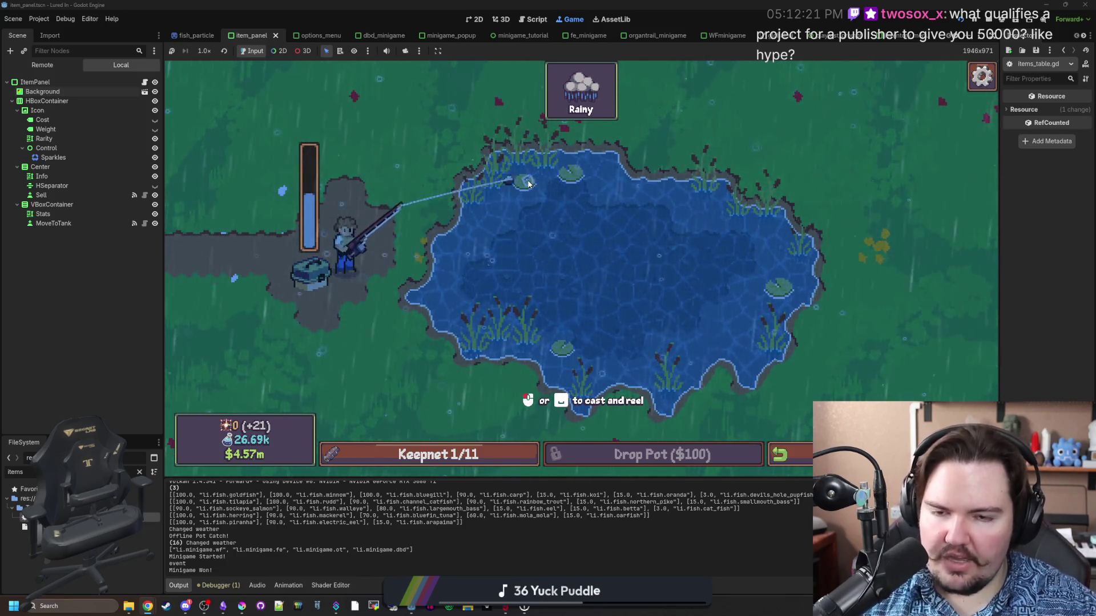
{"action": "left_click", "coordinate": [545, 194]}
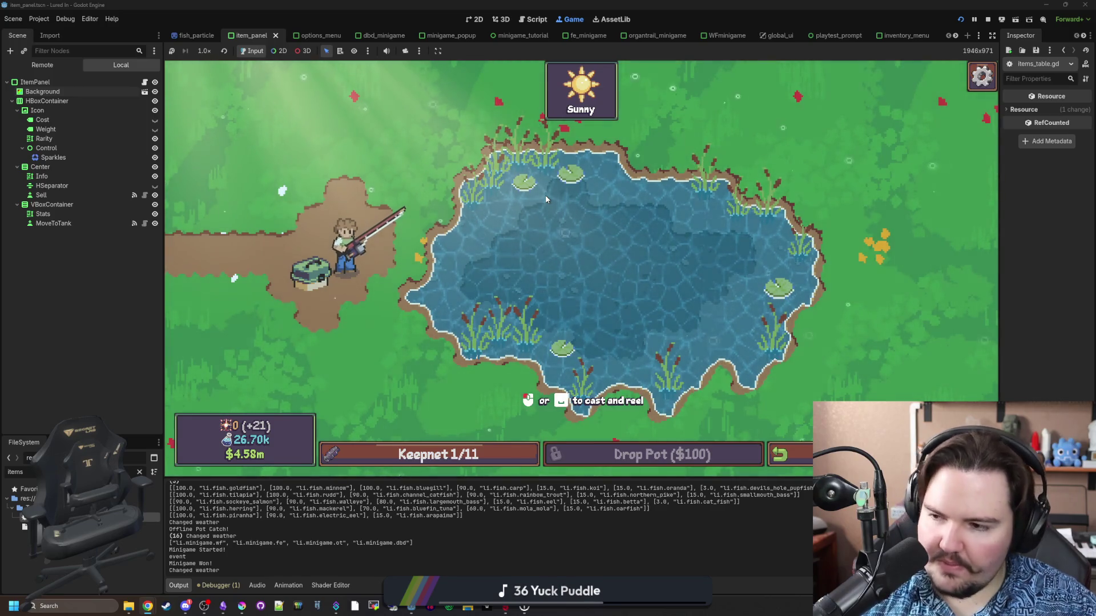
{"action": "key", "text": "space"}
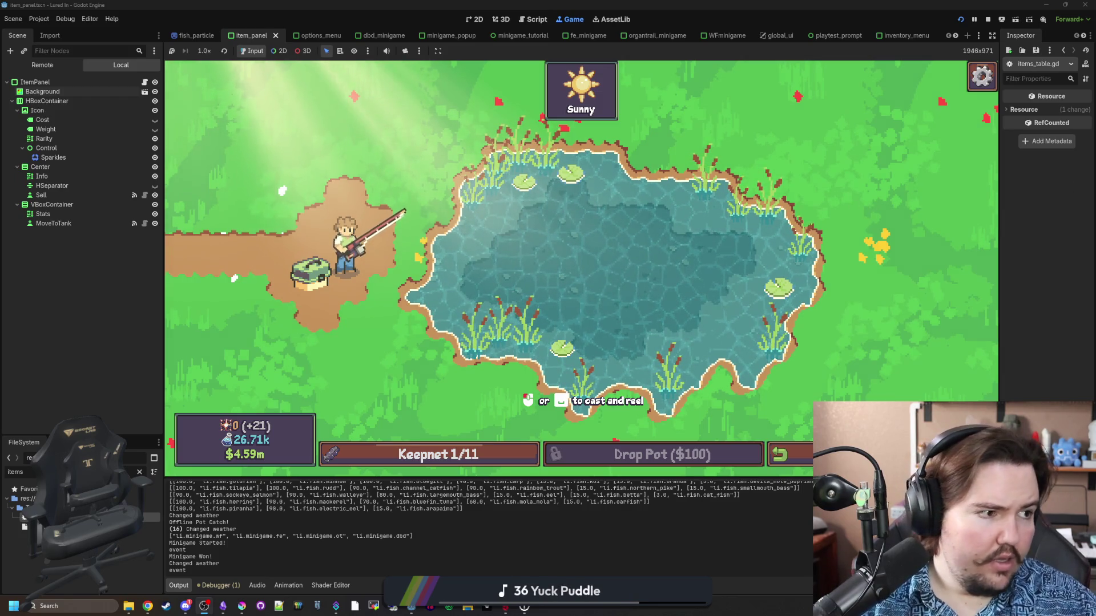
{"action": "key", "text": "super+2"}
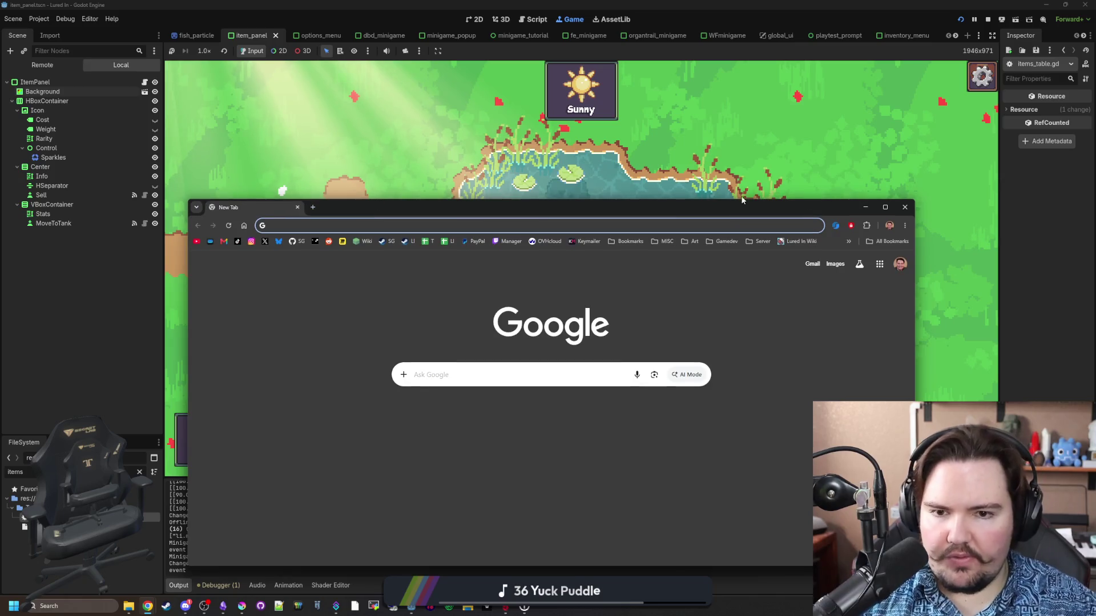
Maximize the browser, open the Lured In page, scroll to Big Boy Games' New Releases, then restore the window.
{"action": "double_click", "coordinate": [727, 211]}
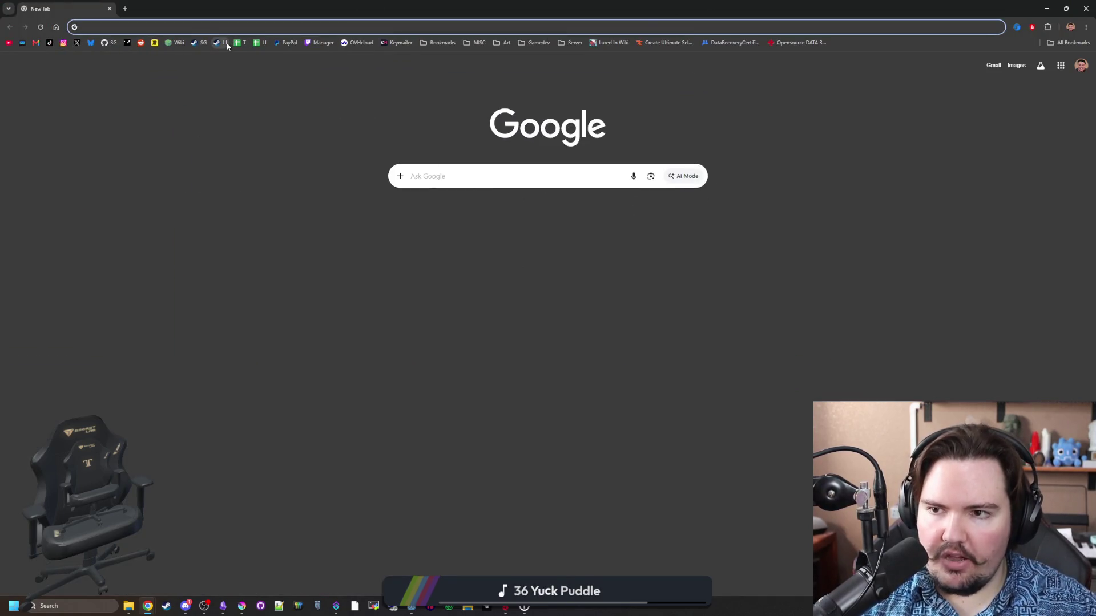
{"action": "left_click", "coordinate": [223, 43]}
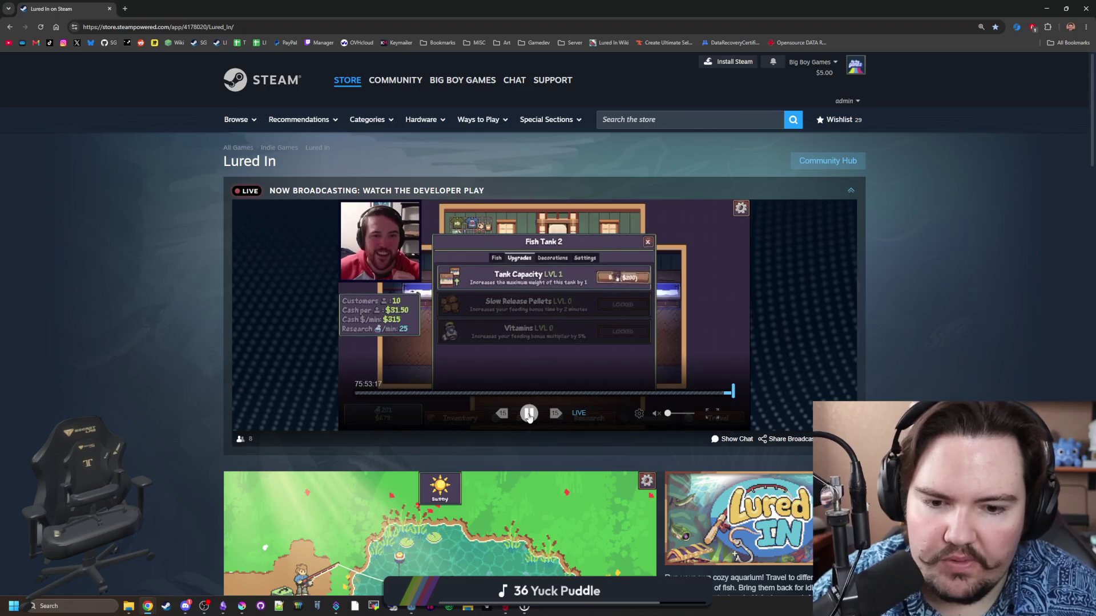
{"action": "scroll", "coordinate": [692, 463], "scroll_direction": "down", "scroll_amount": 5}
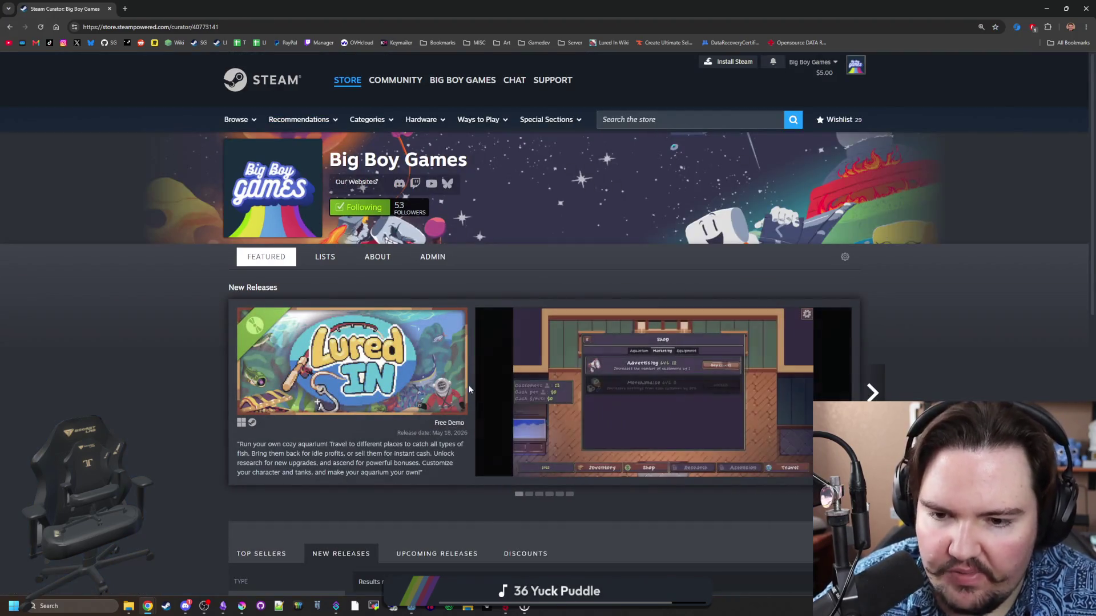
{"action": "scroll", "coordinate": [478, 376], "scroll_direction": "down", "scroll_amount": 3}
{"action": "scroll", "coordinate": [479, 378], "scroll_direction": "down", "scroll_amount": 3}
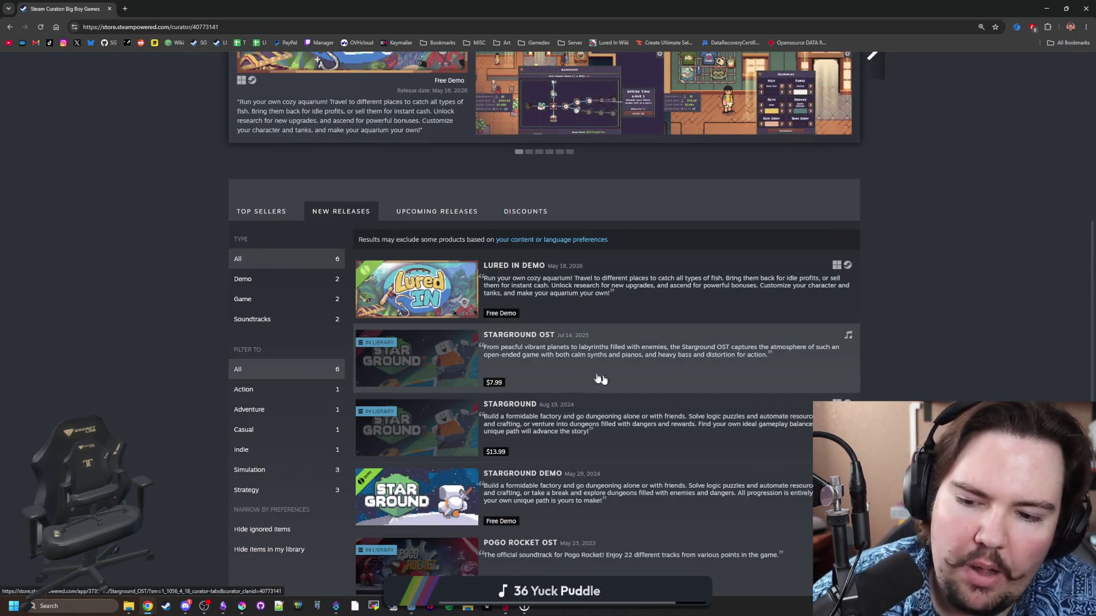
{"action": "mouse_move", "coordinate": [429, 423]}
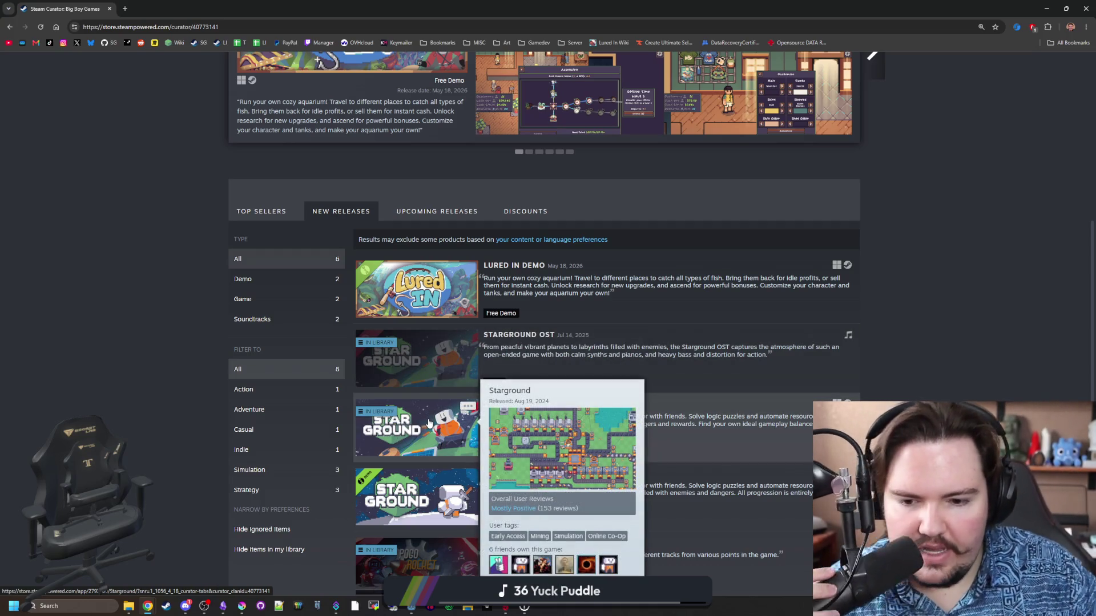
{"action": "mouse_move", "coordinate": [429, 305]}
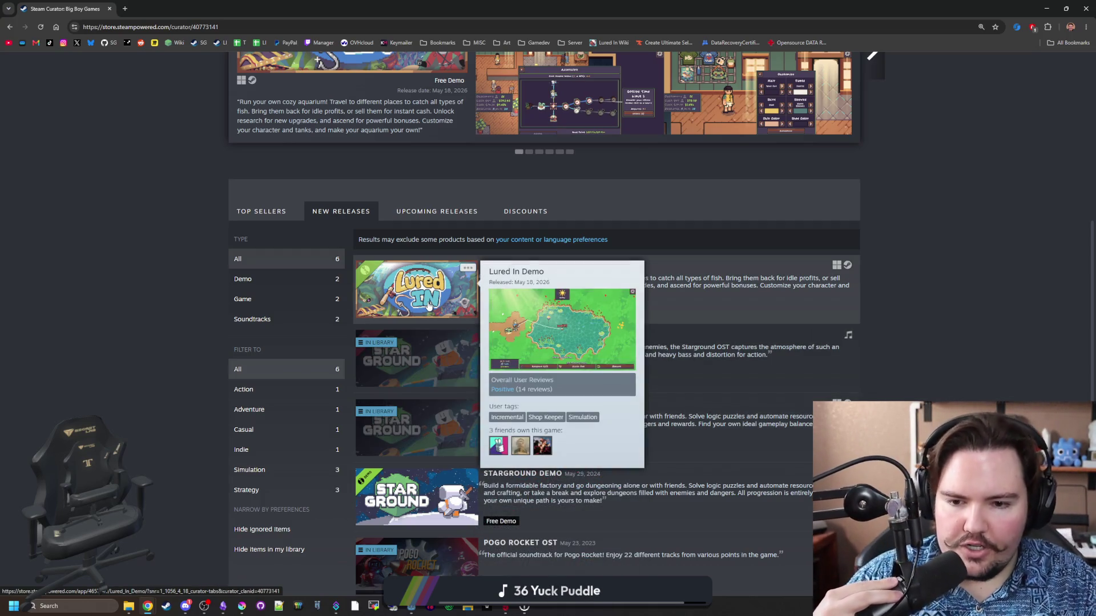
{"action": "mouse_move", "coordinate": [431, 454]}
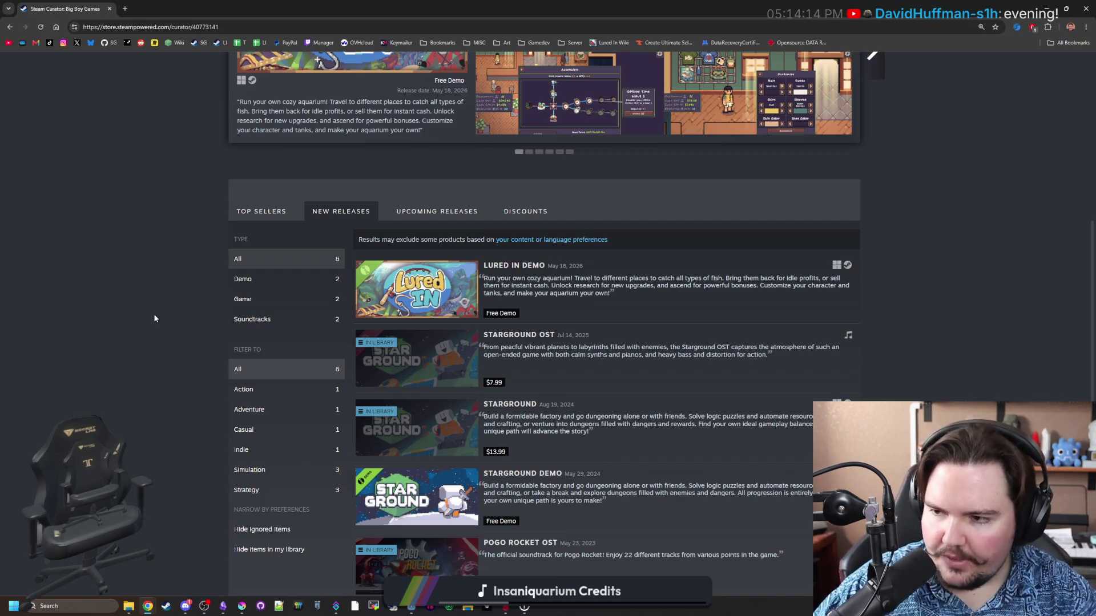
{"action": "left_click_drag", "start_coordinate": [149, 8], "coordinate": [438, 357]}
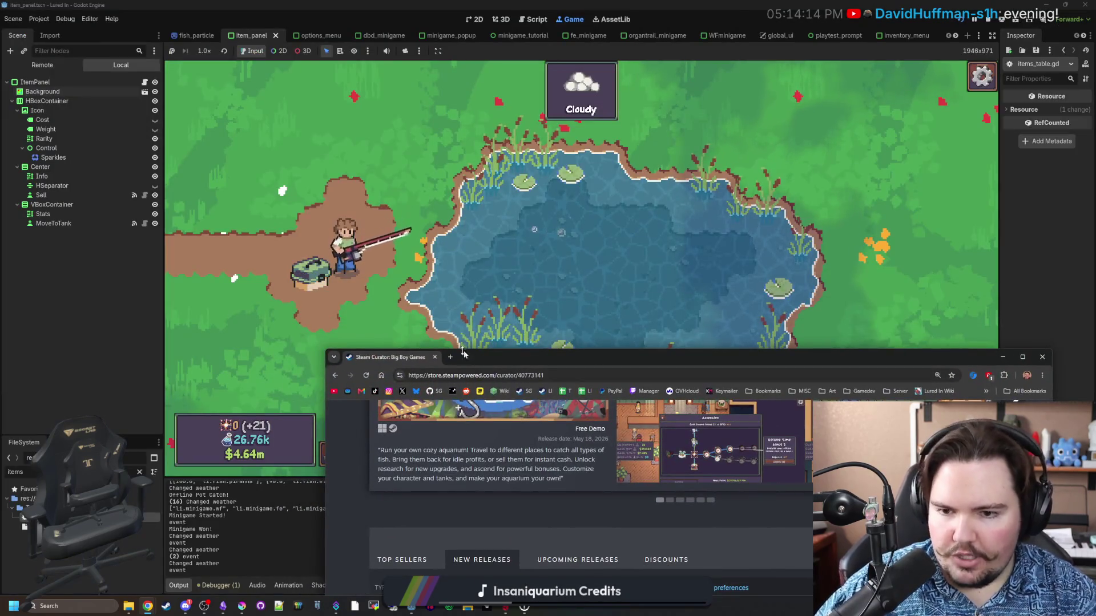
Bring the game forward, cast, and hook the bite to land a Bluegill (keepnet 2/11).
{"action": "left_click", "coordinate": [545, 230]}
{"action": "left_click", "coordinate": [545, 230]}
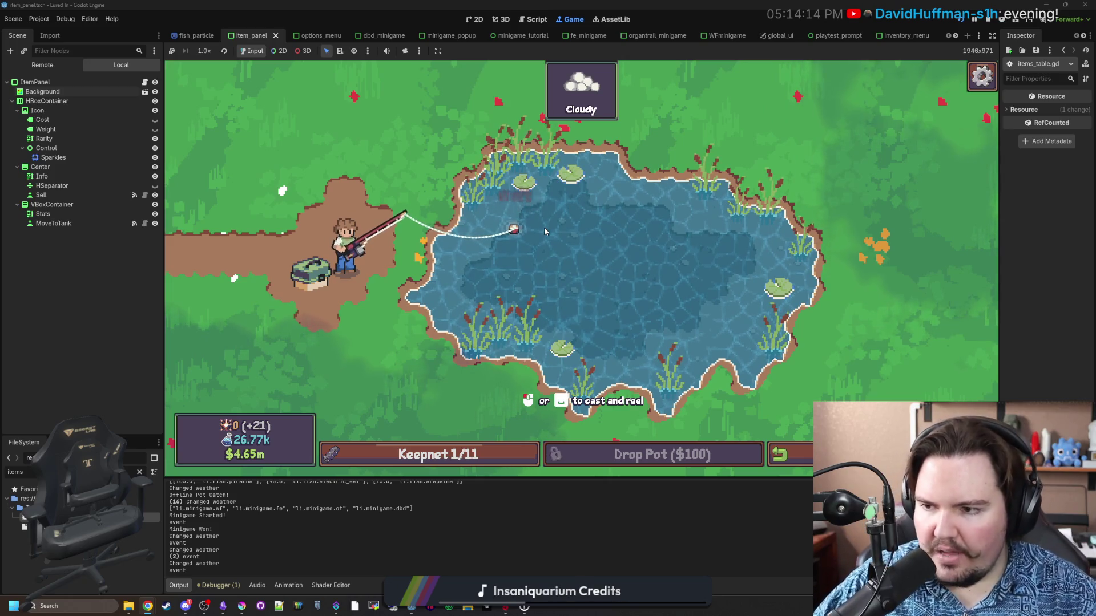
{"action": "left_click", "coordinate": [544, 227]}
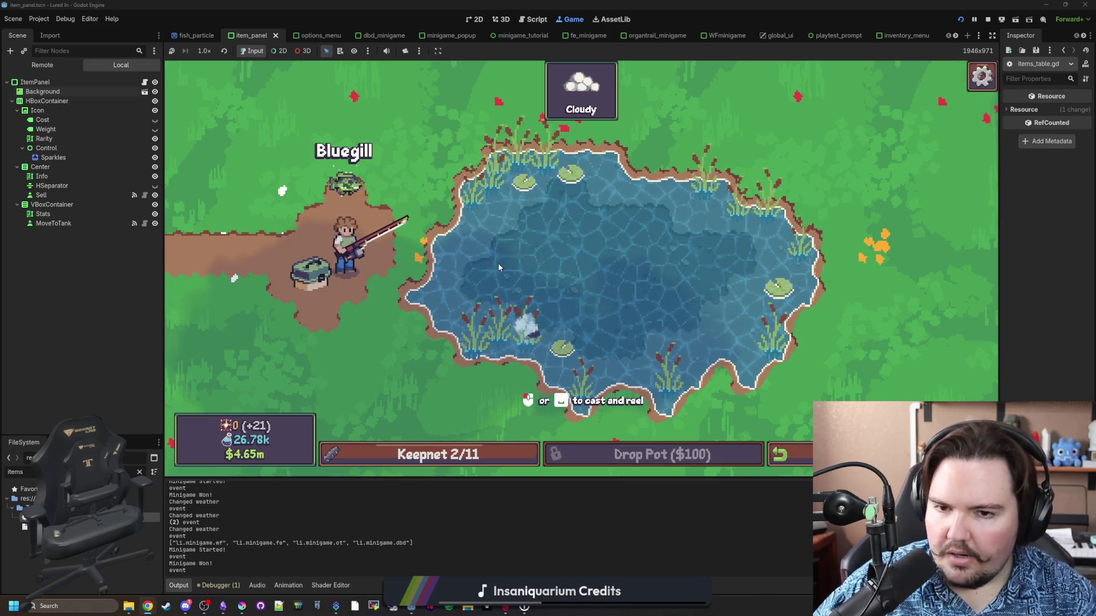
Cast again, hook the next biting fish, and tap through its catch minigame.
{"action": "left_click", "coordinate": [537, 330]}
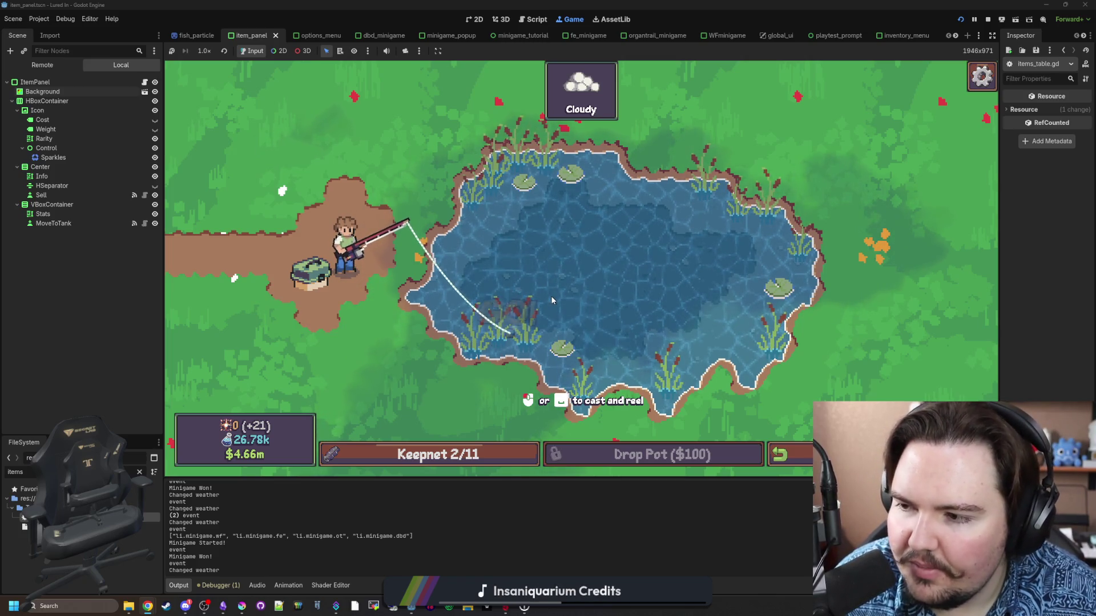
{"action": "left_click", "coordinate": [568, 289]}
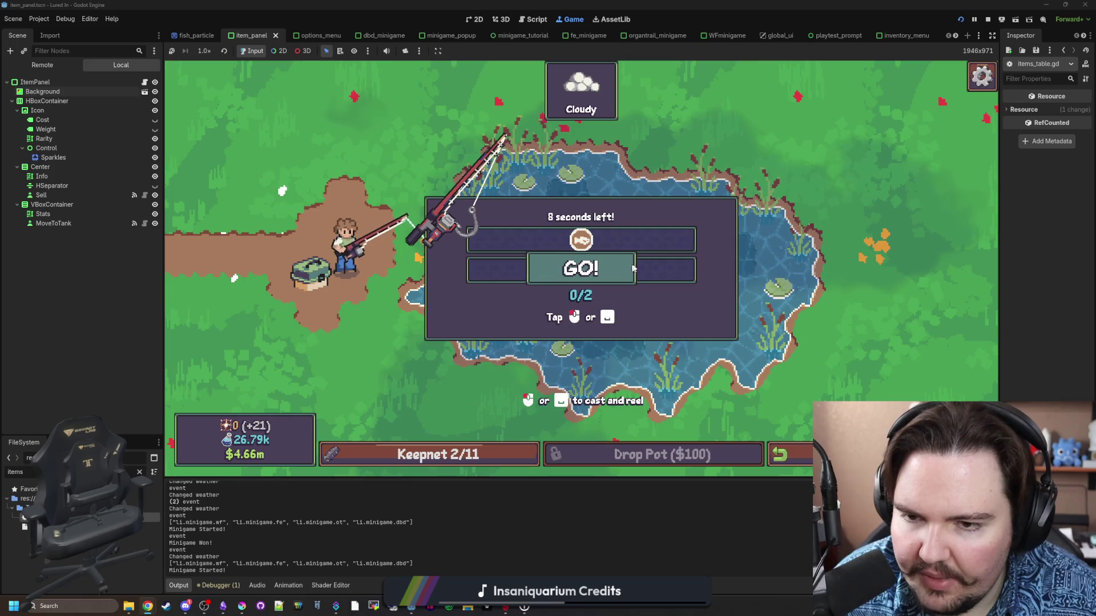
{"action": "left_click", "coordinate": [639, 263]}
{"action": "left_click", "coordinate": [644, 261]}
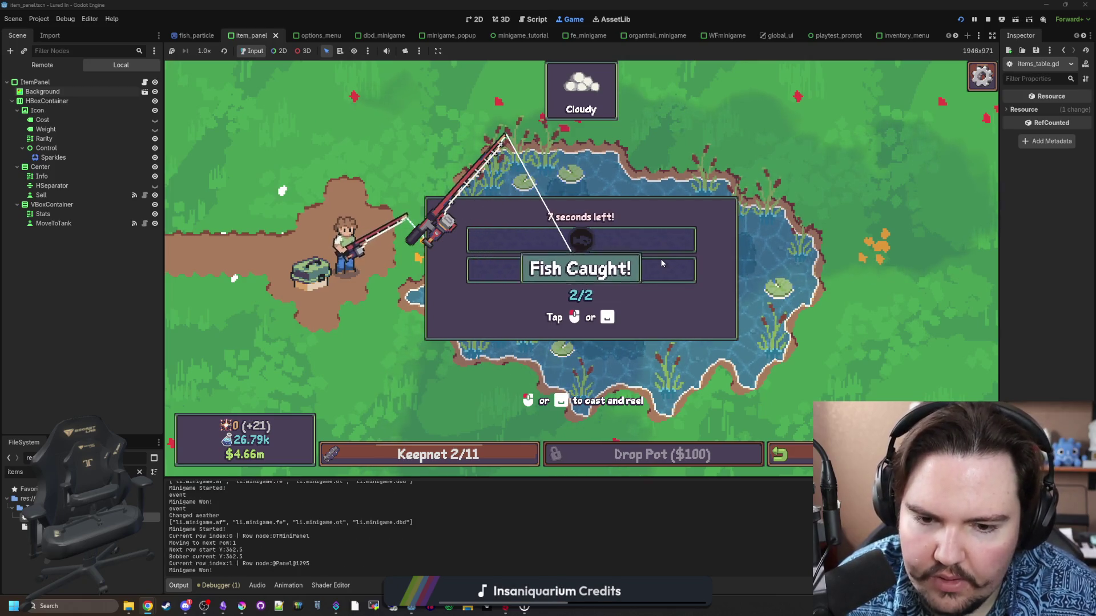
In Obsidian, start a new changelog line after the Oarfish entry for the Oranda fish, then return to the game.
{"action": "left_click", "coordinate": [227, 606]}
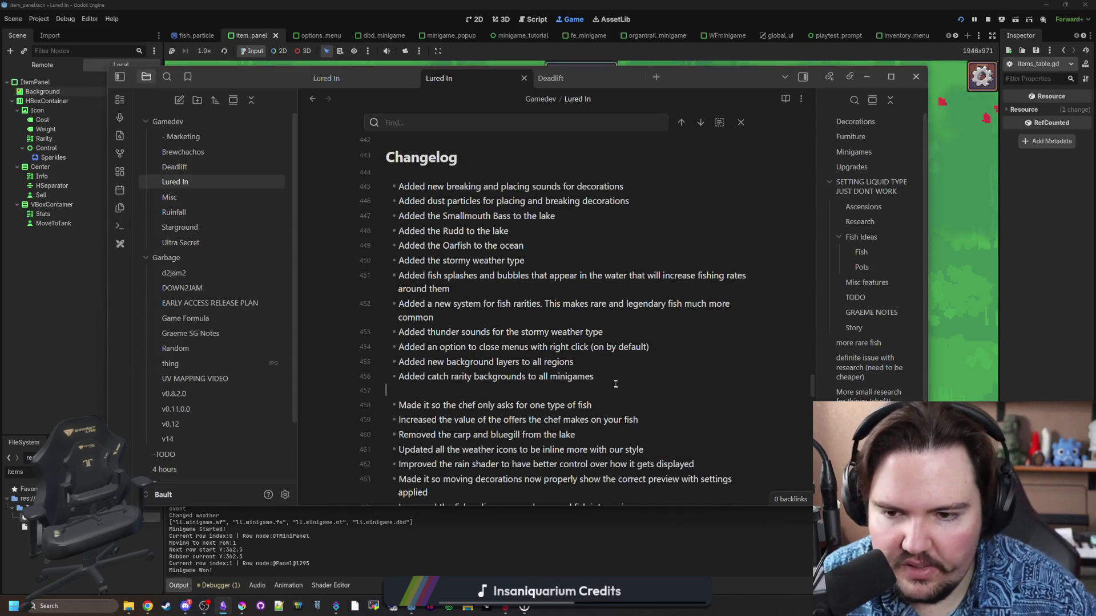
{"action": "left_click", "coordinate": [548, 247]}
{"action": "key", "text": "Return"}
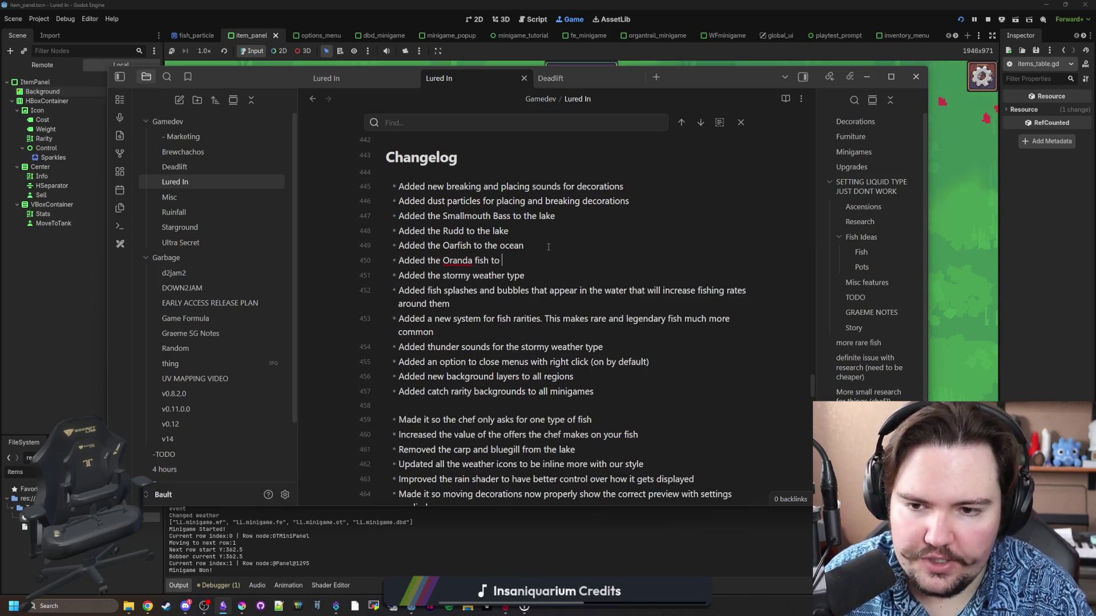
{"action": "key", "text": "alt+Tab"}
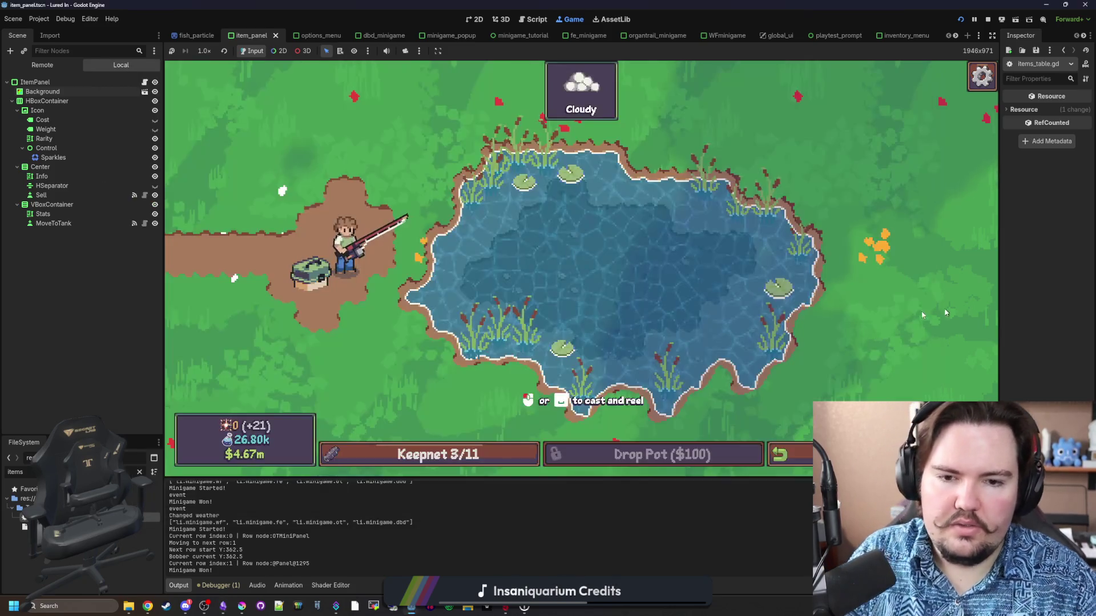
Cast repeatedly toward the far right bank and around the rainy pond until a fish bites, then hook it.
{"action": "left_click", "coordinate": [663, 231]}
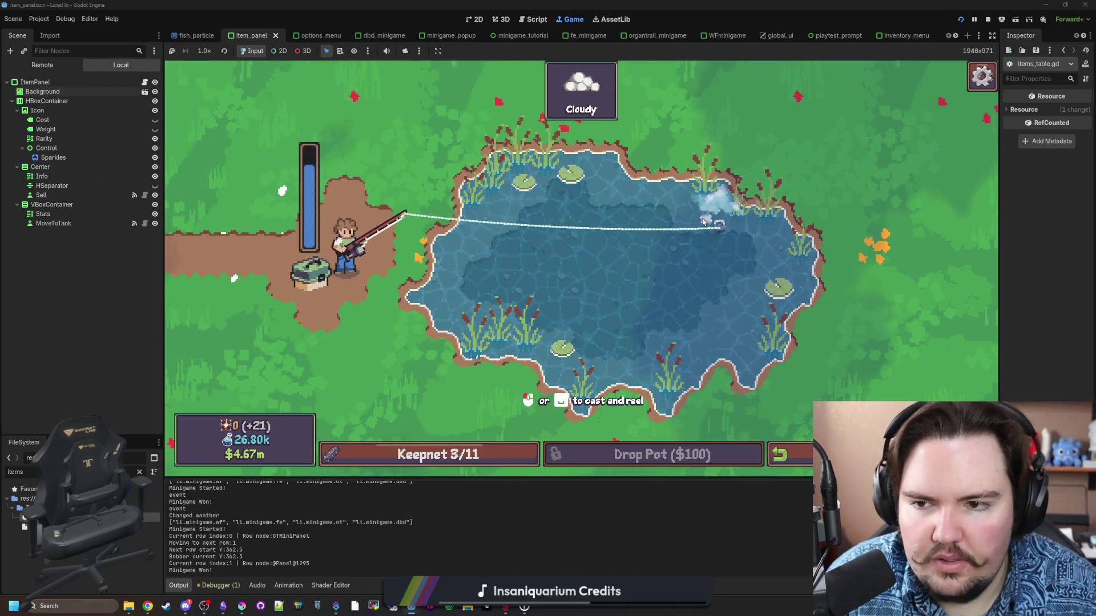
{"action": "left_click", "coordinate": [791, 272]}
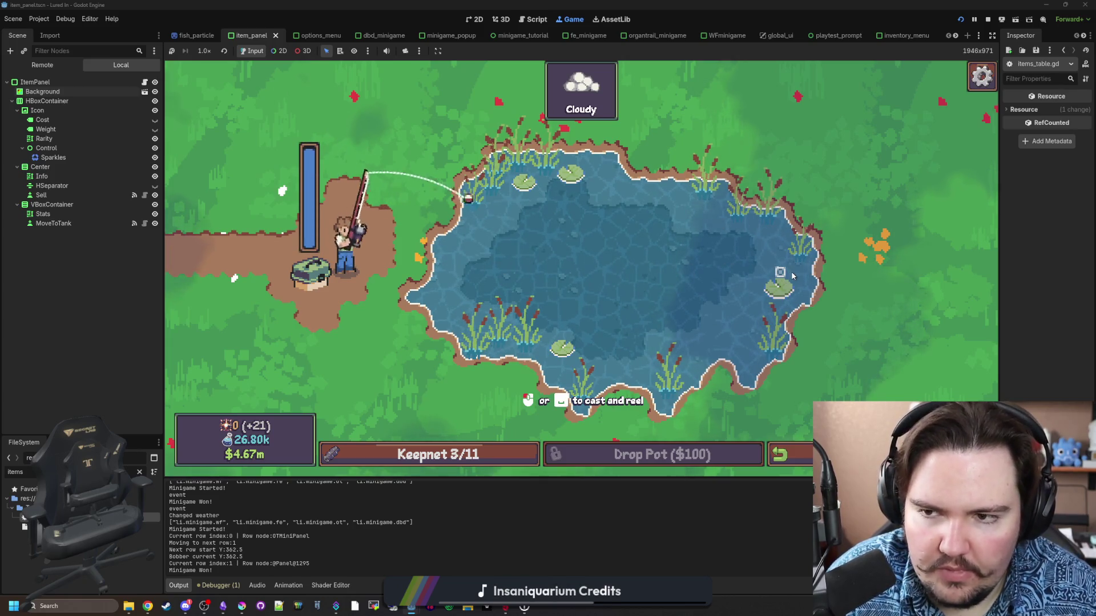
{"action": "left_click", "coordinate": [791, 272]}
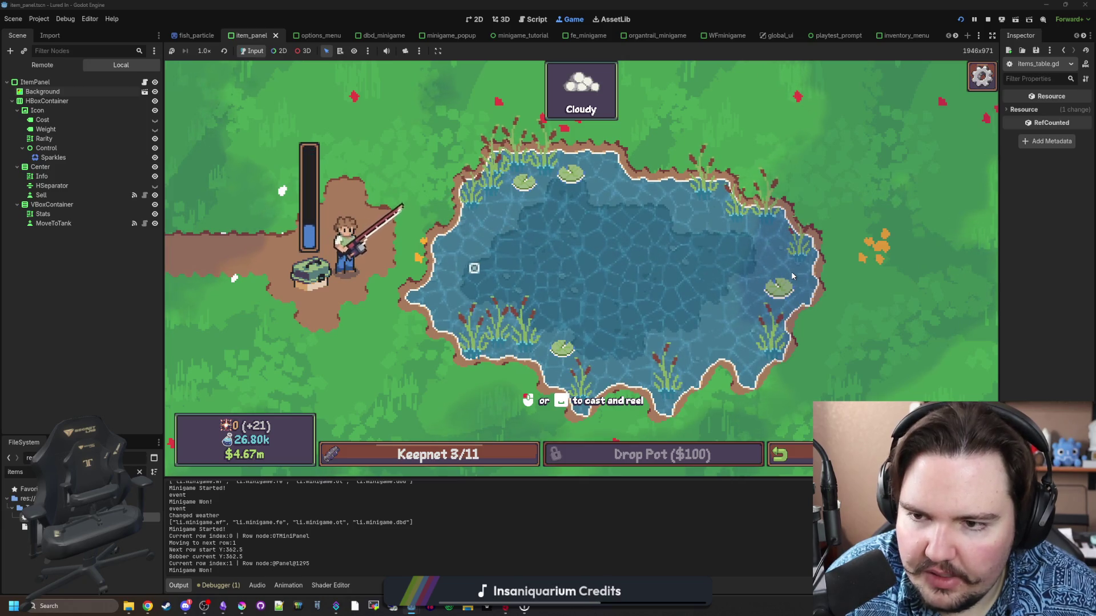
{"action": "left_click", "coordinate": [791, 272]}
{"action": "left_click", "coordinate": [791, 271]}
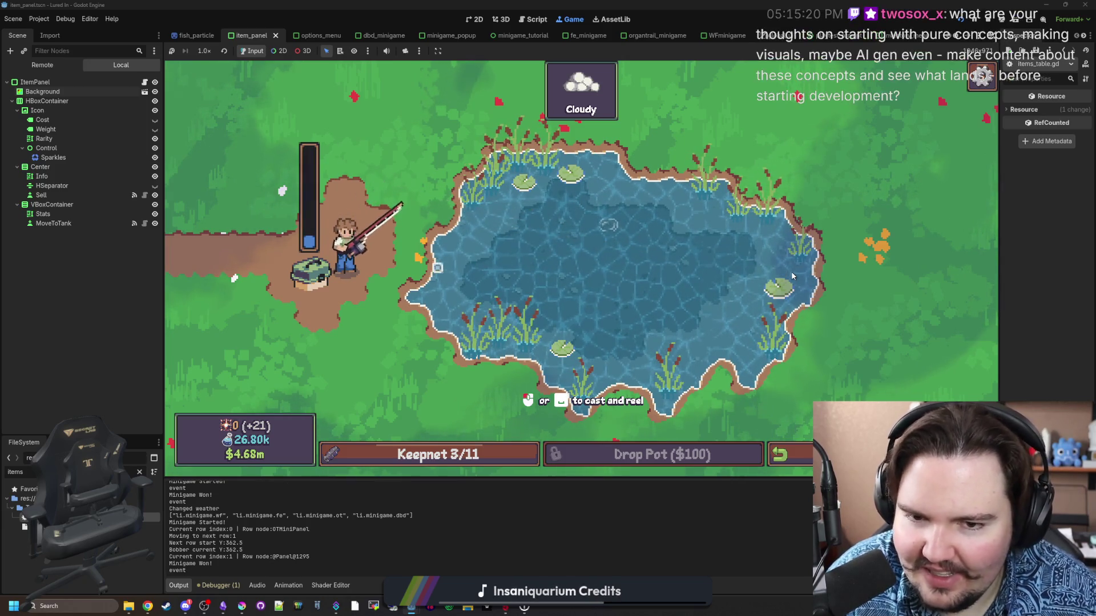
{"action": "left_click", "coordinate": [791, 272]}
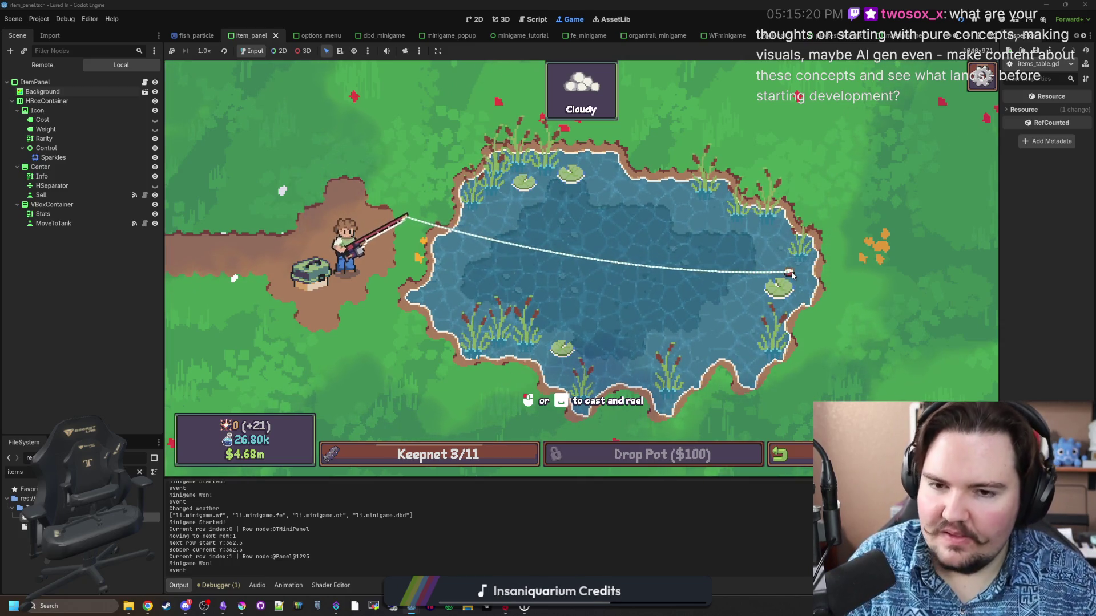
{"action": "left_click", "coordinate": [674, 262]}
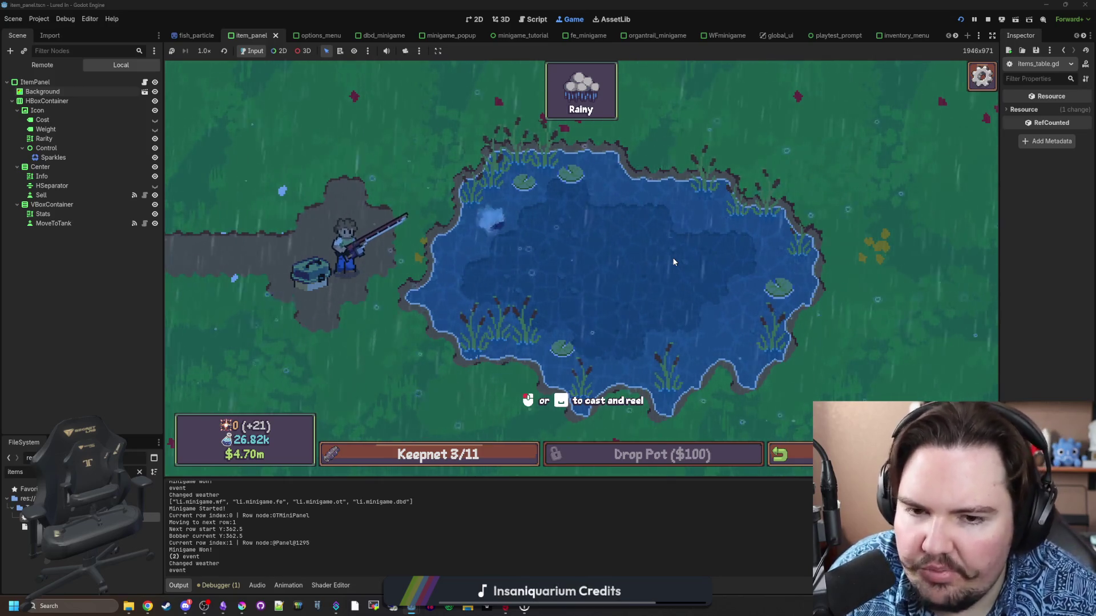
{"action": "left_click", "coordinate": [494, 225]}
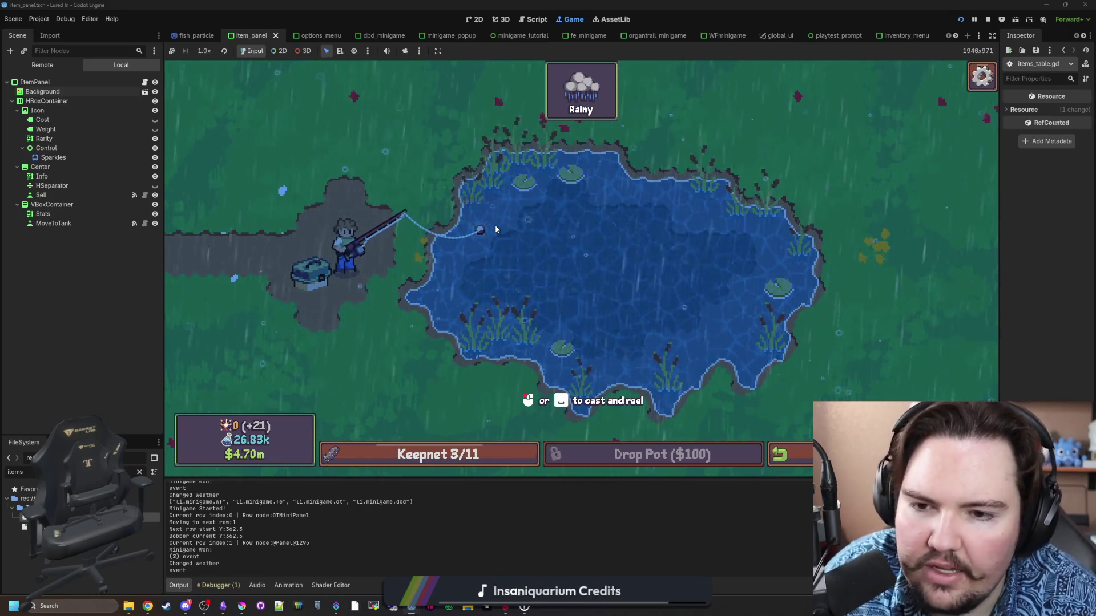
{"action": "left_click", "coordinate": [495, 225]}
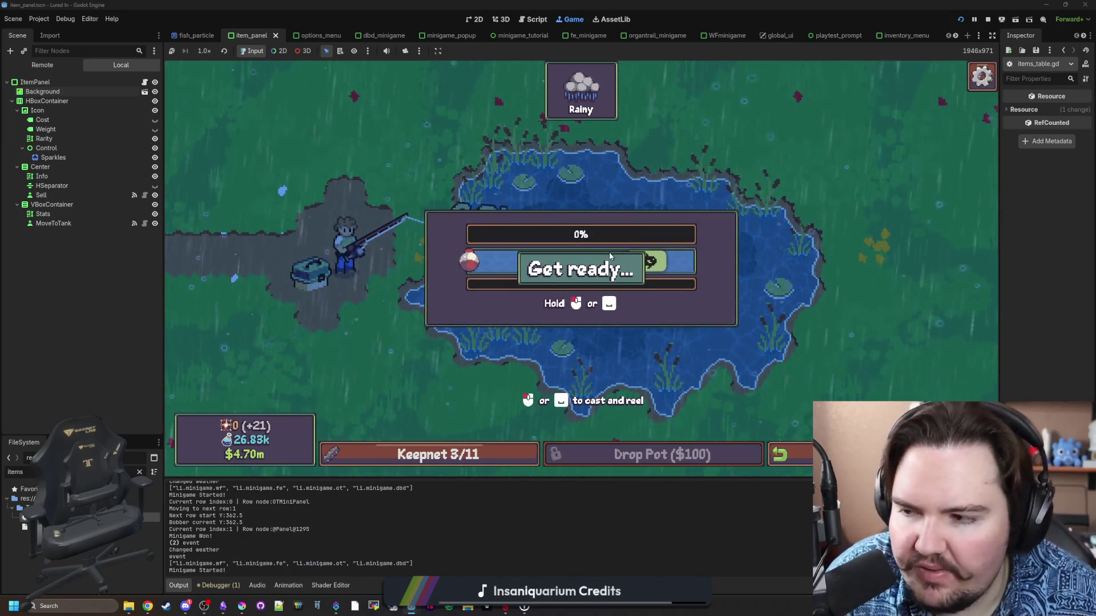
Keep the bobber on the green fish zone to land the fish (keepnet 4/11), then open a browser window.
{"action": "left_click", "coordinate": [593, 249]}
{"action": "left_click_drag", "start_coordinate": [593, 251], "coordinate": [614, 251]}
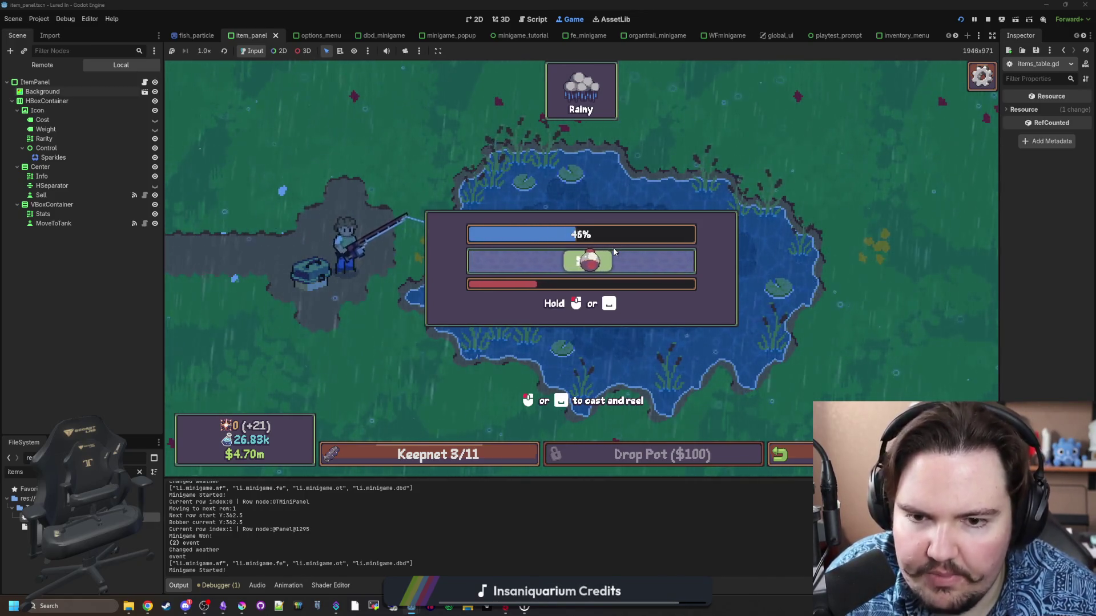
{"action": "left_click", "coordinate": [614, 251]}
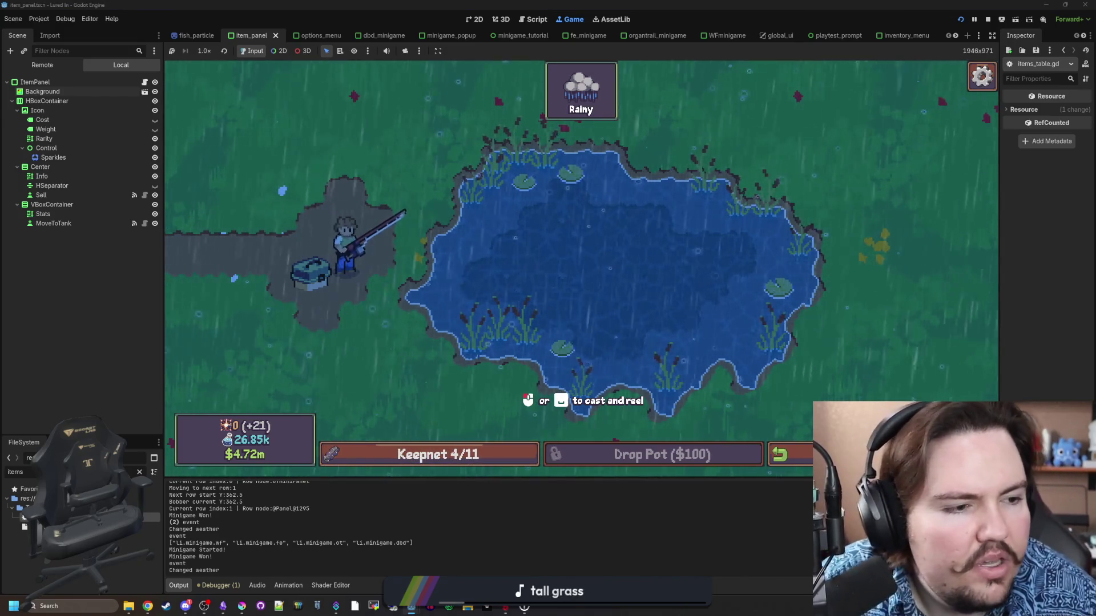
{"action": "key", "text": "super+2"}
Return to the game, cast, hook a Minnow, and hit each ring to land it (keepnet 5/11).
{"action": "left_click", "coordinate": [975, 188]}
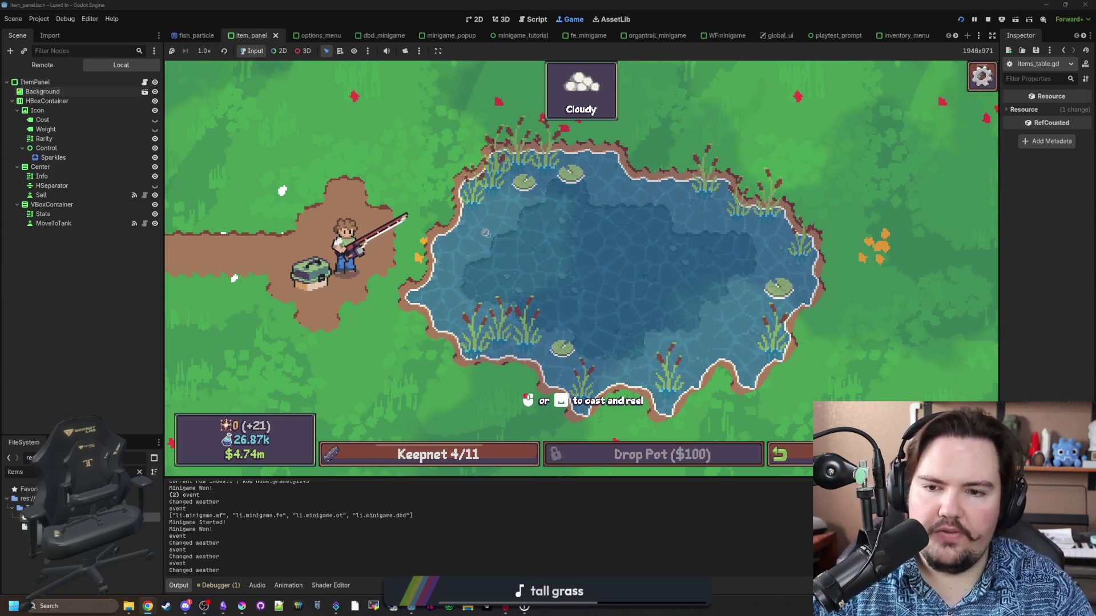
{"action": "left_click", "coordinate": [485, 232]}
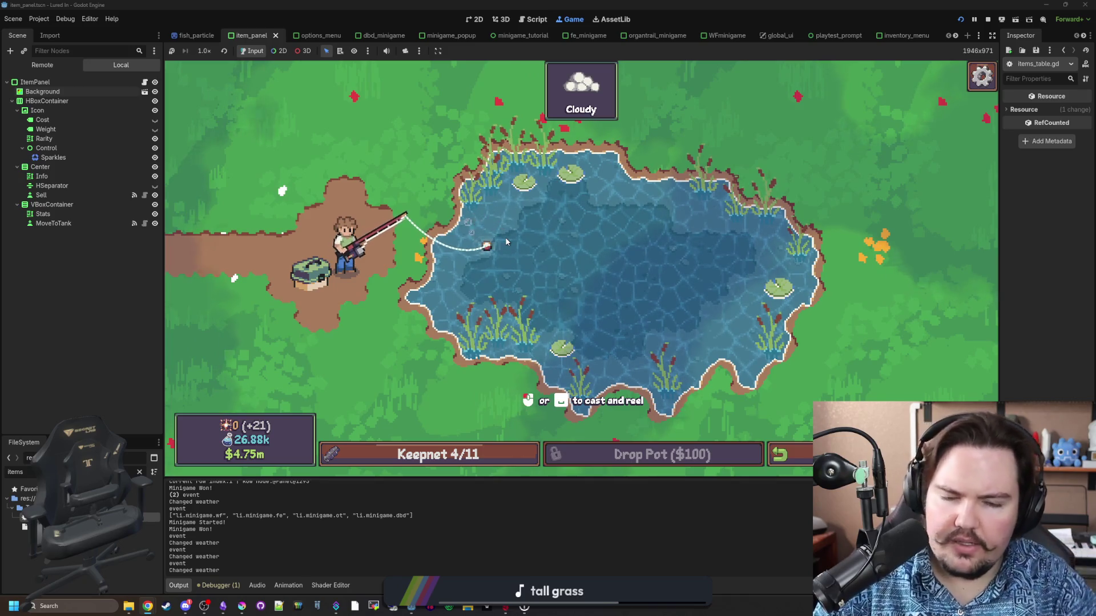
{"action": "left_click", "coordinate": [549, 255]}
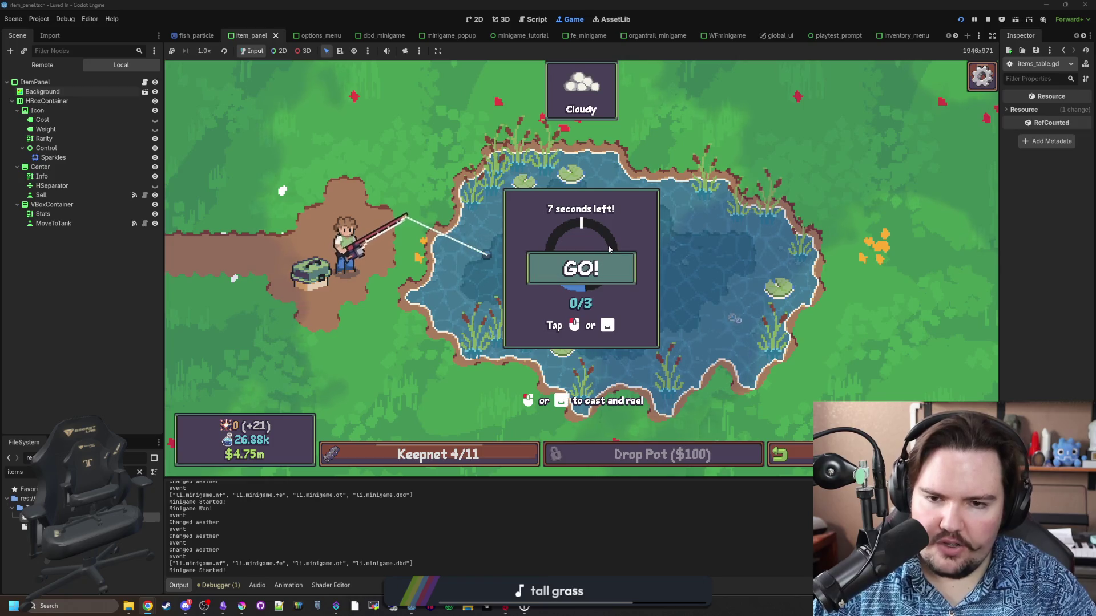
{"action": "left_click", "coordinate": [628, 262]}
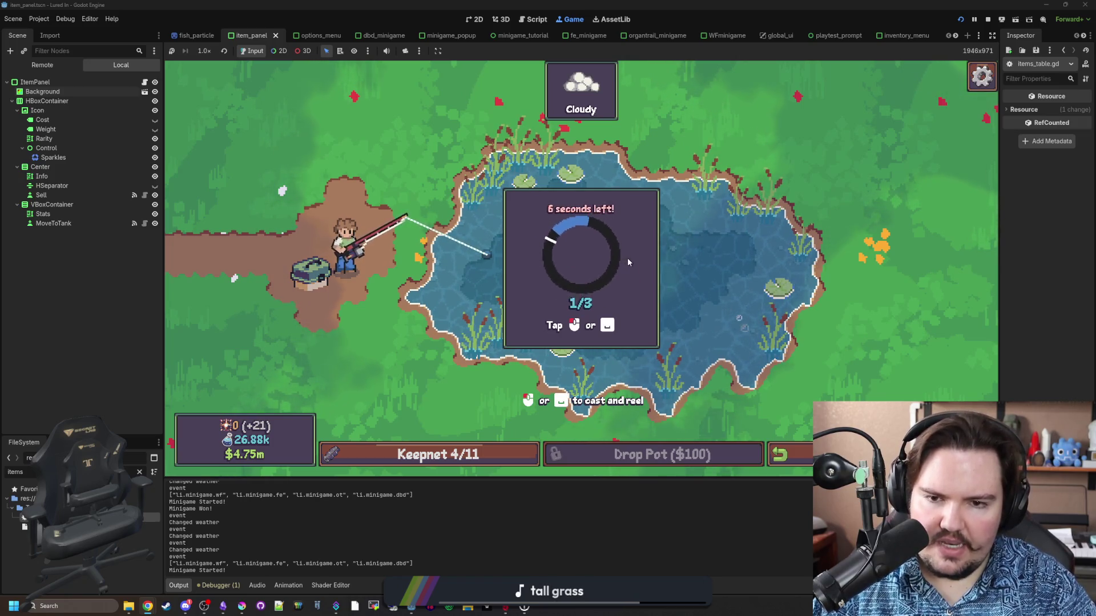
{"action": "left_click", "coordinate": [628, 262]}
{"action": "left_click", "coordinate": [628, 262]}
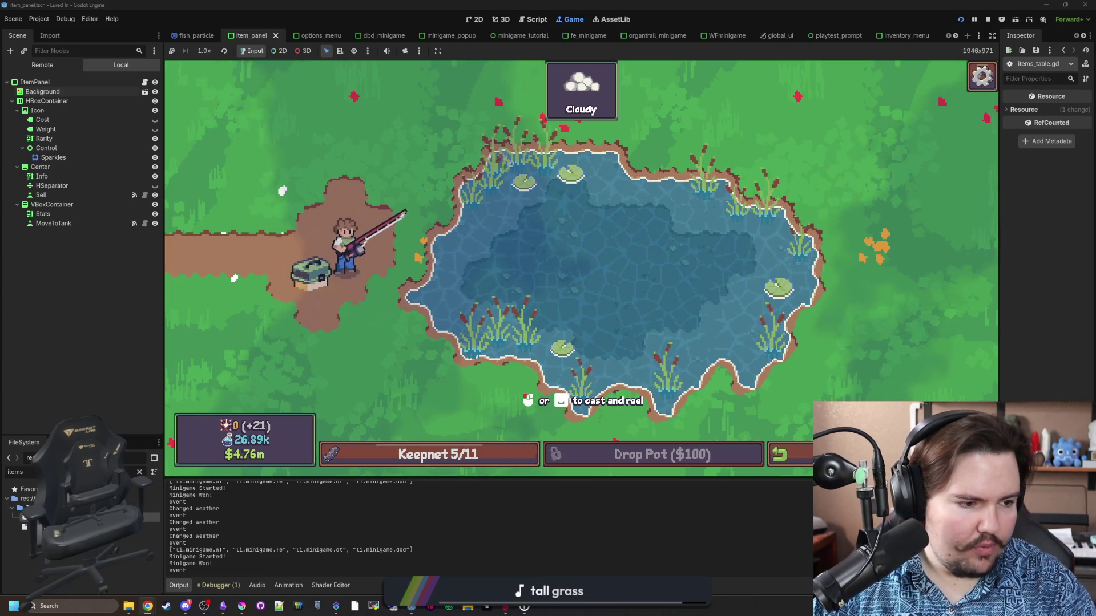
Switch to Miro's Starground board and bring the White Vein card into view.
{"action": "key", "text": "alt+Tab"}
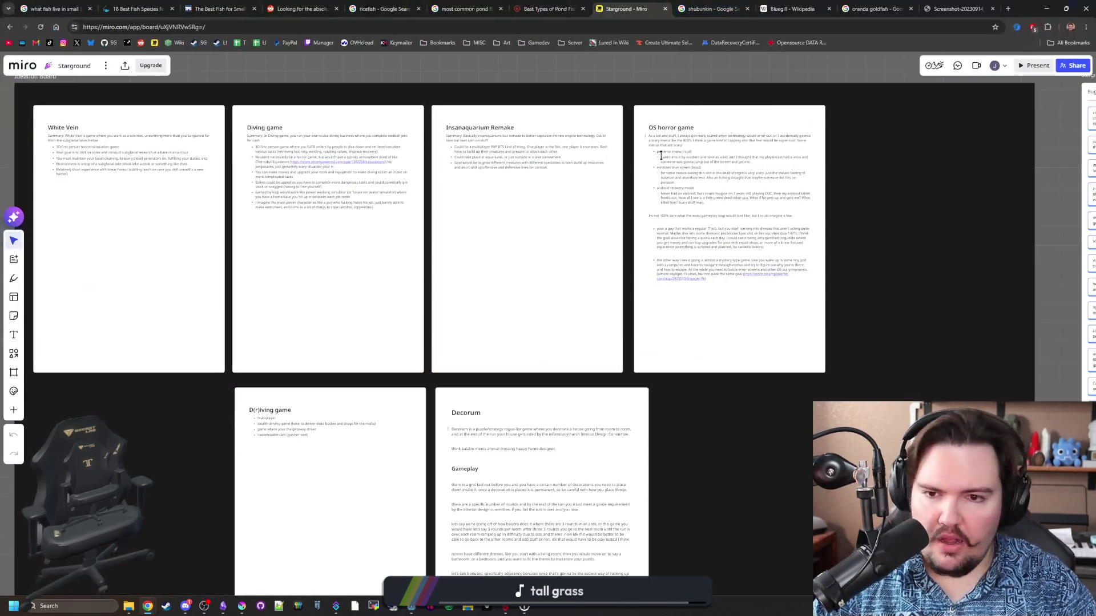
{"action": "scroll", "coordinate": [503, 257], "scroll_direction": "up", "scroll_amount": 2}
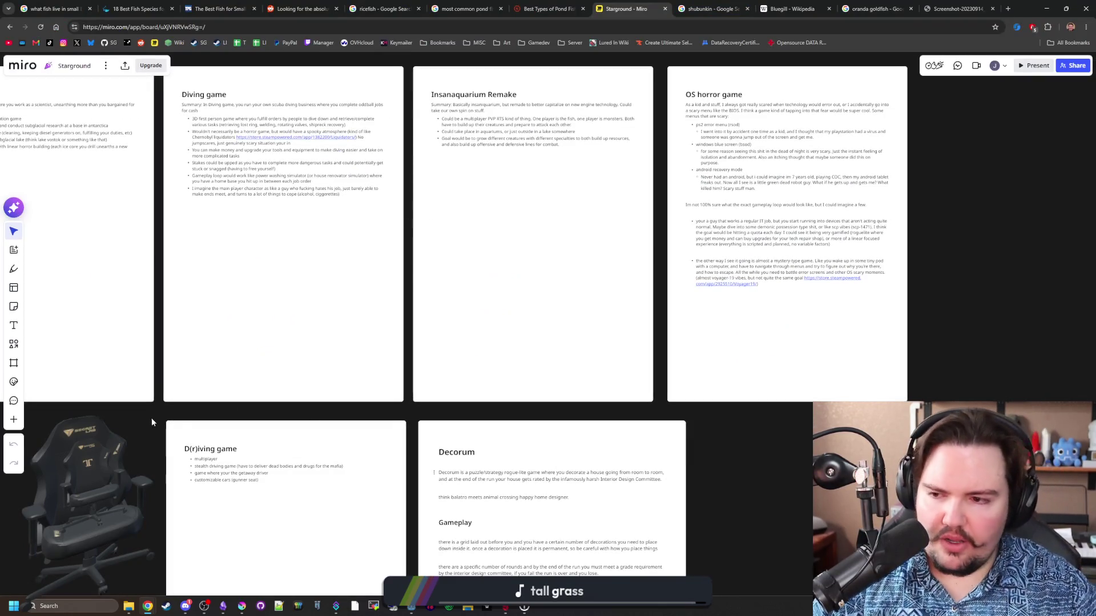
{"action": "left_click_drag", "start_coordinate": [150, 421], "coordinate": [318, 474]}
{"action": "scroll", "coordinate": [76, 135], "scroll_direction": "up", "scroll_amount": 4}
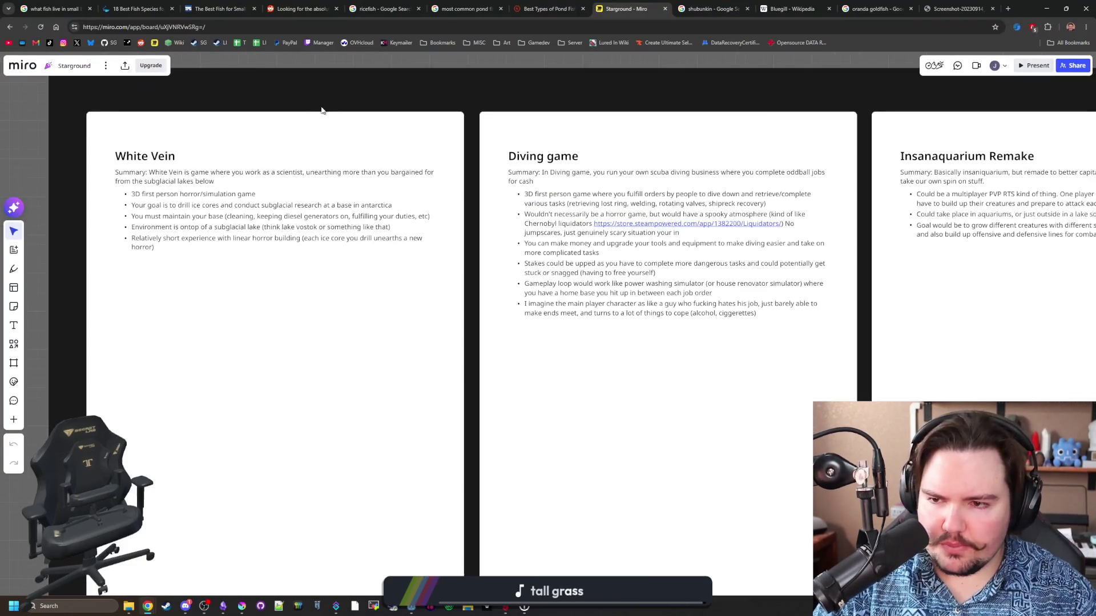
{"action": "scroll", "coordinate": [333, 114], "scroll_direction": "up", "scroll_amount": 1}
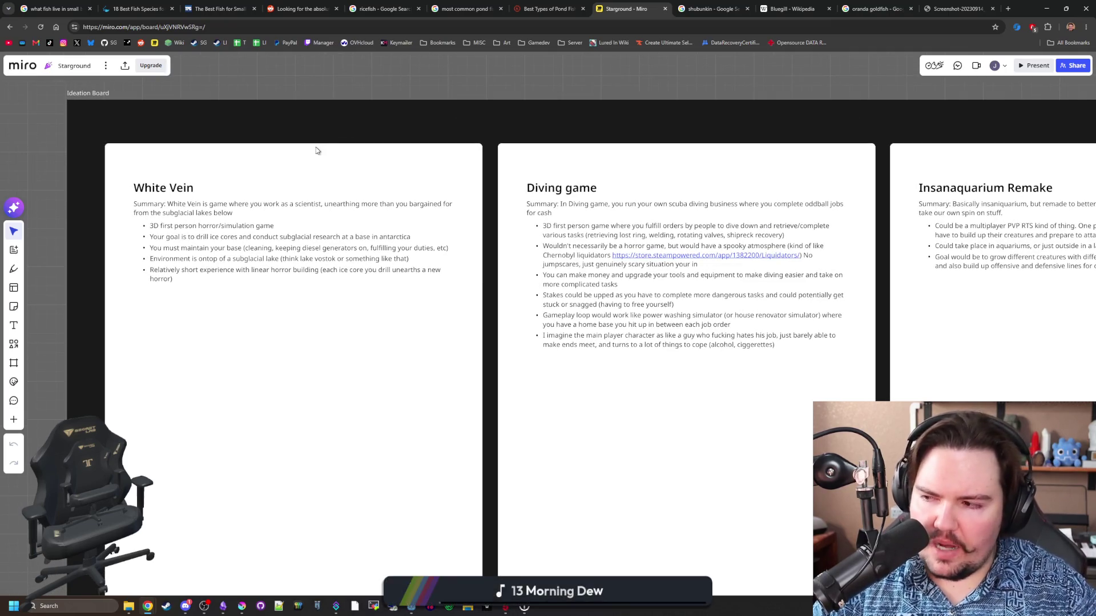
{"action": "scroll", "coordinate": [161, 202], "scroll_direction": "up", "scroll_amount": 5}
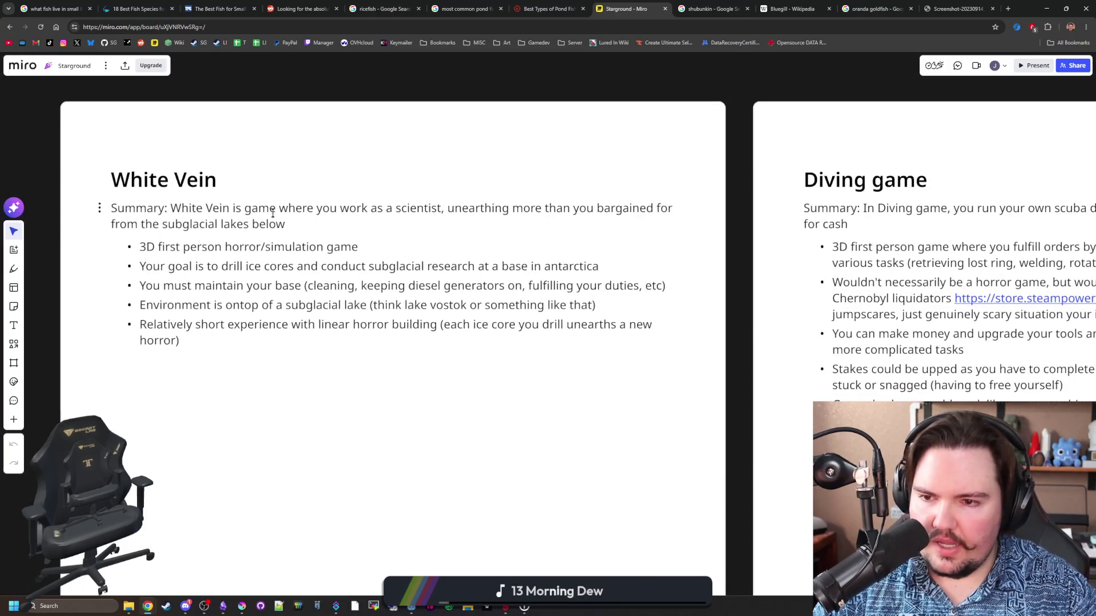
{"action": "scroll", "coordinate": [225, 222], "scroll_direction": "down", "scroll_amount": 4}
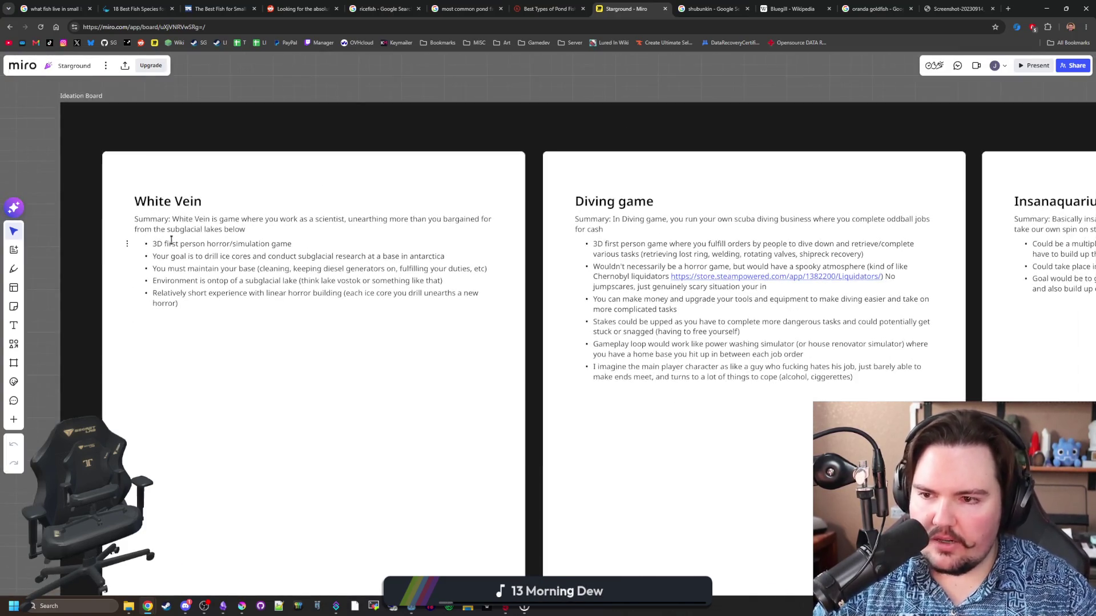
{"action": "scroll", "coordinate": [190, 216], "scroll_direction": "down", "scroll_amount": 2}
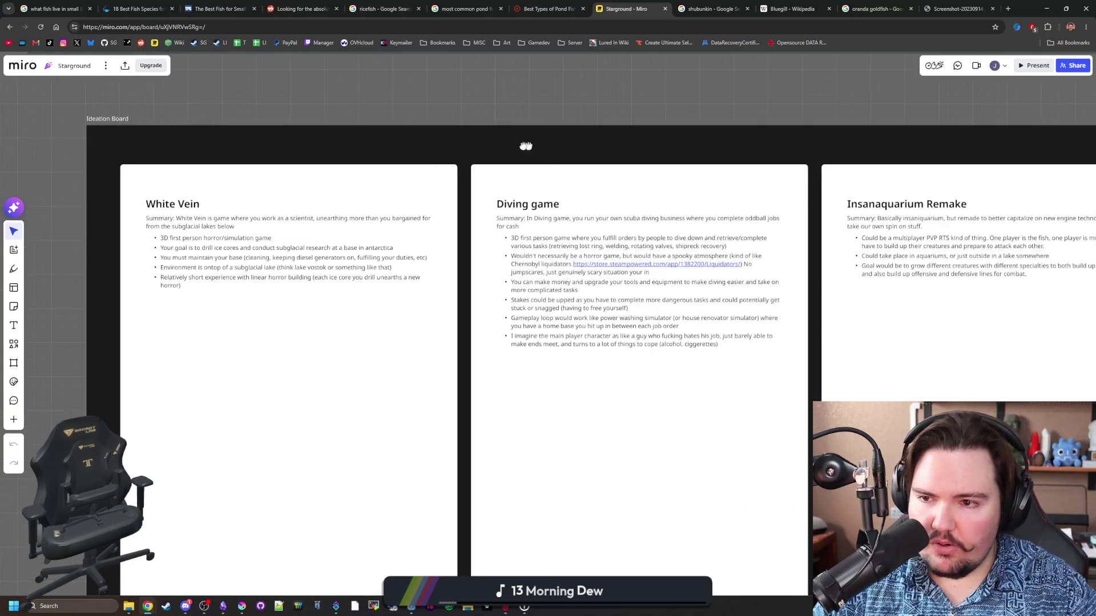
Pan and zoom across the Diving game, Insanaquarium and other Ideation Board cards.
{"action": "left_click_drag", "start_coordinate": [539, 150], "coordinate": [329, 159]}
{"action": "scroll", "coordinate": [472, 199], "scroll_direction": "up", "scroll_amount": 2}
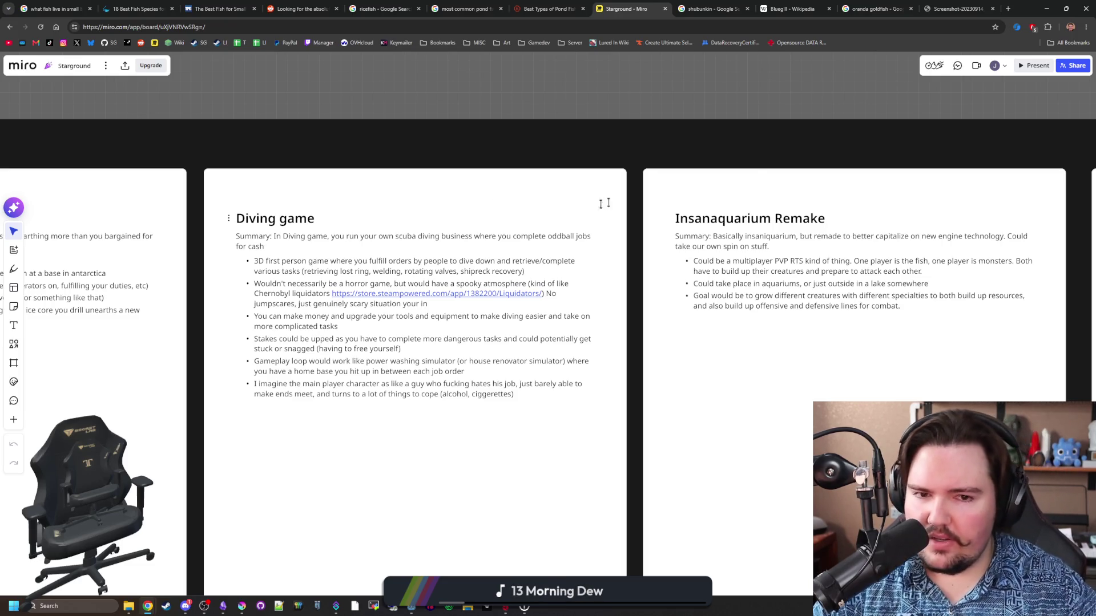
{"action": "scroll", "coordinate": [762, 167], "scroll_direction": "right", "scroll_amount": 5}
{"action": "scroll", "coordinate": [759, 192], "scroll_direction": "left", "scroll_amount": 4}
{"action": "scroll", "coordinate": [538, 303], "scroll_direction": "up", "scroll_amount": 2}
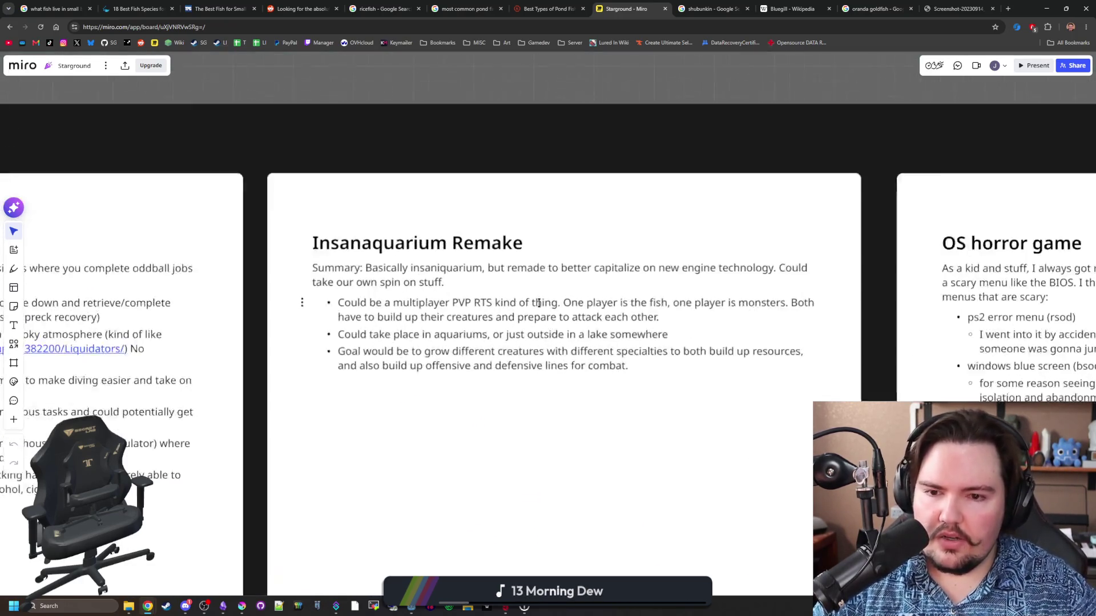
{"action": "scroll", "coordinate": [409, 269], "scroll_direction": "down", "scroll_amount": 2}
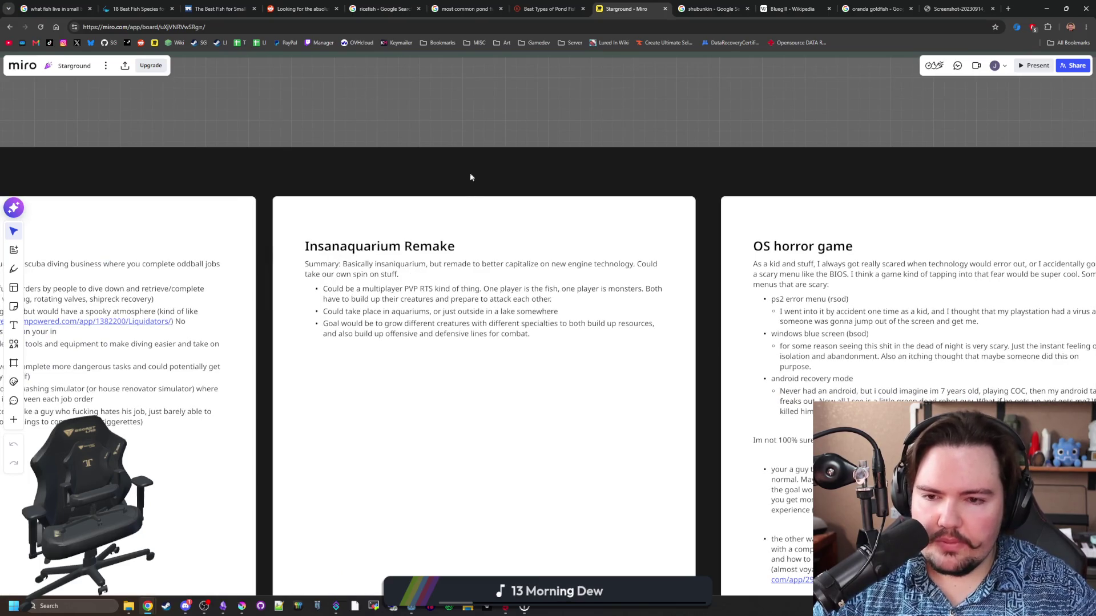
{"action": "scroll", "coordinate": [468, 184], "scroll_direction": "right", "scroll_amount": 5}
{"action": "scroll", "coordinate": [656, 310], "scroll_direction": "right", "scroll_amount": 2}
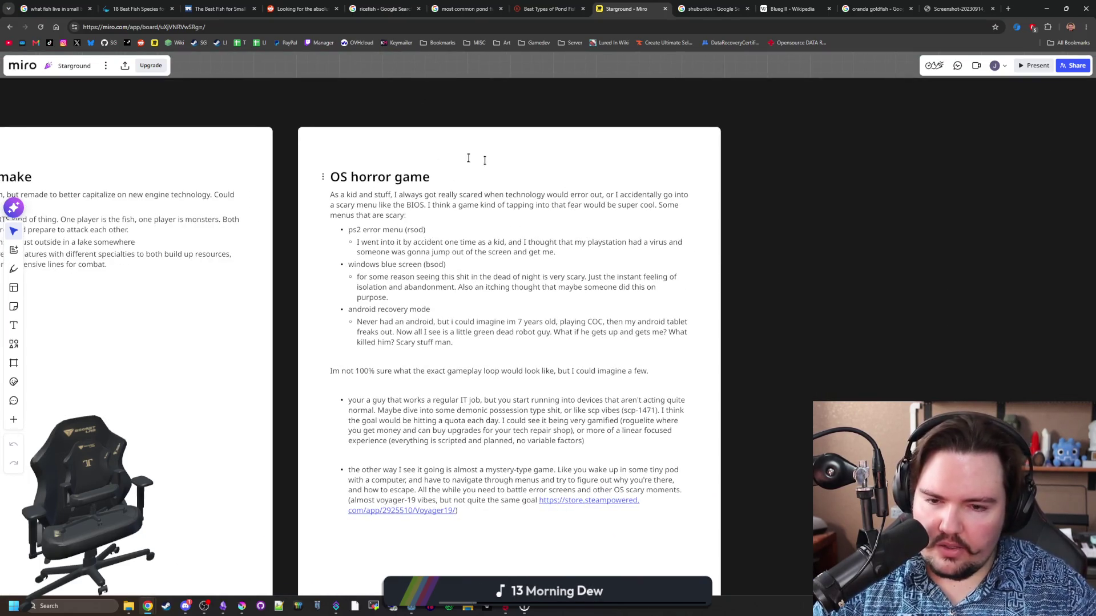
{"action": "scroll", "coordinate": [772, 327], "scroll_direction": "down", "scroll_amount": 3}
{"action": "scroll", "coordinate": [955, 296], "scroll_direction": "down", "scroll_amount": 8}
{"action": "scroll", "coordinate": [955, 296], "scroll_direction": "left", "scroll_amount": 5}
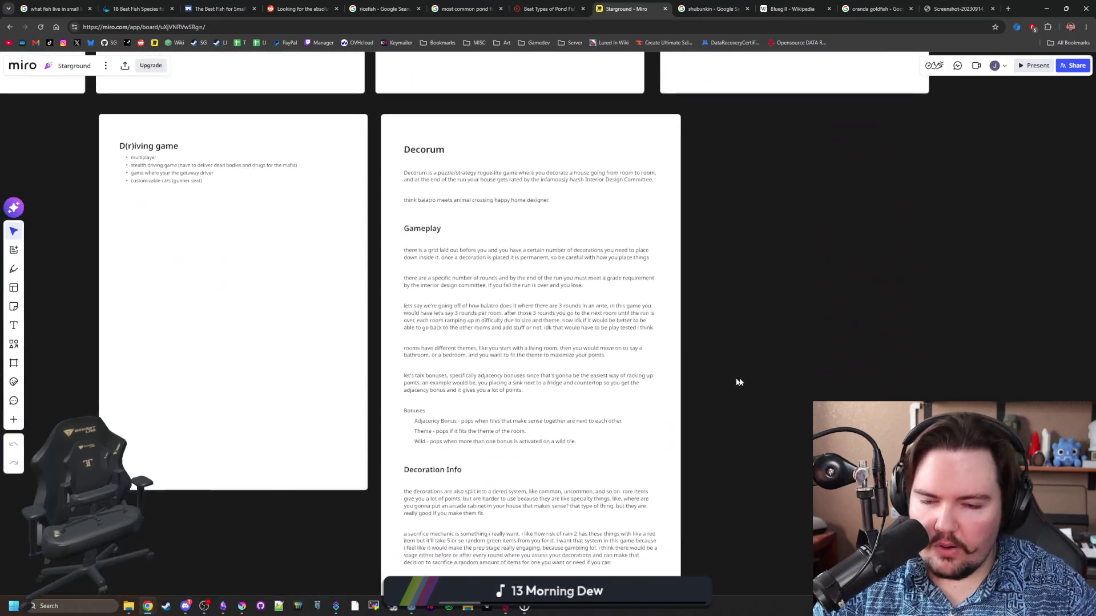
{"action": "scroll", "coordinate": [734, 380], "scroll_direction": "up", "scroll_amount": 2}
{"action": "scroll", "coordinate": [382, 247], "scroll_direction": "up", "scroll_amount": 3}
{"action": "scroll", "coordinate": [273, 221], "scroll_direction": "up", "scroll_amount": 2}
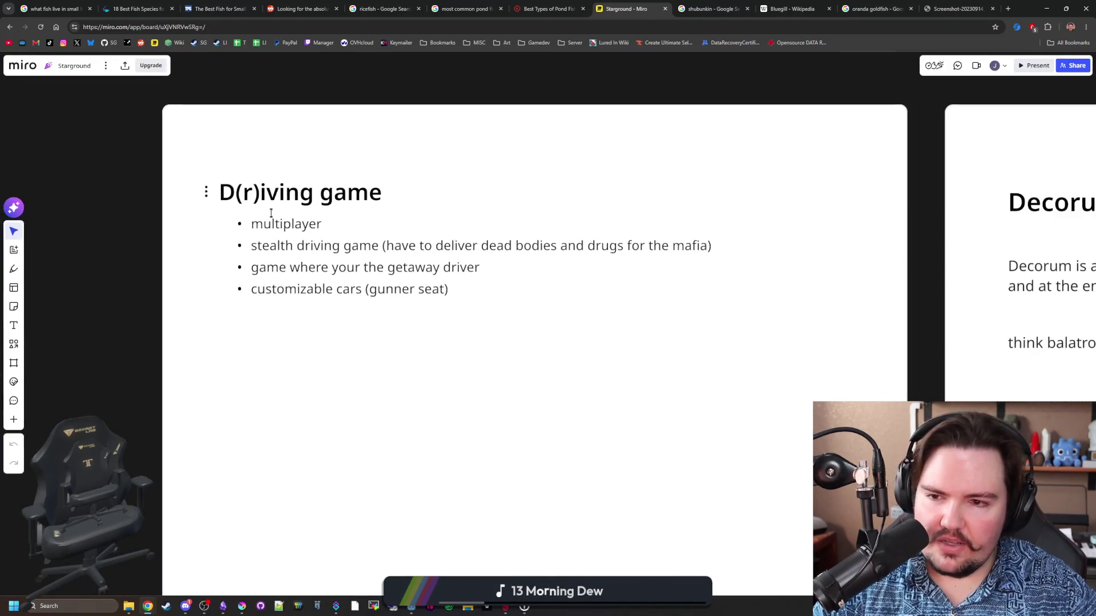
{"action": "scroll", "coordinate": [236, 223], "scroll_direction": "down", "scroll_amount": 3}
{"action": "scroll", "coordinate": [521, 166], "scroll_direction": "right", "scroll_amount": 4}
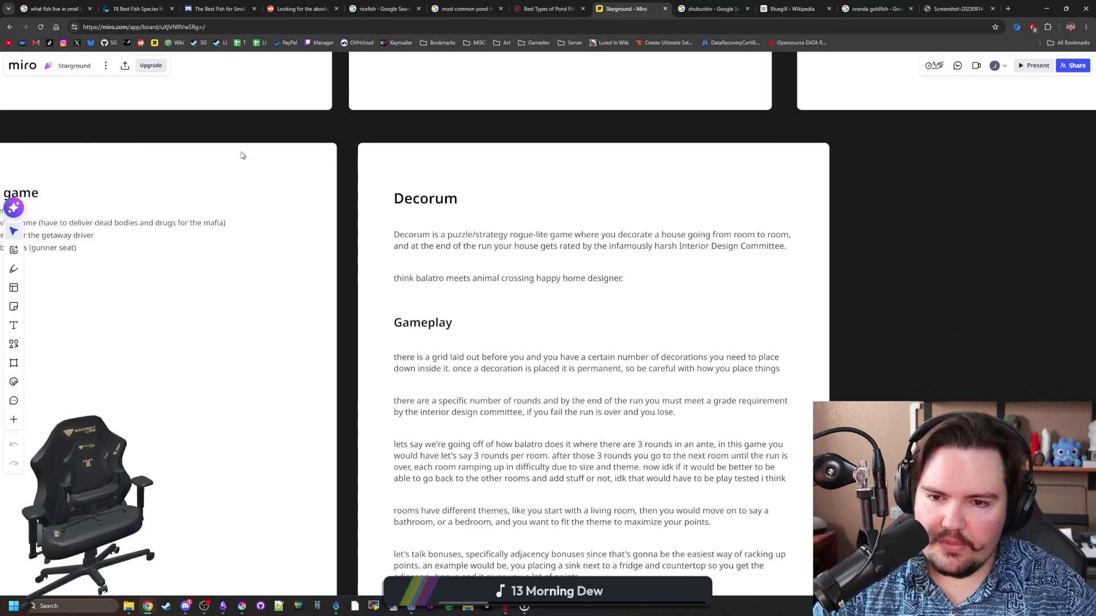
{"action": "scroll", "coordinate": [700, 235], "scroll_direction": "up", "scroll_amount": 2}
{"action": "scroll", "coordinate": [810, 208], "scroll_direction": "right", "scroll_amount": 3}
{"action": "scroll", "coordinate": [541, 210], "scroll_direction": "down", "scroll_amount": 3}
{"action": "scroll", "coordinate": [712, 360], "scroll_direction": "down", "scroll_amount": 2}
{"action": "scroll", "coordinate": [712, 360], "scroll_direction": "down", "scroll_amount": 3}
{"action": "scroll", "coordinate": [742, 256], "scroll_direction": "up", "scroll_amount": 3}
{"action": "scroll", "coordinate": [775, 431], "scroll_direction": "up", "scroll_amount": 1}
{"action": "scroll", "coordinate": [481, 170], "scroll_direction": "up", "scroll_amount": 2}
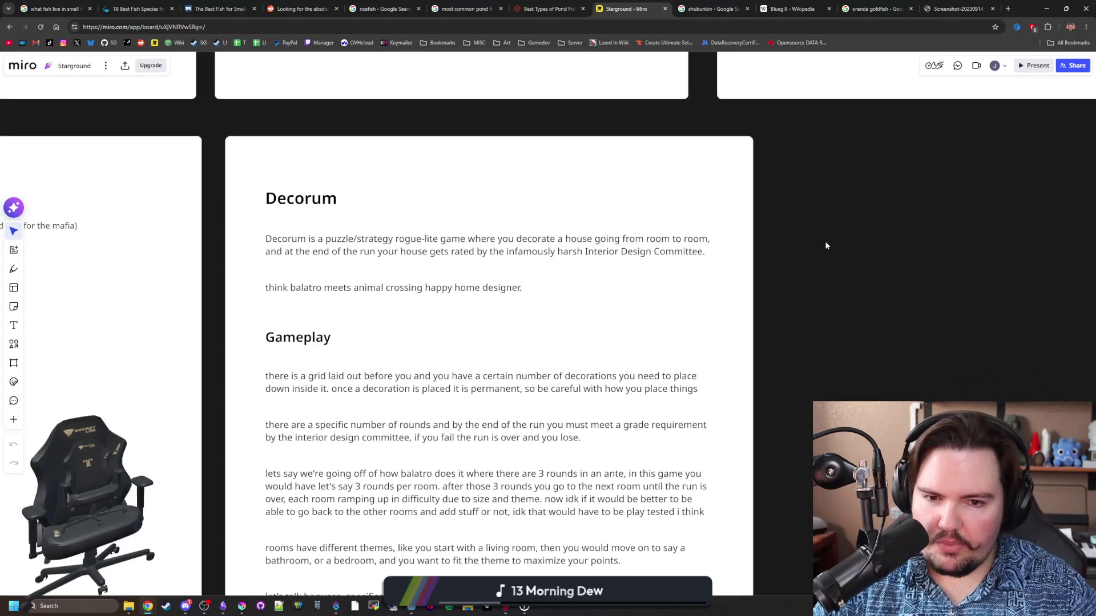
{"action": "scroll", "coordinate": [300, 301], "scroll_direction": "up", "scroll_amount": 2}
Edit the Decorum card text, selecting parts of its happy home designer tagline.
{"action": "left_click", "coordinate": [321, 286]}
{"action": "left_click_drag", "start_coordinate": [284, 286], "coordinate": [567, 286]}
{"action": "left_click", "coordinate": [455, 286]}
{"action": "left_click", "coordinate": [670, 310]}
Stop editing the Decorum card and zoom out over the board.
{"action": "key", "text": "Escape"}
{"action": "scroll", "coordinate": [543, 301], "scroll_direction": "down", "scroll_amount": 3}
{"action": "scroll", "coordinate": [543, 301], "scroll_direction": "down", "scroll_amount": 3}
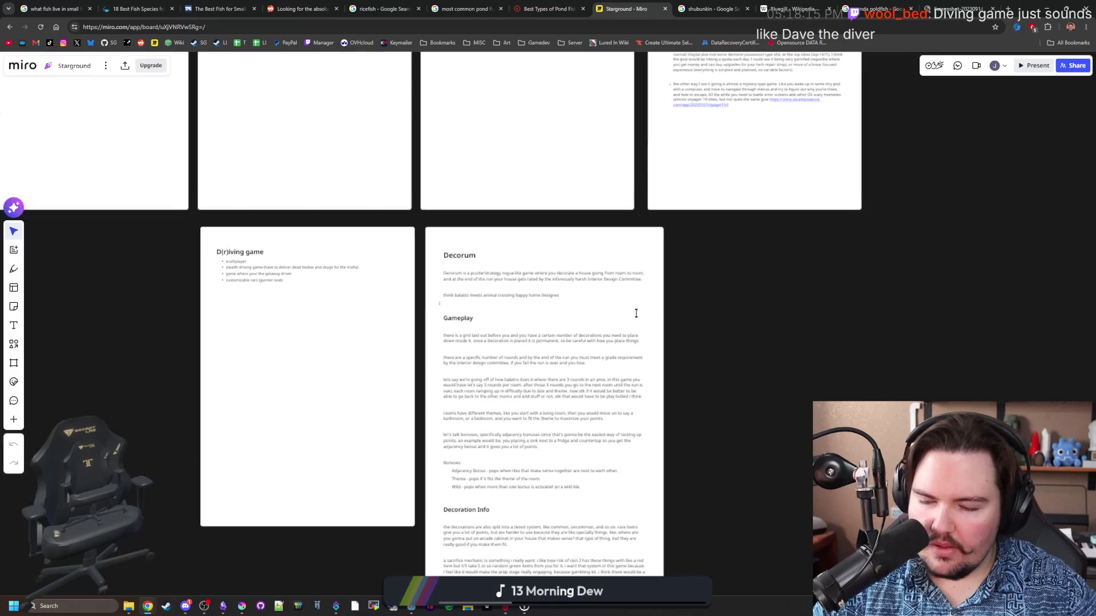
{"action": "scroll", "coordinate": [711, 286], "scroll_direction": "down", "scroll_amount": 4}
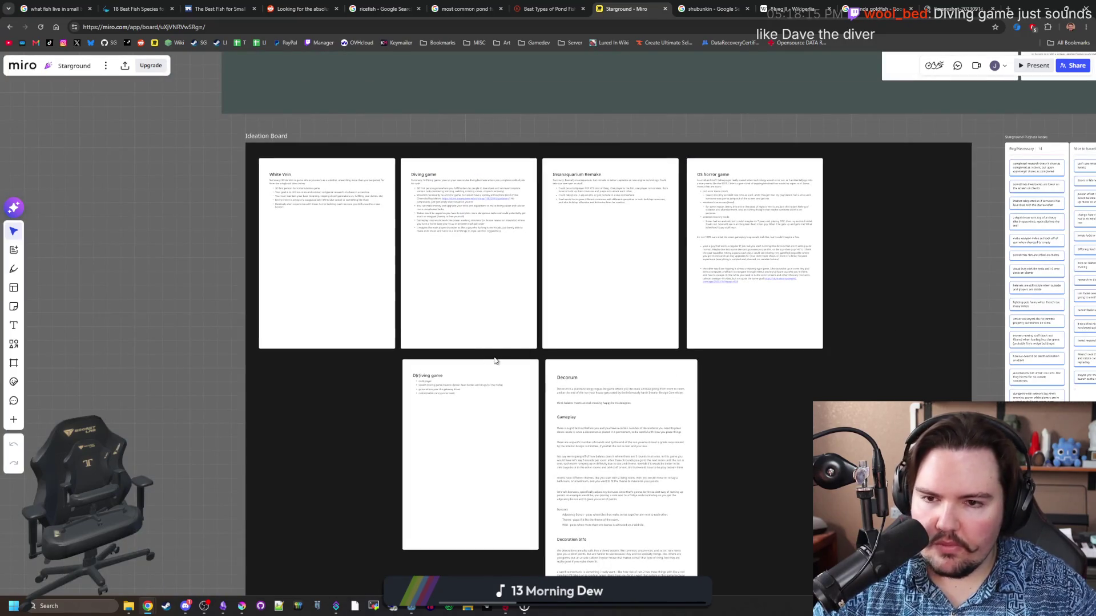
{"action": "scroll", "coordinate": [543, 316], "scroll_direction": "up", "scroll_amount": 2}
{"action": "scroll", "coordinate": [502, 289], "scroll_direction": "up", "scroll_amount": 1}
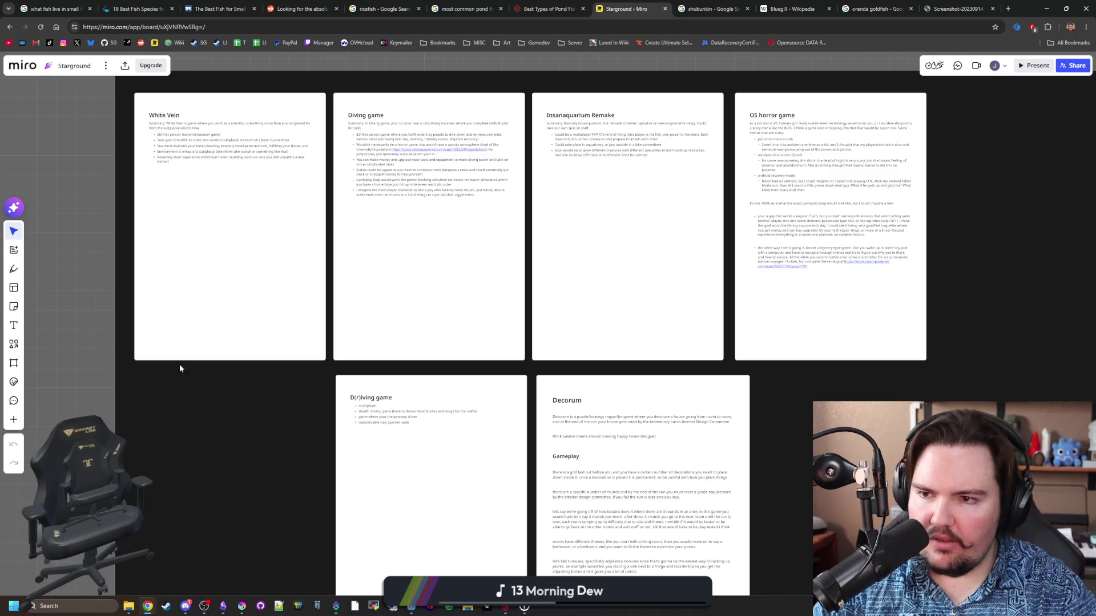
Bring the Ideation Board label into view, then minimise the browser to reveal the game.
{"action": "mouse_move", "coordinate": [303, 382]}
{"action": "left_mouse_down"}
{"action": "mouse_move", "coordinate": [227, 427]}
{"action": "mouse_move", "coordinate": [222, 450]}
{"action": "left_mouse_up"}
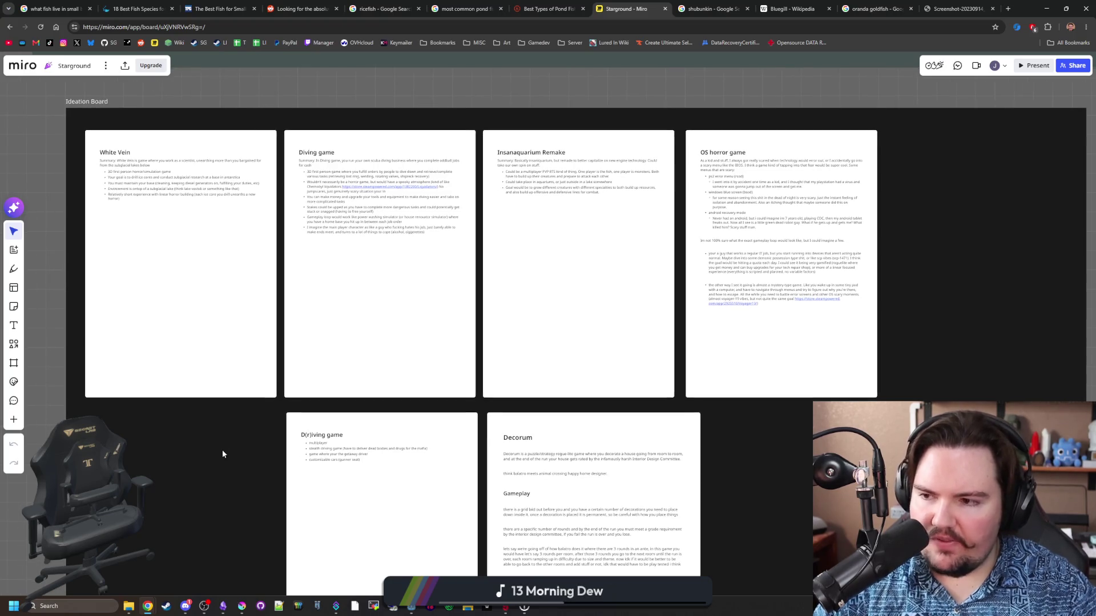
{"action": "scroll", "coordinate": [485, 279], "scroll_direction": "up", "scroll_amount": 2}
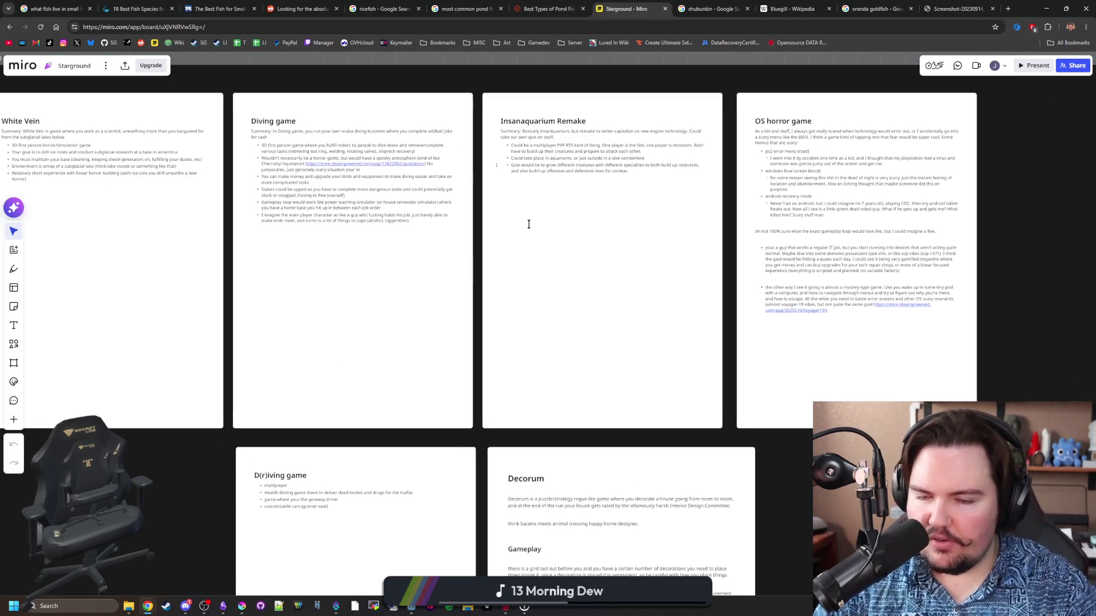
{"action": "scroll", "coordinate": [512, 308], "scroll_direction": "down", "scroll_amount": 2}
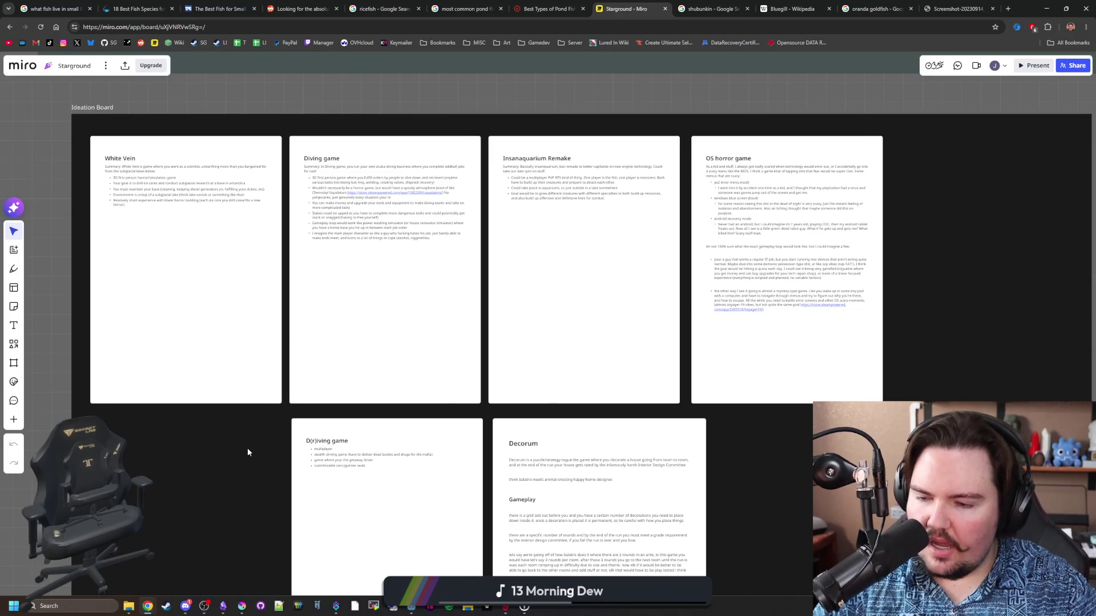
{"action": "scroll", "coordinate": [240, 451], "scroll_direction": "down", "scroll_amount": 2}
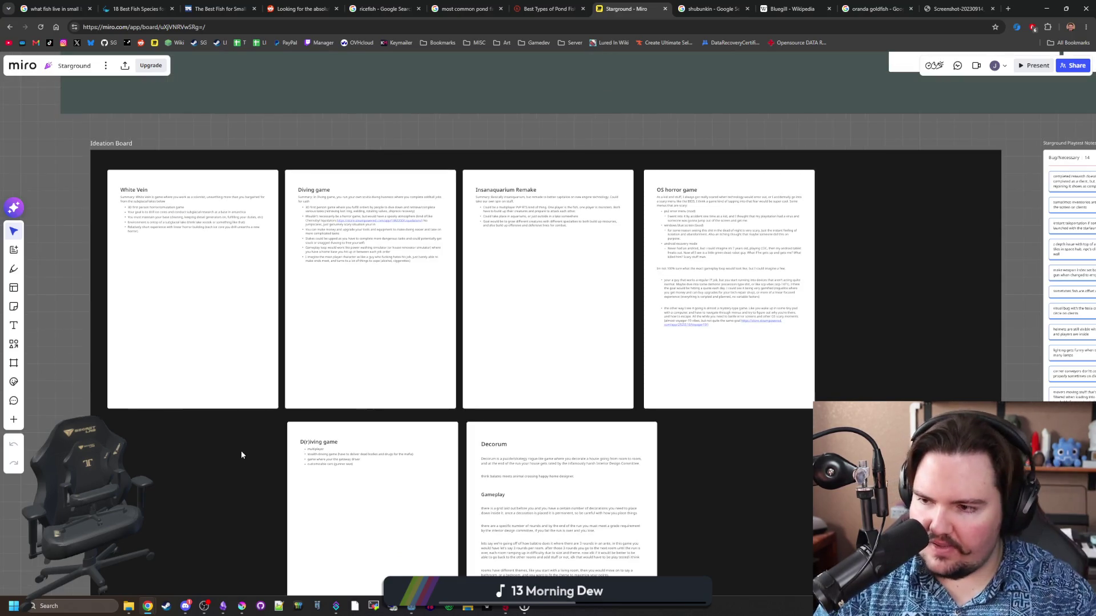
{"action": "scroll", "coordinate": [241, 451], "scroll_direction": "up", "scroll_amount": 2}
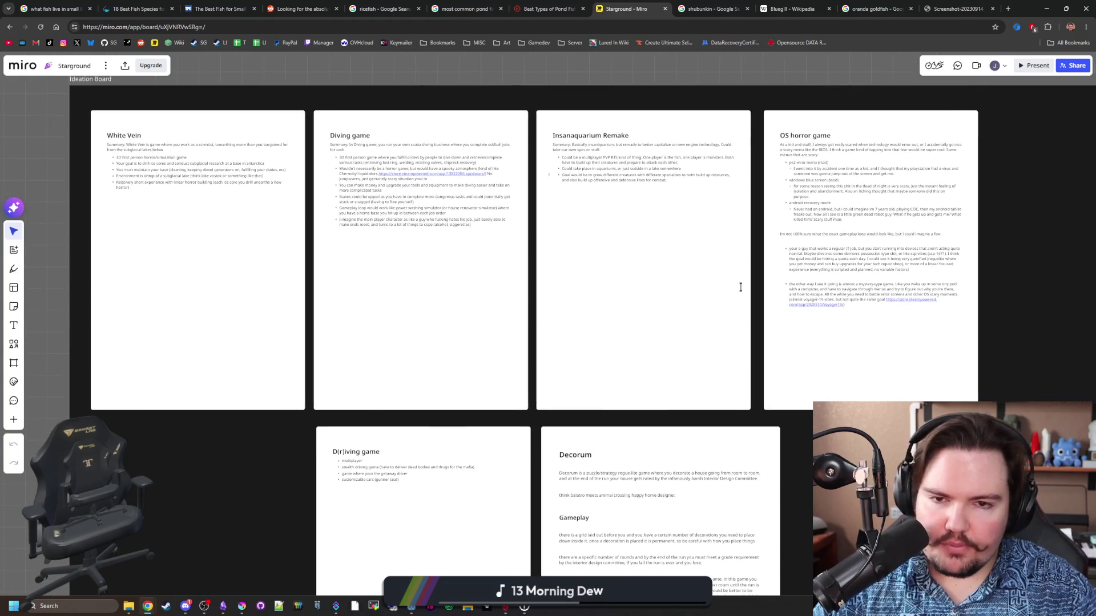
{"action": "left_click", "coordinate": [1047, 8]}
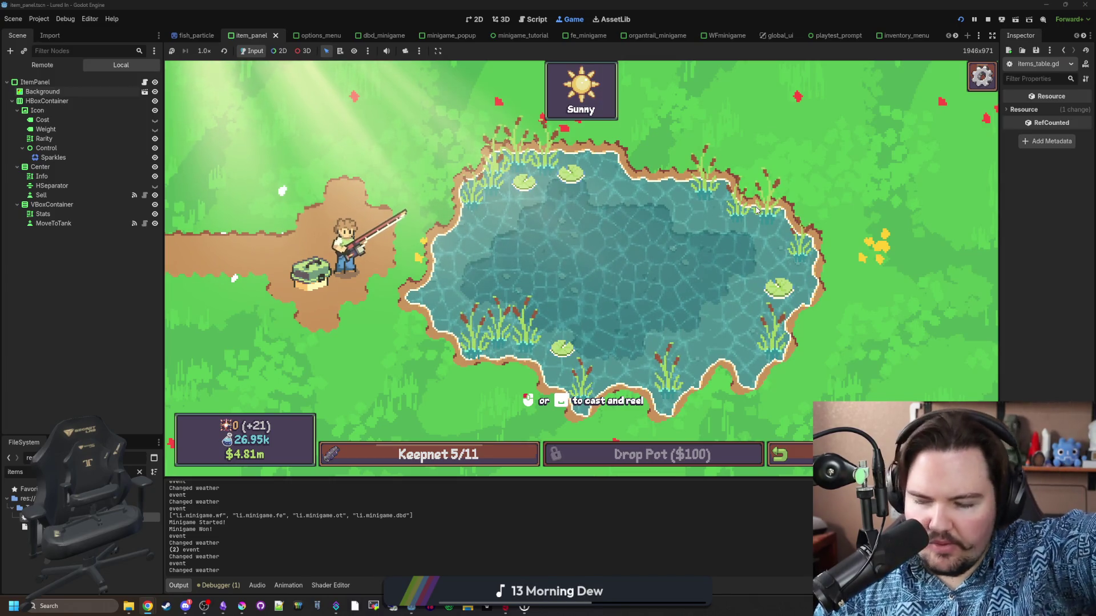
Cast and reel in a catch to reach $4.82m, cast again, then return to Miro.
{"action": "left_click_drag", "start_coordinate": [585, 263], "coordinate": [579, 190]}
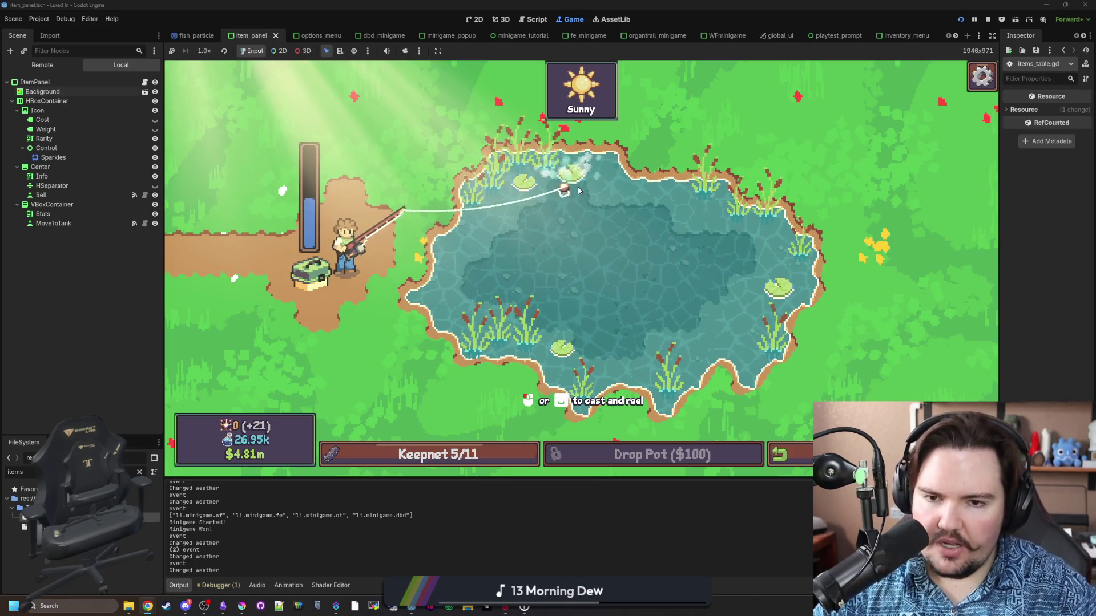
{"action": "left_click", "coordinate": [578, 190]}
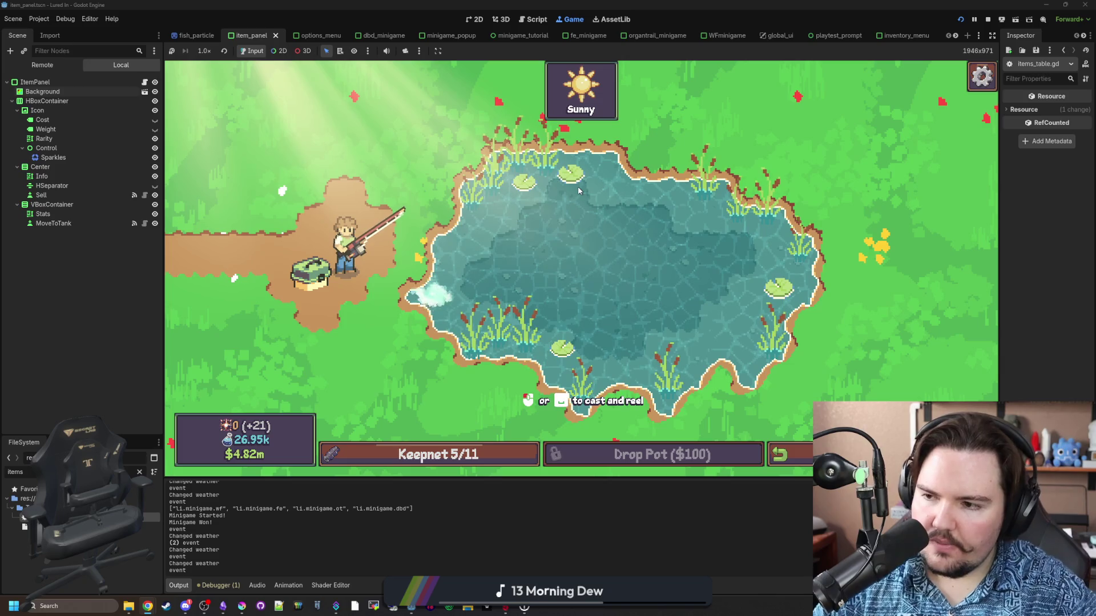
{"action": "left_click_drag", "start_coordinate": [371, 277], "coordinate": [443, 301]}
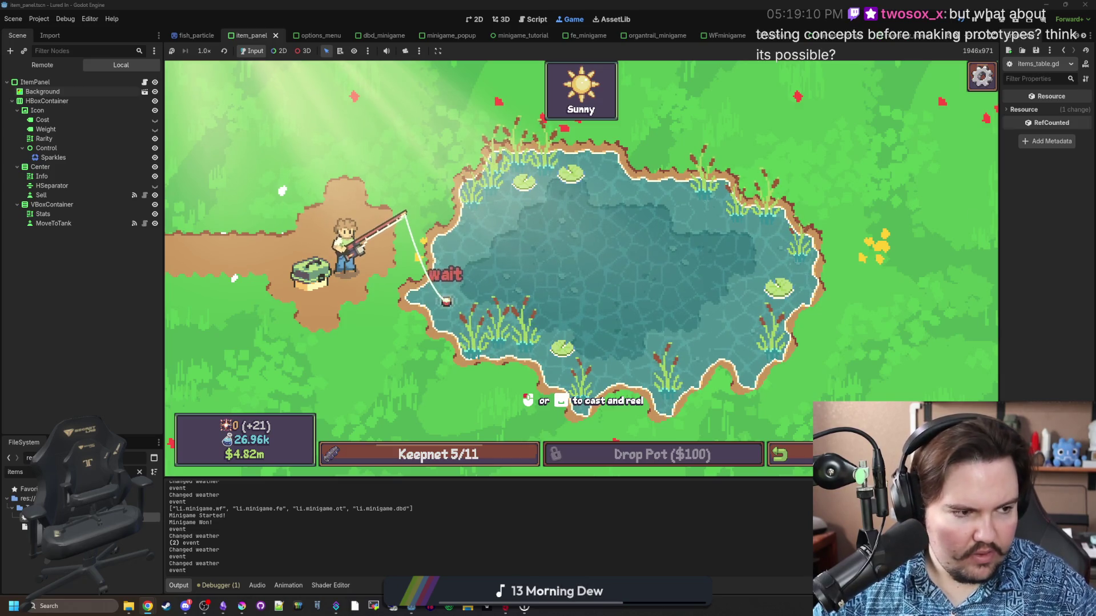
{"action": "key", "text": "alt+Tab"}
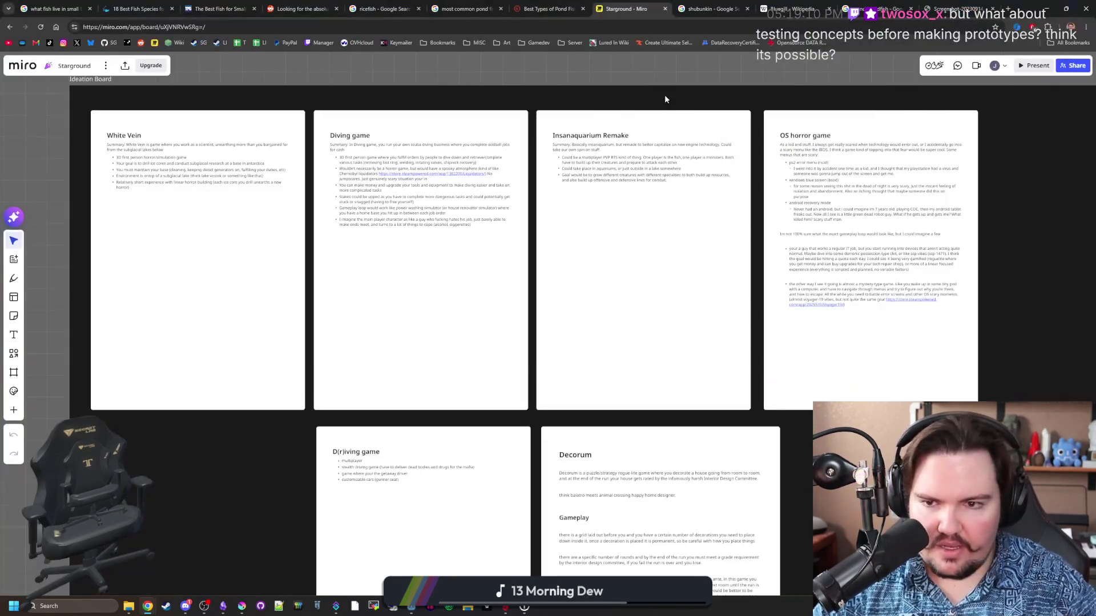
Highlight 'scuba diving' phrases in the Diving game summary, then open the Liquidators Steam link.
{"action": "scroll", "coordinate": [347, 193], "scroll_direction": "up", "scroll_amount": 5}
{"action": "scroll", "coordinate": [371, 181], "scroll_direction": "up", "scroll_amount": 2}
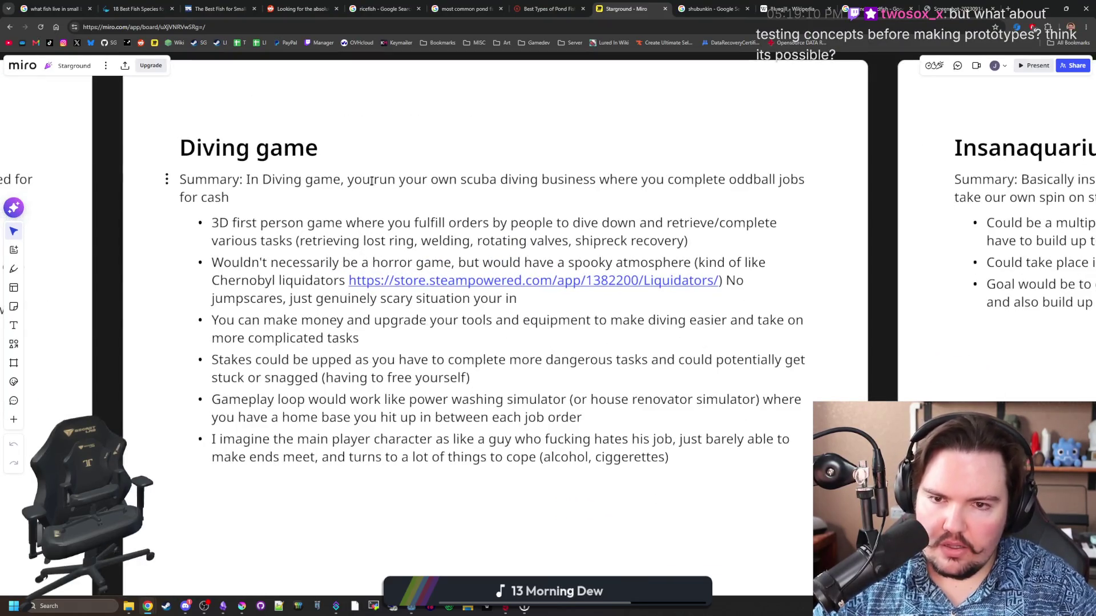
{"action": "left_click_drag", "start_coordinate": [458, 179], "coordinate": [596, 180]}
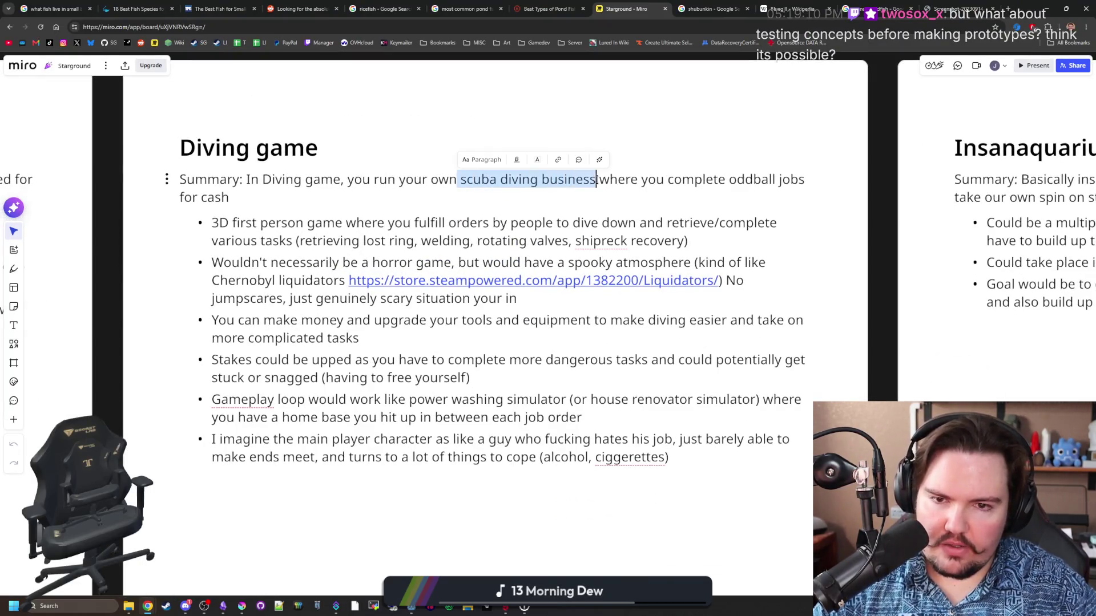
{"action": "left_click", "coordinate": [539, 180]}
{"action": "left_click_drag", "start_coordinate": [462, 179], "coordinate": [535, 180]}
{"action": "left_click", "coordinate": [486, 196]}
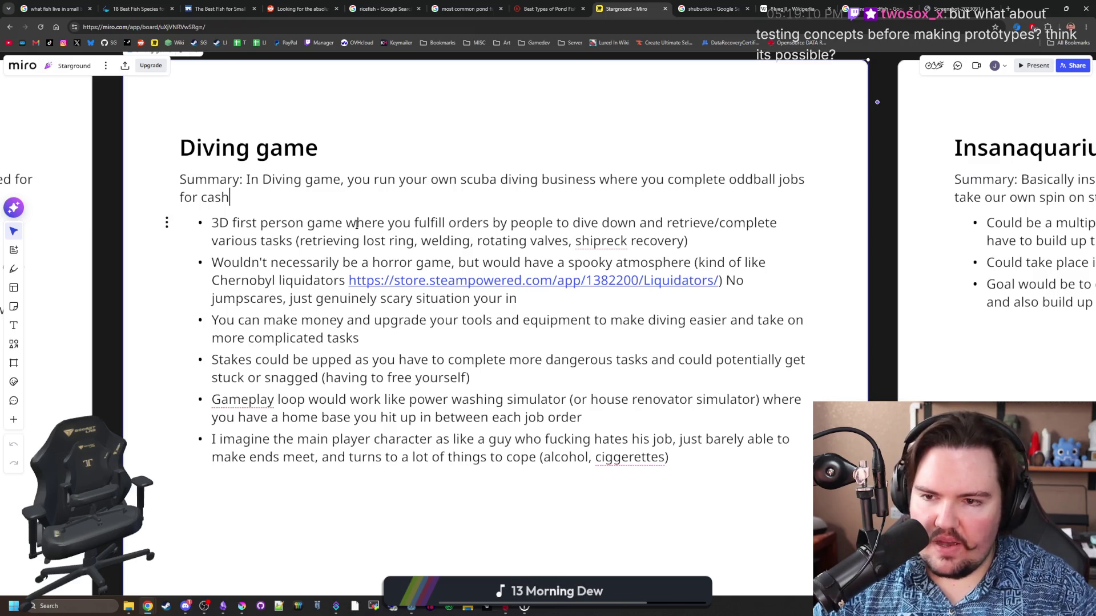
{"action": "left_click_drag", "start_coordinate": [432, 241], "coordinate": [503, 242]}
{"action": "key", "text": "Right"}
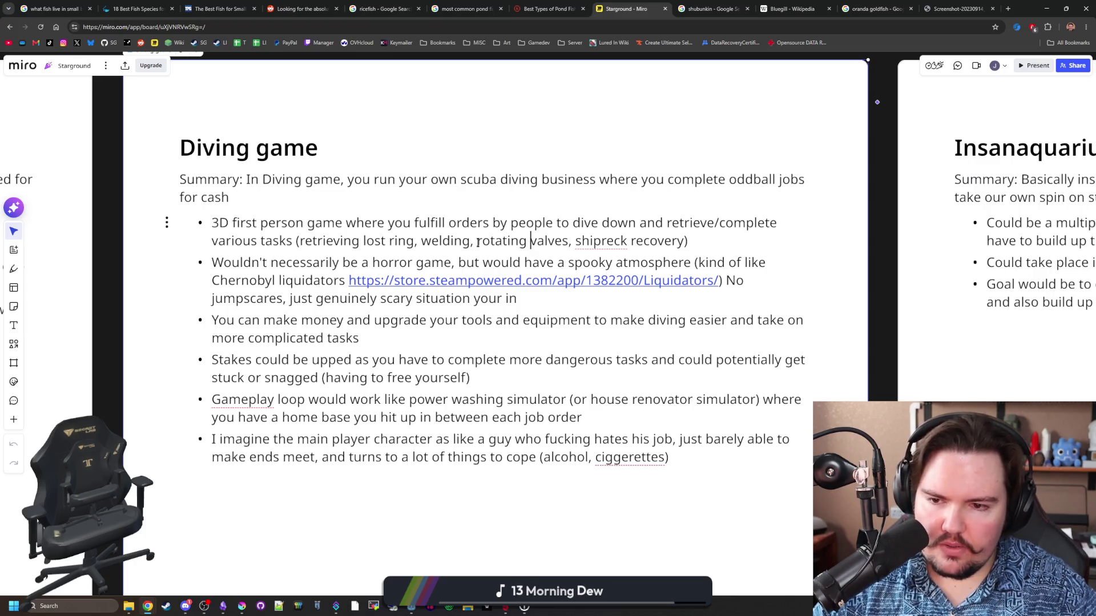
{"action": "left_click", "coordinate": [508, 262]}
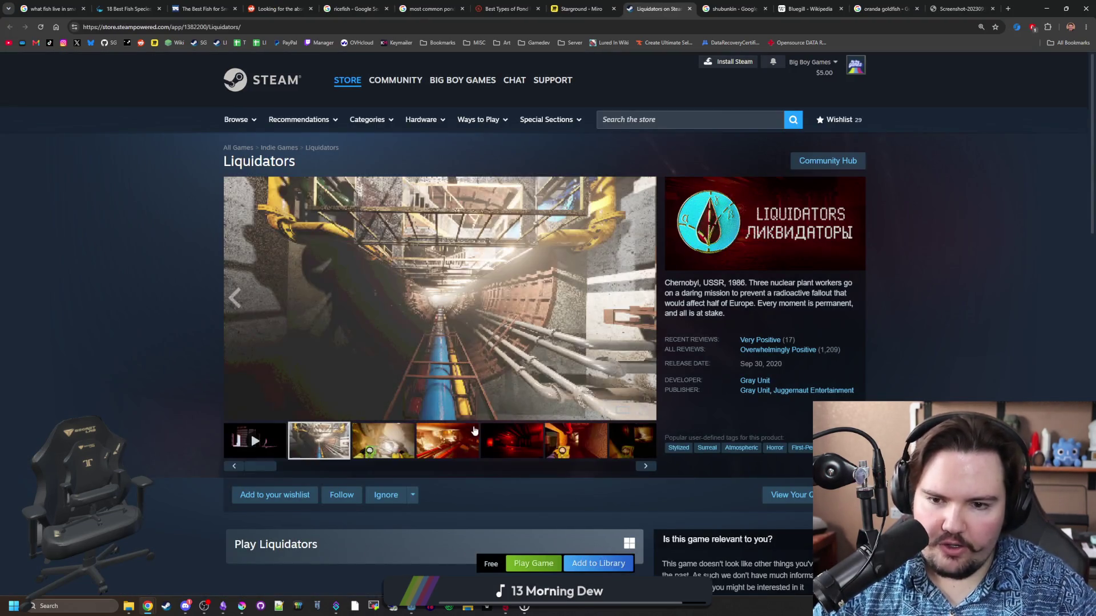
Show the third and fourth Liquidators screenshots, open the full-screen viewer and page forward.
{"action": "left_click", "coordinate": [398, 450]}
{"action": "left_click", "coordinate": [448, 442]}
{"action": "left_click", "coordinate": [599, 389]}
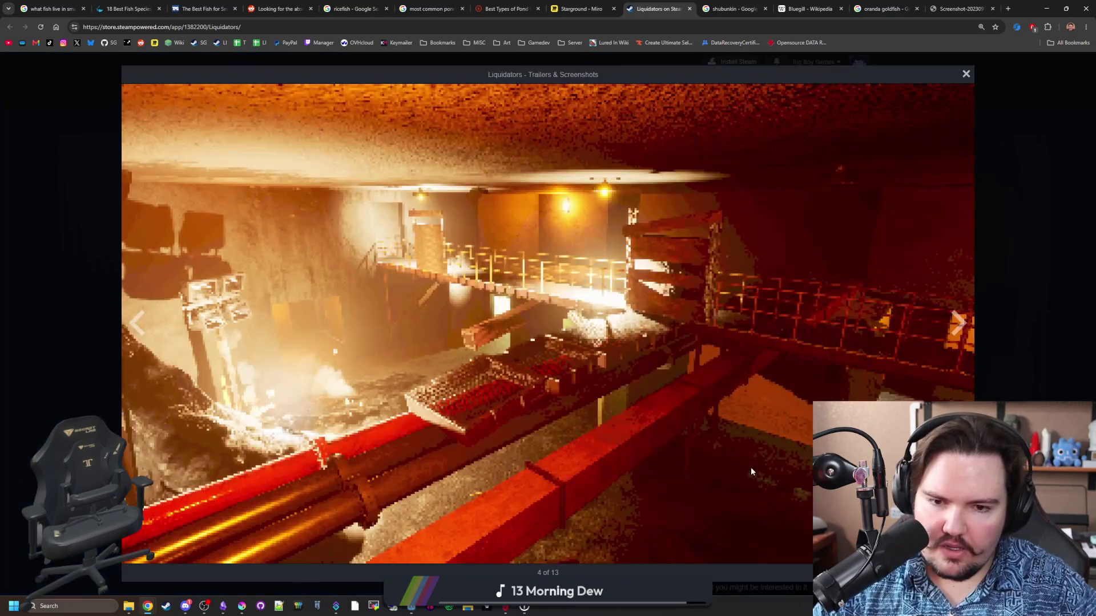
{"action": "left_click", "coordinate": [959, 330]}
{"action": "left_click", "coordinate": [967, 329]}
{"action": "left_click", "coordinate": [968, 329]}
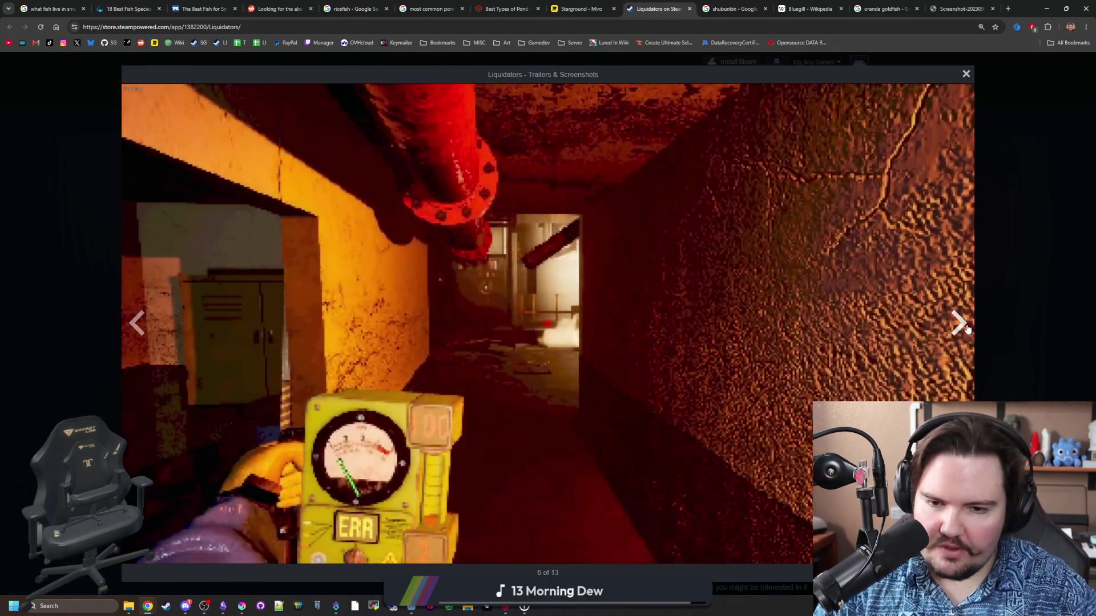
{"action": "left_click", "coordinate": [968, 329]}
{"action": "left_click", "coordinate": [968, 329]}
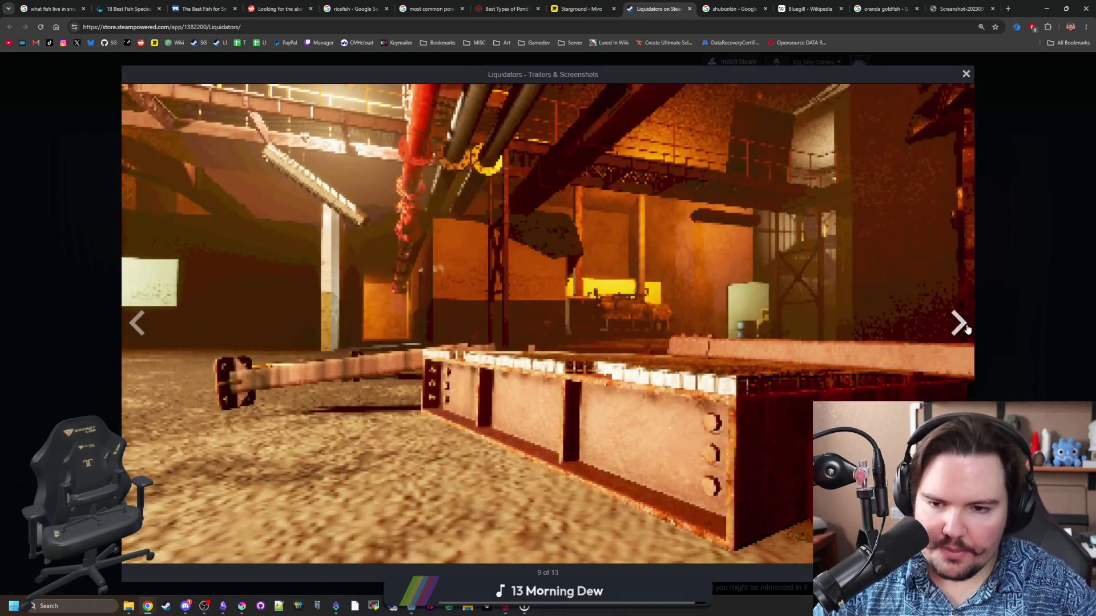
{"action": "left_click", "coordinate": [968, 330]}
{"action": "left_click", "coordinate": [968, 329]}
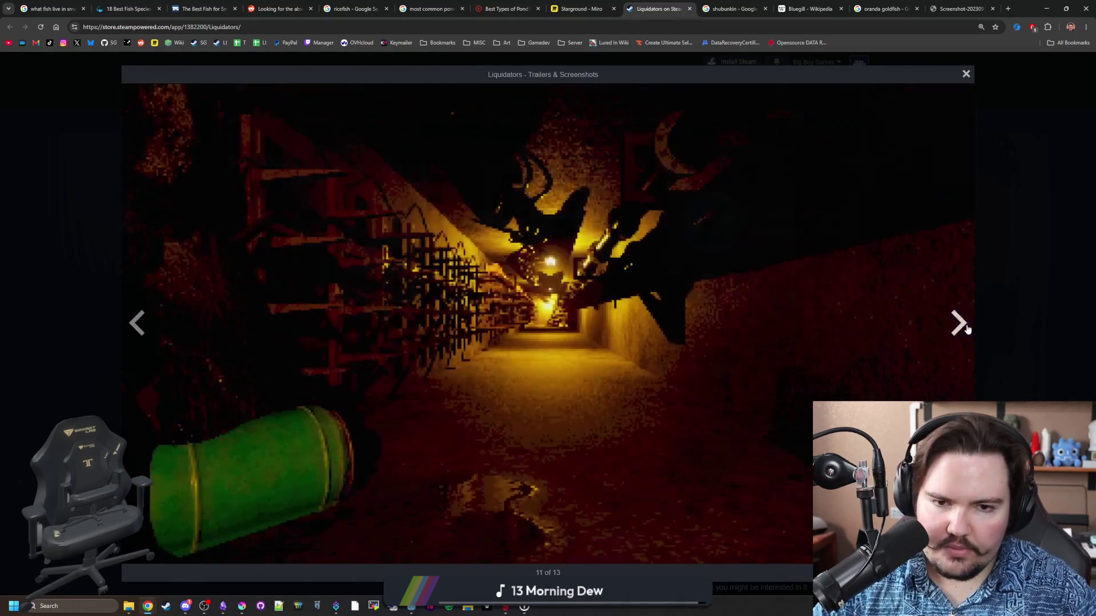
{"action": "left_click", "coordinate": [967, 329]}
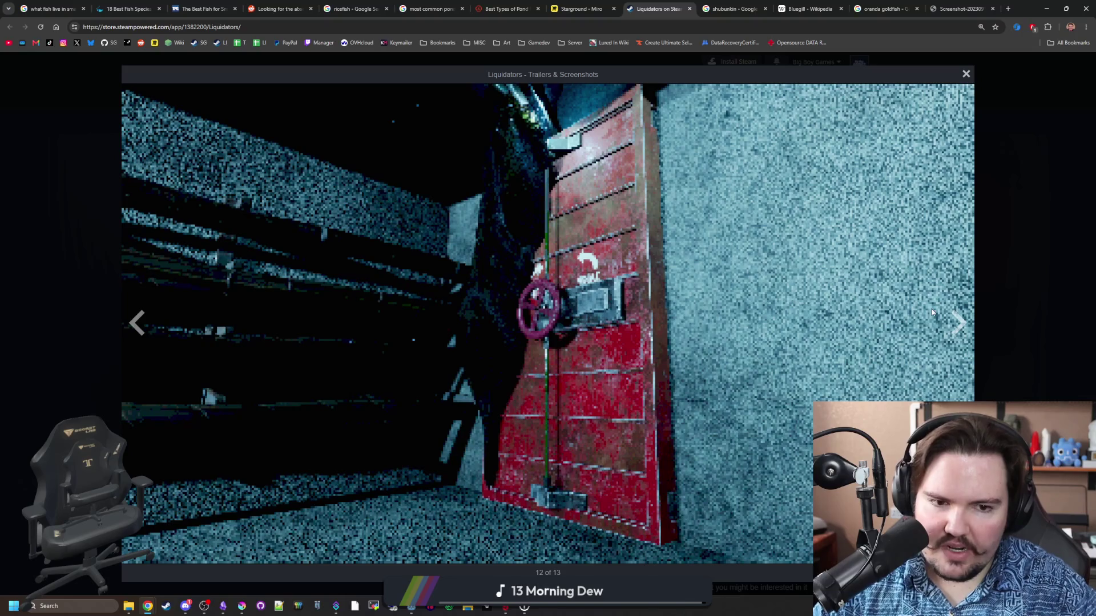
Keep paging to screenshot 12 of 13, then minimise the browser to show the game.
{"action": "left_click", "coordinate": [965, 325]}
{"action": "left_click", "coordinate": [965, 324]}
{"action": "left_click", "coordinate": [965, 324]}
{"action": "left_click", "coordinate": [964, 324]}
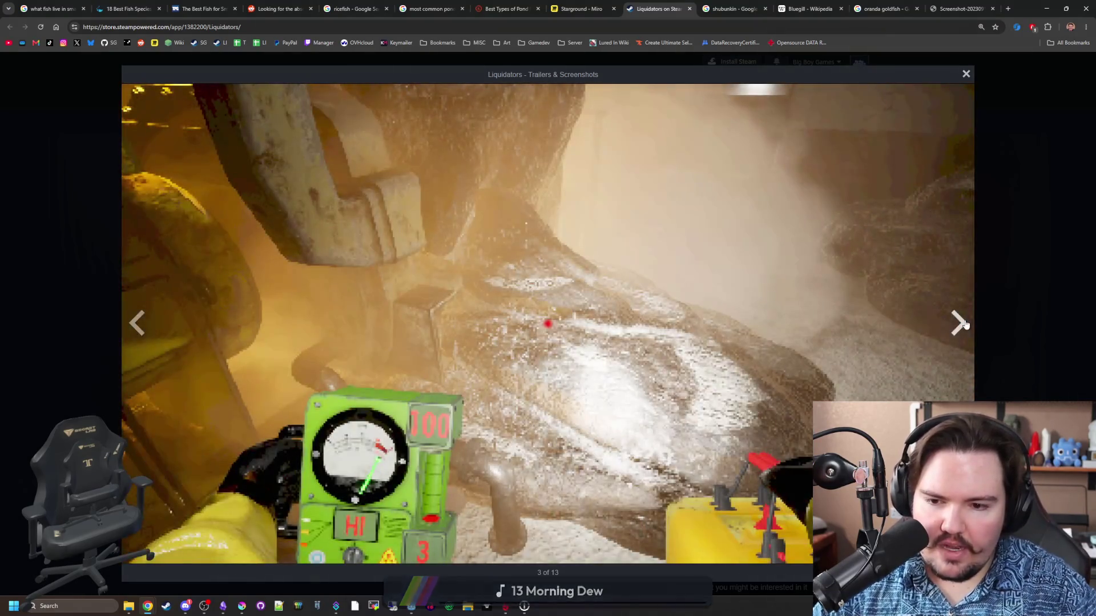
{"action": "left_click", "coordinate": [965, 324]}
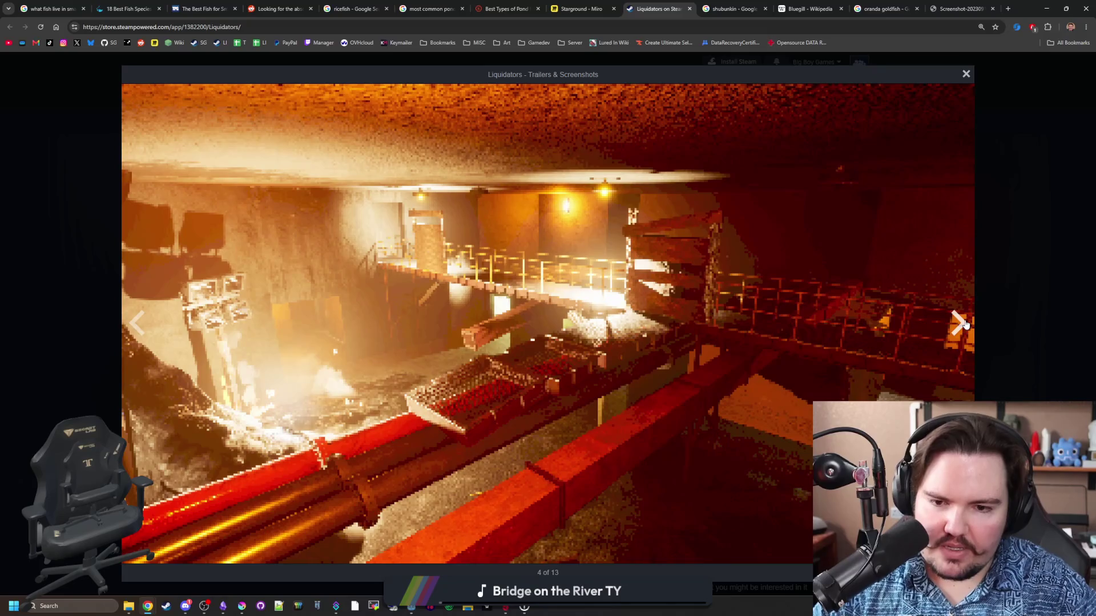
{"action": "left_click", "coordinate": [965, 324]}
{"action": "left_click", "coordinate": [964, 324]}
{"action": "left_click", "coordinate": [965, 324]}
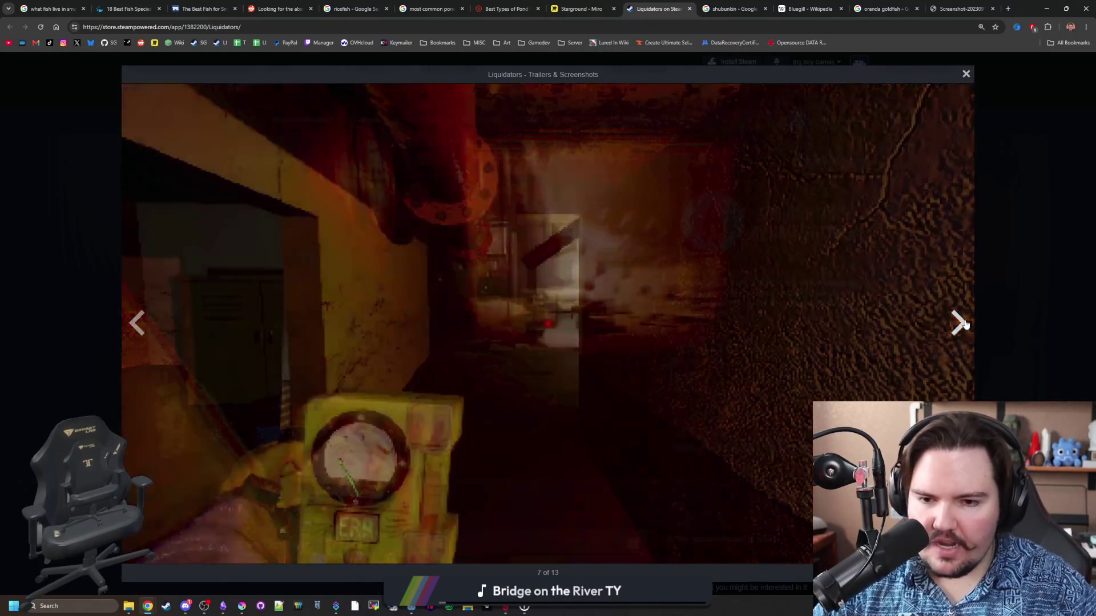
{"action": "left_click", "coordinate": [965, 324]}
{"action": "left_click", "coordinate": [965, 324]}
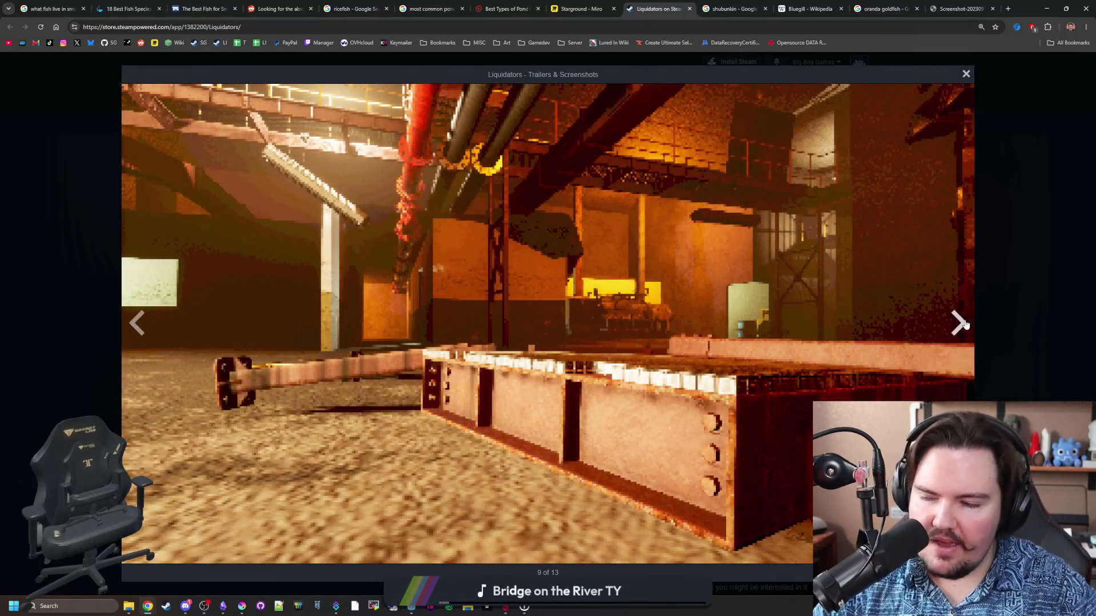
{"action": "left_click", "coordinate": [964, 325]}
{"action": "left_click", "coordinate": [965, 324]}
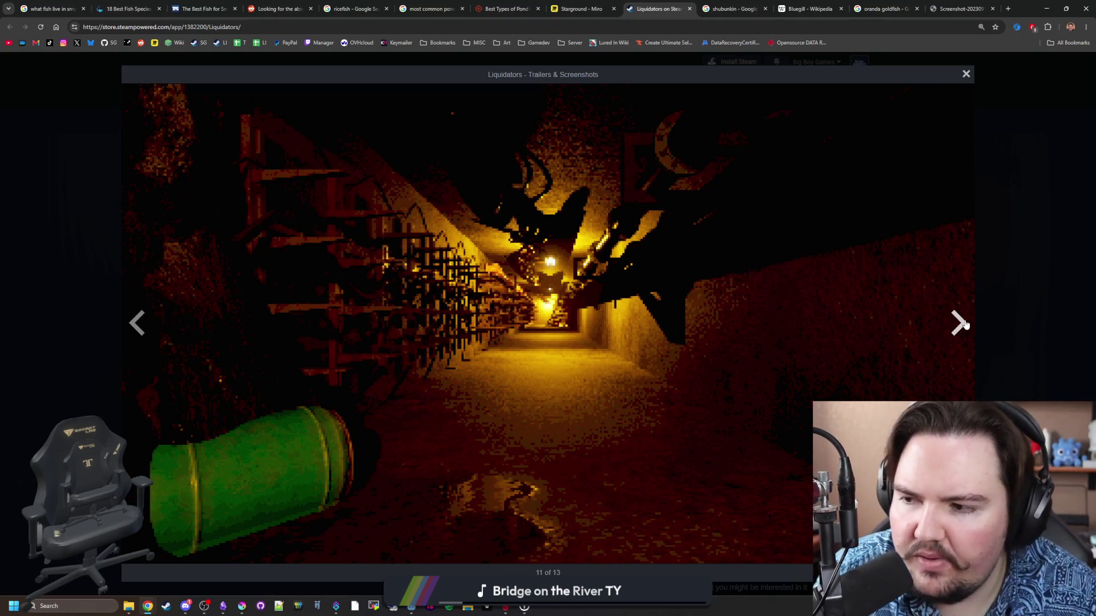
{"action": "left_click", "coordinate": [964, 324]}
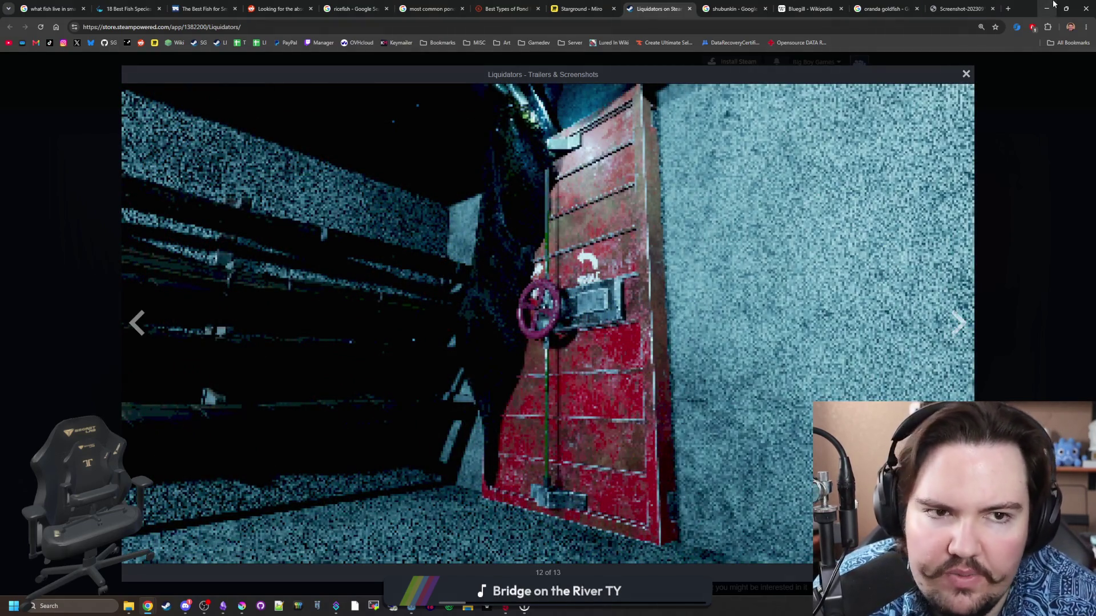
{"action": "left_click", "coordinate": [1047, 8]}
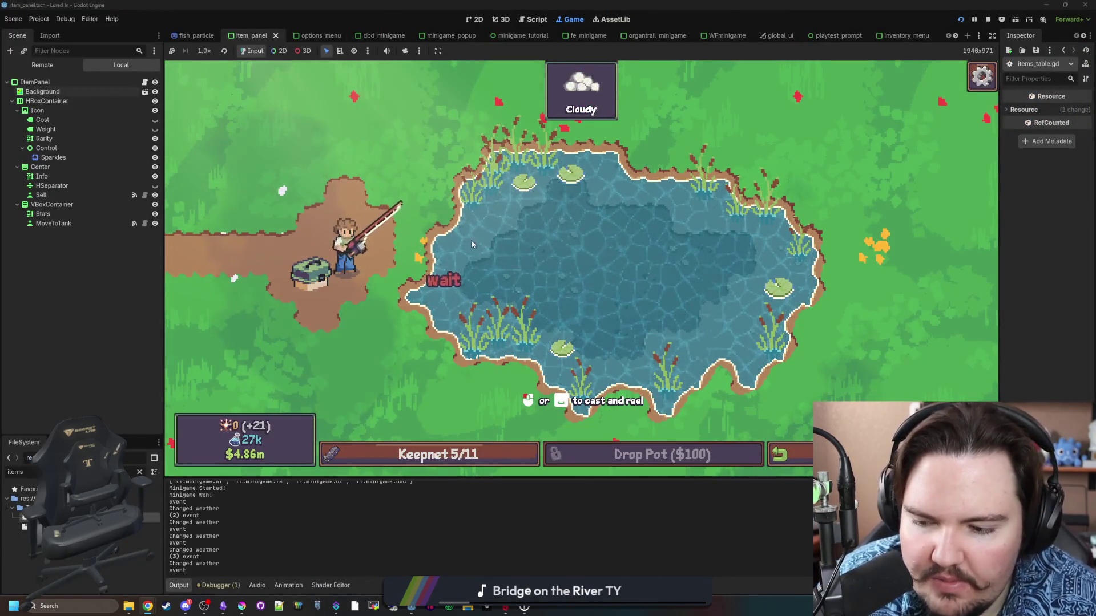
Reel in the line and cast again with space, raising cash to $4.93m.
{"action": "left_click", "coordinate": [505, 252]}
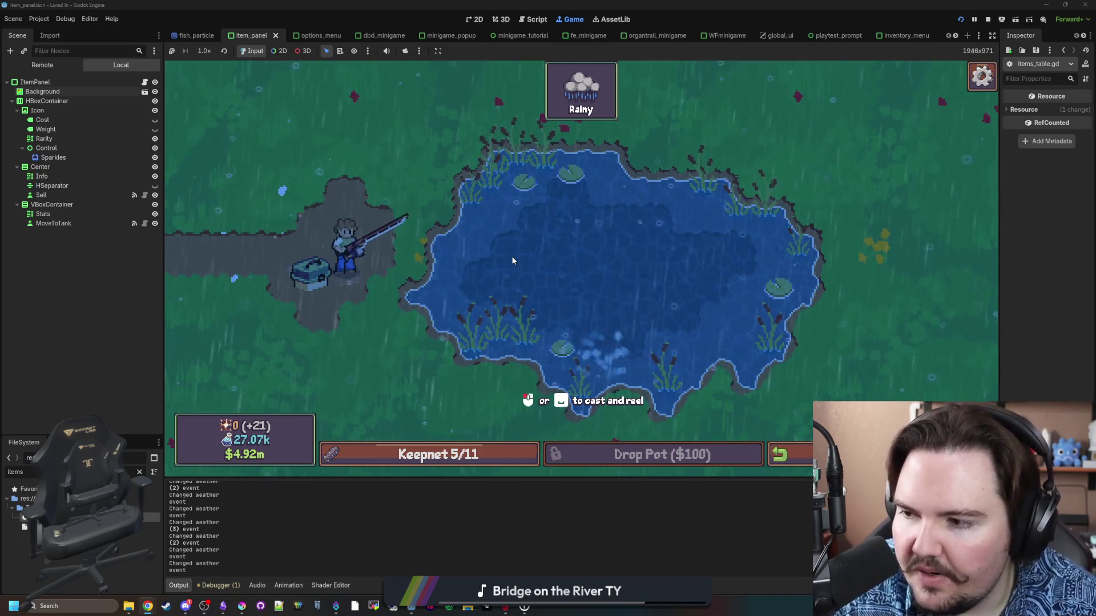
{"action": "key", "text": "space"}
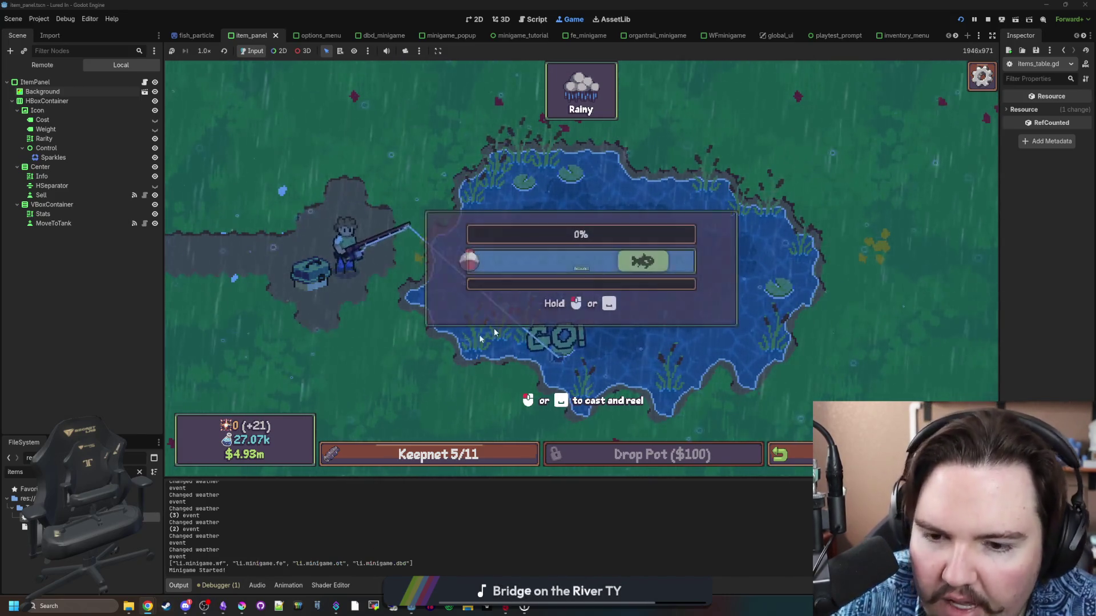
Bring back the Liquidators browser window and maximise it.
{"action": "mouse_move", "coordinate": [148, 607]}
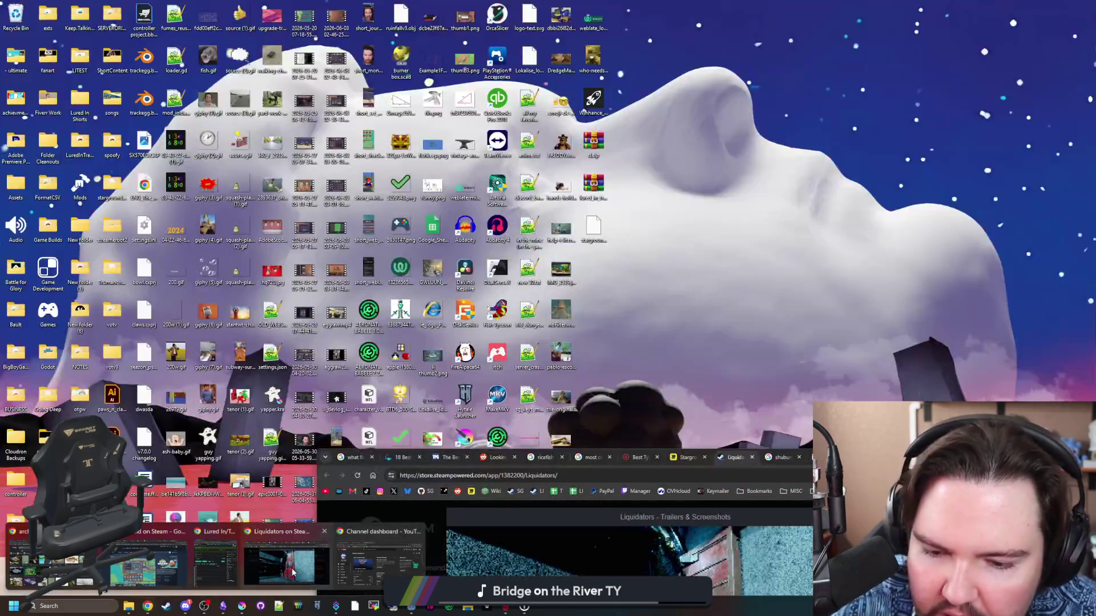
{"action": "left_click", "coordinate": [293, 572]}
{"action": "key", "text": "super+Up"}
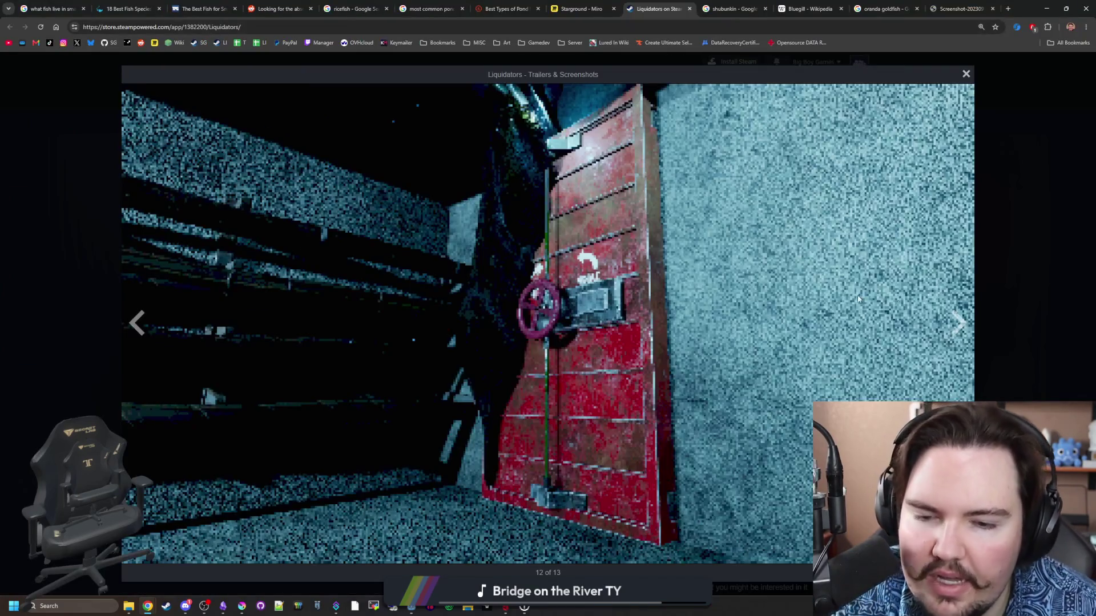
Page through the remaining Liquidators screenshots and close the full-screen viewer.
{"action": "left_click", "coordinate": [957, 333]}
{"action": "left_click", "coordinate": [957, 333]}
{"action": "left_click", "coordinate": [956, 334]}
{"action": "left_click", "coordinate": [956, 334]}
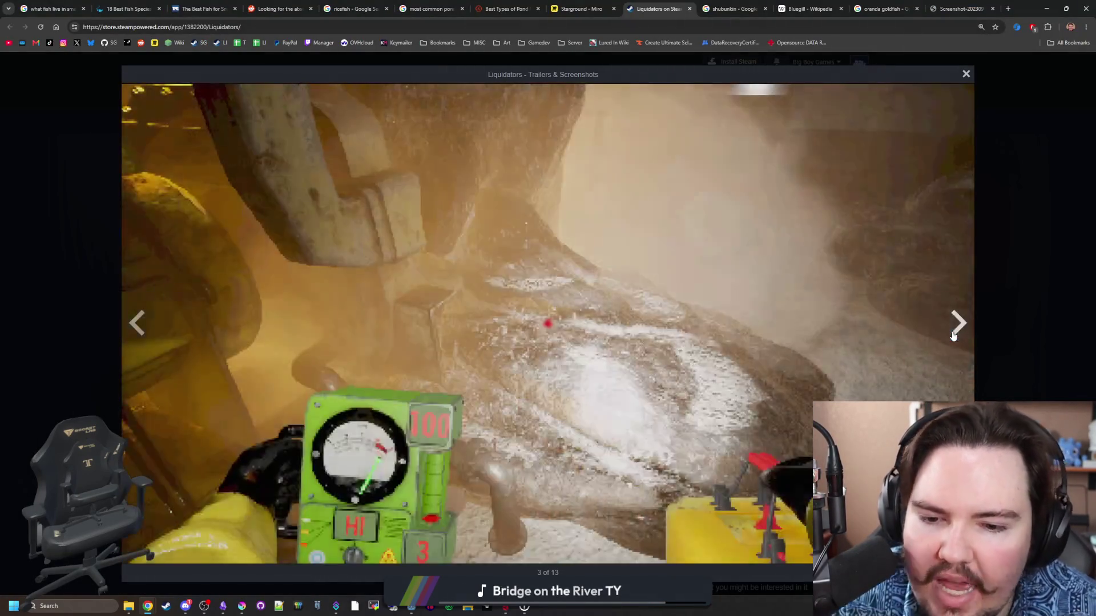
{"action": "left_click", "coordinate": [953, 336]}
{"action": "left_click", "coordinate": [953, 336]}
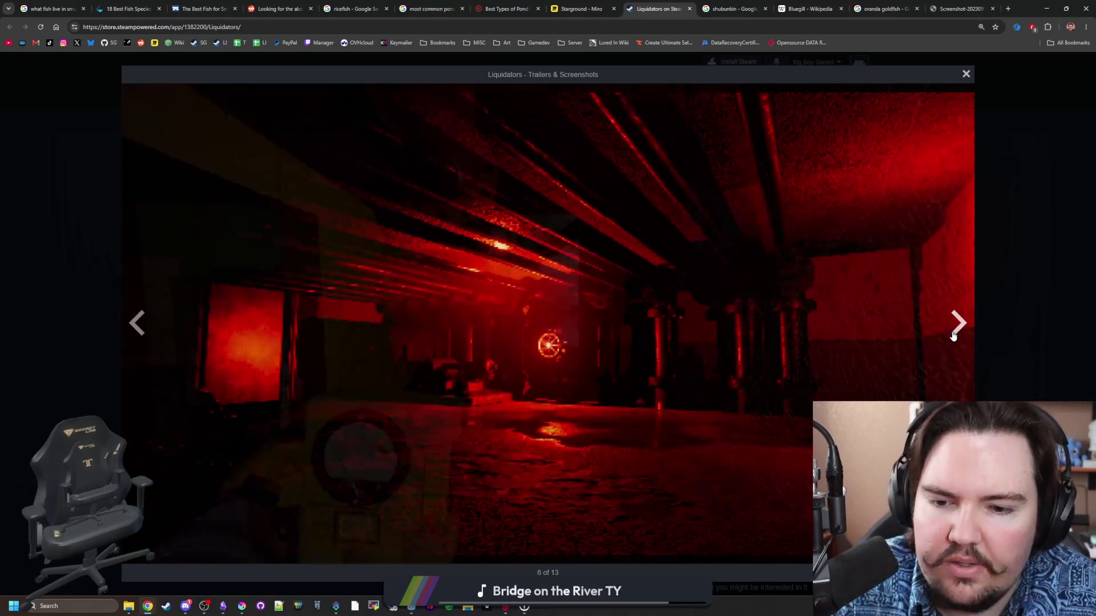
{"action": "left_click", "coordinate": [953, 336]}
{"action": "left_click", "coordinate": [953, 336]}
{"action": "left_click", "coordinate": [953, 336]}
{"action": "left_click", "coordinate": [953, 336]}
{"action": "left_click", "coordinate": [954, 336]}
{"action": "left_click", "coordinate": [954, 335]}
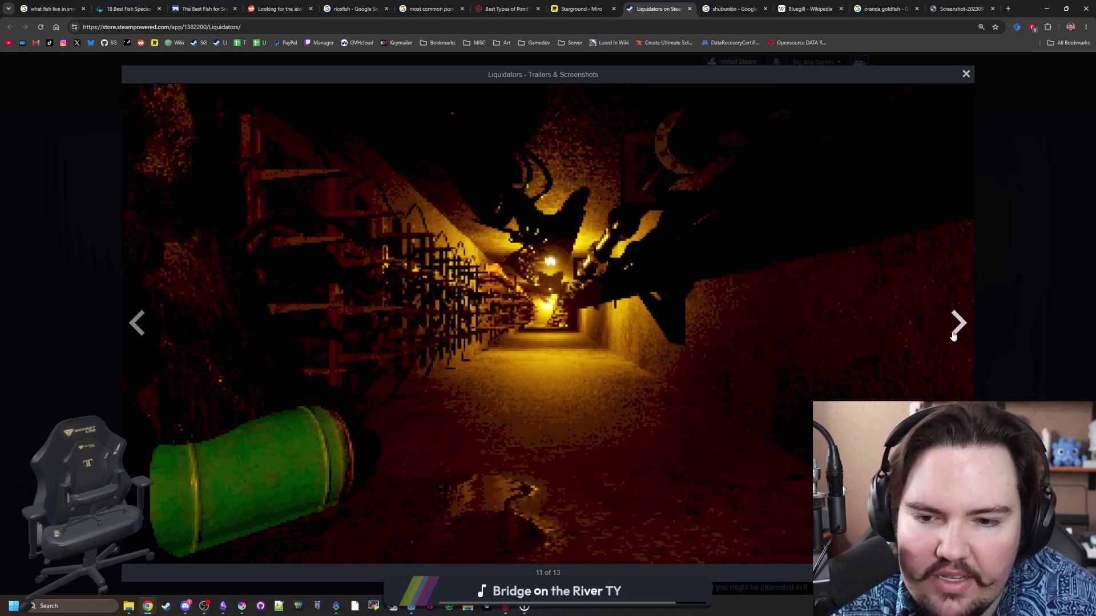
{"action": "left_click", "coordinate": [953, 336]}
{"action": "left_click", "coordinate": [953, 336]}
{"action": "left_click", "coordinate": [954, 336]}
{"action": "left_click", "coordinate": [953, 336]}
{"action": "left_click", "coordinate": [953, 336]}
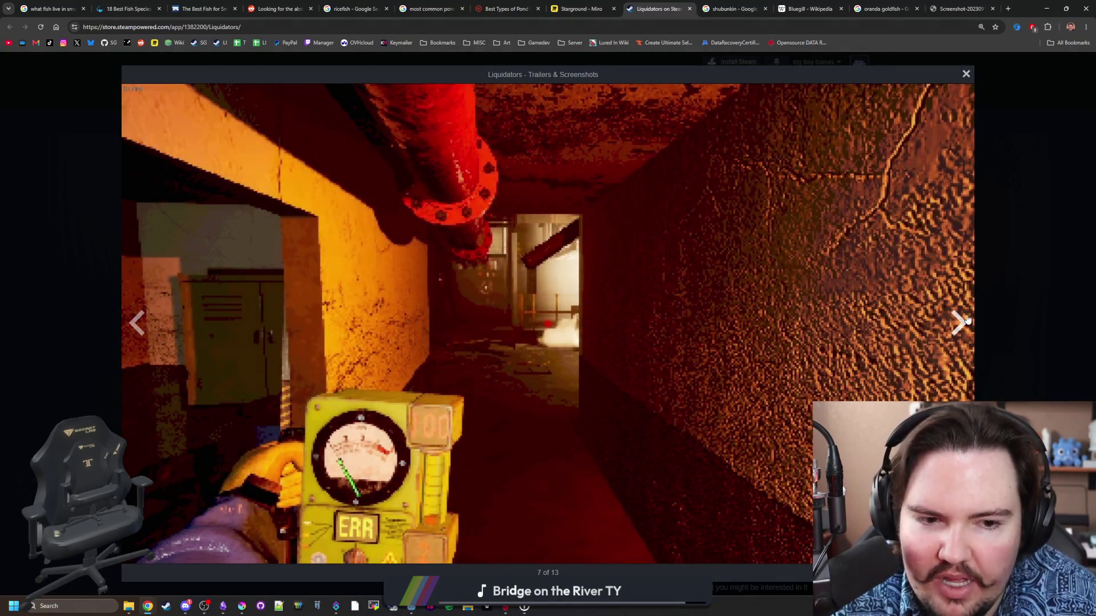
{"action": "left_click", "coordinate": [966, 320]}
{"action": "left_click", "coordinate": [967, 319]}
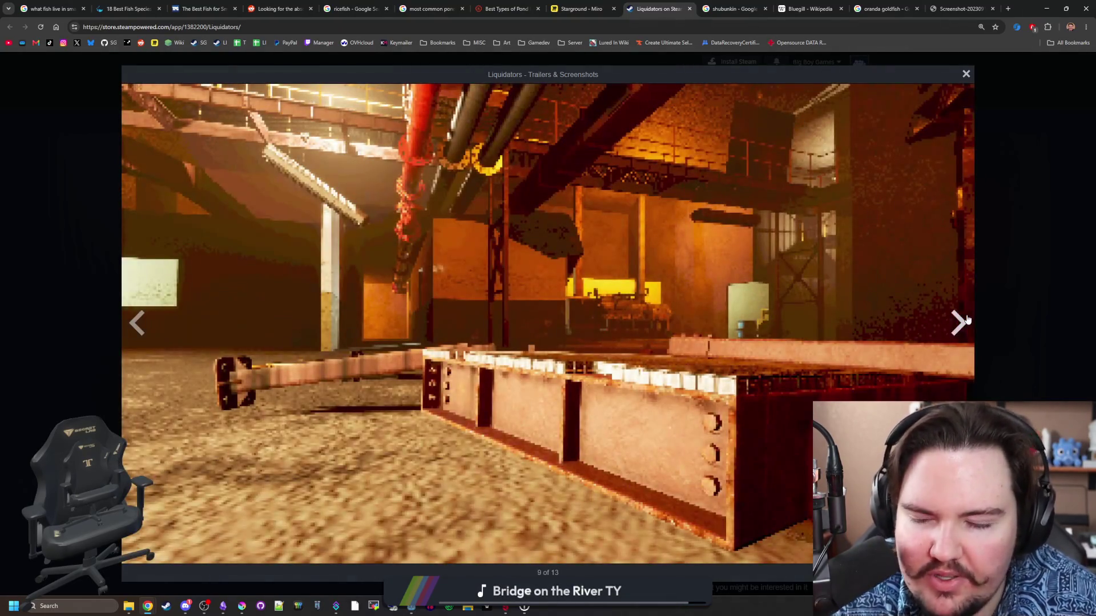
{"action": "left_click", "coordinate": [967, 319]}
{"action": "left_click", "coordinate": [967, 320]}
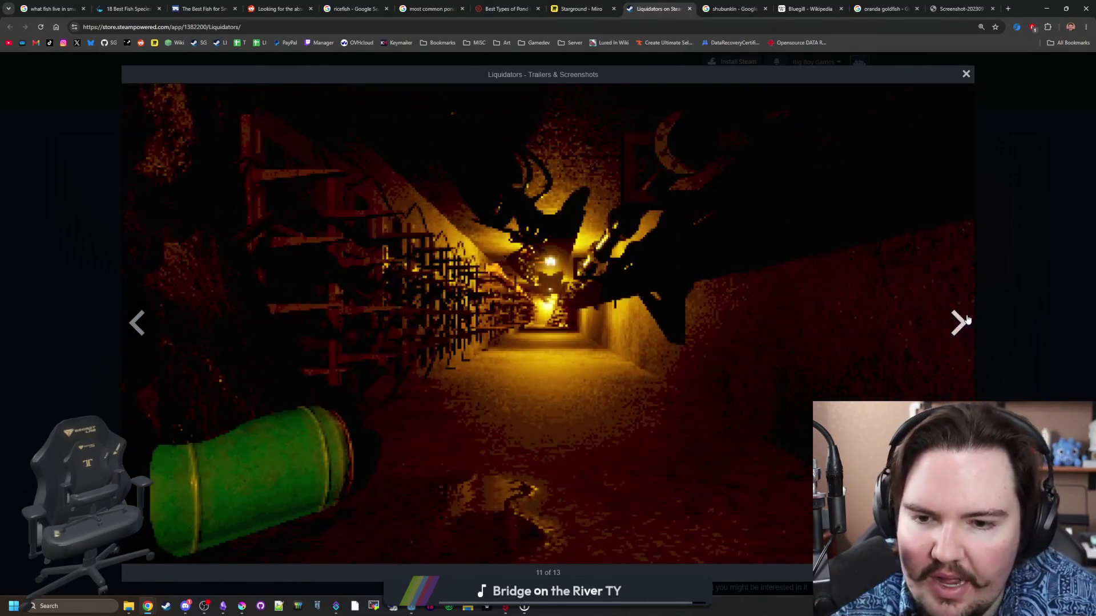
{"action": "left_click", "coordinate": [1020, 280]}
Scroll through the store page's reviews, then switch to the Starground - Miro tab.
{"action": "scroll", "coordinate": [244, 296], "scroll_direction": "down", "scroll_amount": 5}
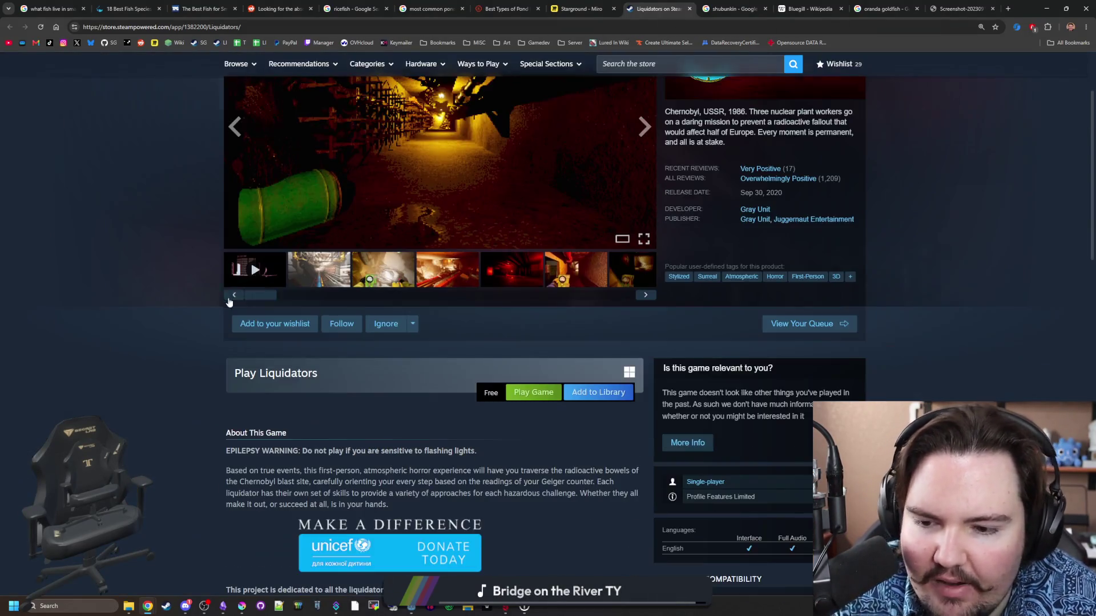
{"action": "scroll", "coordinate": [244, 296], "scroll_direction": "down", "scroll_amount": 2}
{"action": "scroll", "coordinate": [416, 305], "scroll_direction": "down", "scroll_amount": 4}
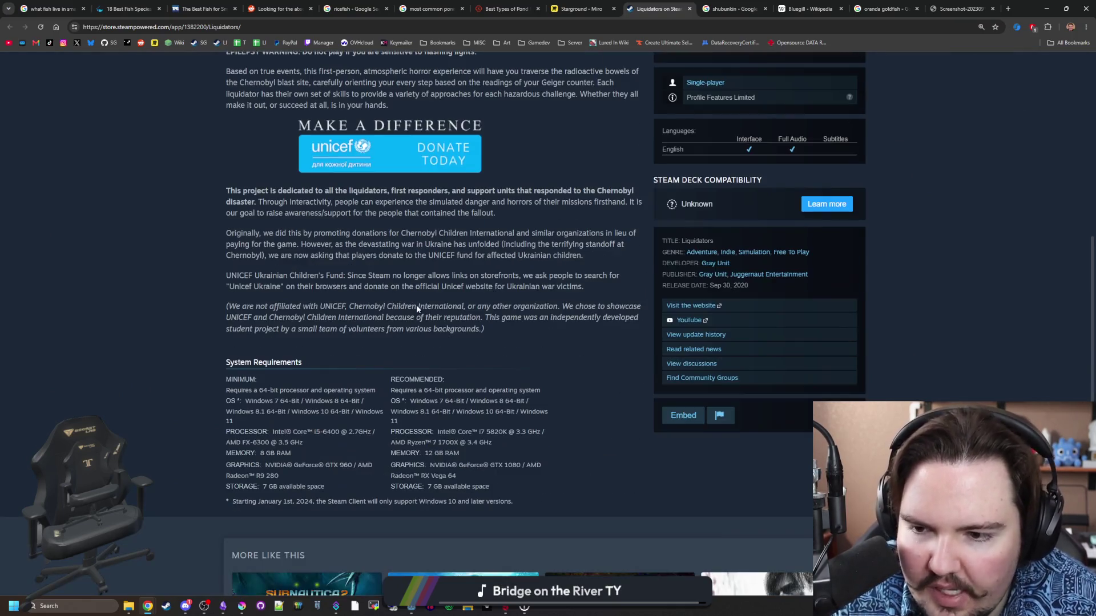
{"action": "scroll", "coordinate": [416, 305], "scroll_direction": "down", "scroll_amount": 2}
{"action": "scroll", "coordinate": [416, 305], "scroll_direction": "down", "scroll_amount": 1}
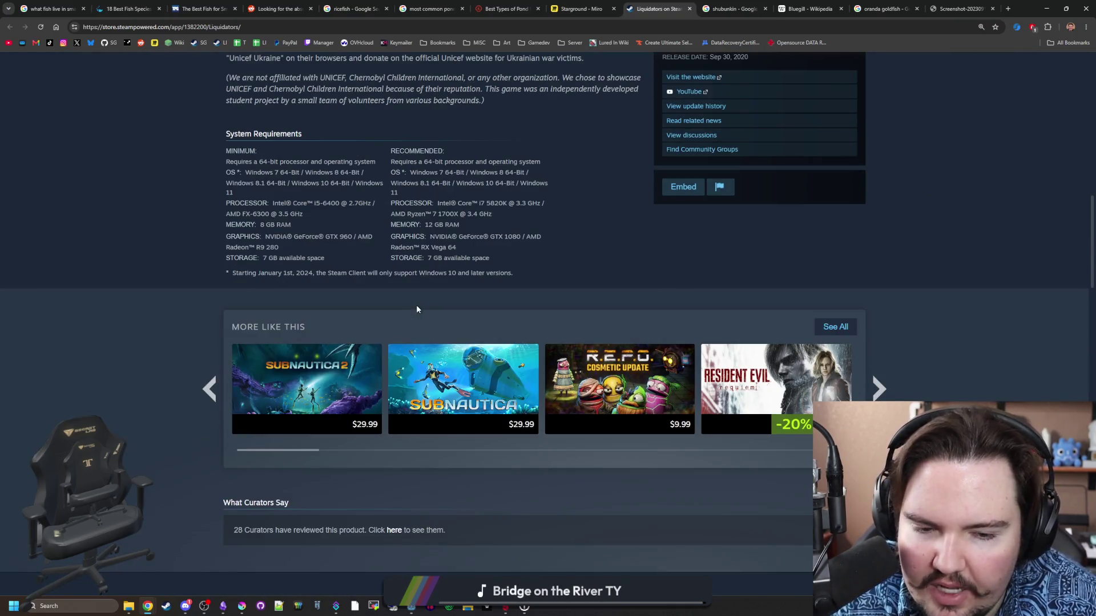
{"action": "scroll", "coordinate": [417, 309], "scroll_direction": "down", "scroll_amount": 8}
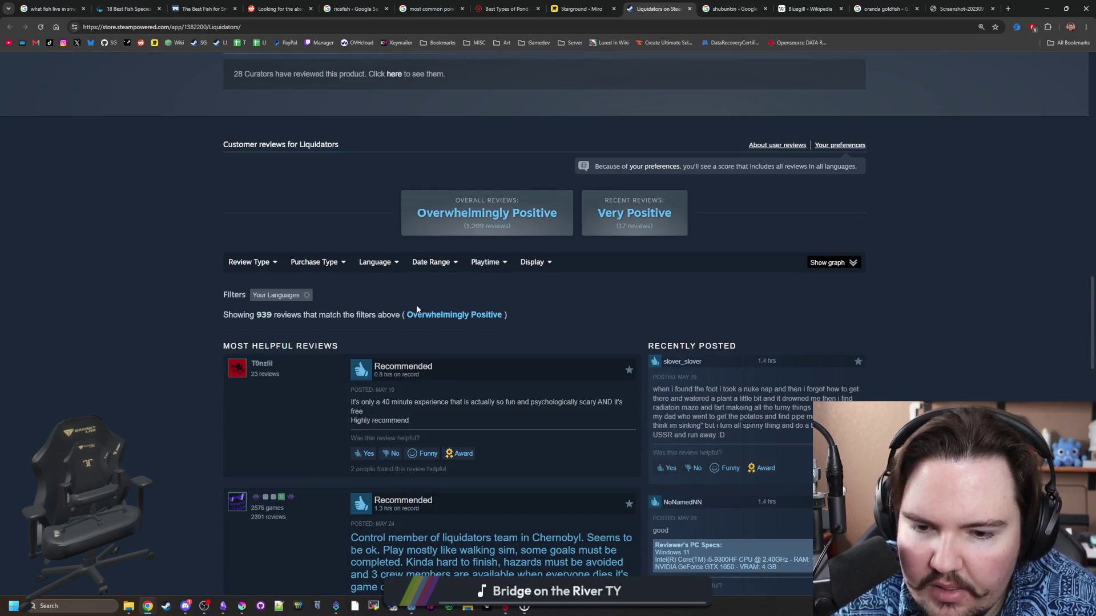
{"action": "scroll", "coordinate": [416, 309], "scroll_direction": "up", "scroll_amount": 20}
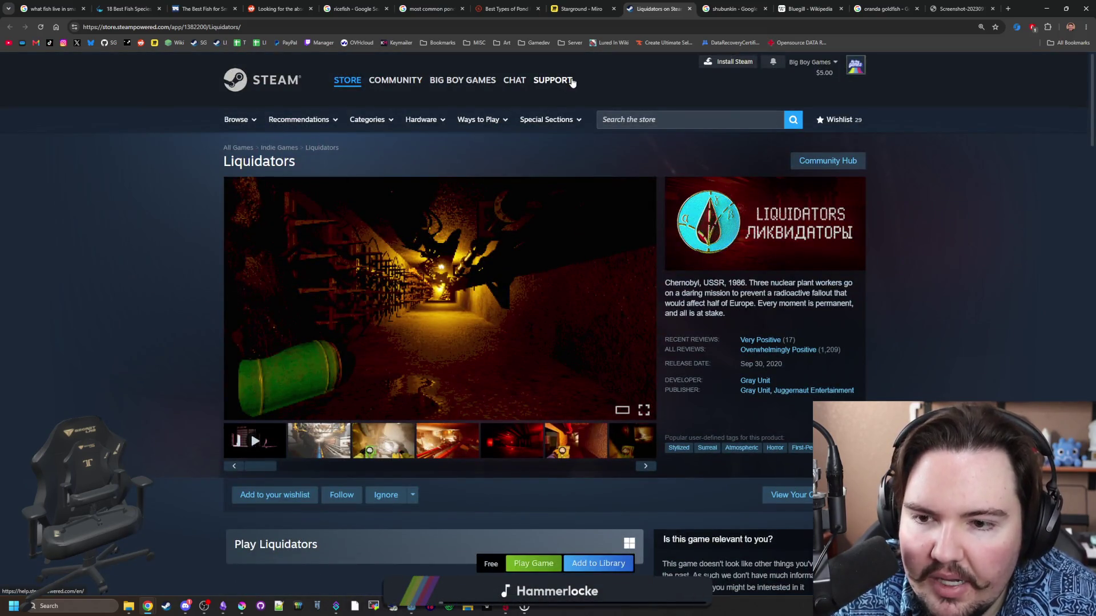
{"action": "left_click", "coordinate": [578, 8]}
{"action": "scroll", "coordinate": [278, 207], "scroll_direction": "up", "scroll_amount": 1}
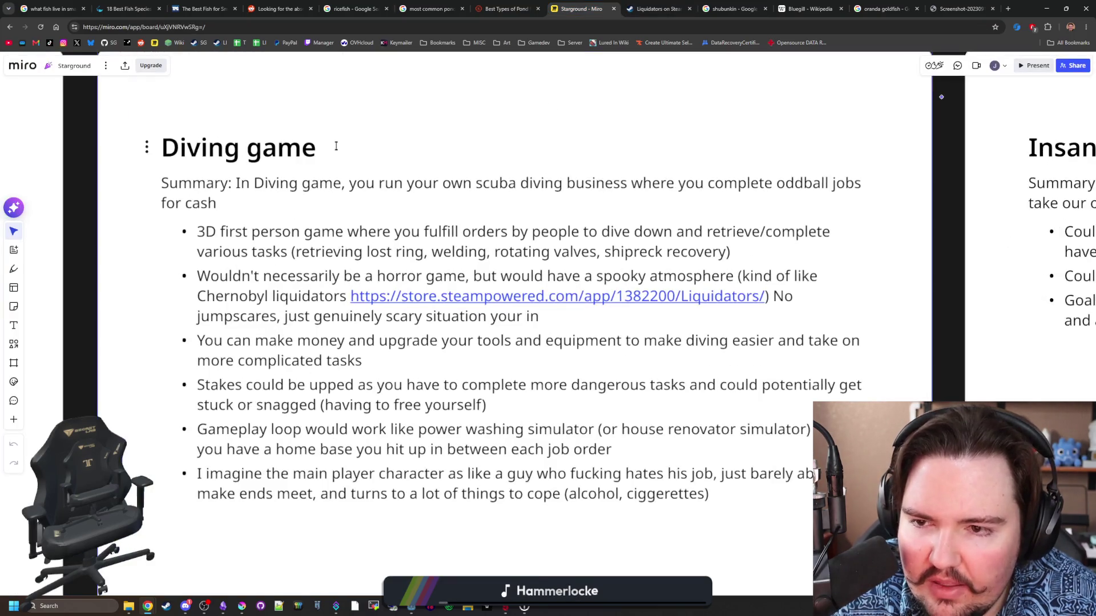
Zoom over the six Ideation Board idea cards, then minimise Chrome to reveal Godot.
{"action": "scroll", "coordinate": [425, 197], "scroll_direction": "up", "scroll_amount": 1}
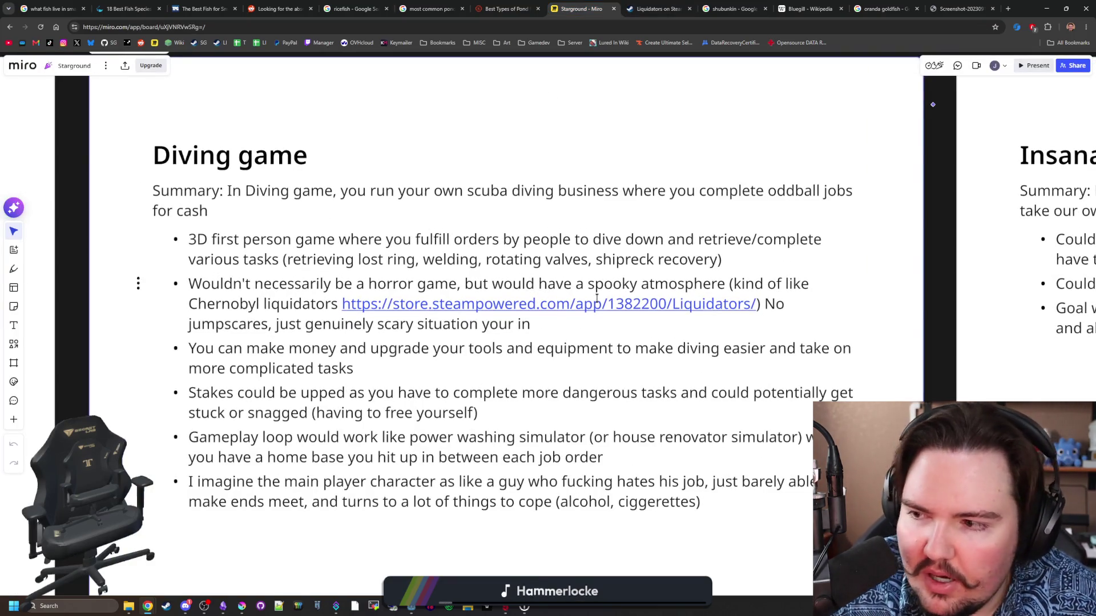
{"action": "scroll", "coordinate": [456, 229], "scroll_direction": "down", "scroll_amount": 1}
{"action": "scroll", "coordinate": [475, 249], "scroll_direction": "up", "scroll_amount": 1}
{"action": "scroll", "coordinate": [950, 350], "scroll_direction": "up", "scroll_amount": 1}
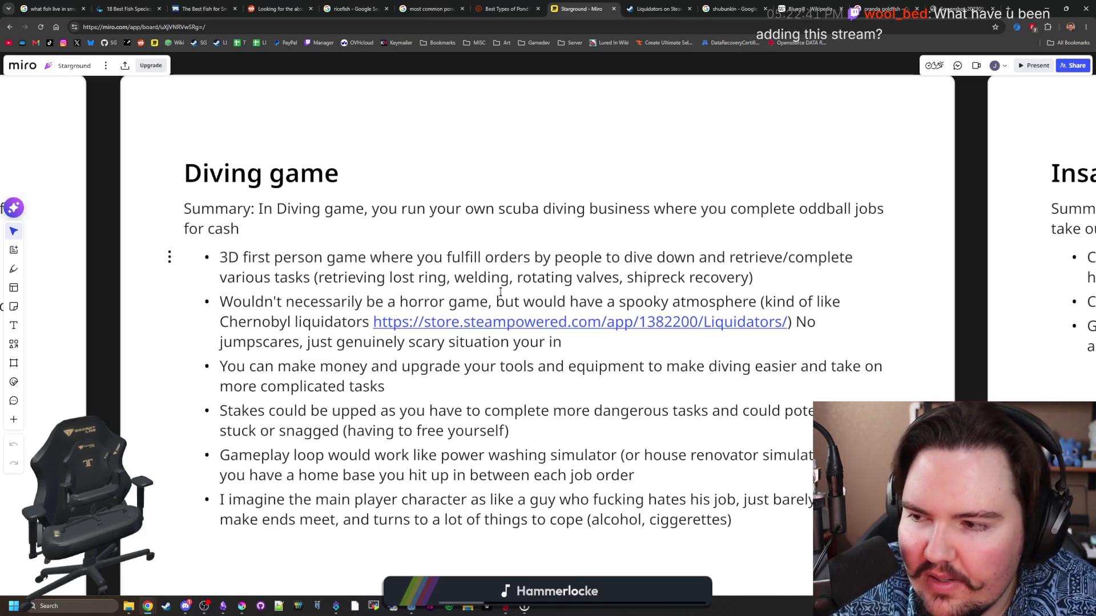
{"action": "scroll", "coordinate": [488, 289], "scroll_direction": "down", "scroll_amount": 10}
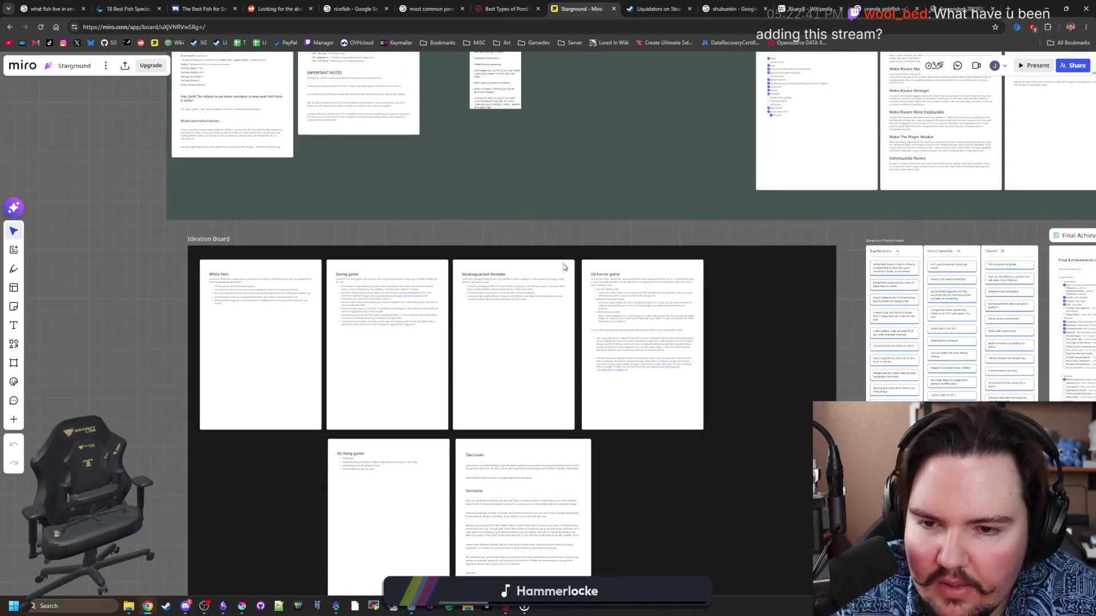
{"action": "scroll", "coordinate": [563, 268], "scroll_direction": "up", "scroll_amount": 5}
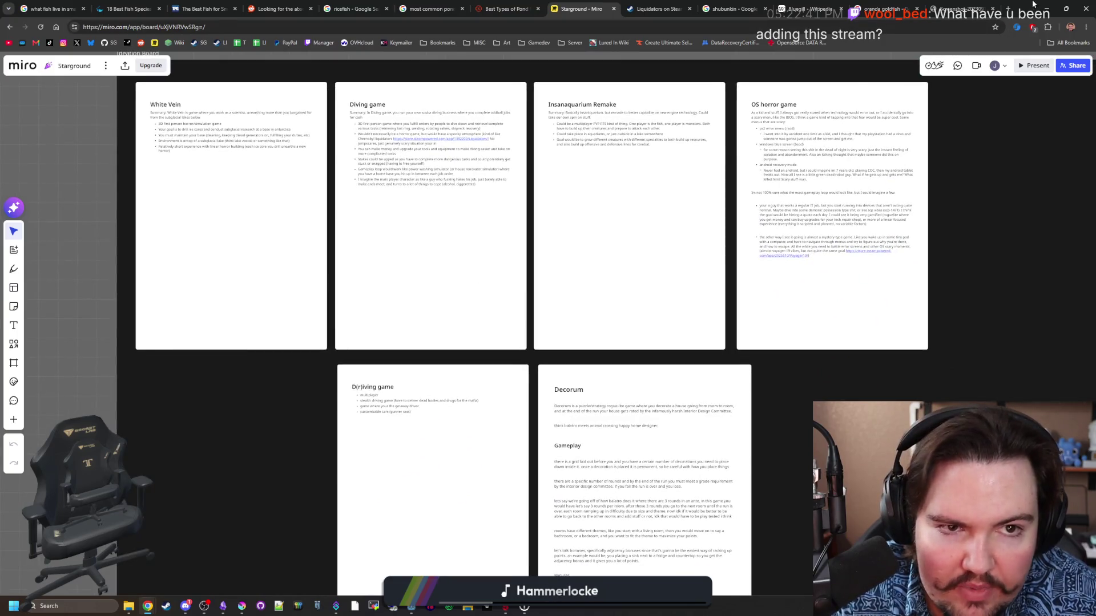
{"action": "left_click", "coordinate": [1047, 9]}
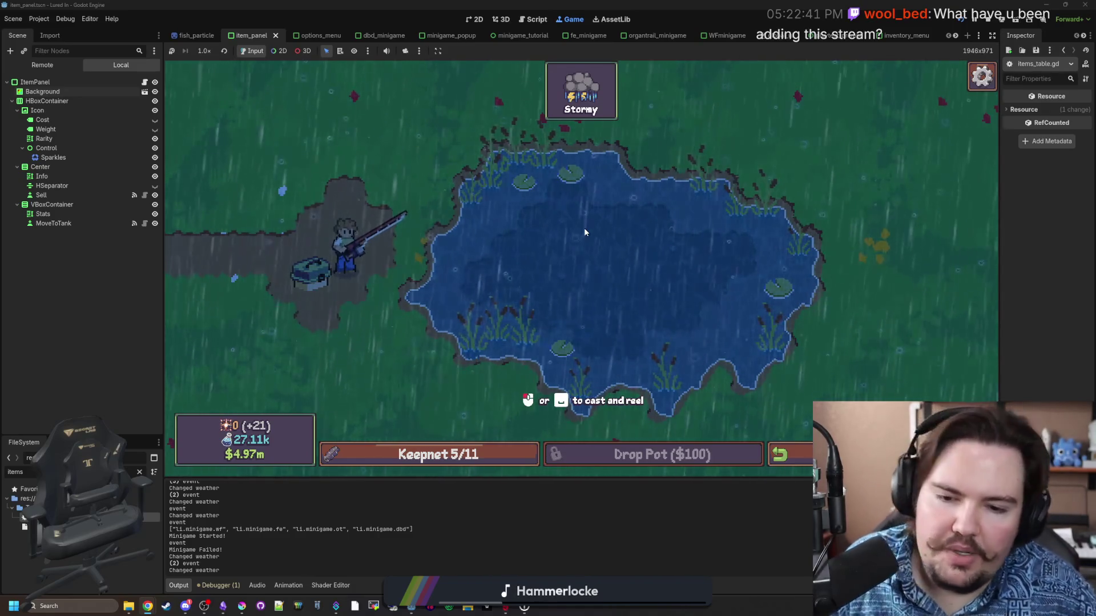
Cast into the pond, hook the bite and win the tap reel minigame to land a Goldfish.
{"action": "mouse_move", "coordinate": [574, 245]}
{"action": "left_mouse_down"}
{"action": "mouse_move", "coordinate": [588, 275]}
{"action": "mouse_move", "coordinate": [617, 258]}
{"action": "left_mouse_up"}
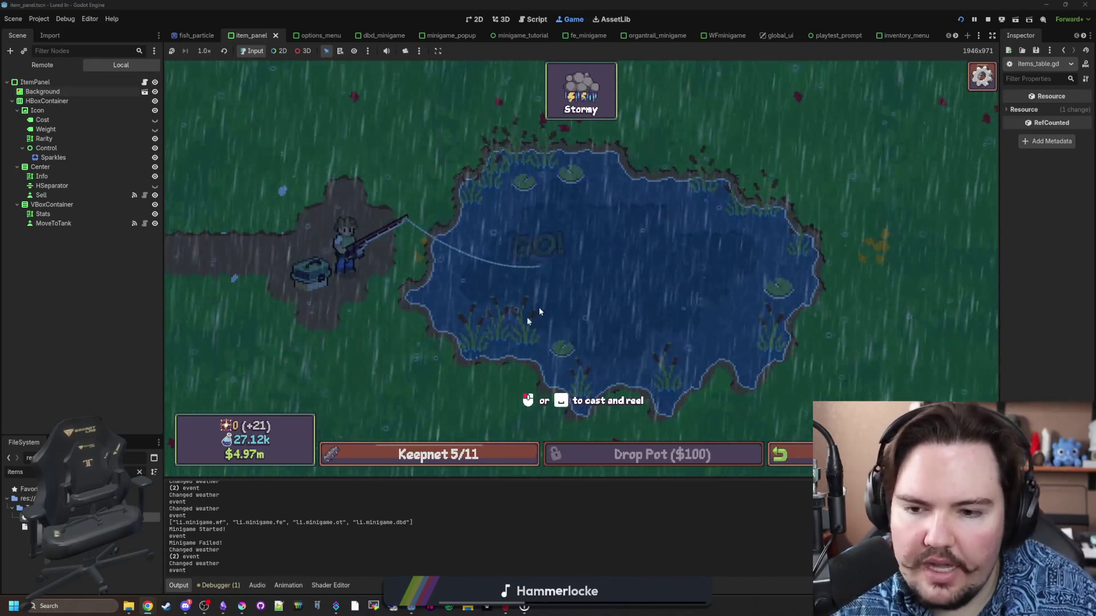
{"action": "left_click", "coordinate": [506, 325]}
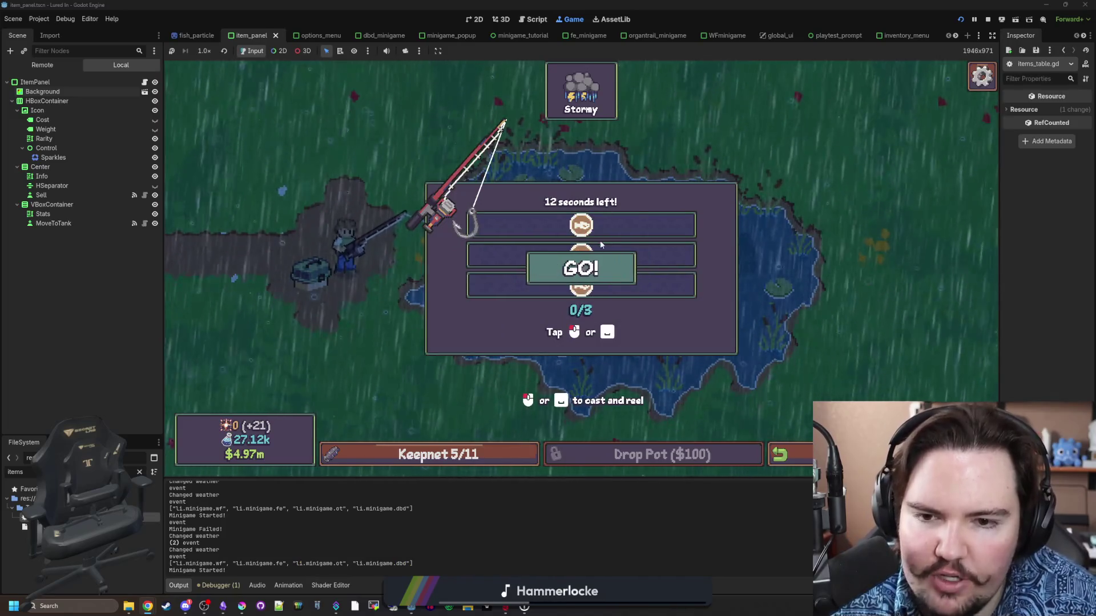
{"action": "left_click", "coordinate": [605, 255]}
{"action": "left_click", "coordinate": [589, 264]}
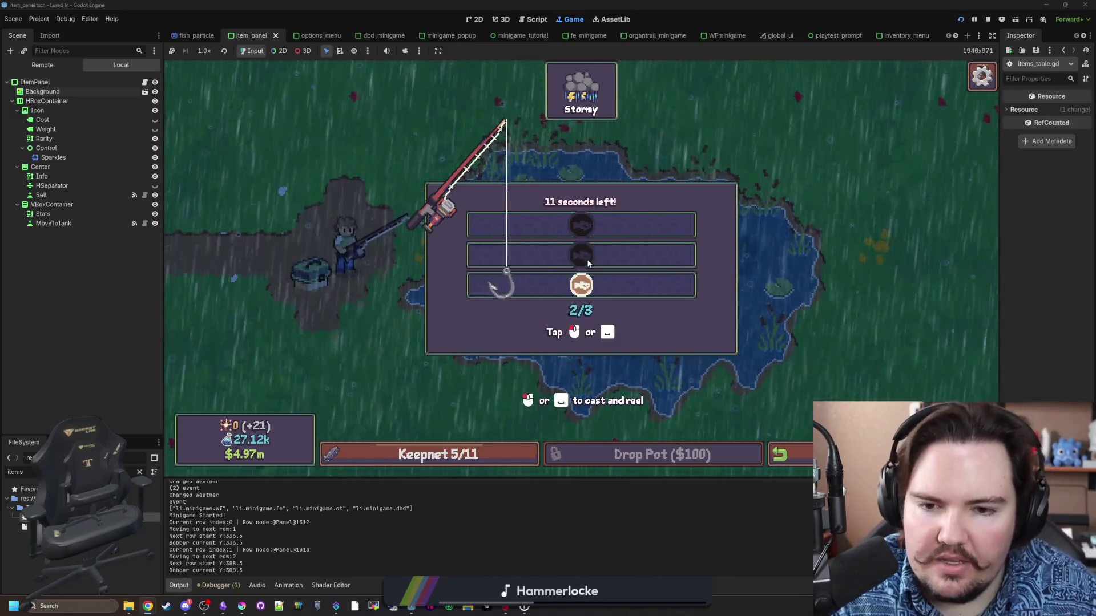
{"action": "left_click", "coordinate": [590, 263]}
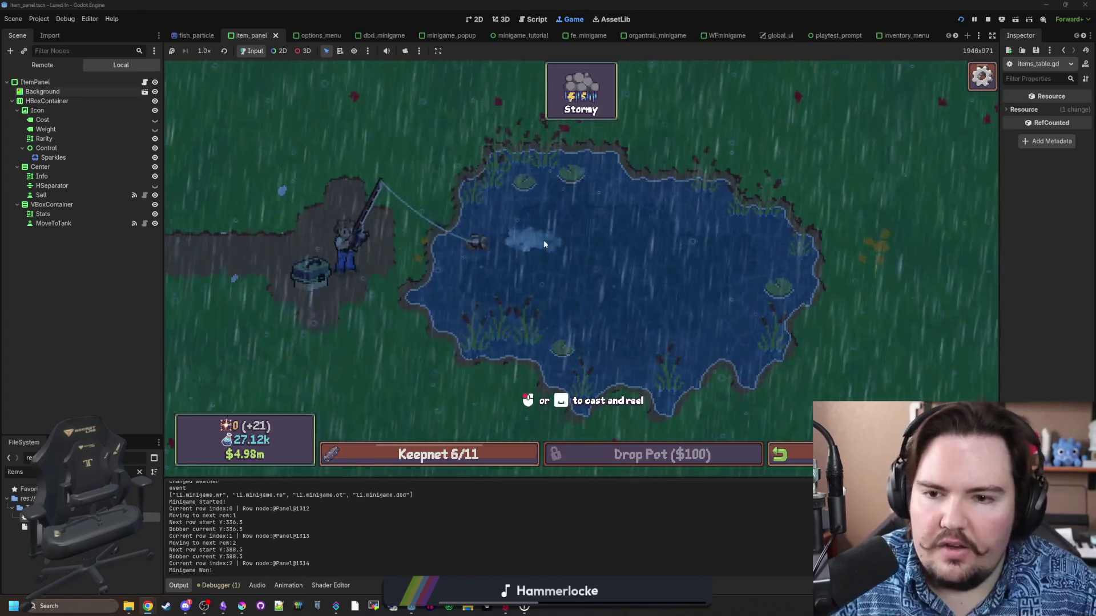
Cast again, hook the next bite and mash through the following catch minigame.
{"action": "left_click", "coordinate": [580, 257]}
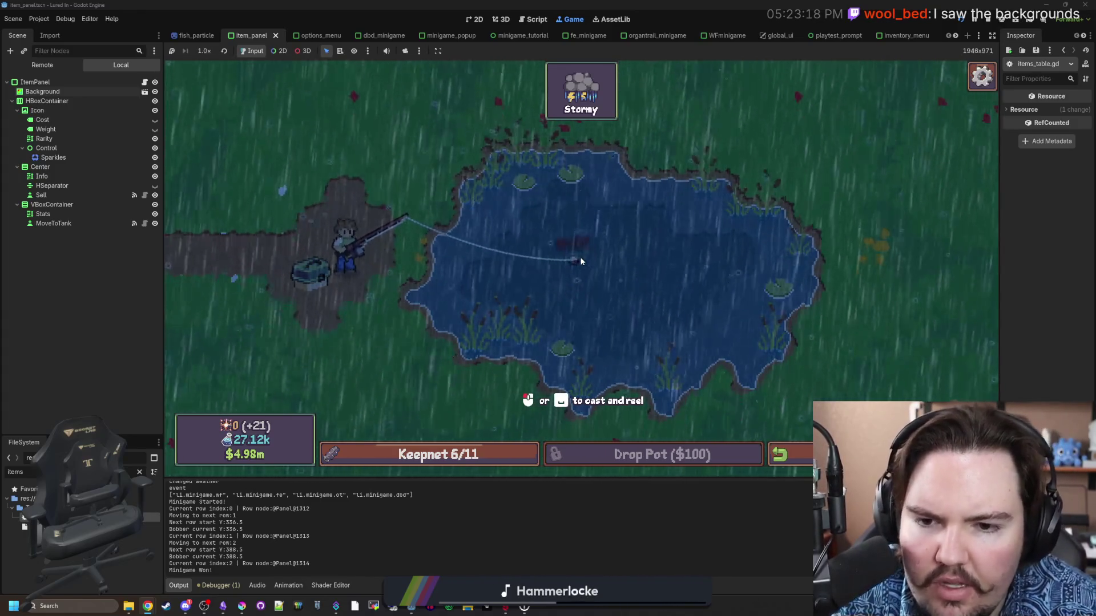
{"action": "left_click", "coordinate": [577, 228]}
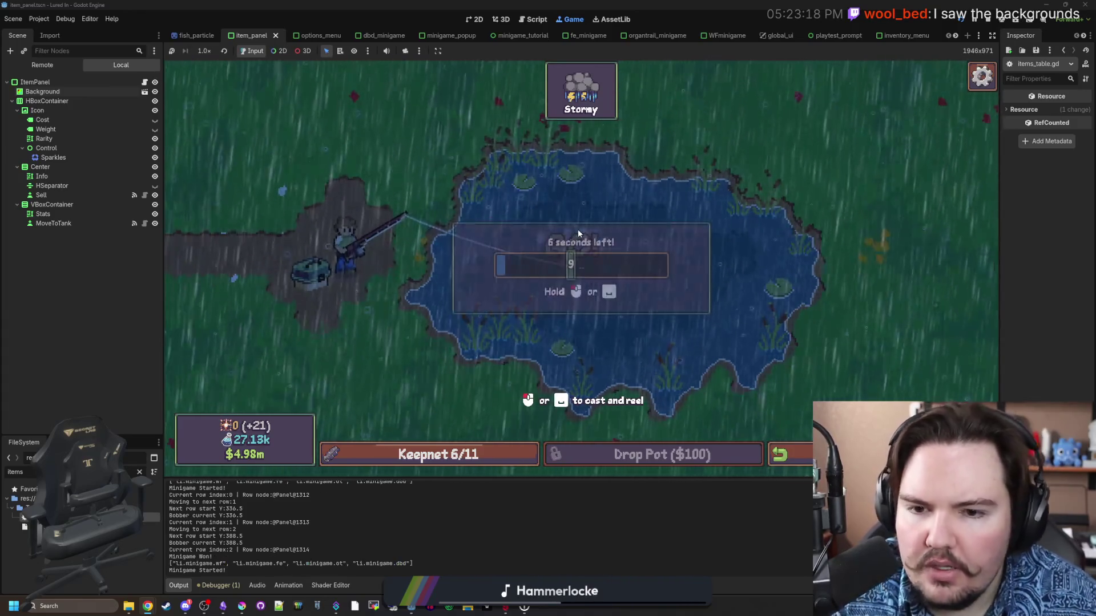
{"action": "left_click", "coordinate": [242, 606]}
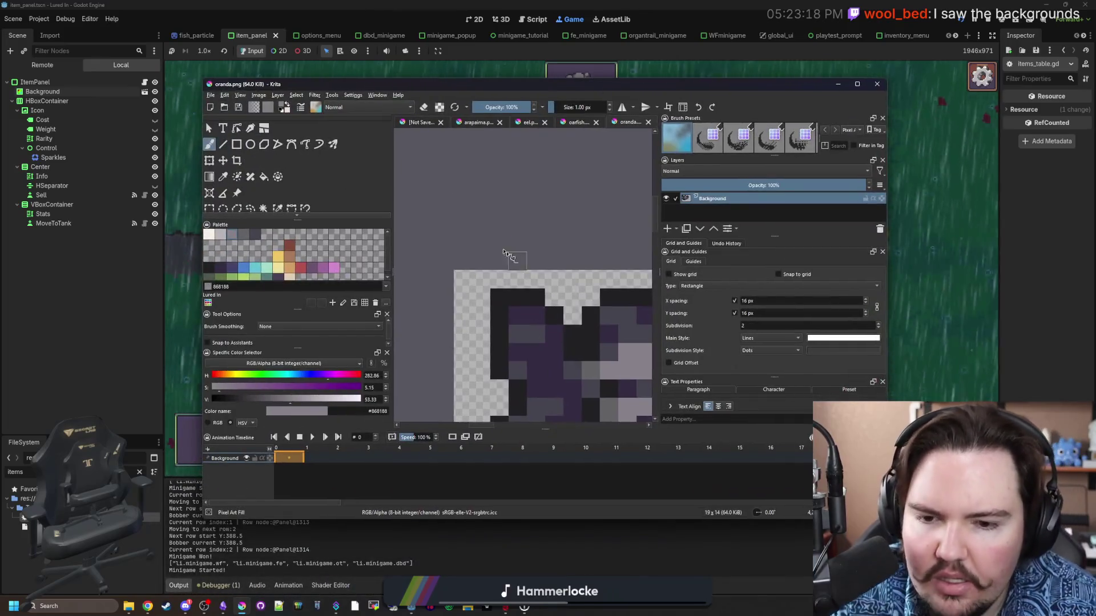
{"action": "scroll", "coordinate": [522, 255], "scroll_direction": "down", "scroll_amount": 5}
{"action": "left_click", "coordinate": [895, 274]}
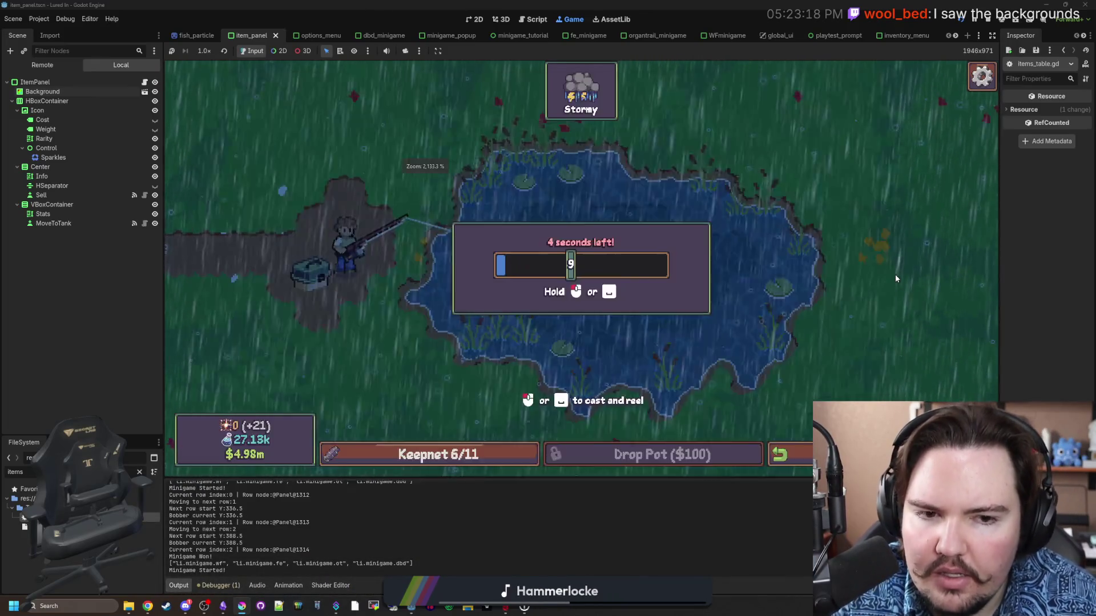
{"action": "left_click", "coordinate": [627, 270]}
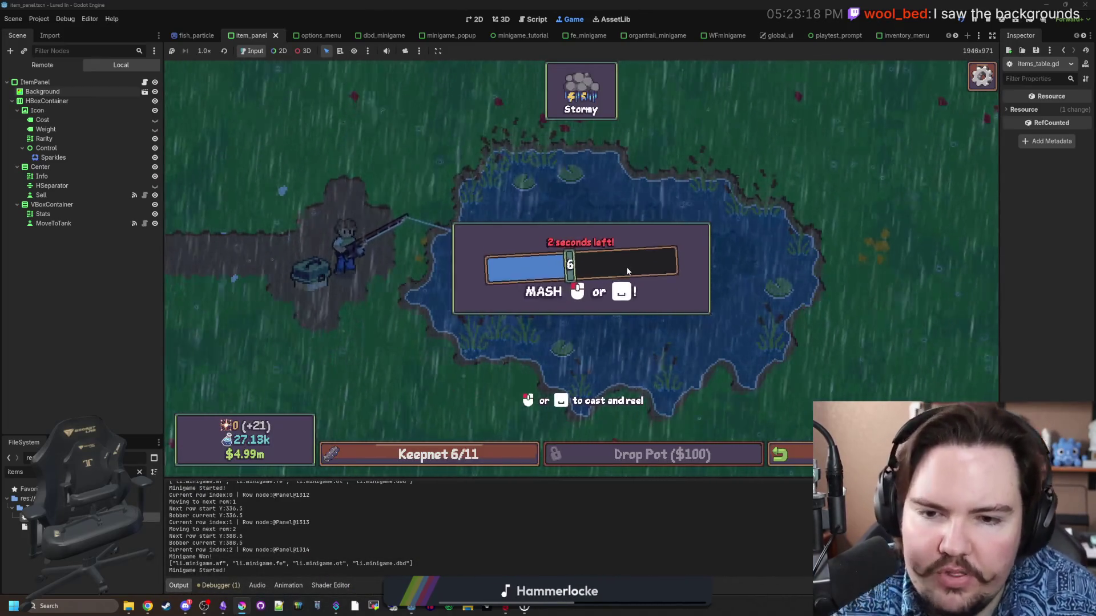
{"action": "left_click", "coordinate": [625, 266]}
{"action": "left_click", "coordinate": [625, 266]}
{"action": "left_click", "coordinate": [625, 266]}
{"action": "left_click", "coordinate": [625, 266]}
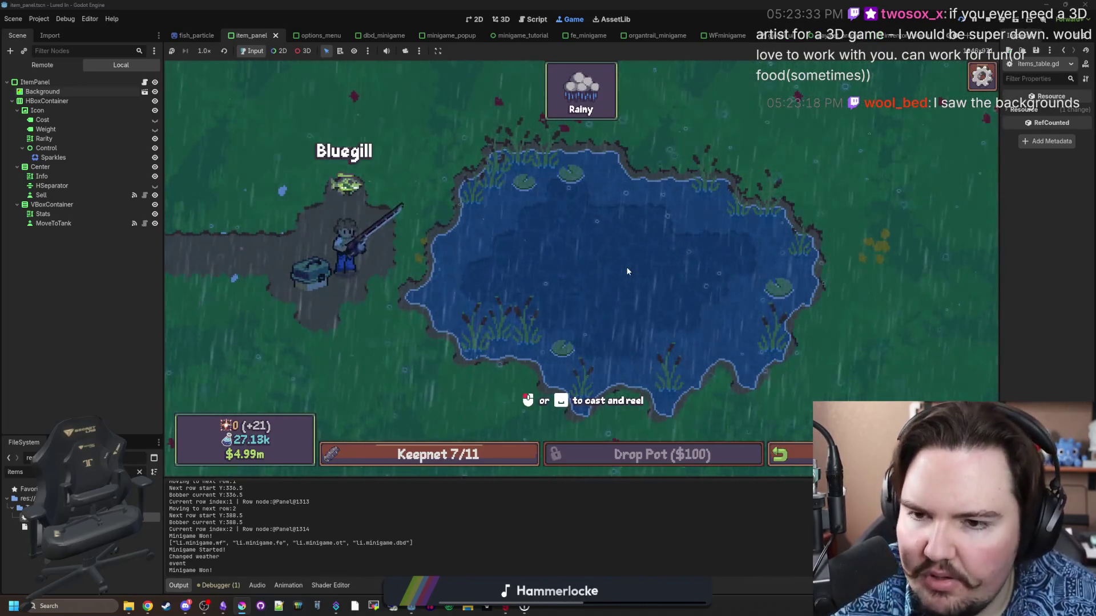
Cast, hook the bite and tap through the reel rows to land a fish.
{"action": "left_click", "coordinate": [564, 266]}
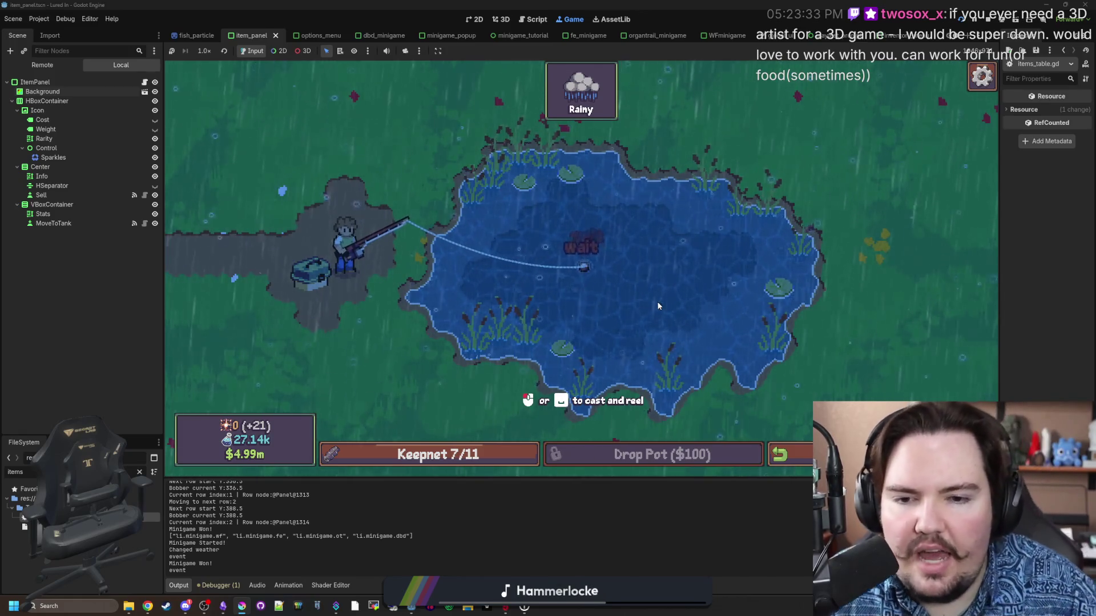
{"action": "left_click", "coordinate": [630, 286]}
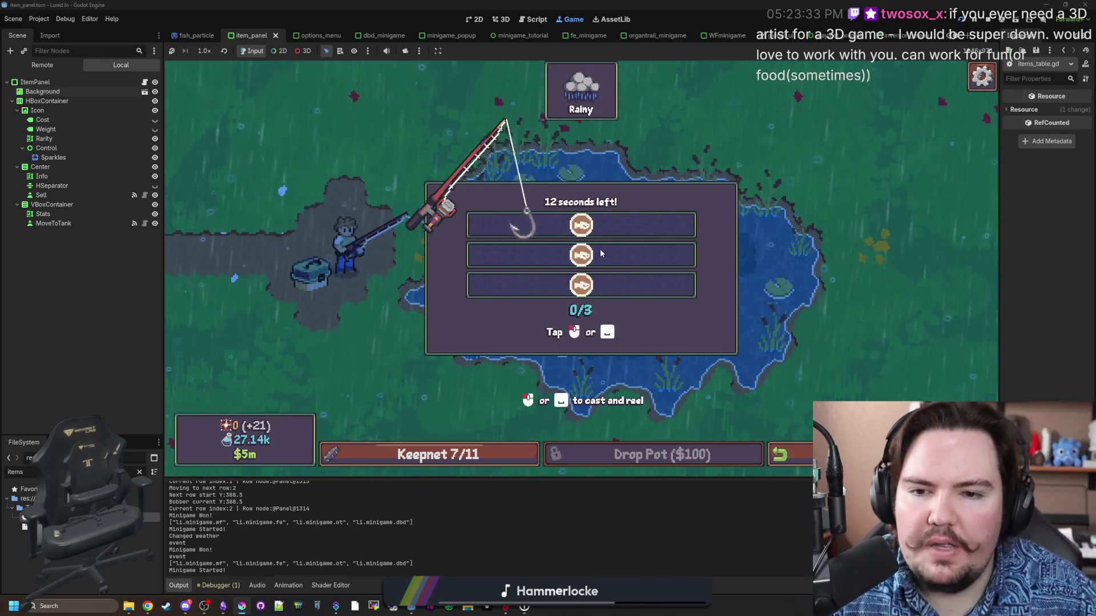
{"action": "left_click", "coordinate": [601, 249]}
{"action": "left_click", "coordinate": [624, 257]}
{"action": "left_click", "coordinate": [628, 260]}
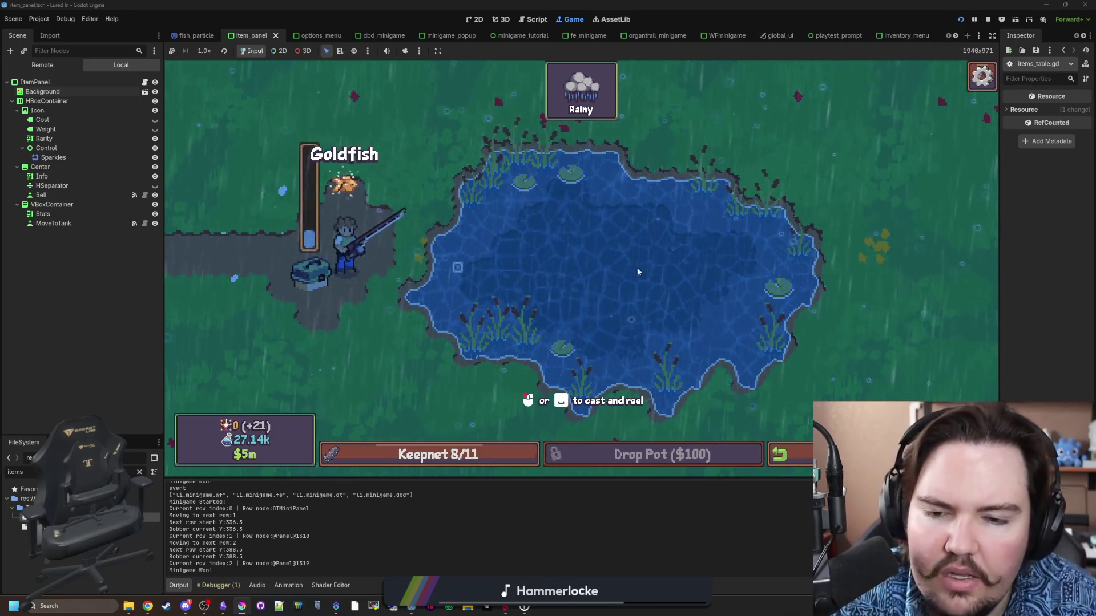
Win the next catch's hold and mash minigames, reaching 9/11, and open Project Settings.
{"action": "left_click", "coordinate": [637, 280]}
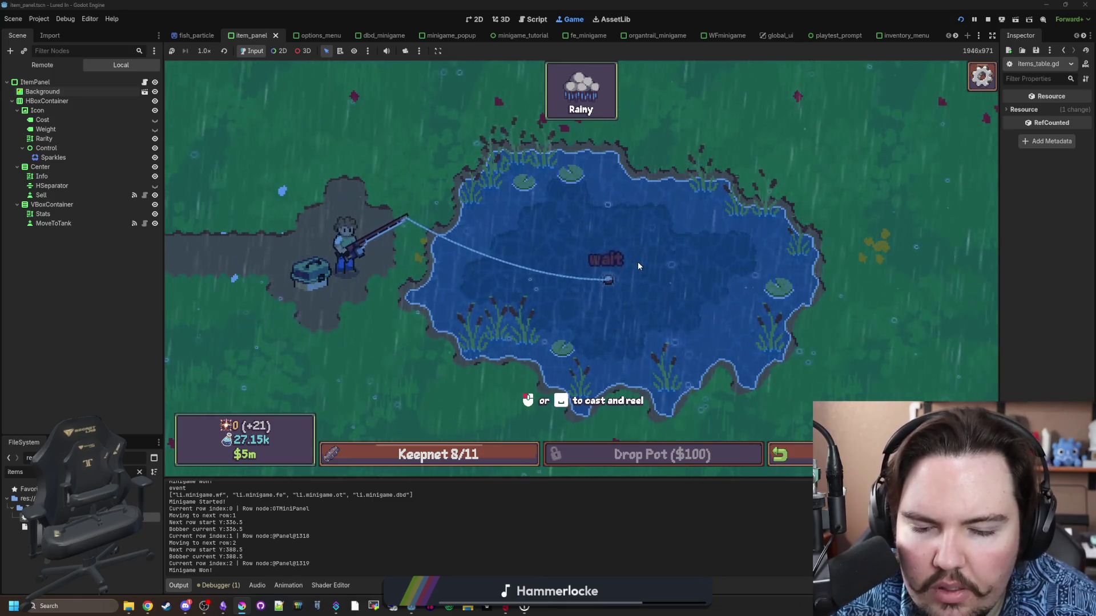
{"action": "left_click", "coordinate": [638, 262]}
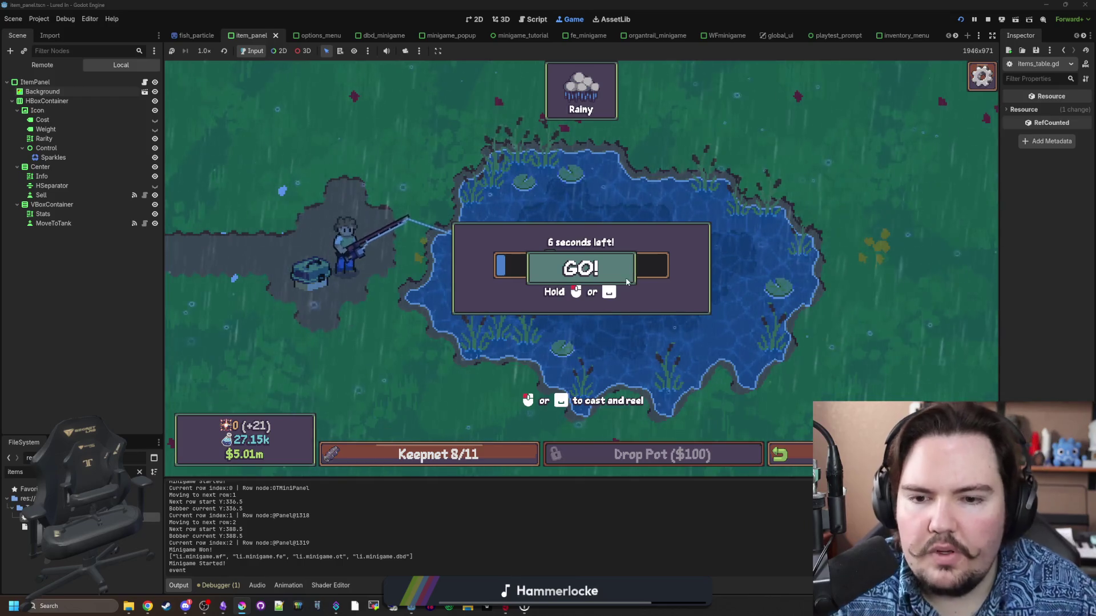
{"action": "left_click_drag", "start_coordinate": [625, 278], "coordinate": [626, 276]}
{"action": "left_click", "coordinate": [627, 277]}
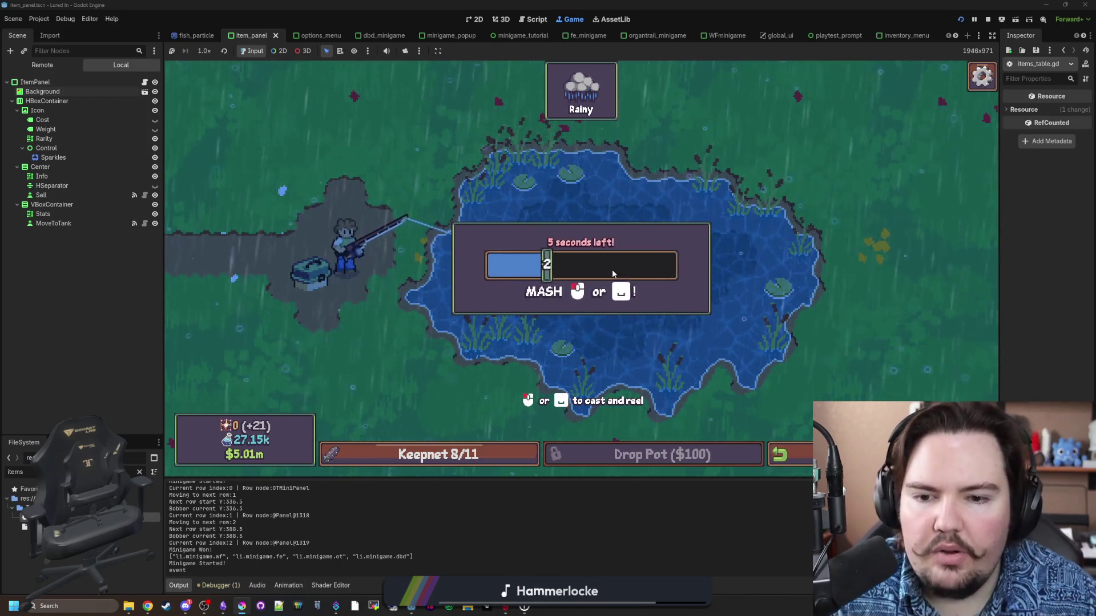
{"action": "left_click", "coordinate": [612, 270]}
{"action": "left_click_drag", "start_coordinate": [610, 259], "coordinate": [611, 264]}
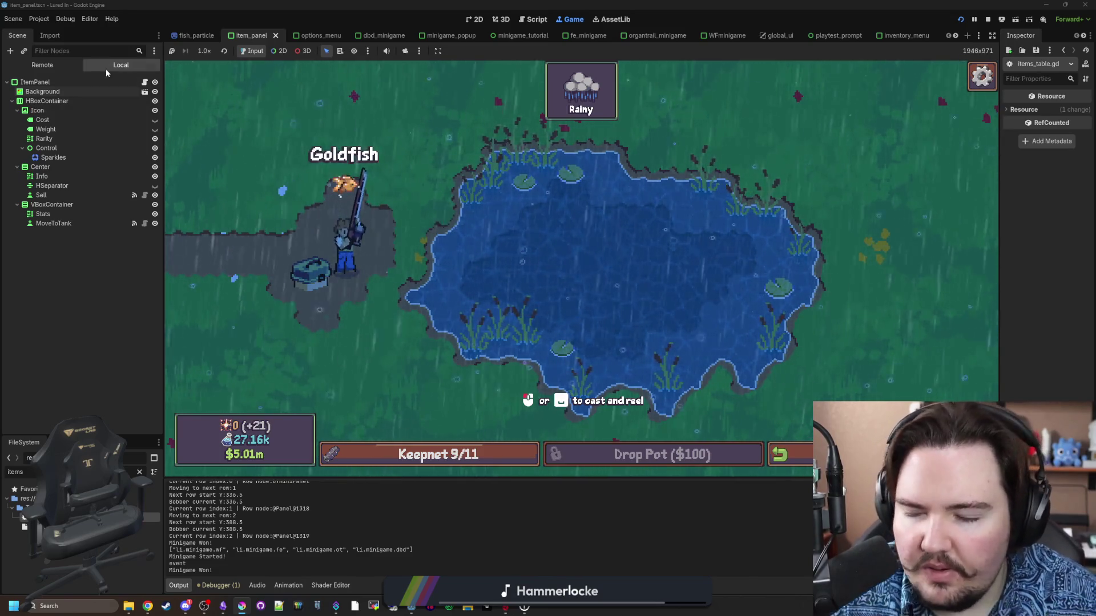
{"action": "left_click", "coordinate": [38, 19]}
{"action": "left_click", "coordinate": [57, 36]}
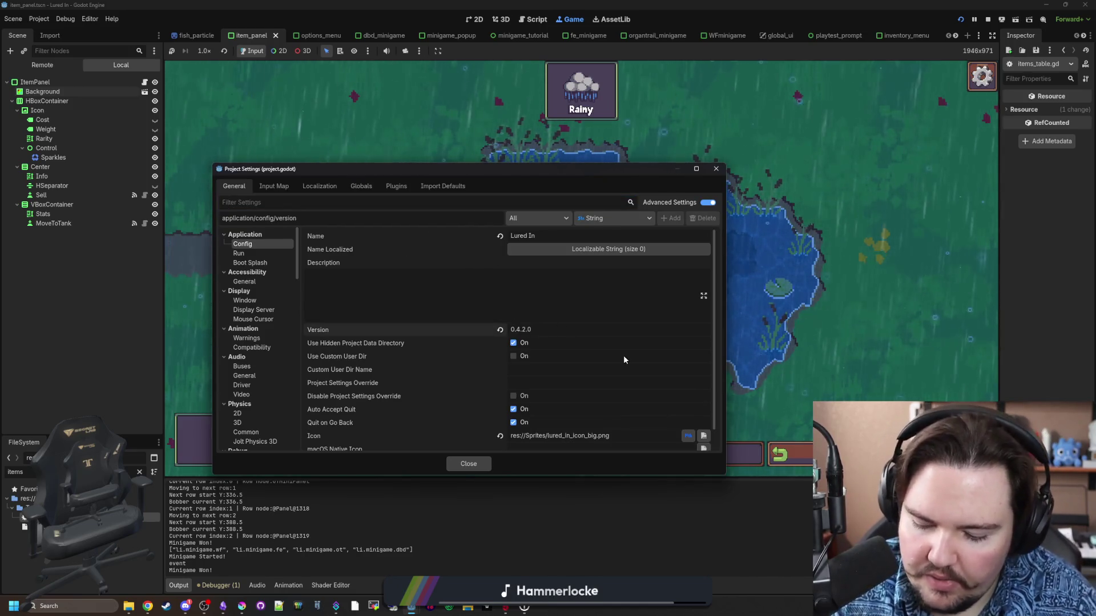
{"action": "left_click", "coordinate": [468, 464]}
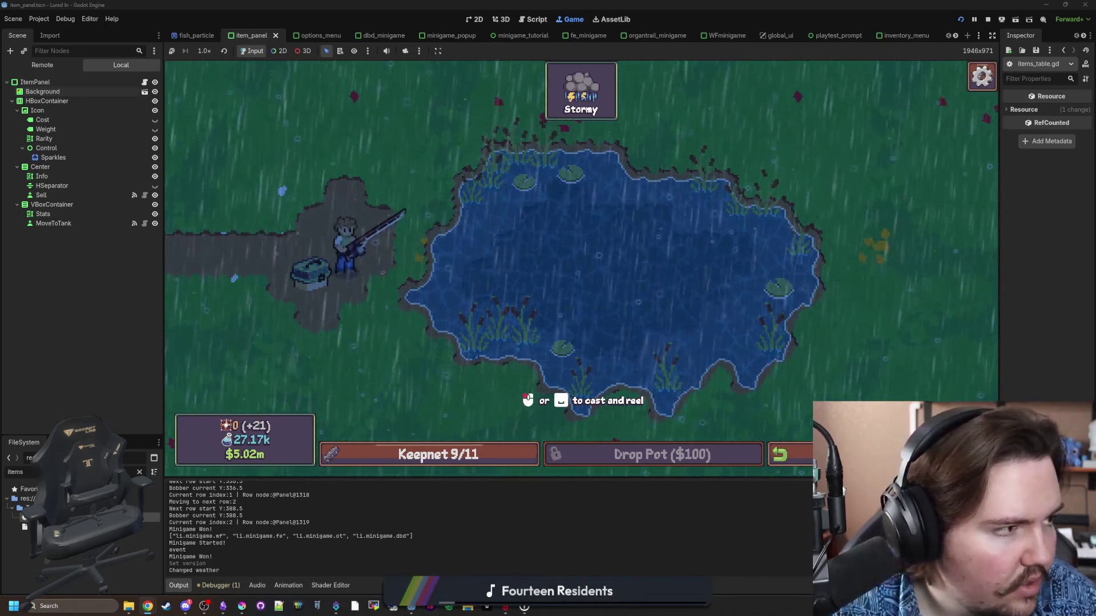
{"action": "key", "text": "alt+Tab"}
Open the Lured In Demo store page, browse its full news list, then go back to the store page.
{"action": "scroll", "coordinate": [391, 375], "scroll_direction": "down", "scroll_amount": 6}
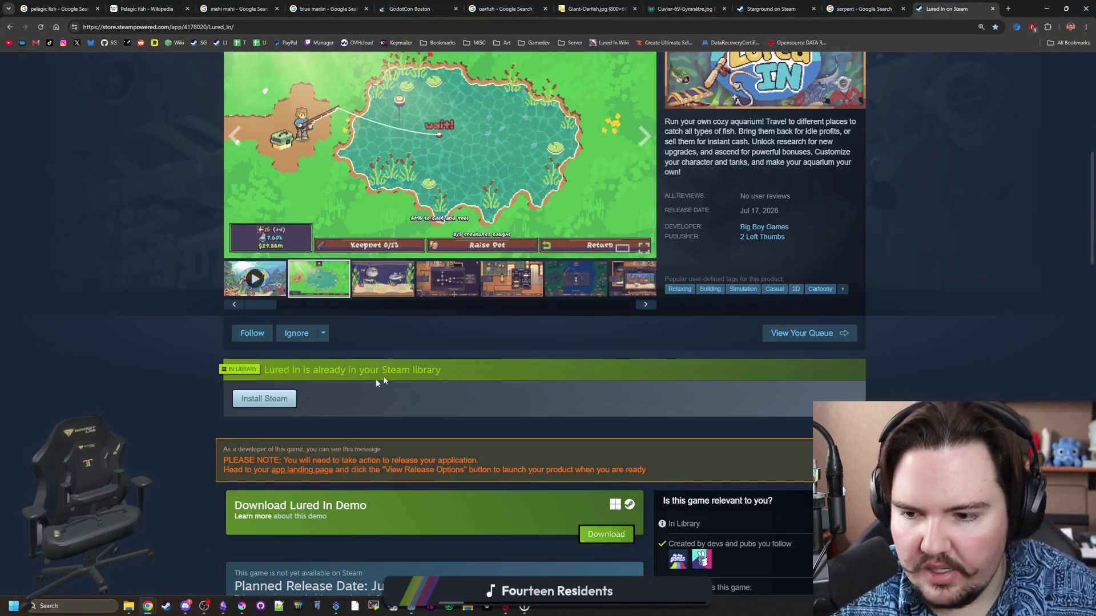
{"action": "left_click", "coordinate": [263, 517]}
{"action": "scroll", "coordinate": [378, 343], "scroll_direction": "down", "scroll_amount": 12}
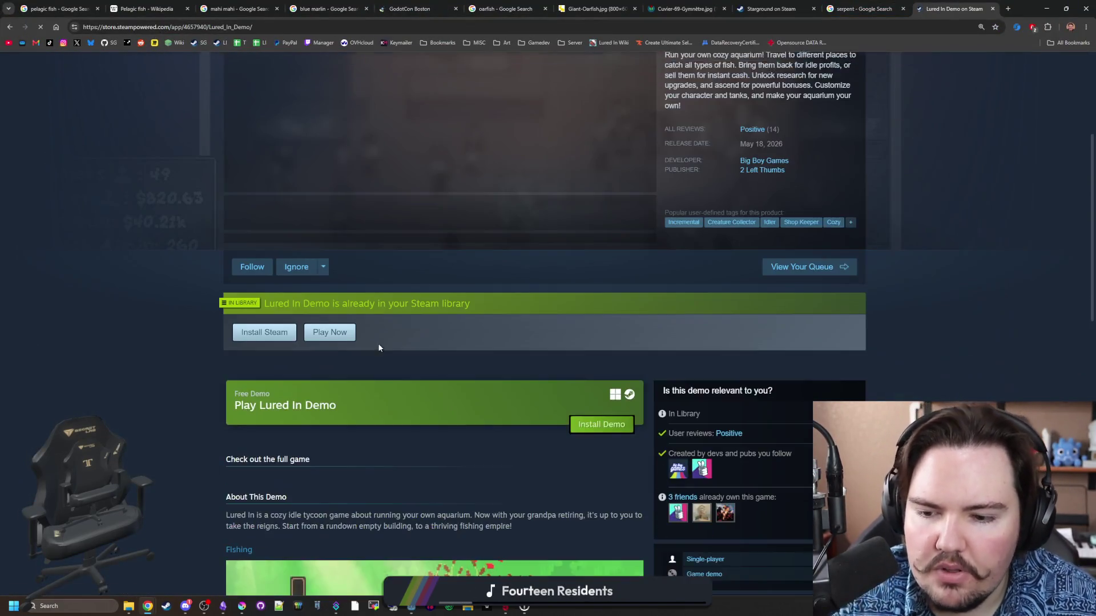
{"action": "scroll", "coordinate": [385, 331], "scroll_direction": "up", "scroll_amount": 4}
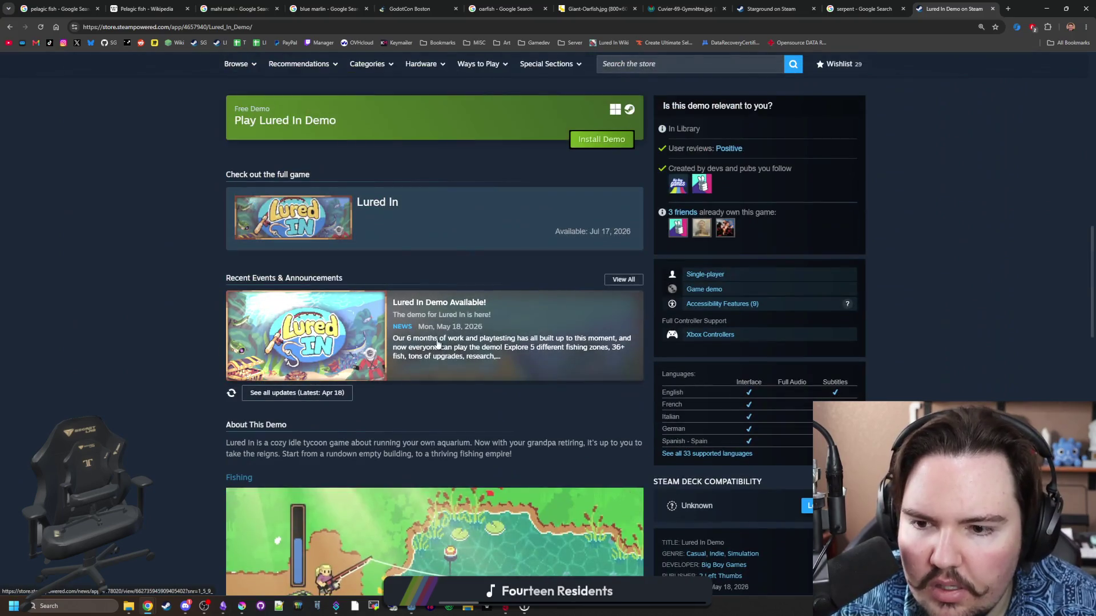
{"action": "left_click", "coordinate": [624, 279]}
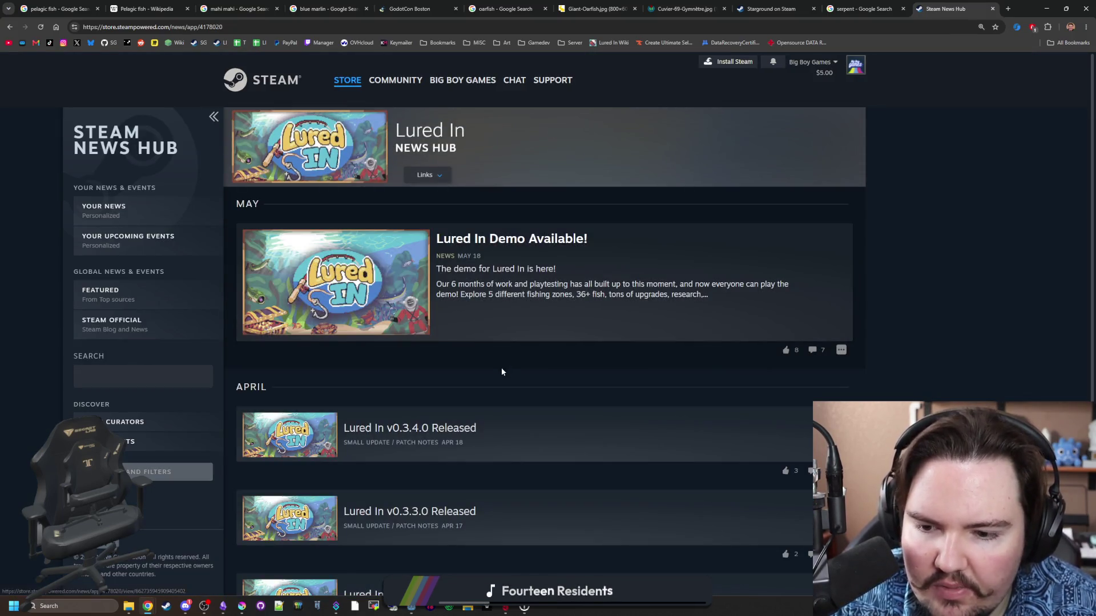
{"action": "scroll", "coordinate": [466, 346], "scroll_direction": "down", "scroll_amount": 1}
{"action": "scroll", "coordinate": [465, 342], "scroll_direction": "down", "scroll_amount": 1}
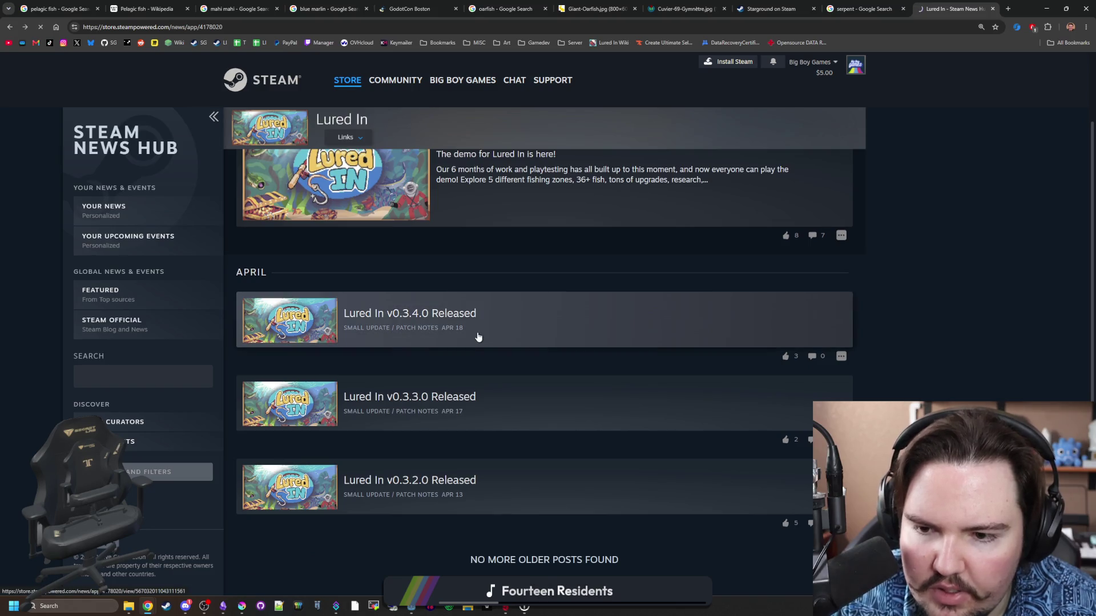
{"action": "key", "text": "alt+Left"}
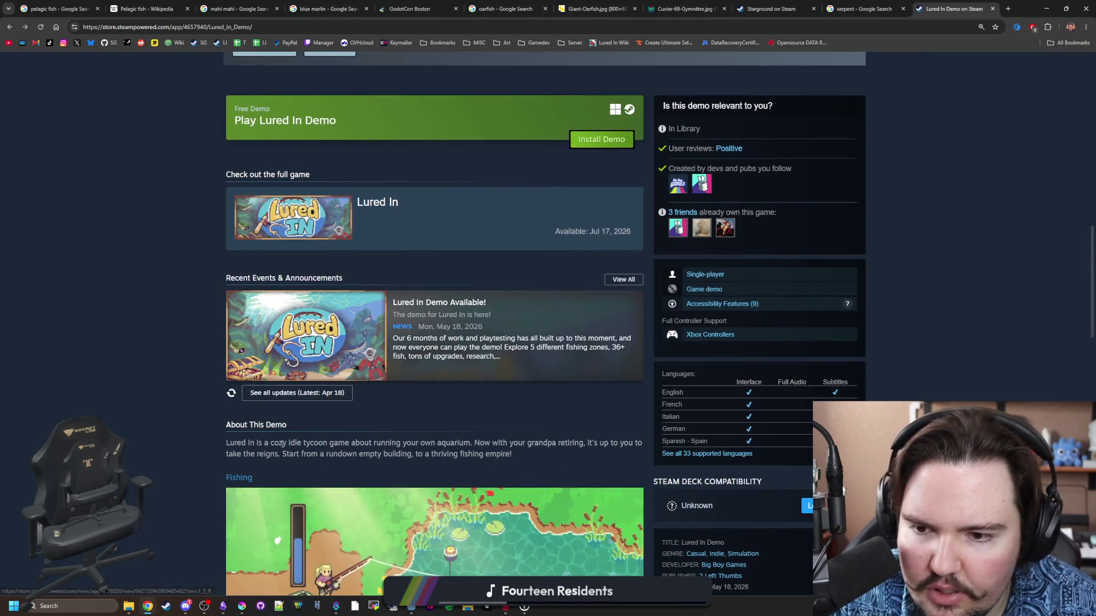
{"action": "left_click", "coordinate": [172, 607]}
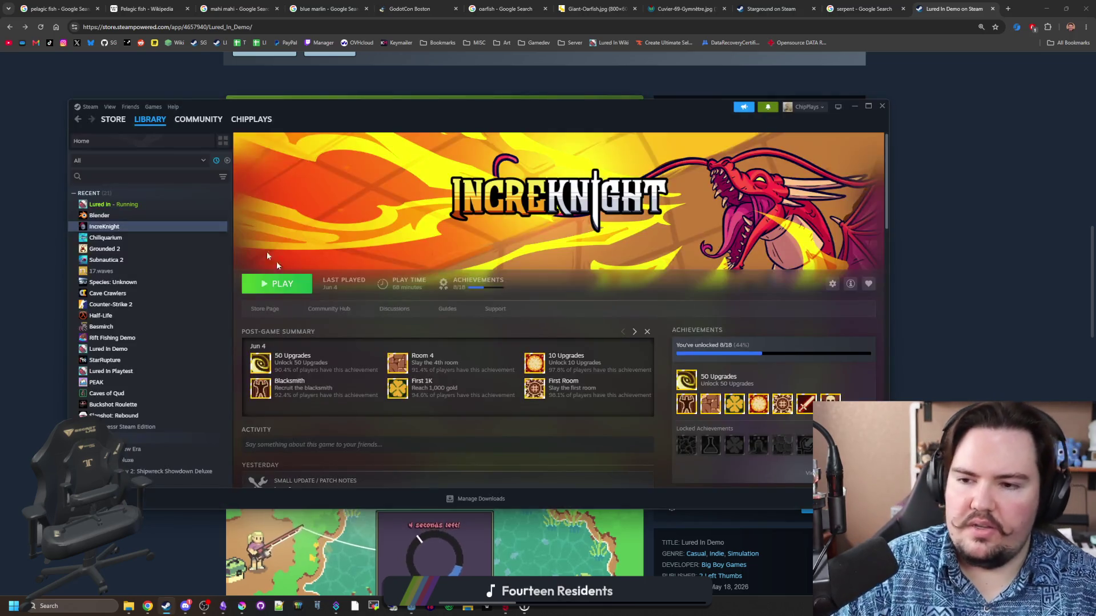
Search the library for 'lured' and open the Lured In Demo library page.
{"action": "left_click", "coordinate": [189, 180]}
{"action": "type", "text": "lured"}
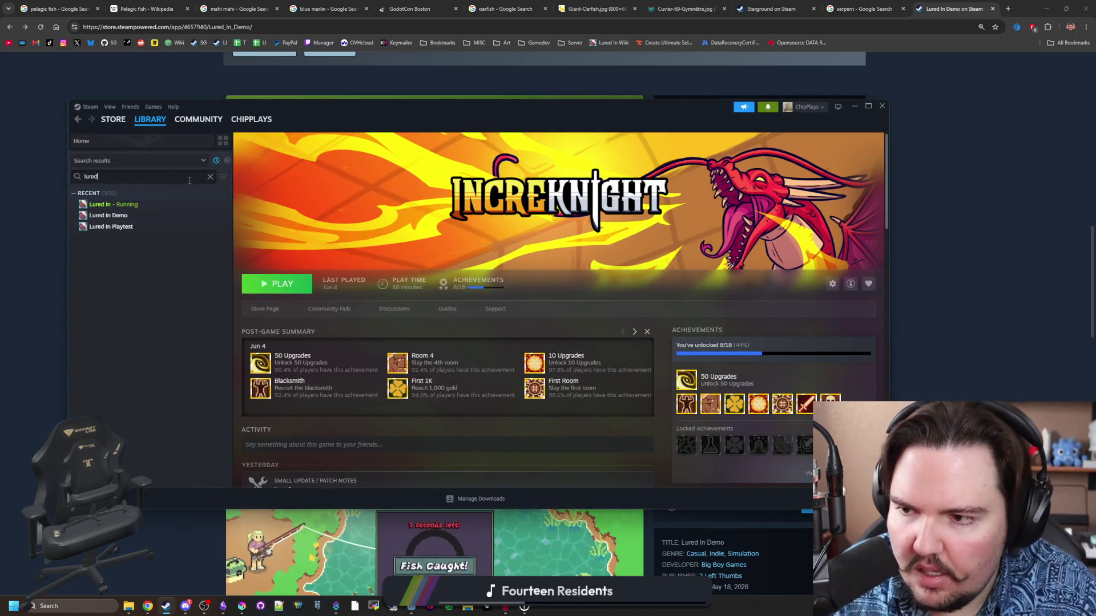
{"action": "left_click", "coordinate": [114, 216]}
{"action": "scroll", "coordinate": [498, 360], "scroll_direction": "down", "scroll_amount": 3}
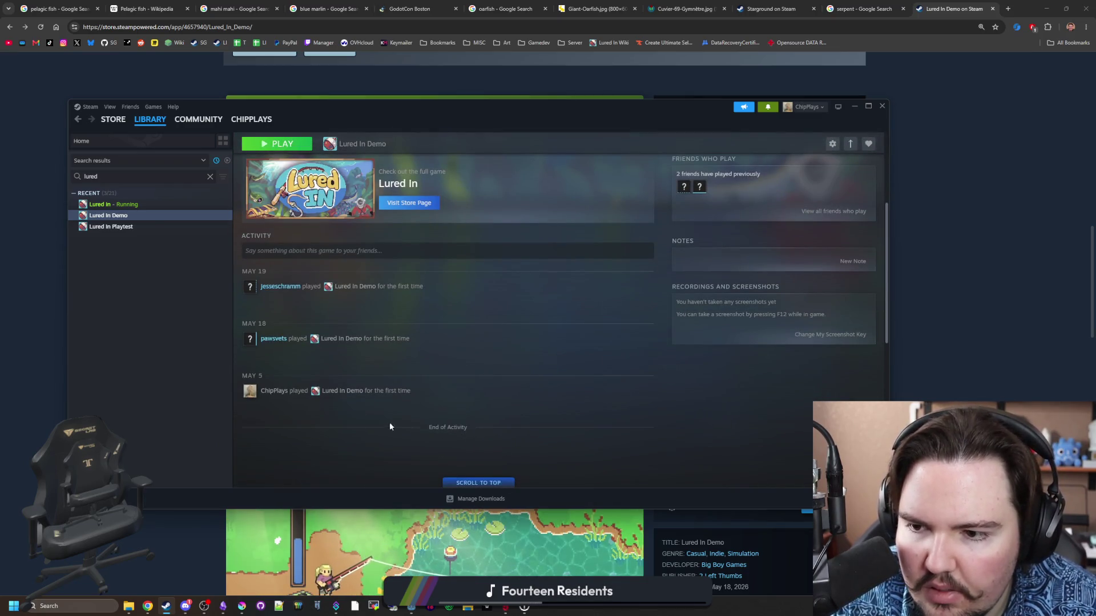
{"action": "scroll", "coordinate": [346, 365], "scroll_direction": "up", "scroll_amount": 3}
{"action": "scroll", "coordinate": [414, 367], "scroll_direction": "up", "scroll_amount": 2}
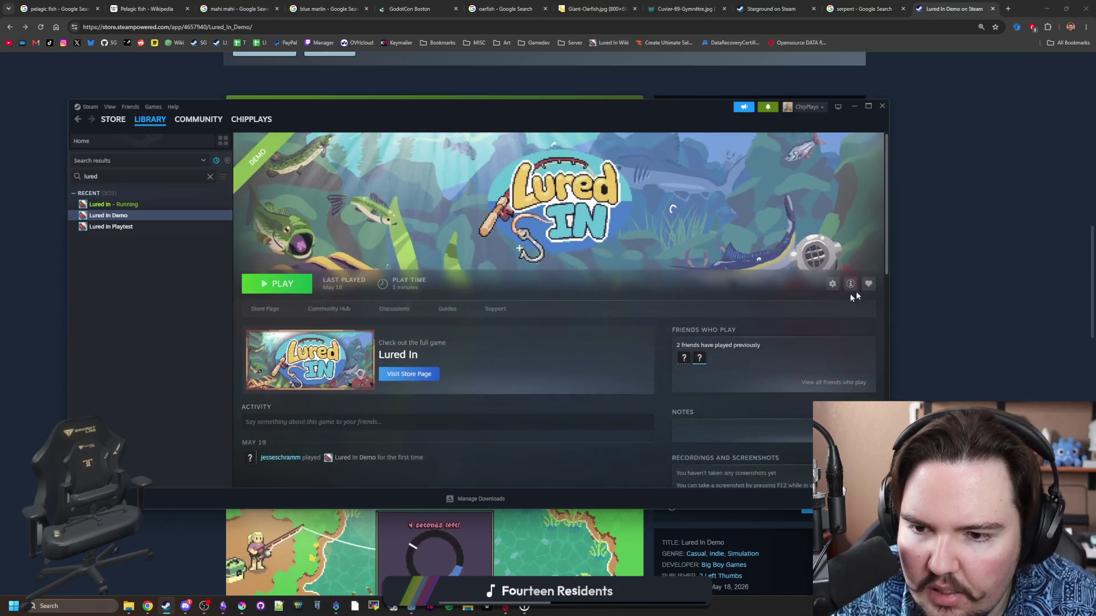
Minimise Steam and open the Steamworks partner dashboard from the bookmark.
{"action": "left_click", "coordinate": [882, 106]}
{"action": "scroll", "coordinate": [548, 319], "scroll_direction": "up", "scroll_amount": 10}
{"action": "left_click", "coordinate": [154, 43]}
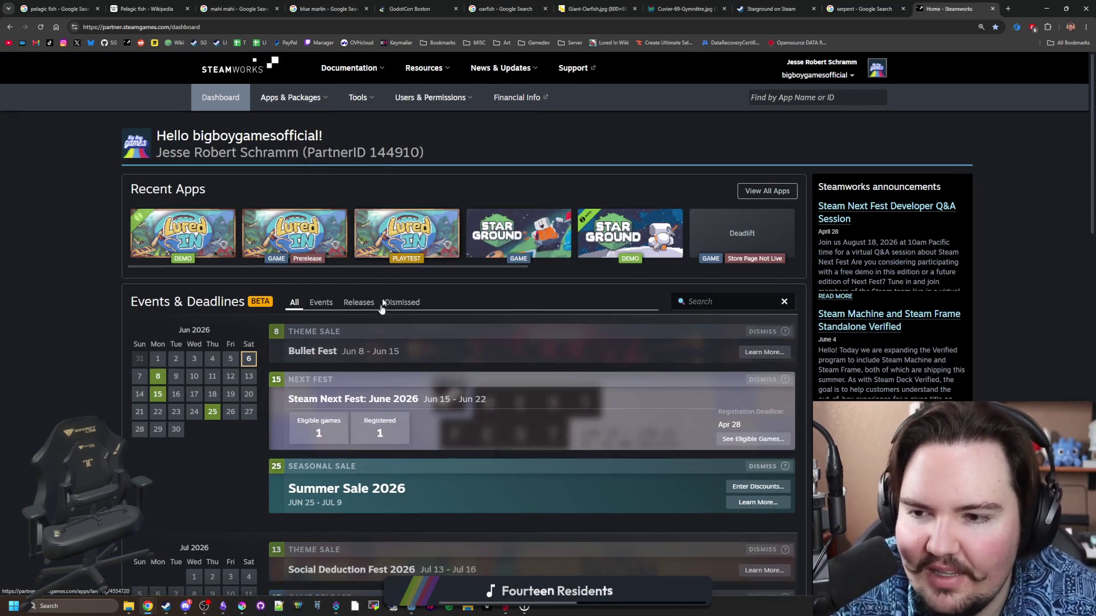
Open the Lured In Demo app admin page and view today's sales and activations report.
{"action": "left_click", "coordinate": [186, 246]}
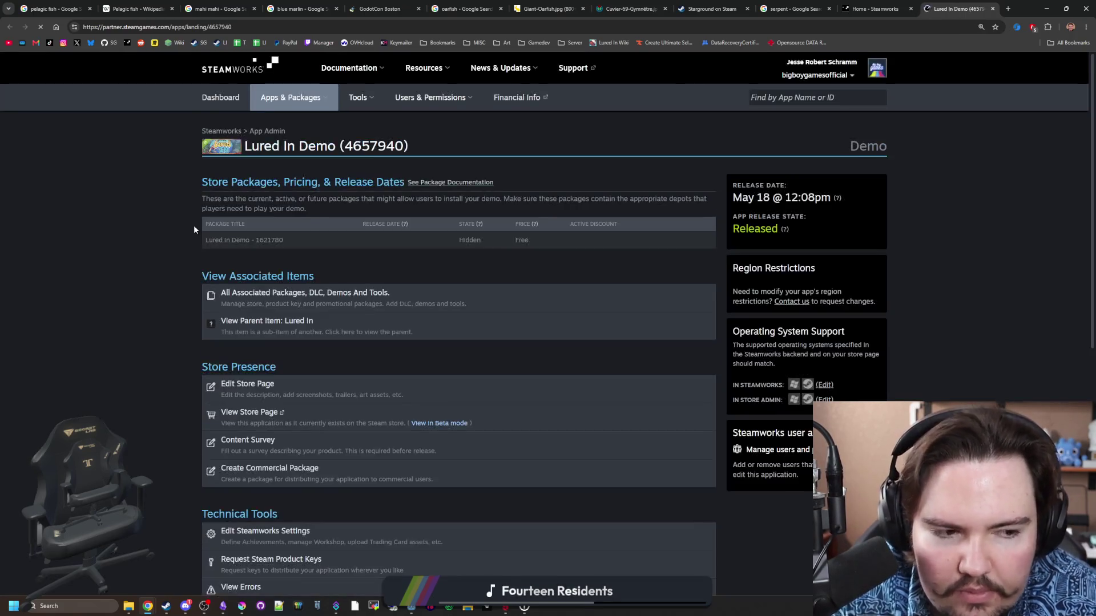
{"action": "scroll", "coordinate": [382, 309], "scroll_direction": "down", "scroll_amount": 4}
{"action": "scroll", "coordinate": [315, 412], "scroll_direction": "down", "scroll_amount": 2}
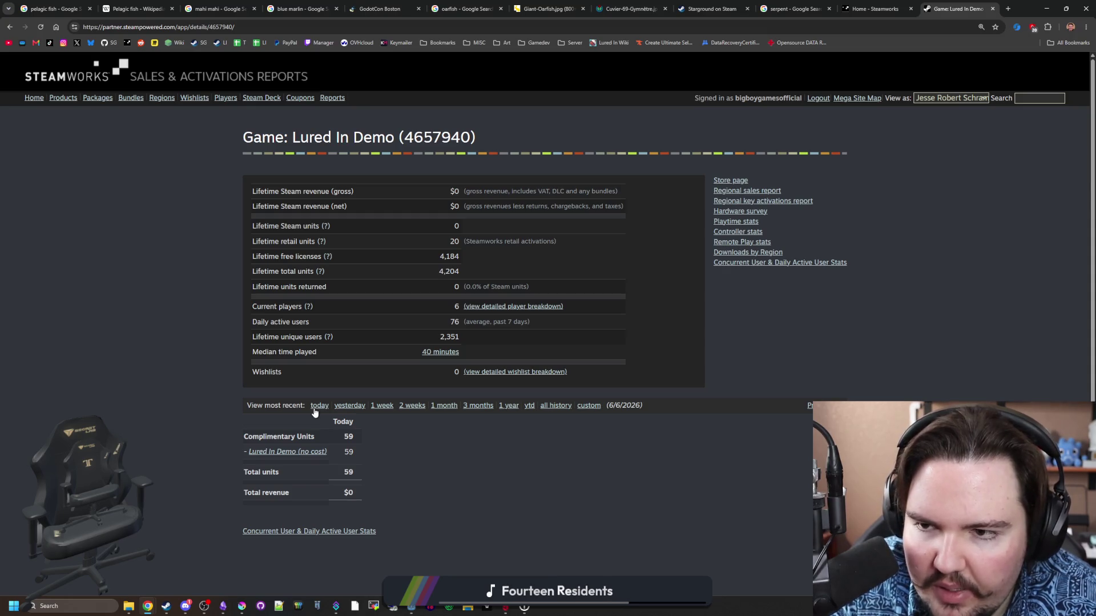
{"action": "left_click", "coordinate": [314, 409]}
Return to the parent Lured In app and open its events and announcements dashboard.
{"action": "key", "text": "alt+Left"}
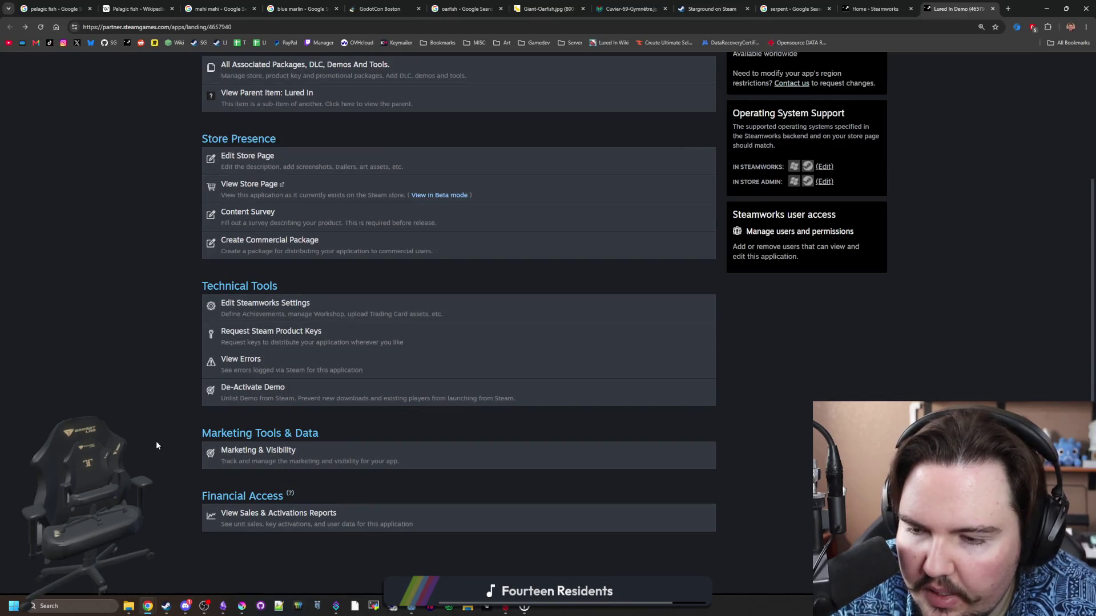
{"action": "scroll", "coordinate": [156, 445], "scroll_direction": "up", "scroll_amount": 4}
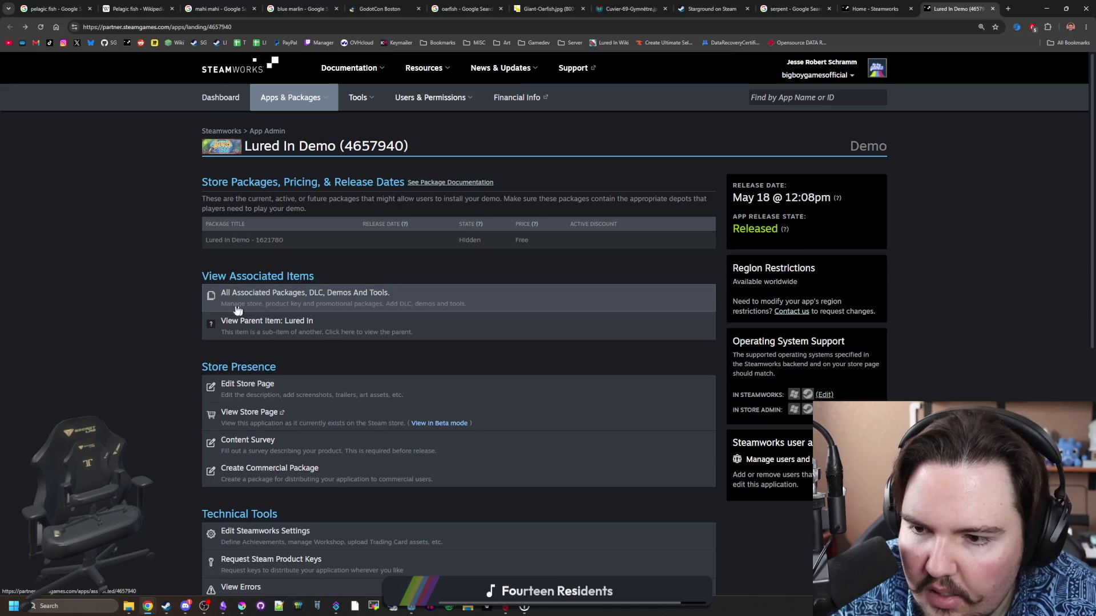
{"action": "left_click", "coordinate": [310, 331]}
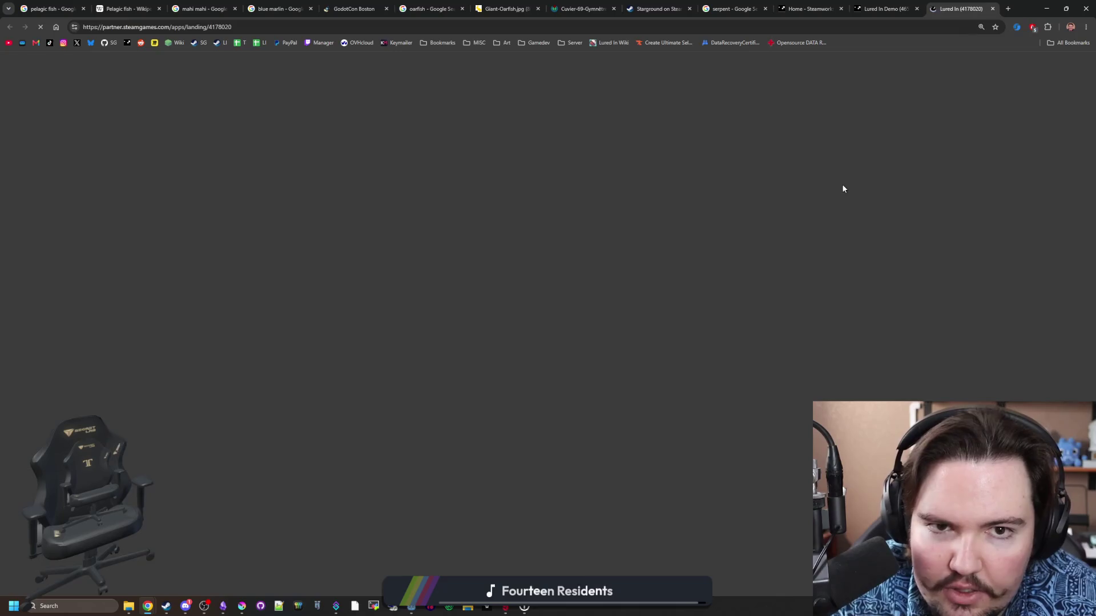
{"action": "scroll", "coordinate": [409, 320], "scroll_direction": "down", "scroll_amount": 15}
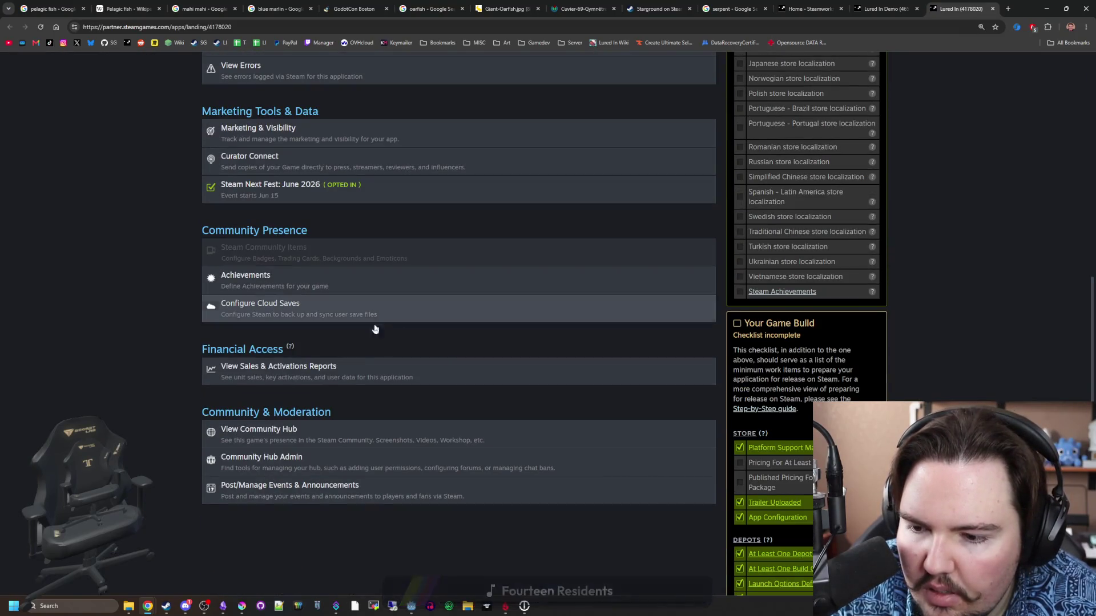
{"action": "left_click", "coordinate": [301, 489]}
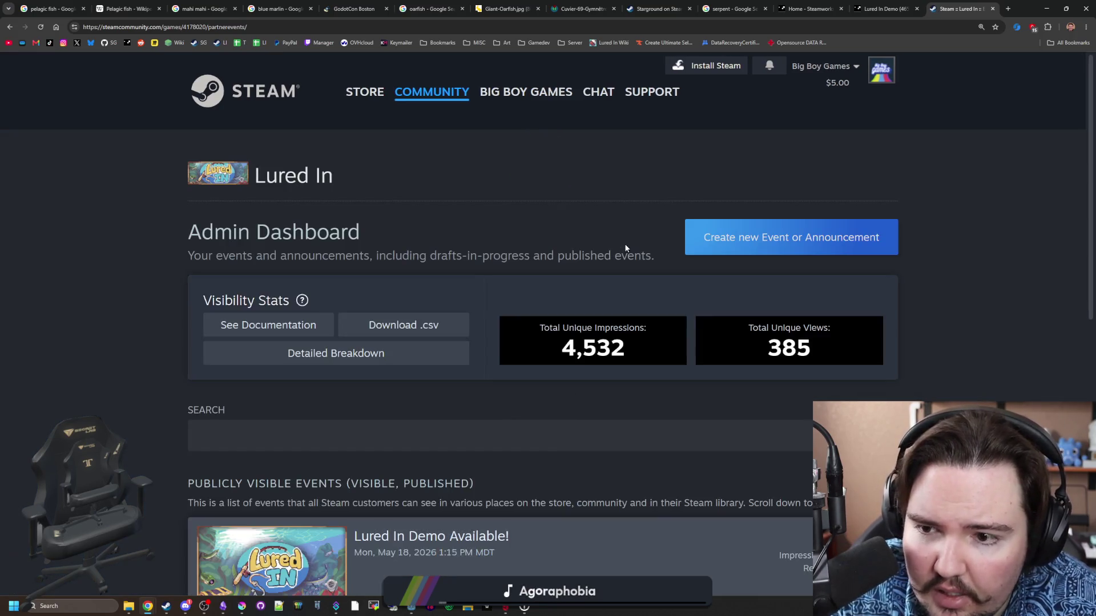
Switch back to the Steamworks tab and follow the LI bookmark to the Lured In Demo store page.
{"action": "scroll", "coordinate": [626, 249], "scroll_direction": "down", "scroll_amount": 2}
{"action": "scroll", "coordinate": [626, 249], "scroll_direction": "down", "scroll_amount": 8}
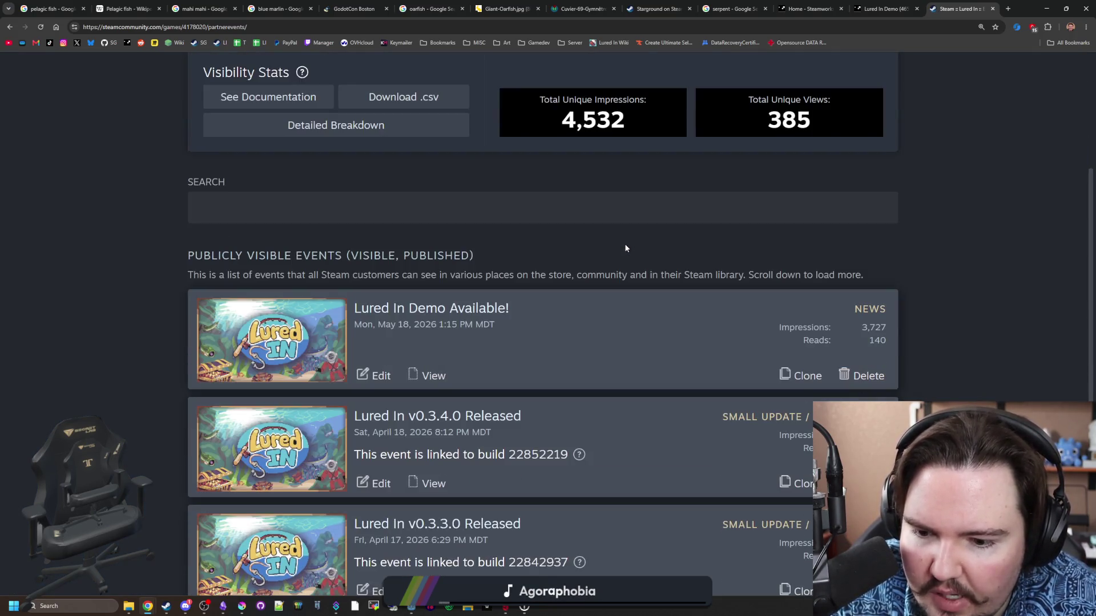
{"action": "scroll", "coordinate": [626, 249], "scroll_direction": "up", "scroll_amount": 10}
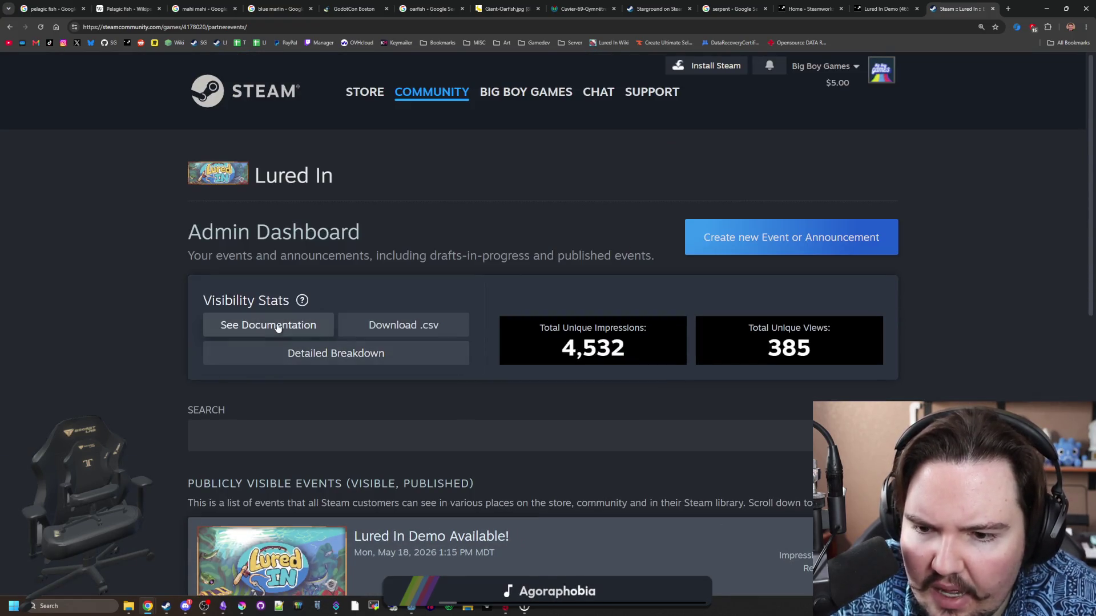
{"action": "key", "text": "ctrl+shift+Tab"}
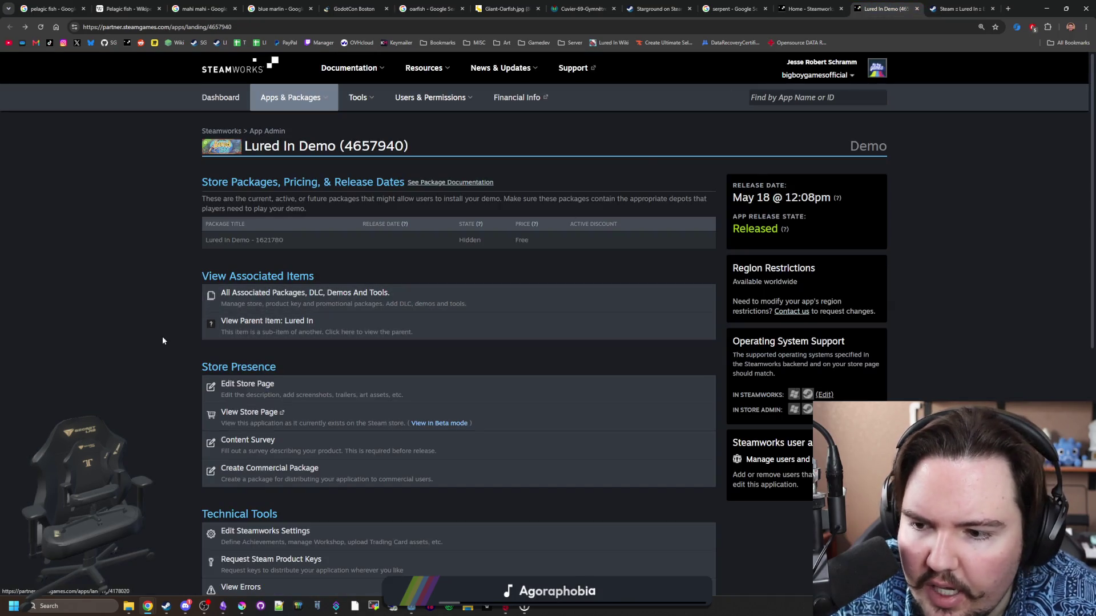
{"action": "scroll", "coordinate": [157, 348], "scroll_direction": "down", "scroll_amount": 5}
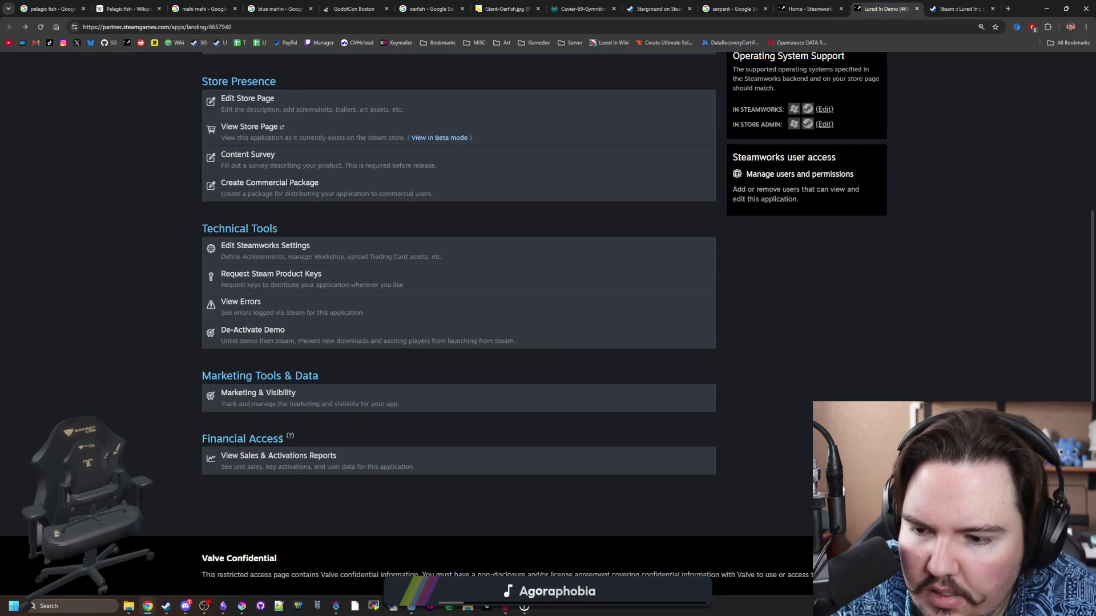
{"action": "scroll", "coordinate": [345, 399], "scroll_direction": "up", "scroll_amount": 5}
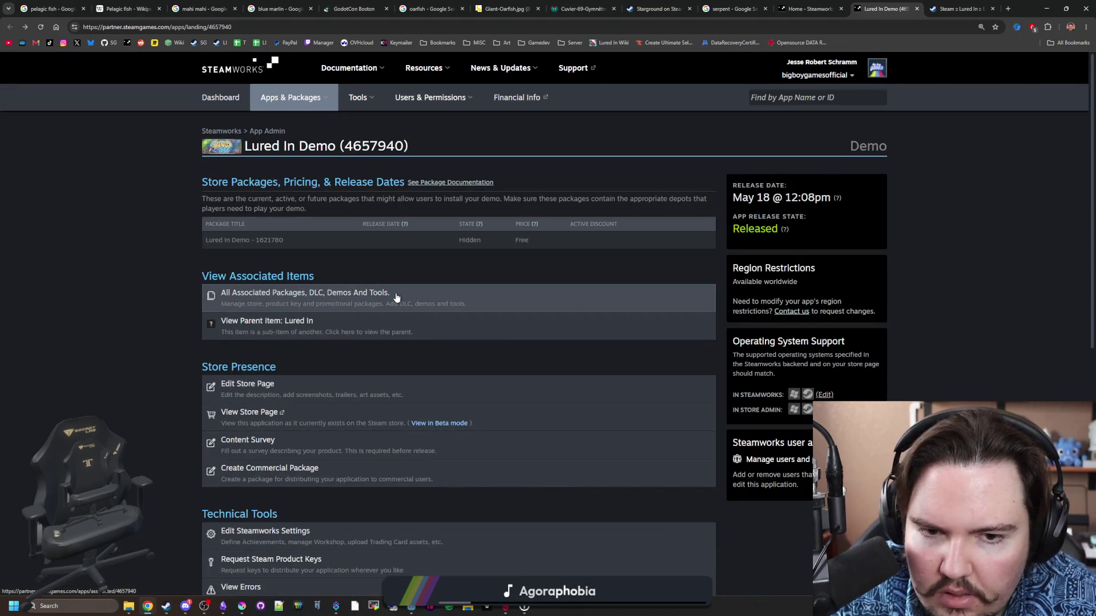
{"action": "left_click", "coordinate": [215, 46]}
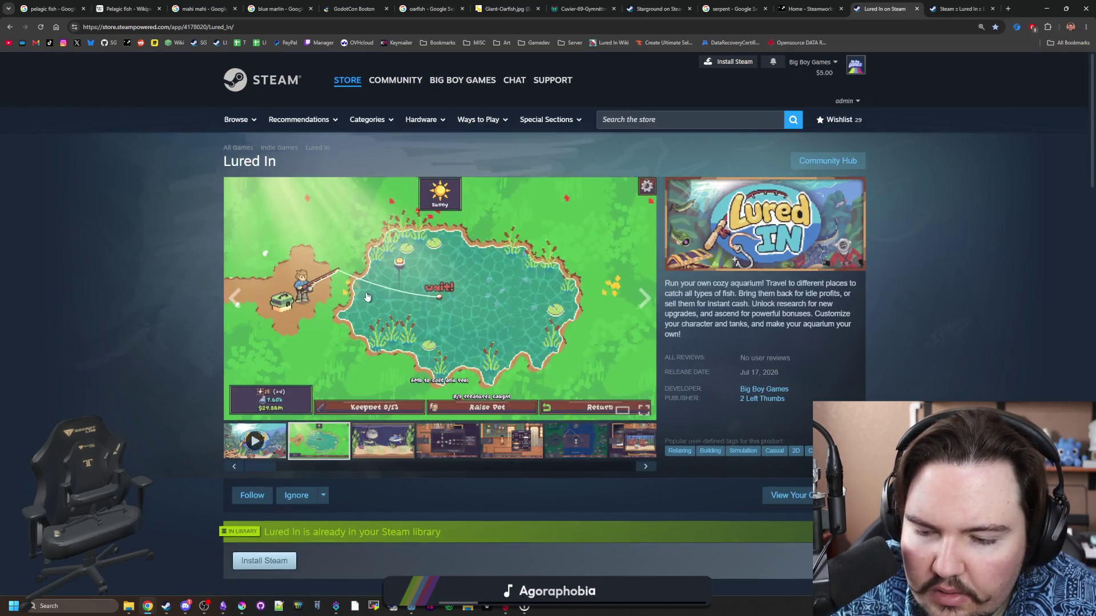
{"action": "scroll", "coordinate": [286, 420], "scroll_direction": "down", "scroll_amount": 5}
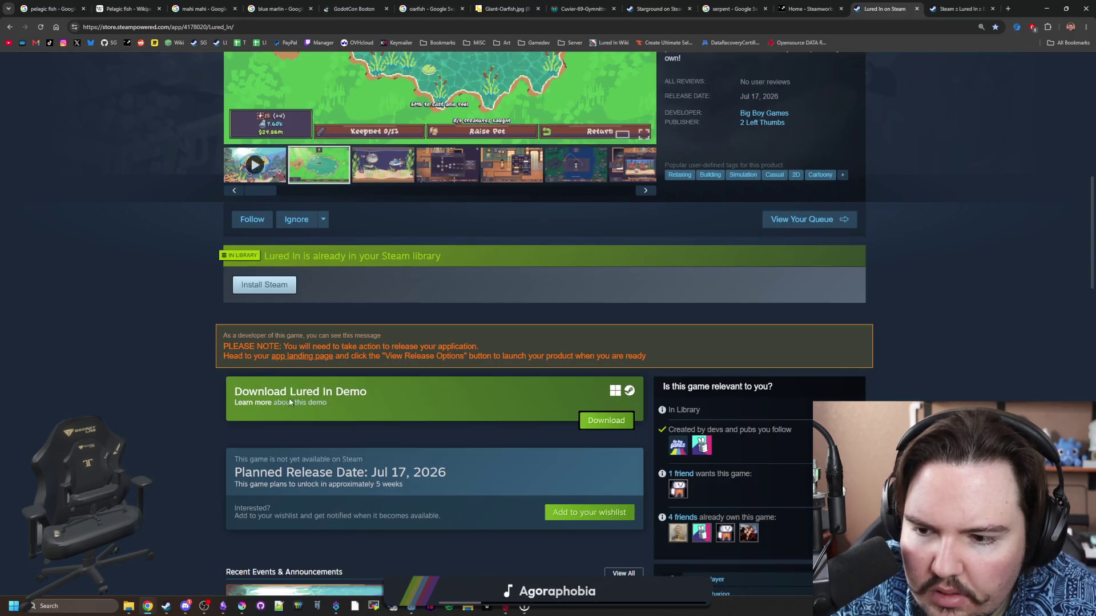
{"action": "left_click", "coordinate": [264, 403]}
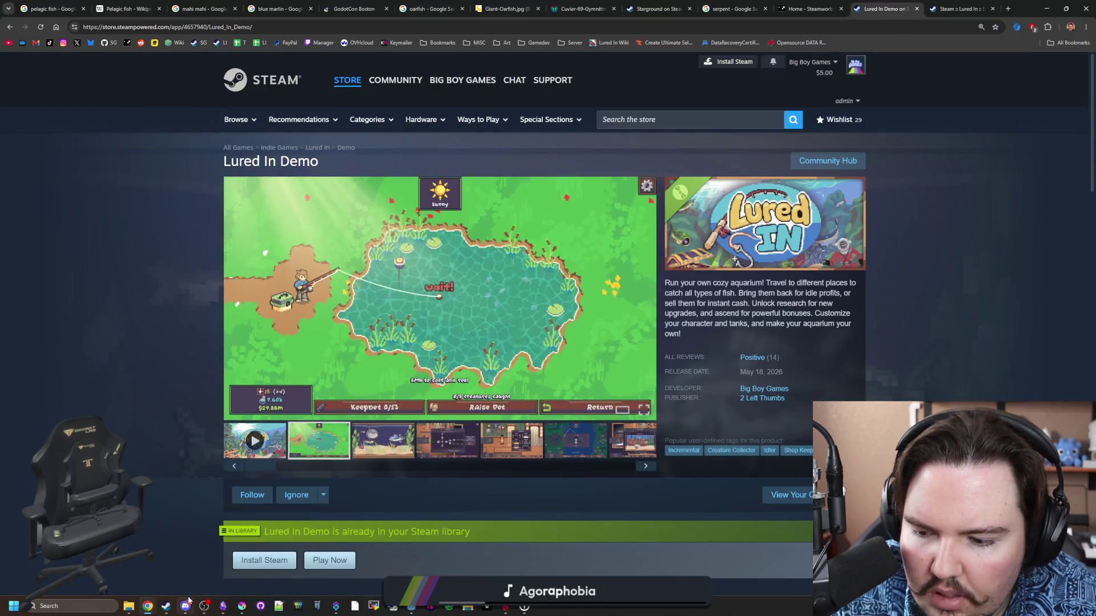
Open the #lured-in-updates channel on the Big Boy Games server and follow the v0.4.1.0 changelog link.
{"action": "mouse_move", "coordinate": [186, 606]}
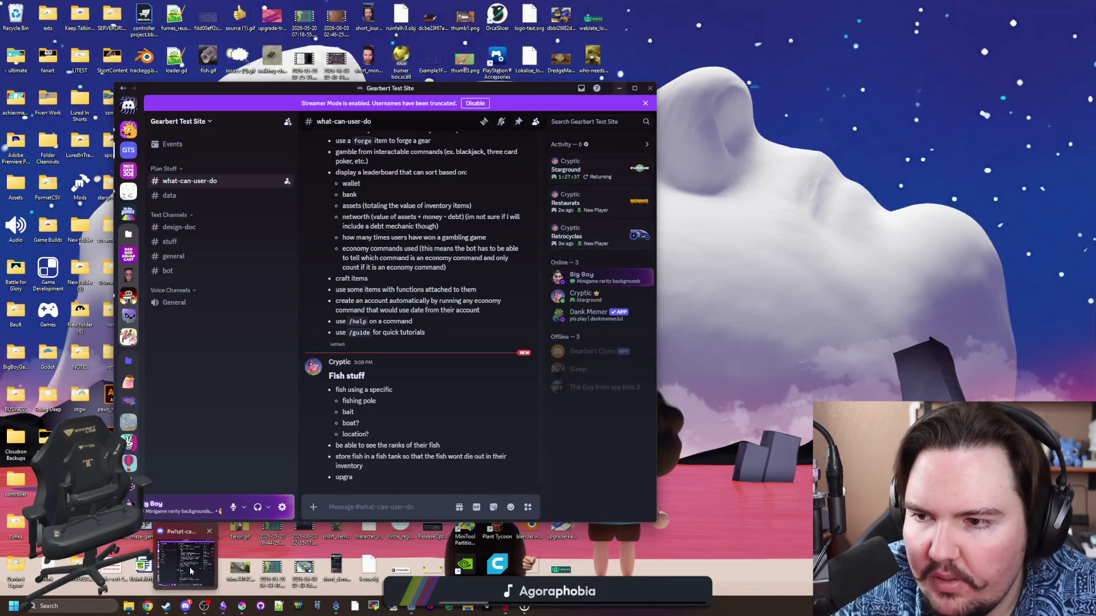
{"action": "left_click", "coordinate": [191, 571]}
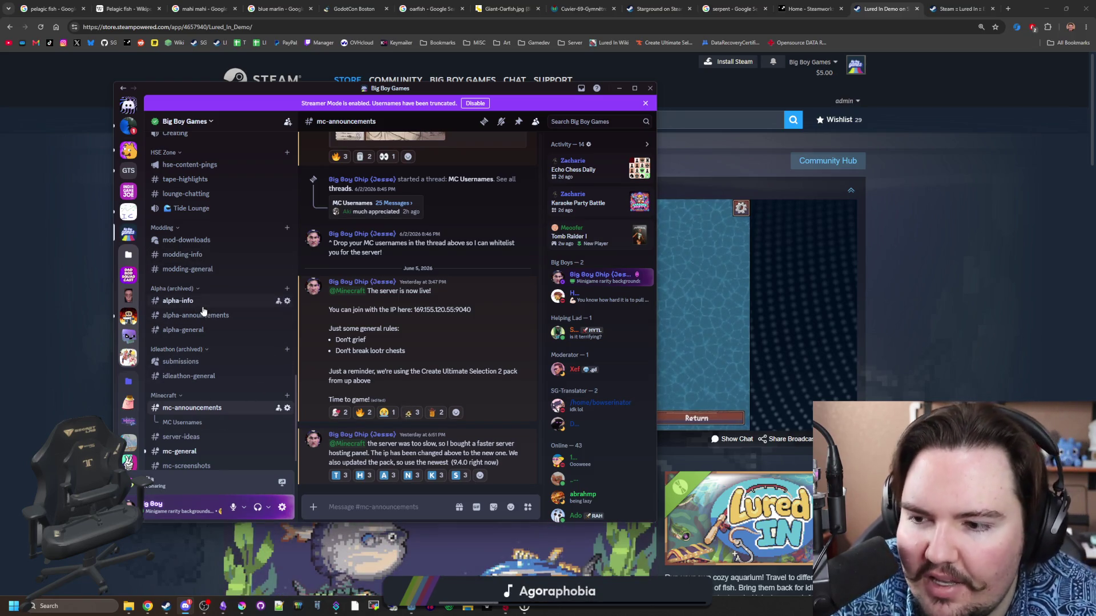
{"action": "scroll", "coordinate": [205, 314], "scroll_direction": "up", "scroll_amount": 10}
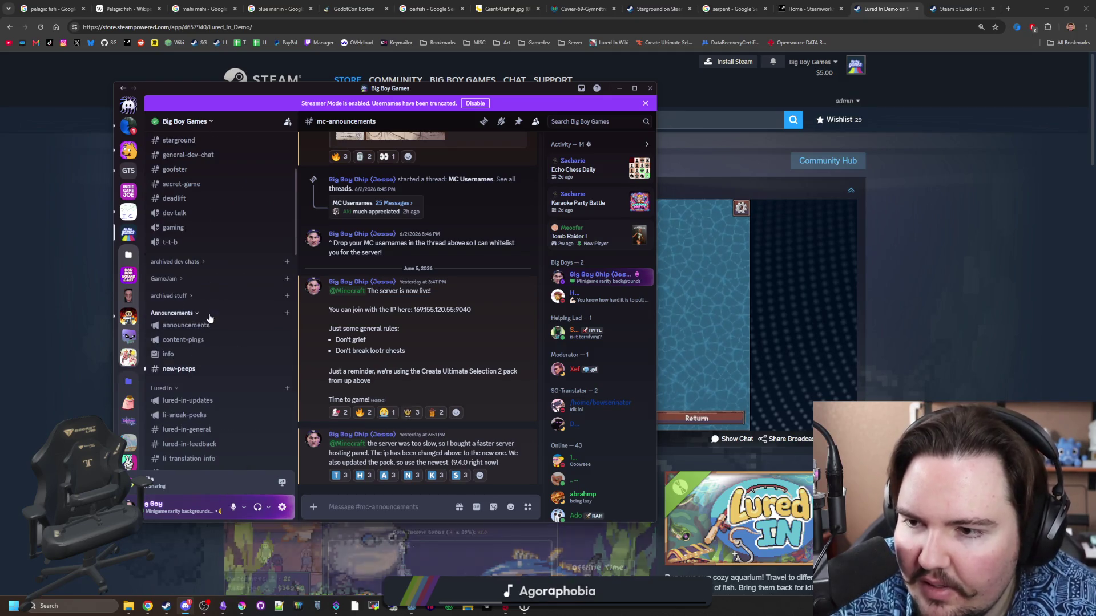
{"action": "left_click", "coordinate": [194, 401]}
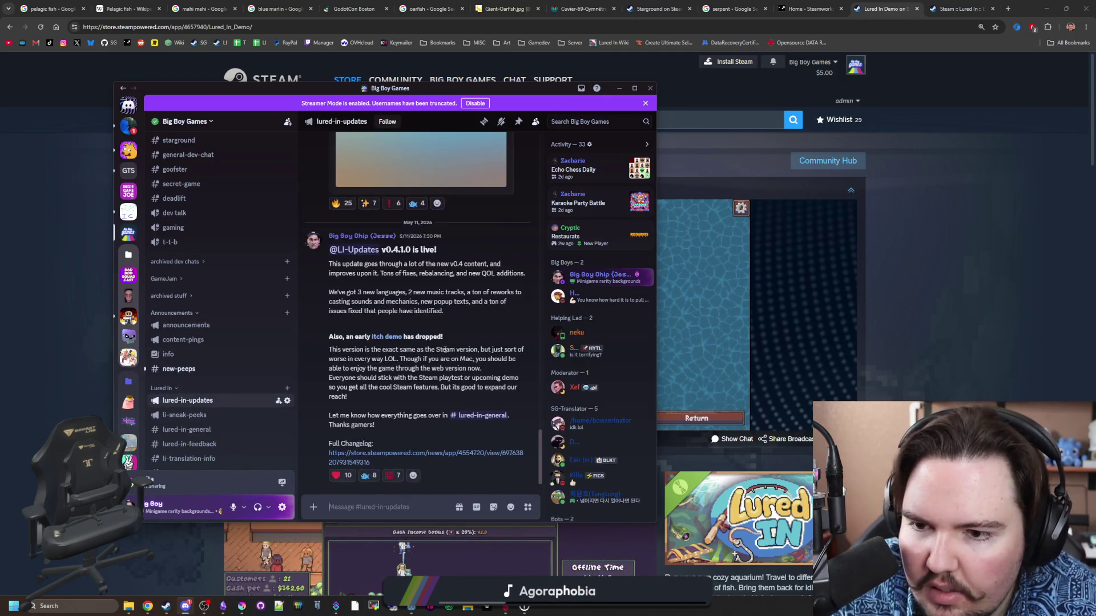
{"action": "left_click", "coordinate": [401, 454]}
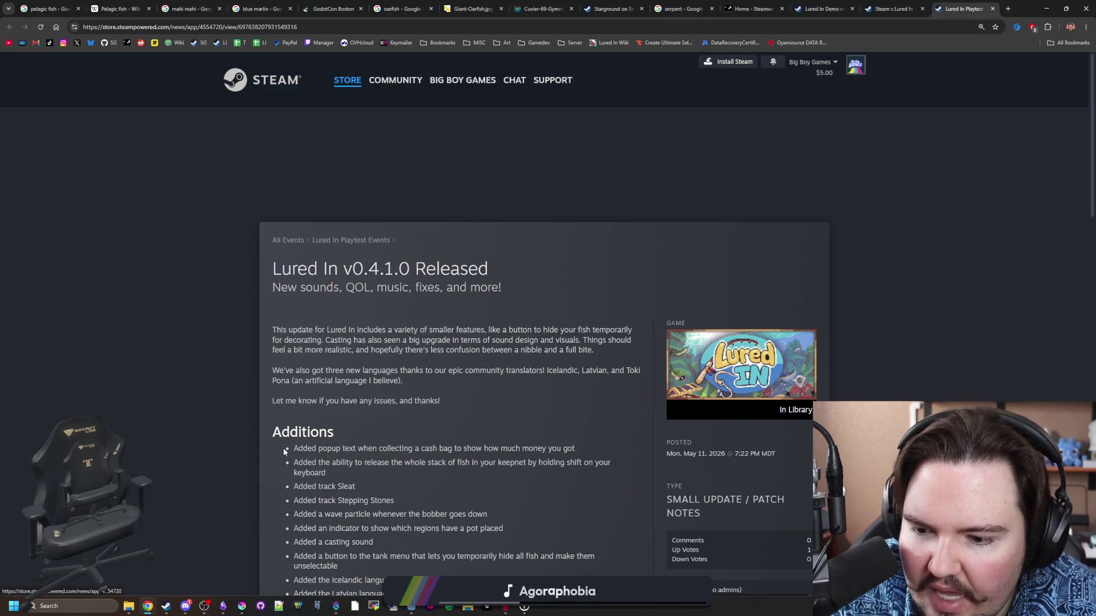
Return to Discord to scroll the updates channel, then bring up the Steam client.
{"action": "left_click", "coordinate": [185, 606]}
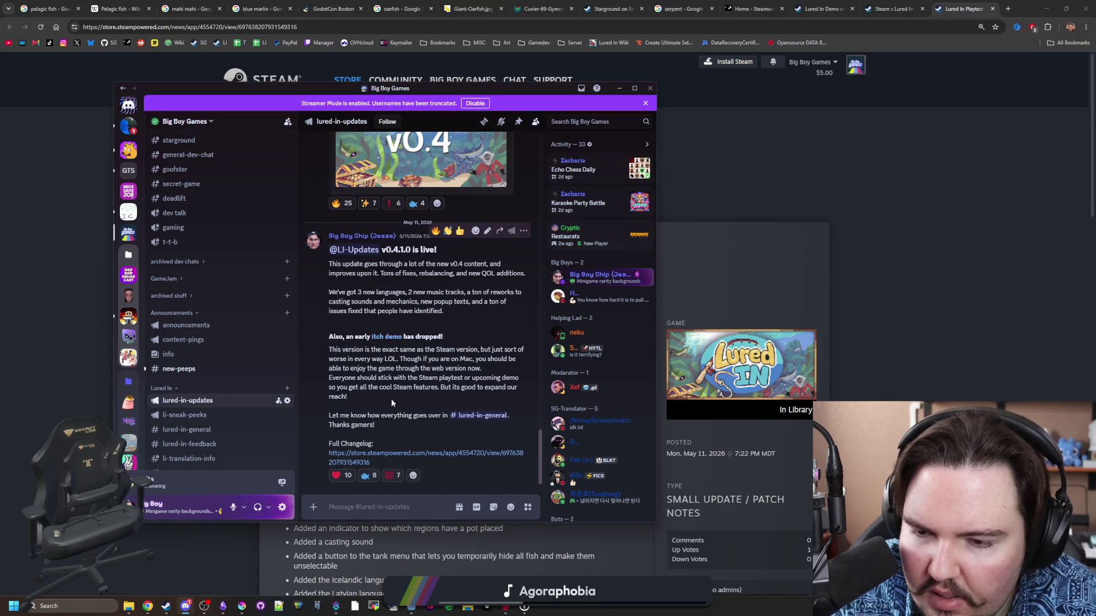
{"action": "scroll", "coordinate": [392, 399], "scroll_direction": "up", "scroll_amount": 3}
{"action": "scroll", "coordinate": [392, 398], "scroll_direction": "up", "scroll_amount": 2}
{"action": "scroll", "coordinate": [391, 400], "scroll_direction": "down", "scroll_amount": 5}
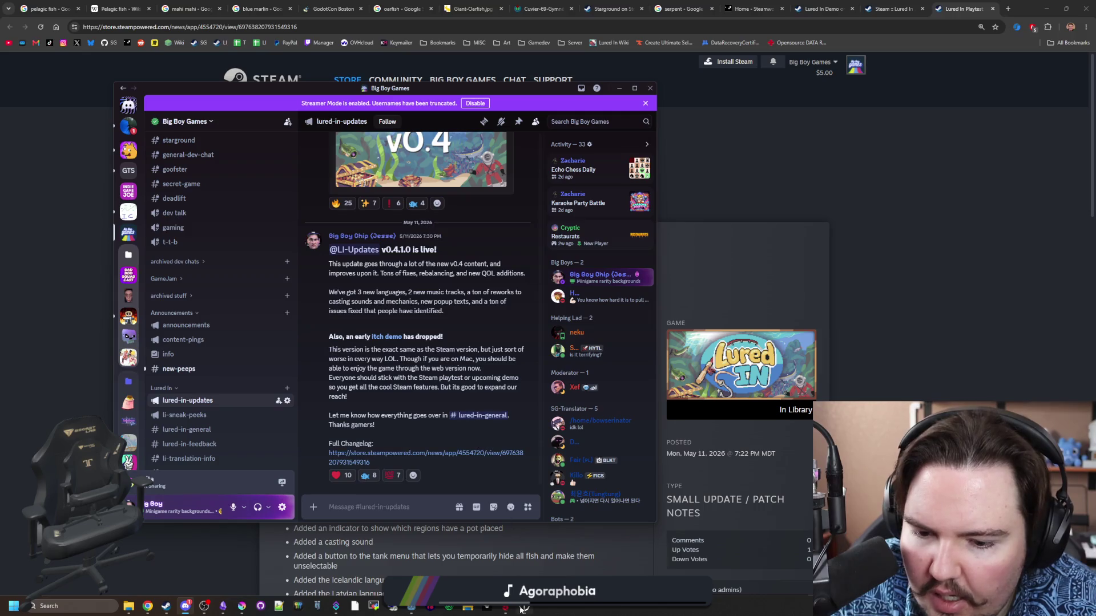
{"action": "left_click", "coordinate": [168, 607]}
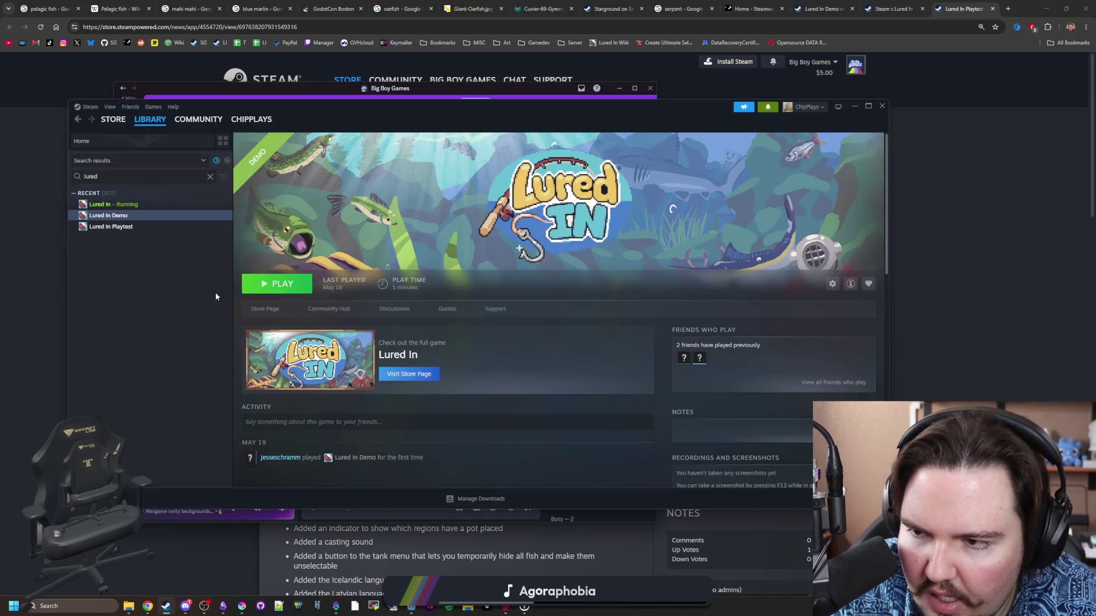
Launch the Lured In Demo and dismiss the feedback popup and welcome-back message.
{"action": "left_click", "coordinate": [288, 291]}
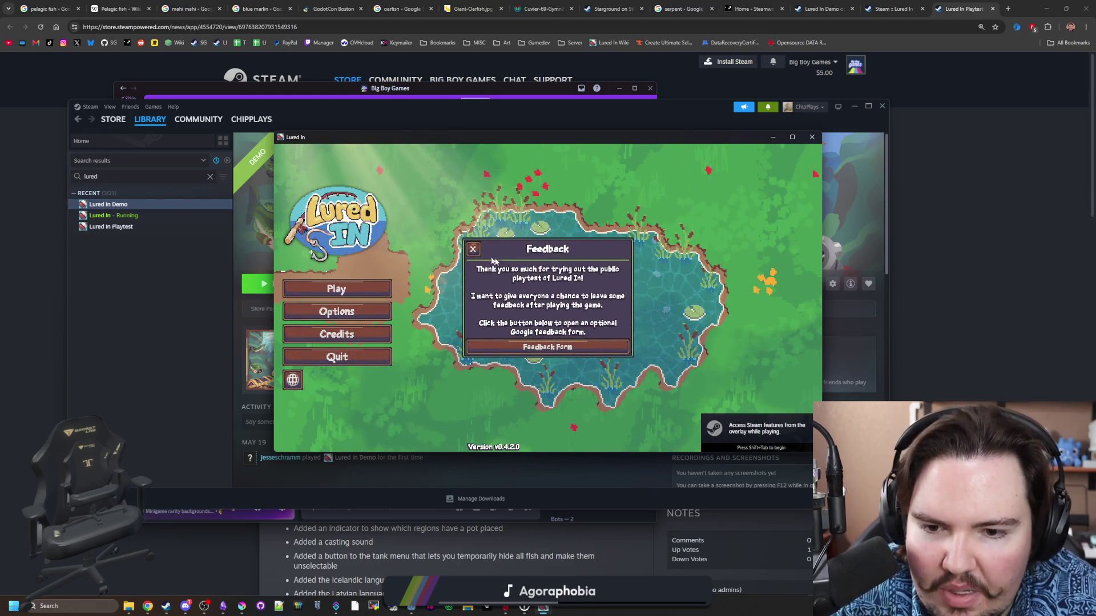
{"action": "left_click", "coordinate": [473, 249]}
{"action": "left_click", "coordinate": [337, 289]}
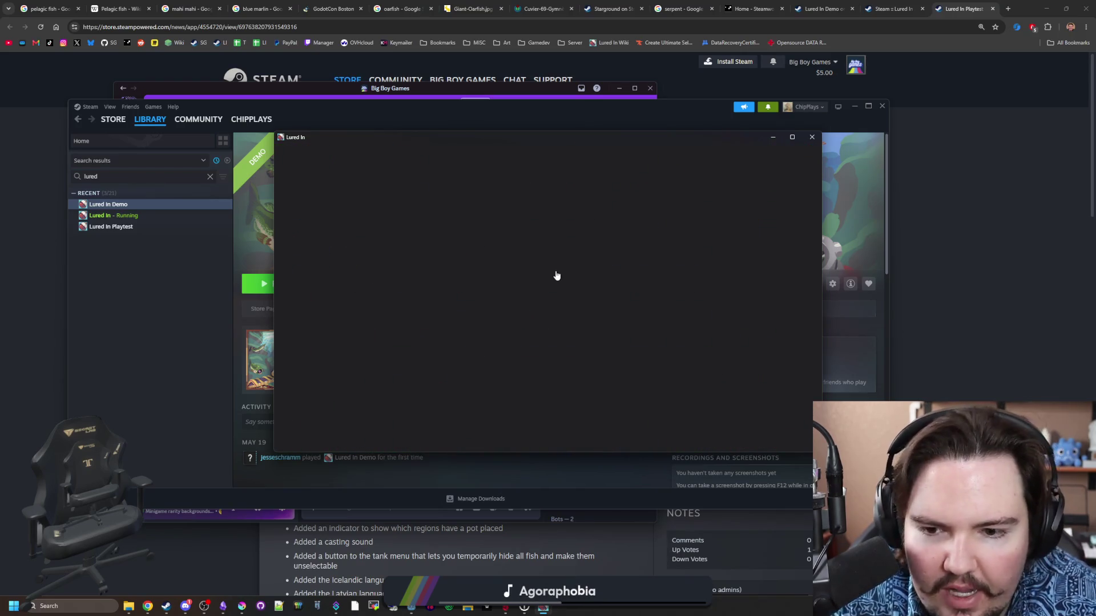
{"action": "left_click", "coordinate": [549, 337]}
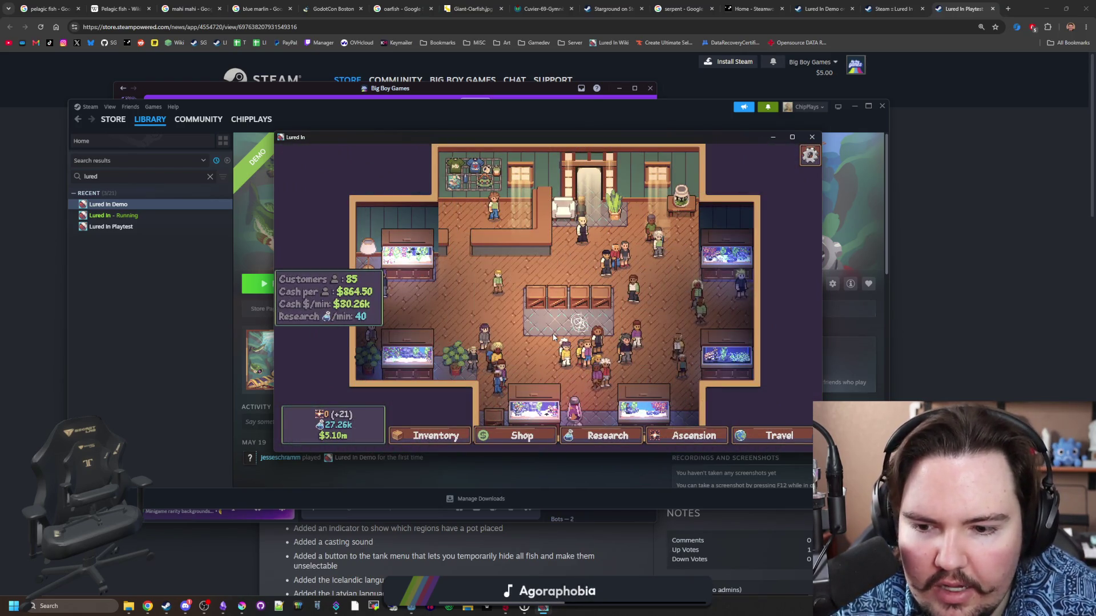
Browse the fish inventory, then quit the game.
{"action": "scroll", "coordinate": [553, 336], "scroll_direction": "up", "scroll_amount": 3}
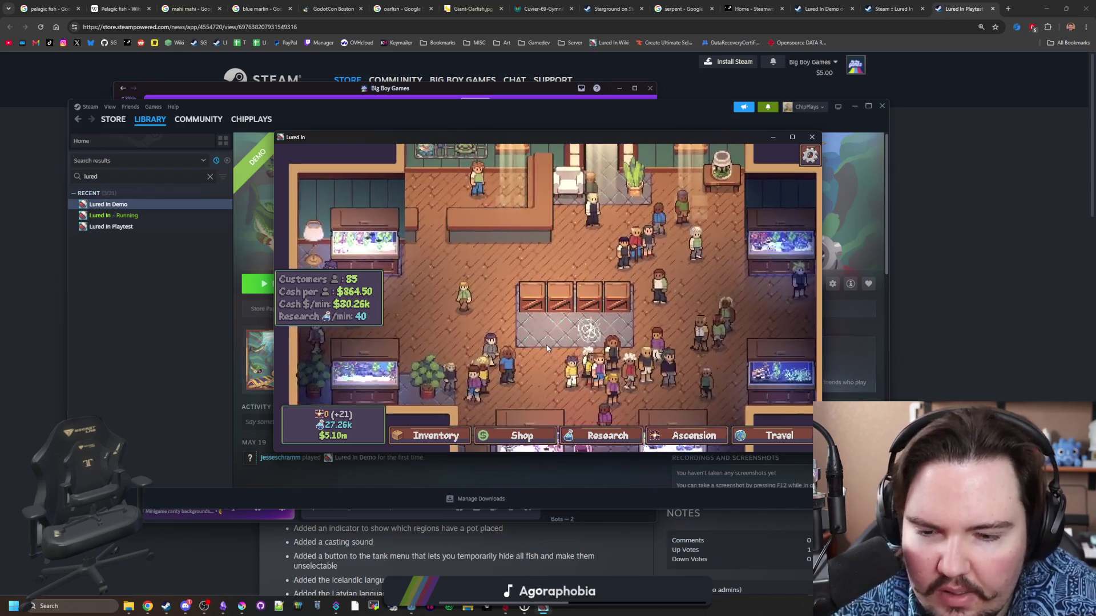
{"action": "scroll", "coordinate": [514, 285], "scroll_direction": "down", "scroll_amount": 3}
{"action": "left_click", "coordinate": [455, 435]}
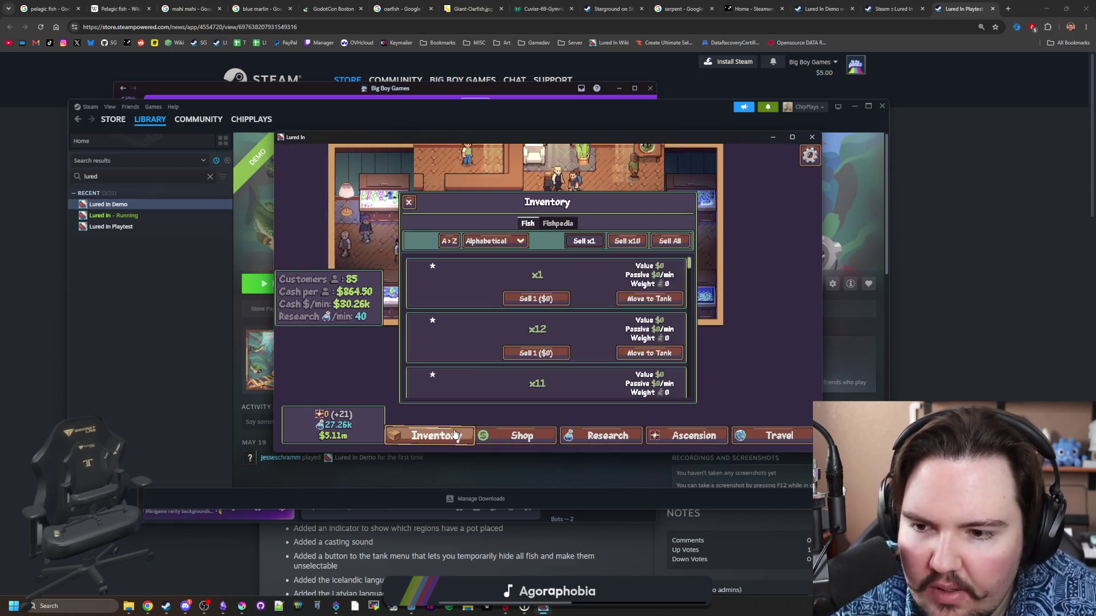
{"action": "scroll", "coordinate": [440, 283], "scroll_direction": "down", "scroll_amount": 5}
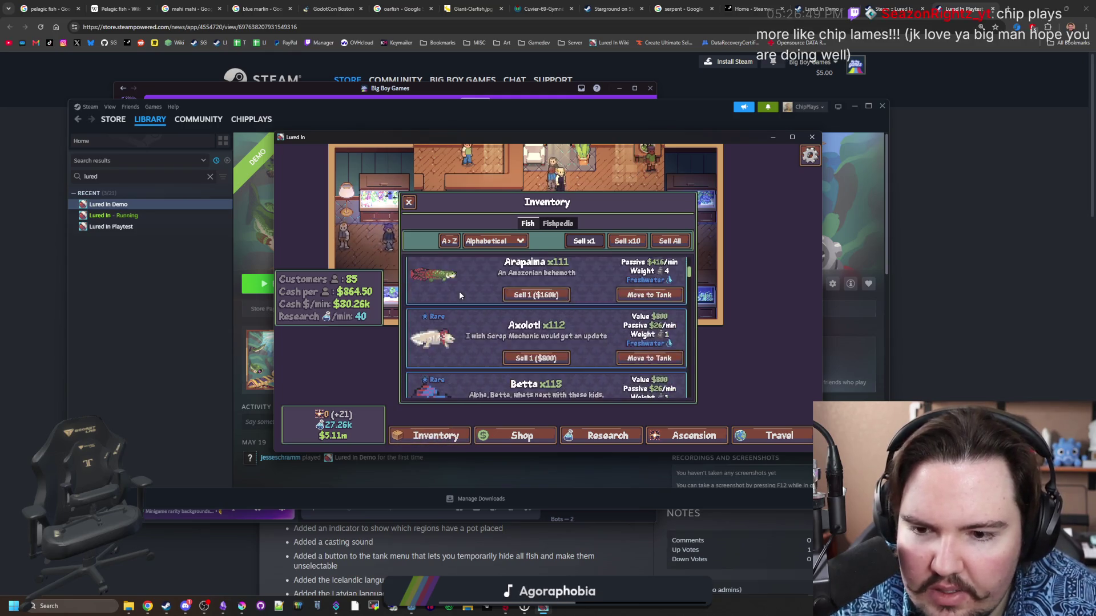
{"action": "scroll", "coordinate": [459, 291], "scroll_direction": "down", "scroll_amount": 10}
{"action": "scroll", "coordinate": [471, 340], "scroll_direction": "up", "scroll_amount": 10}
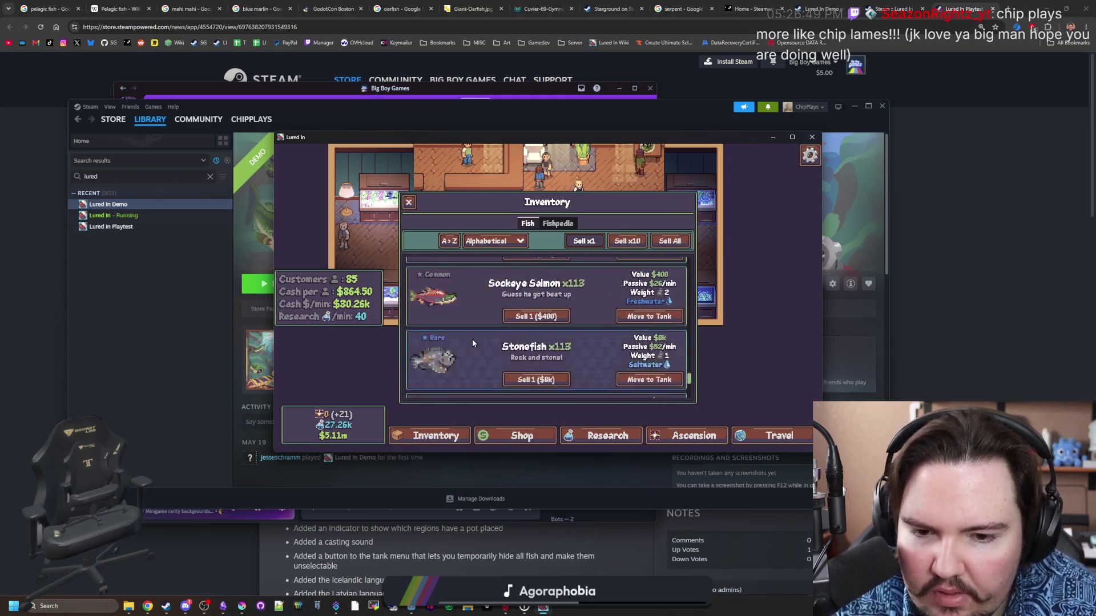
{"action": "left_click", "coordinate": [813, 137]}
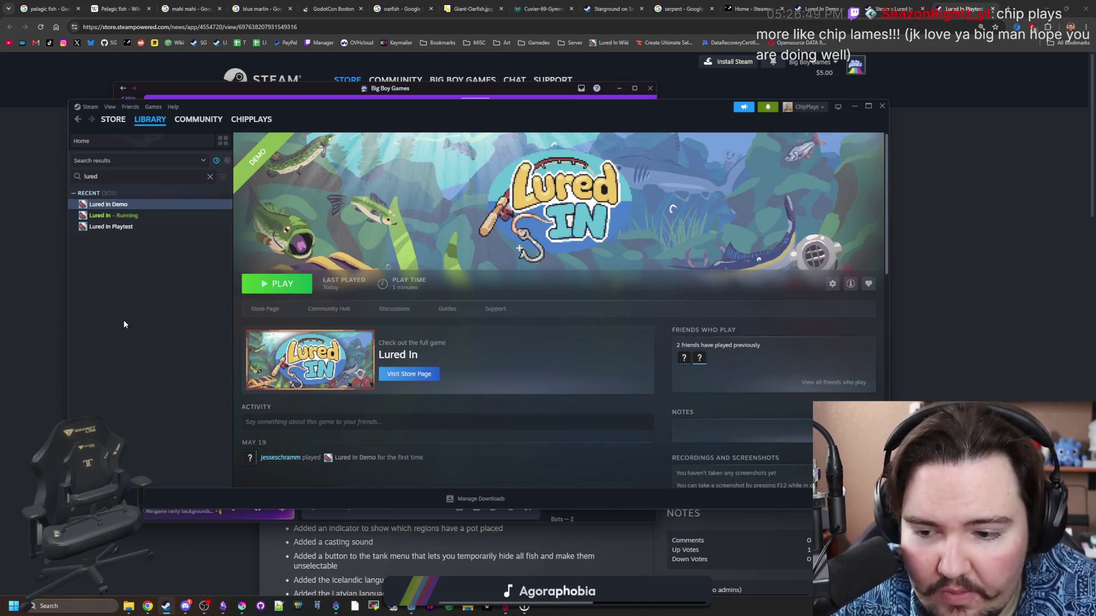
Open the Lured In library page and its 'Lured In Demo Available!' news post.
{"action": "left_click", "coordinate": [120, 217]}
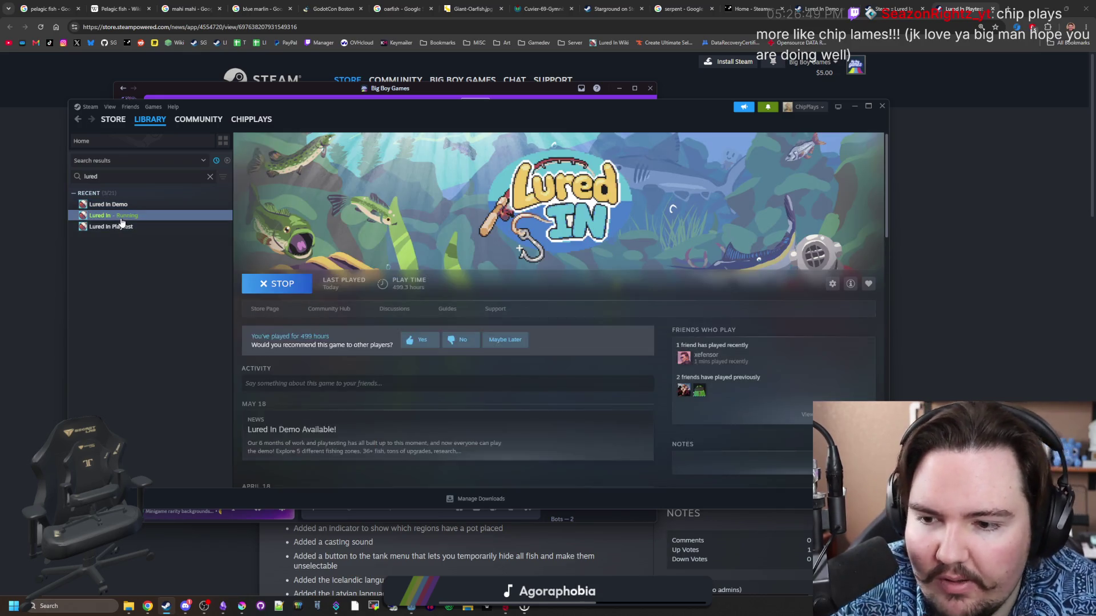
{"action": "scroll", "coordinate": [388, 348], "scroll_direction": "down", "scroll_amount": 4}
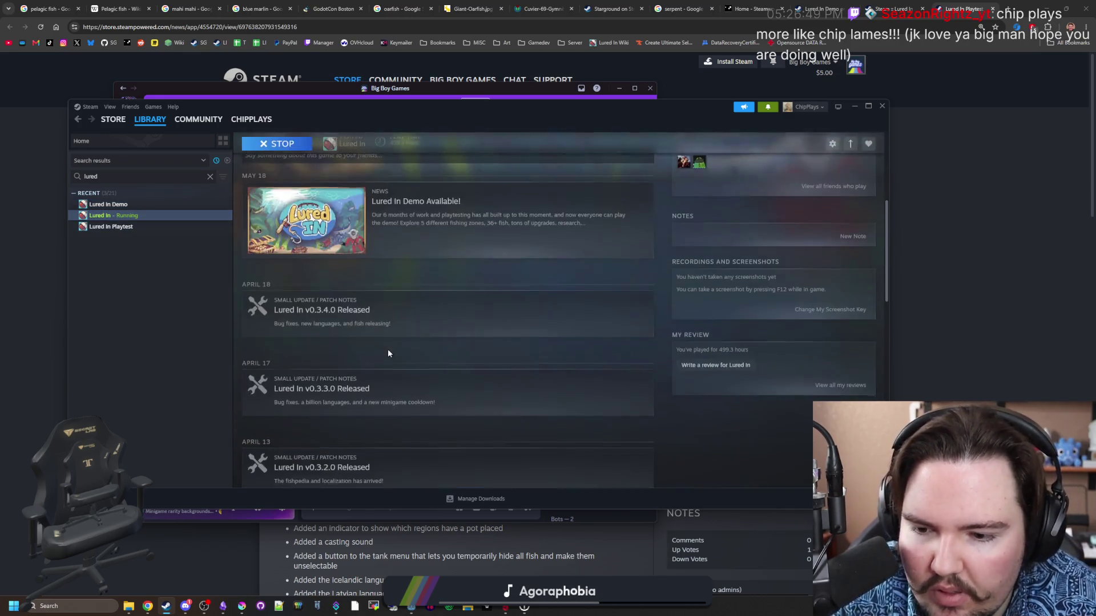
{"action": "left_click", "coordinate": [416, 239]}
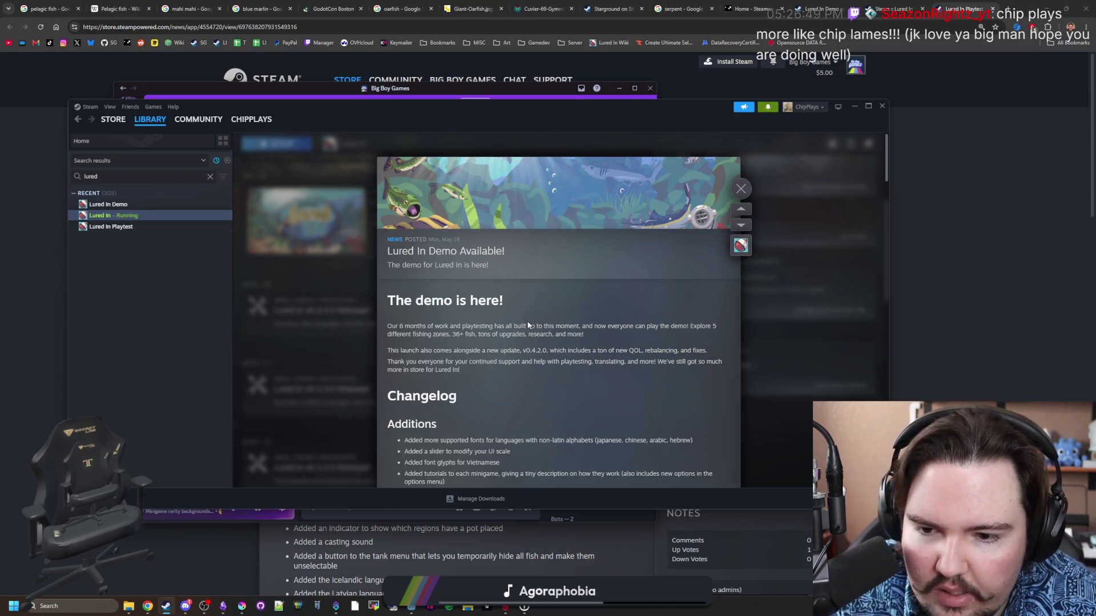
{"action": "left_click_drag", "start_coordinate": [521, 350], "coordinate": [548, 361]}
{"action": "left_click", "coordinate": [558, 353]}
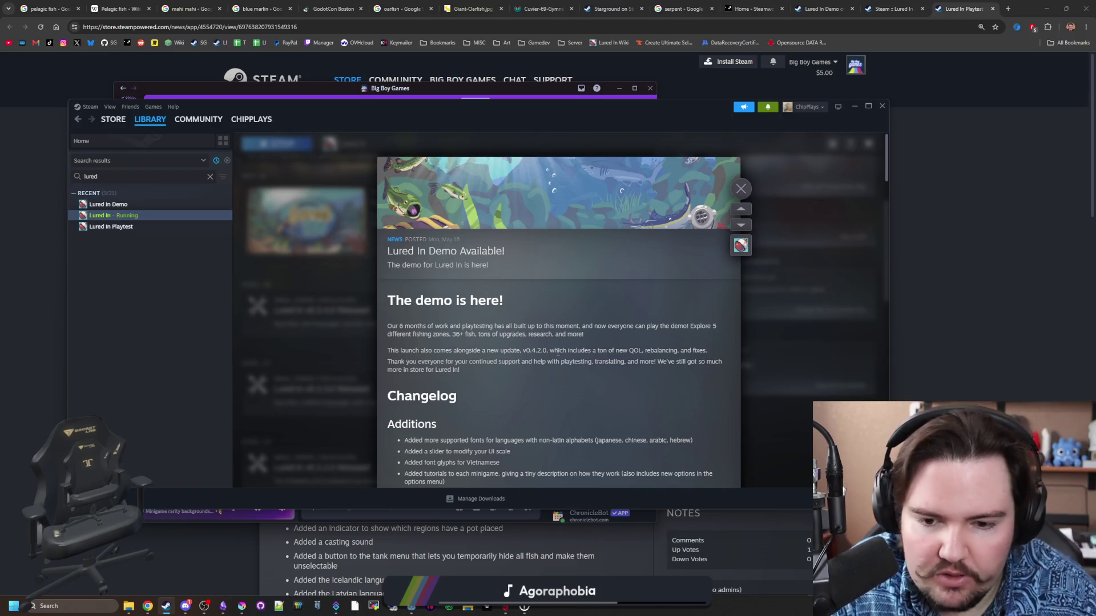
Read through the changelog, close the post and minimise the Steam client.
{"action": "scroll", "coordinate": [558, 352], "scroll_direction": "down", "scroll_amount": 4}
{"action": "scroll", "coordinate": [582, 283], "scroll_direction": "down", "scroll_amount": 1}
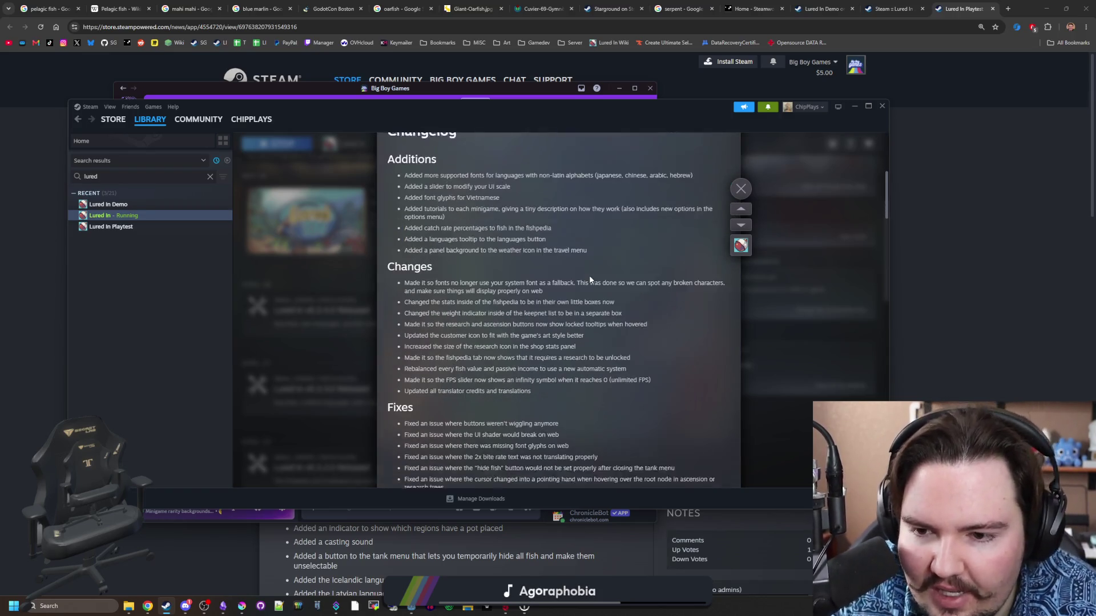
{"action": "scroll", "coordinate": [589, 275], "scroll_direction": "down", "scroll_amount": 5}
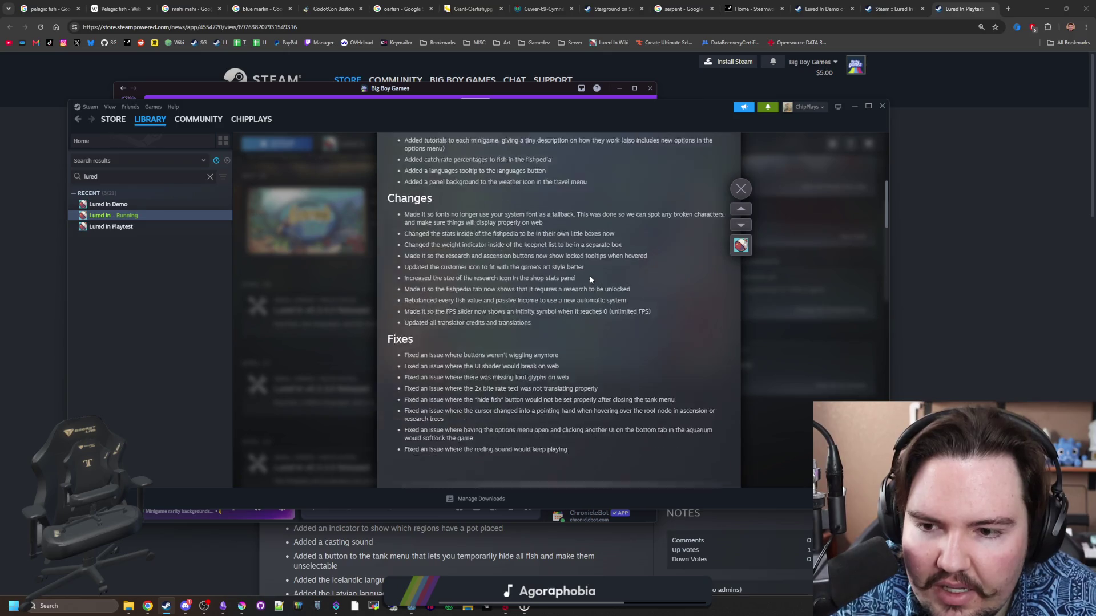
{"action": "scroll", "coordinate": [589, 275], "scroll_direction": "up", "scroll_amount": 5}
{"action": "left_click", "coordinate": [804, 318]}
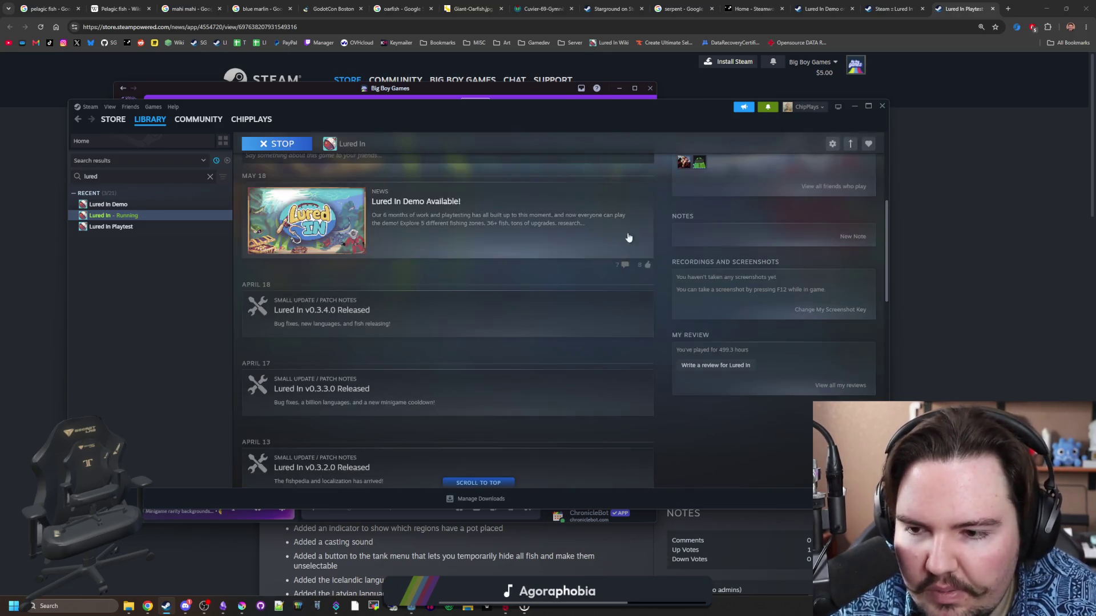
{"action": "left_click", "coordinate": [855, 107]}
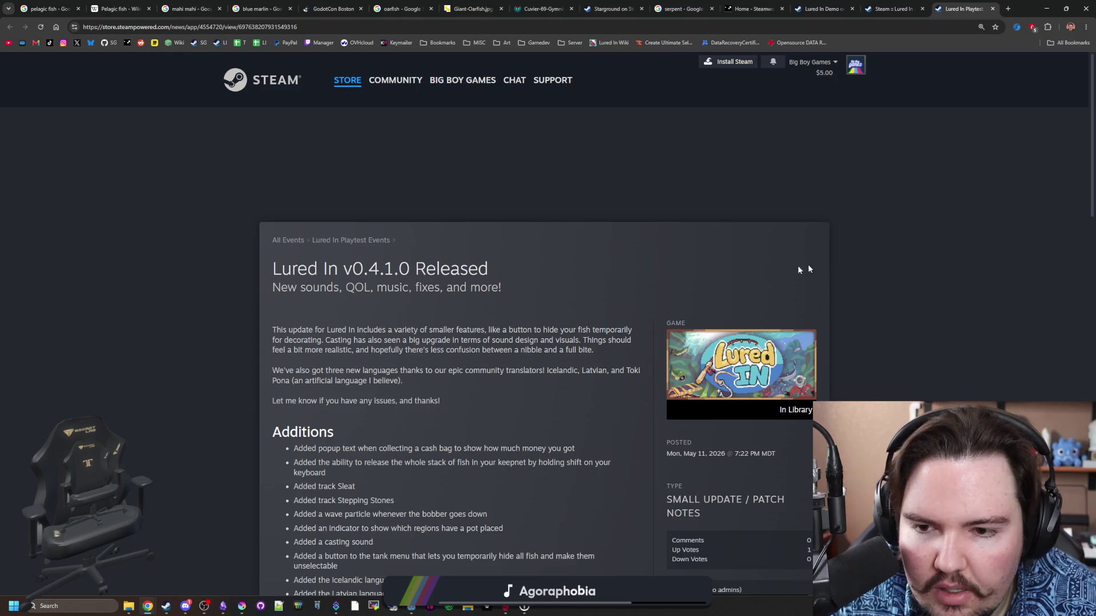
Go to the Lured In Playtest news hub, then cycle through browser tabs to Steamworks home.
{"action": "left_click", "coordinate": [352, 241]}
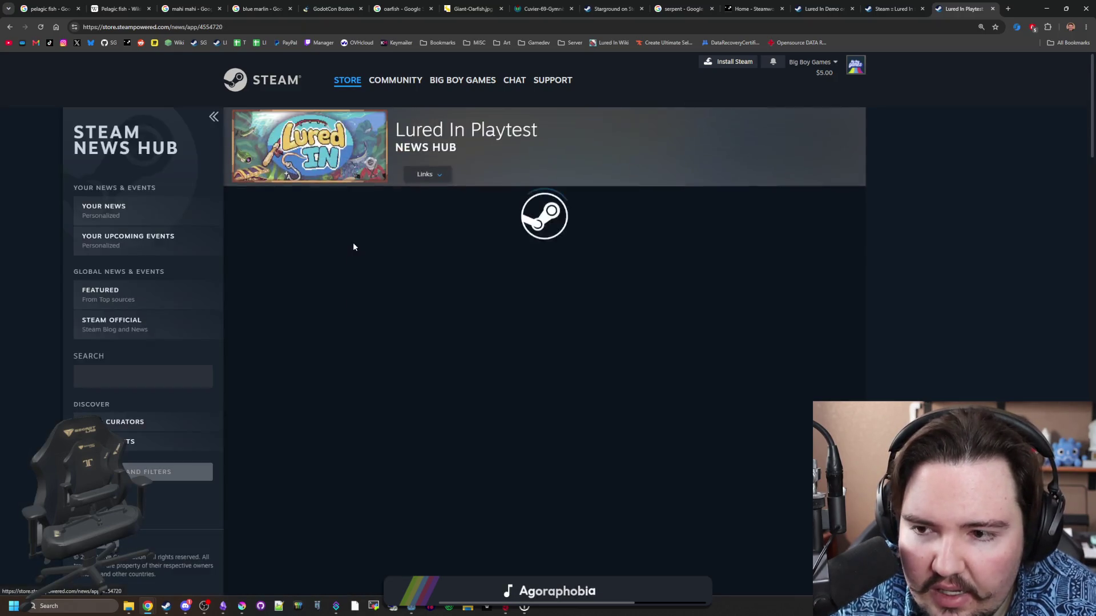
{"action": "left_click", "coordinate": [873, 8]}
{"action": "left_click", "coordinate": [850, 8]}
{"action": "left_click", "coordinate": [864, 6]}
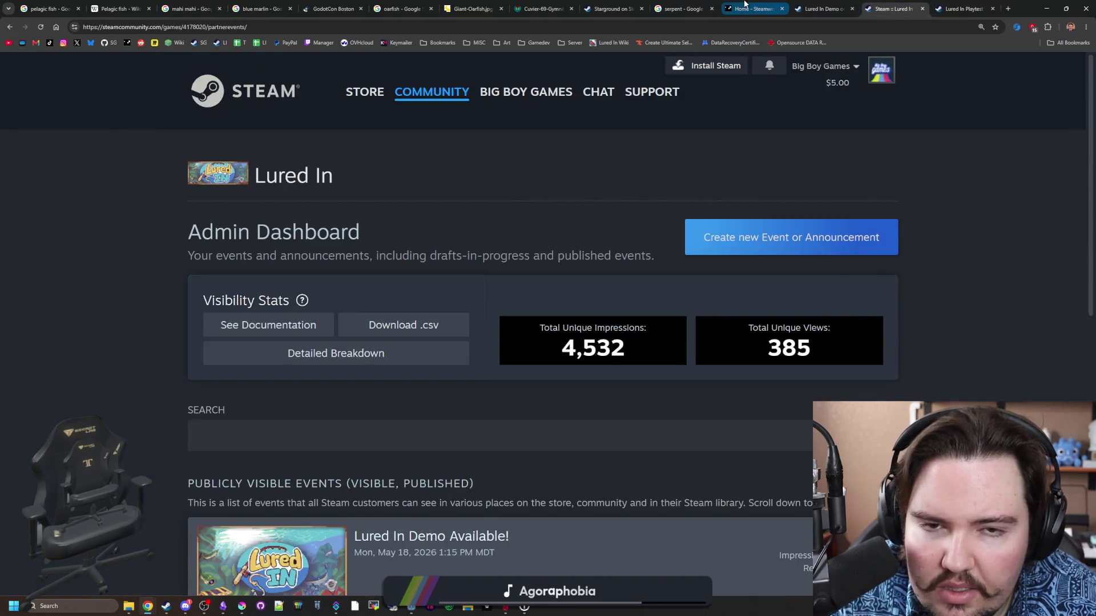
{"action": "left_click", "coordinate": [754, 8]}
Open the playtest app from Recent Apps, review its published events, then return to the dashboard tab.
{"action": "left_click", "coordinate": [392, 231]}
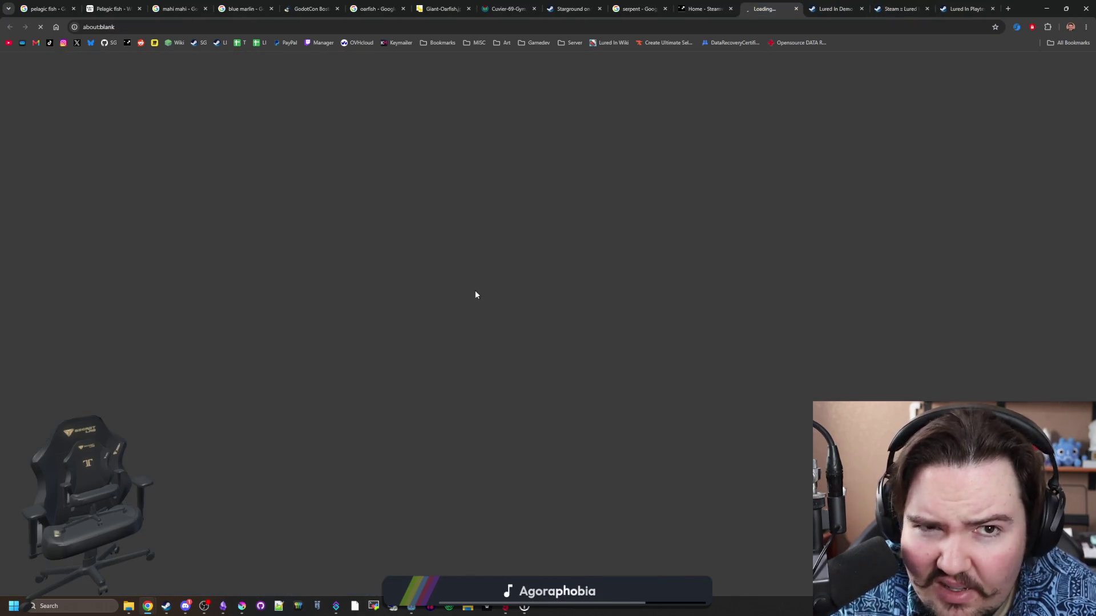
{"action": "scroll", "coordinate": [470, 331], "scroll_direction": "down", "scroll_amount": 15}
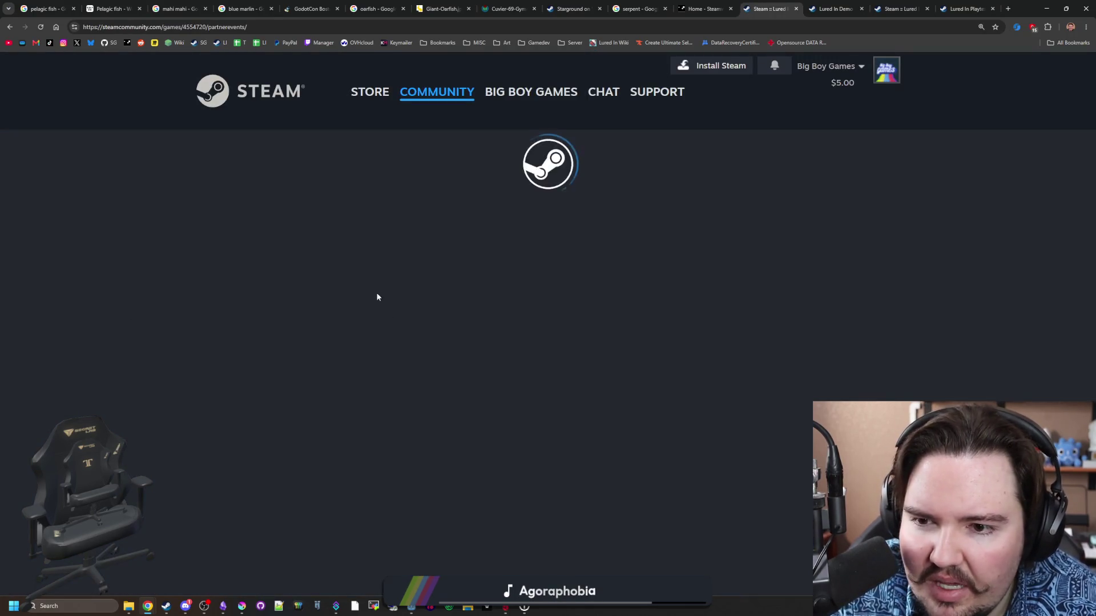
{"action": "scroll", "coordinate": [386, 296], "scroll_direction": "down", "scroll_amount": 3}
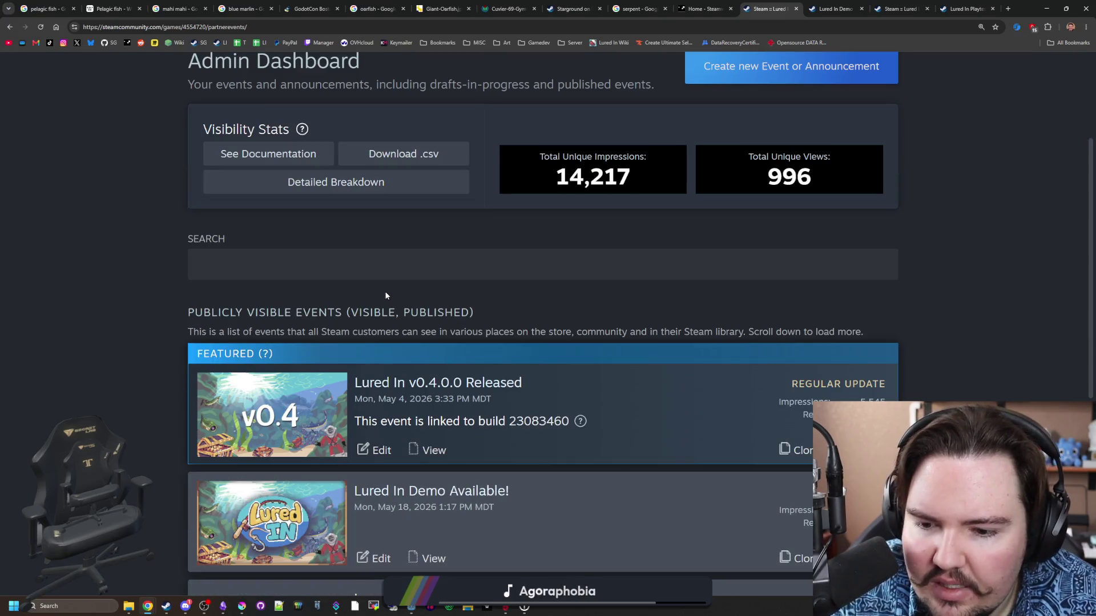
{"action": "scroll", "coordinate": [385, 296], "scroll_direction": "down", "scroll_amount": 1}
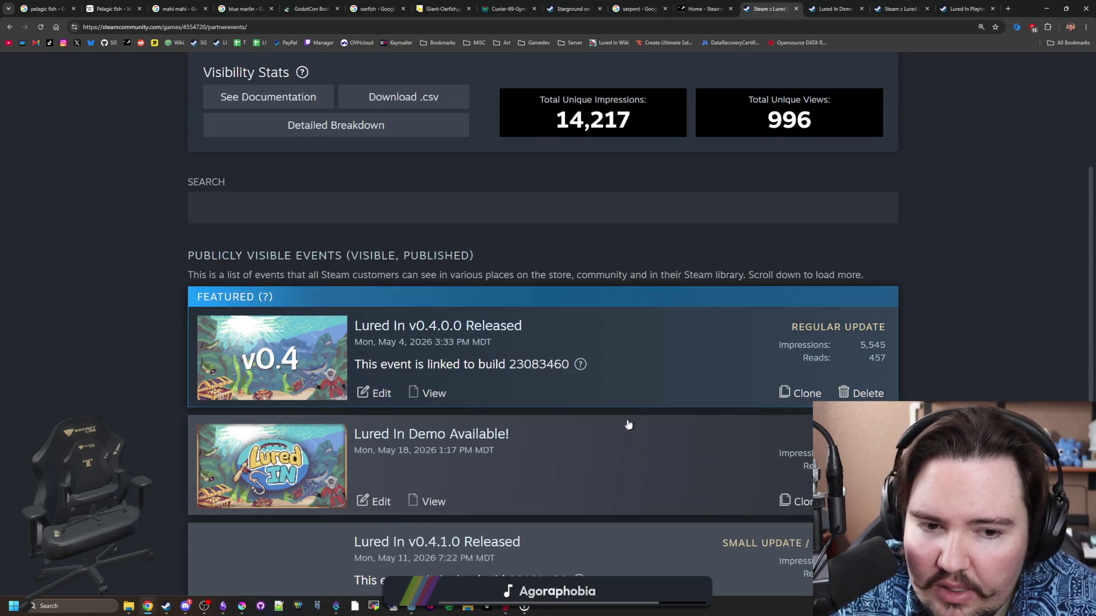
{"action": "scroll", "coordinate": [637, 367], "scroll_direction": "down", "scroll_amount": 4}
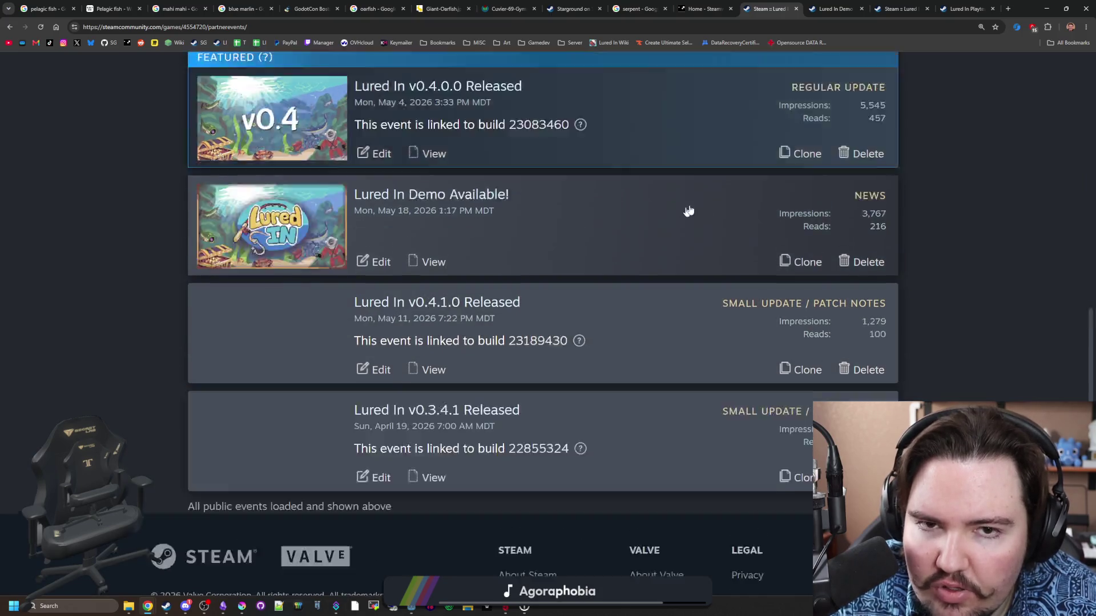
{"action": "scroll", "coordinate": [689, 211], "scroll_direction": "up", "scroll_amount": 10}
{"action": "left_click", "coordinate": [703, 9]}
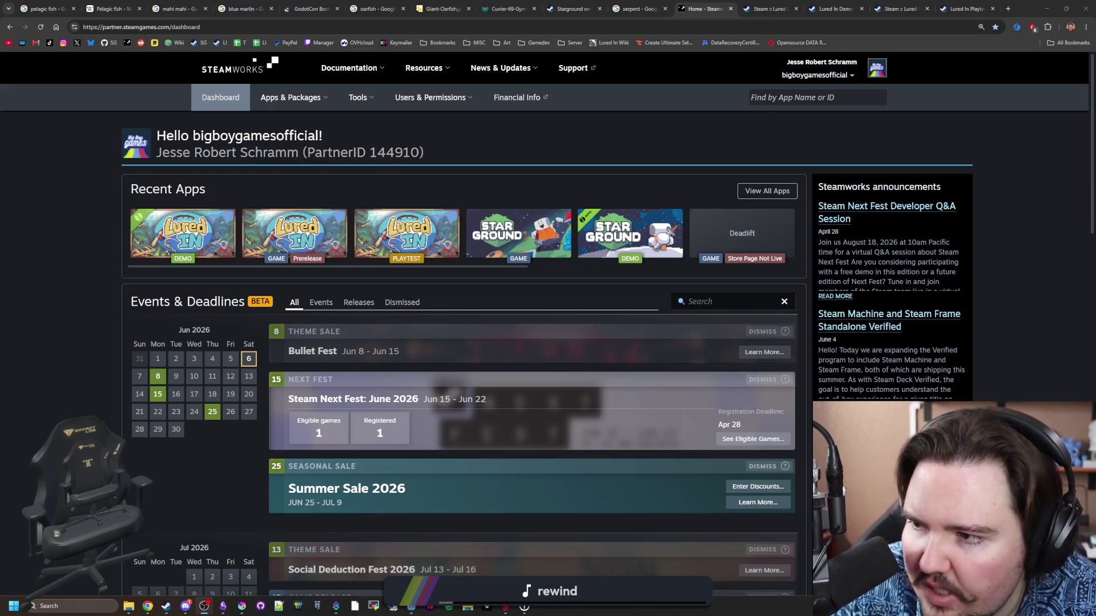
Focus the browser showing the Steamworks partner dashboard and its Events & Deadlines calendar.
{"action": "left_click", "coordinate": [62, 237]}
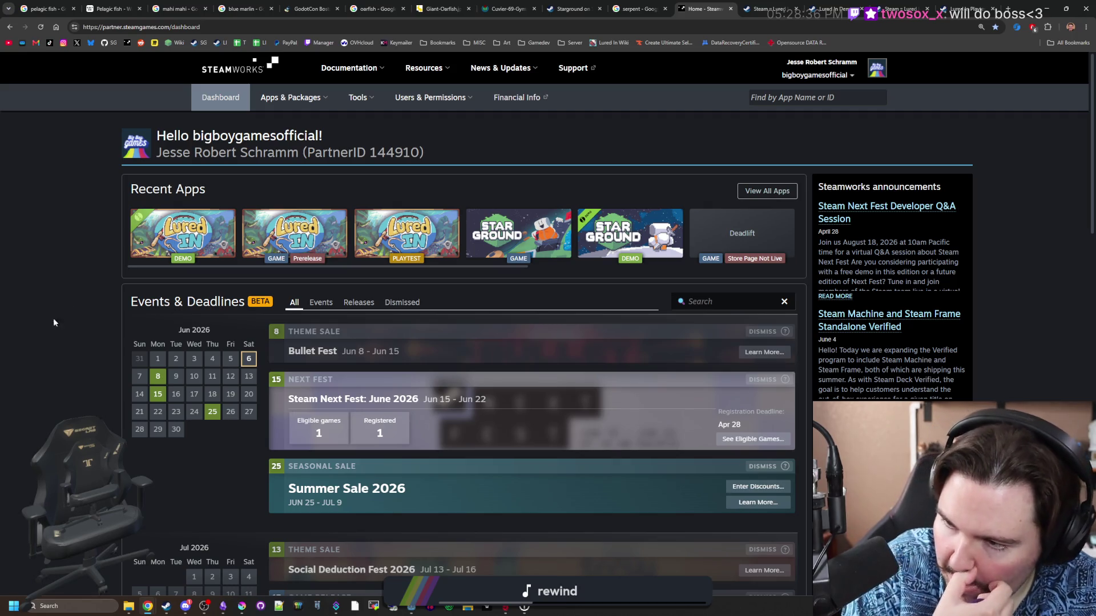
In Discord's new-peeps channel, look over the newly joined member's profile card.
{"action": "mouse_move", "coordinate": [183, 607]}
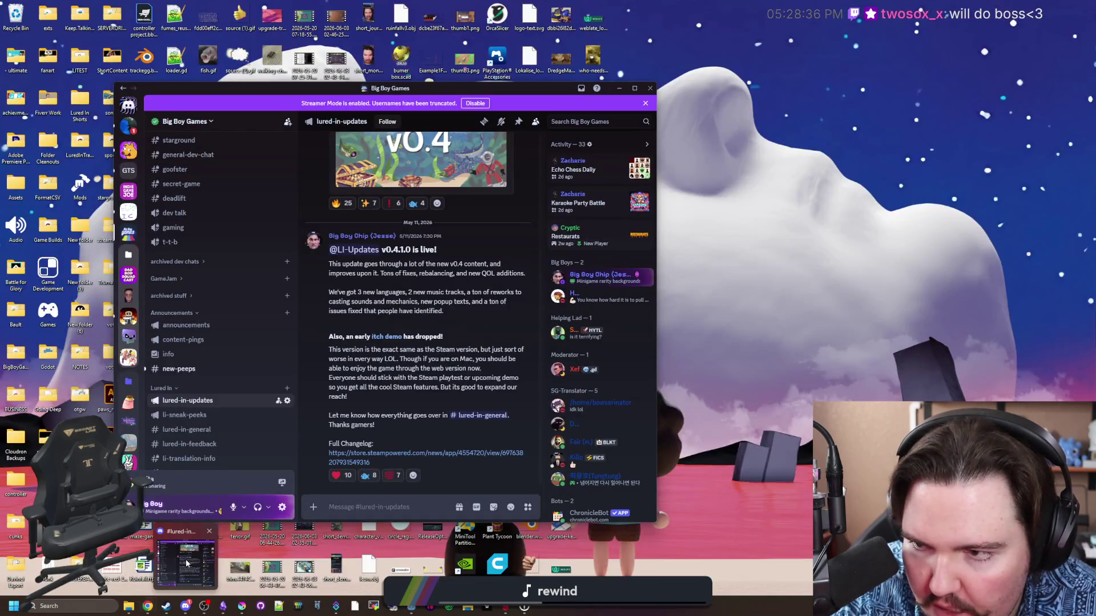
{"action": "left_click", "coordinate": [186, 564]}
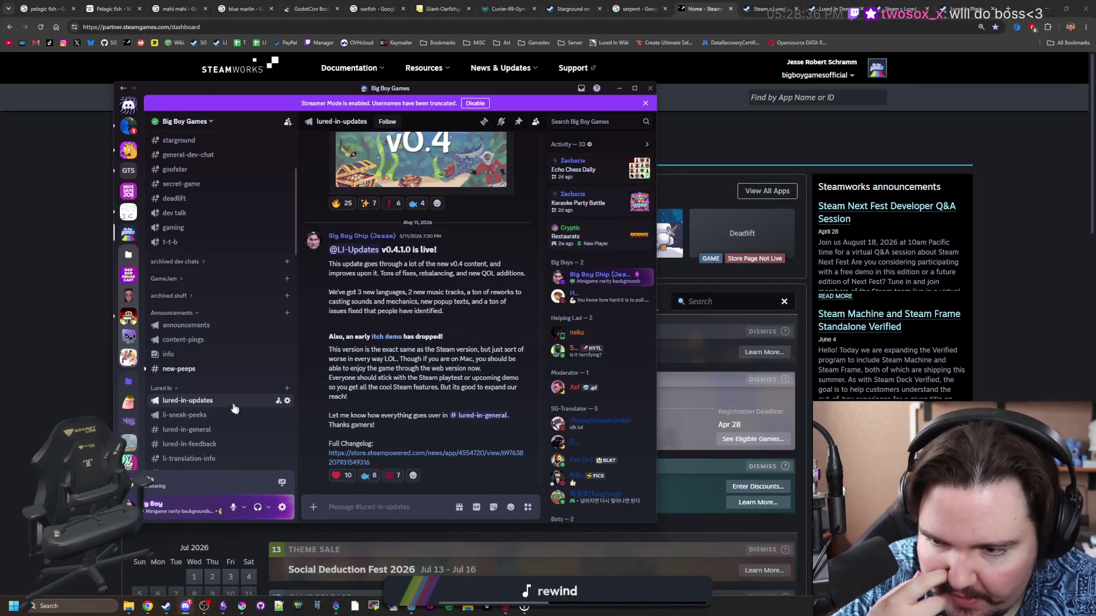
{"action": "left_click", "coordinate": [178, 370]}
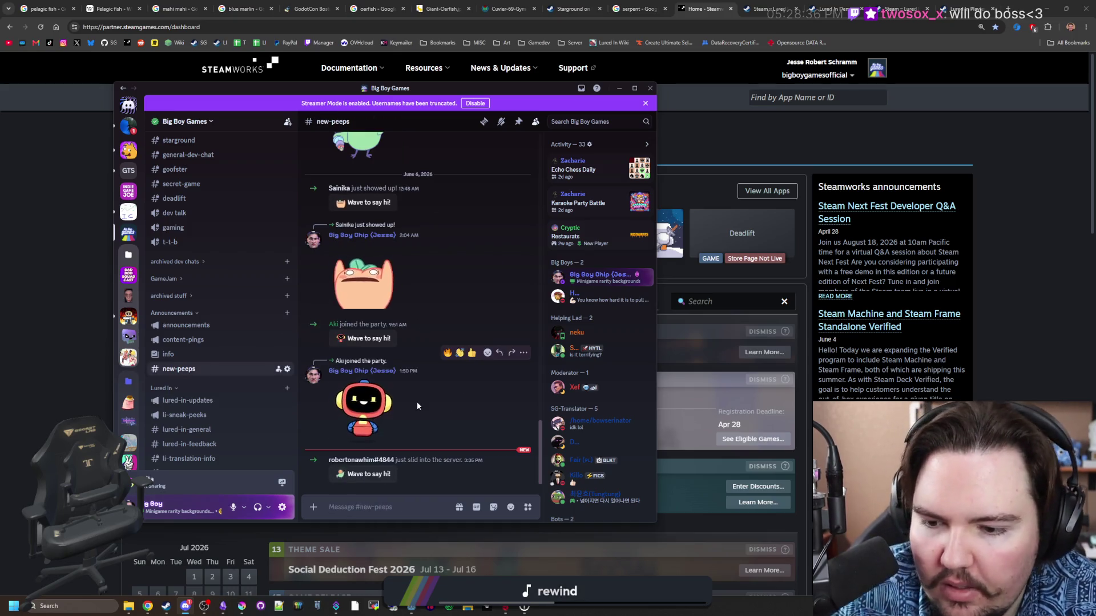
{"action": "left_click", "coordinate": [368, 460]}
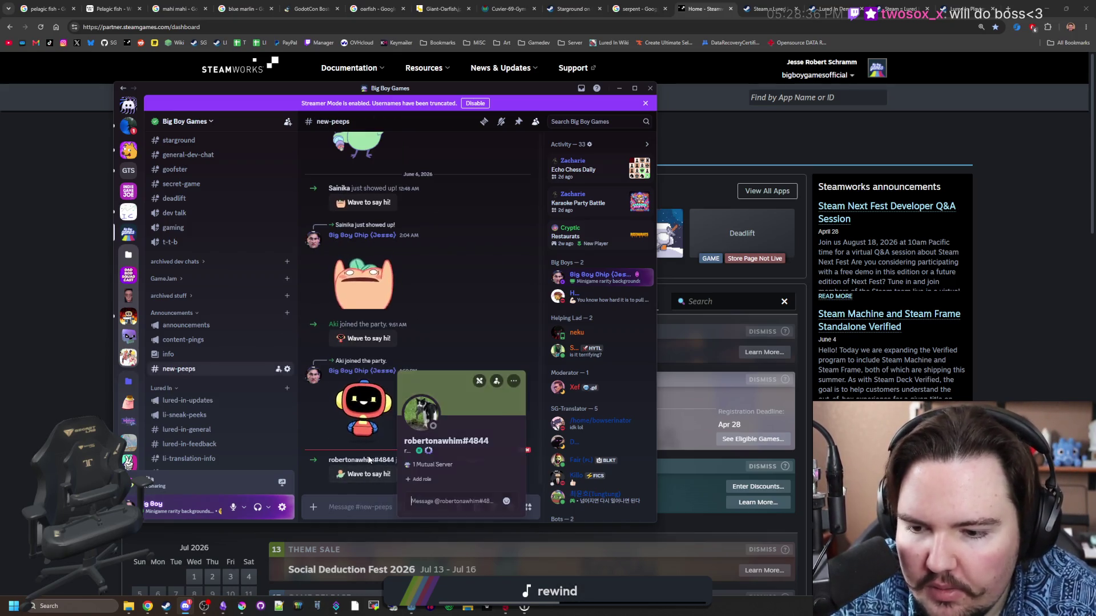
{"action": "left_click", "coordinate": [448, 326]}
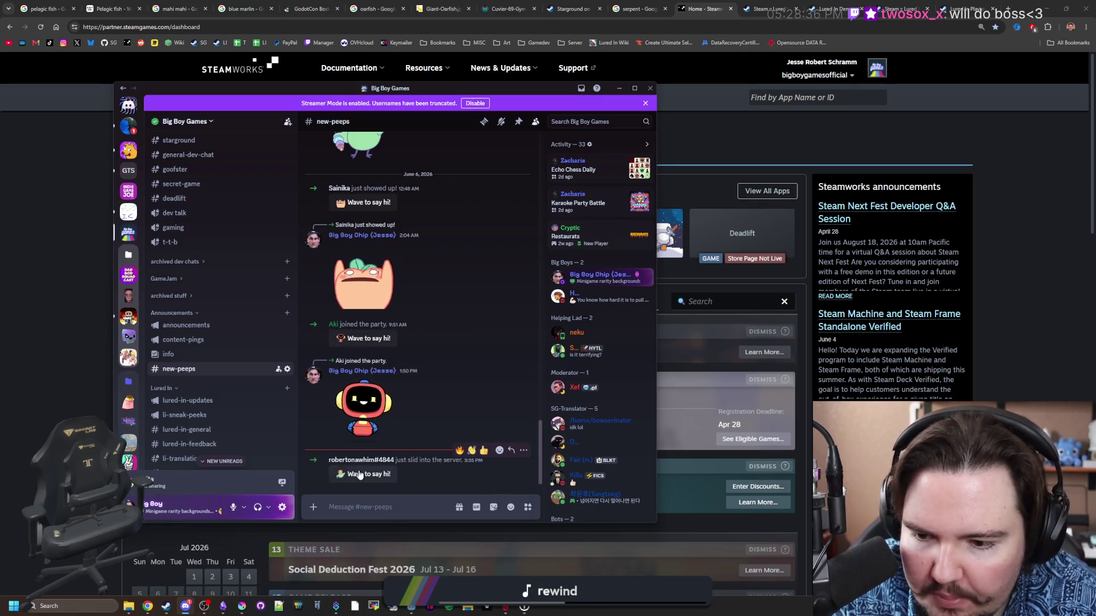
{"action": "scroll", "coordinate": [238, 420], "scroll_direction": "down", "scroll_amount": 5}
{"action": "scroll", "coordinate": [213, 411], "scroll_direction": "down", "scroll_amount": 3}
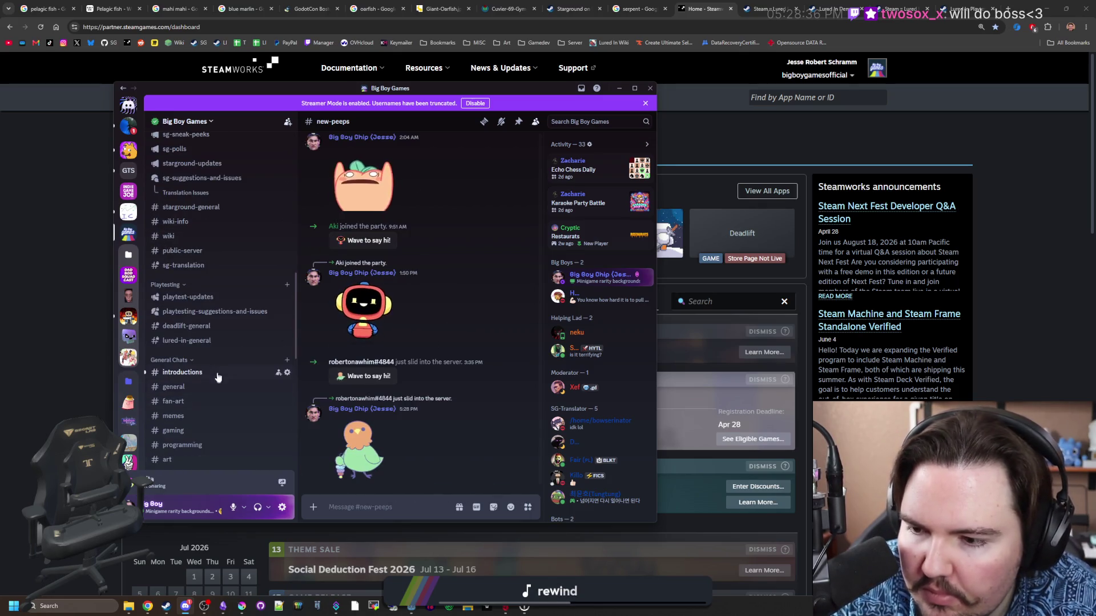
React with 👋 to the 'Yo' message in #introductions.
{"action": "left_click", "coordinate": [215, 372]}
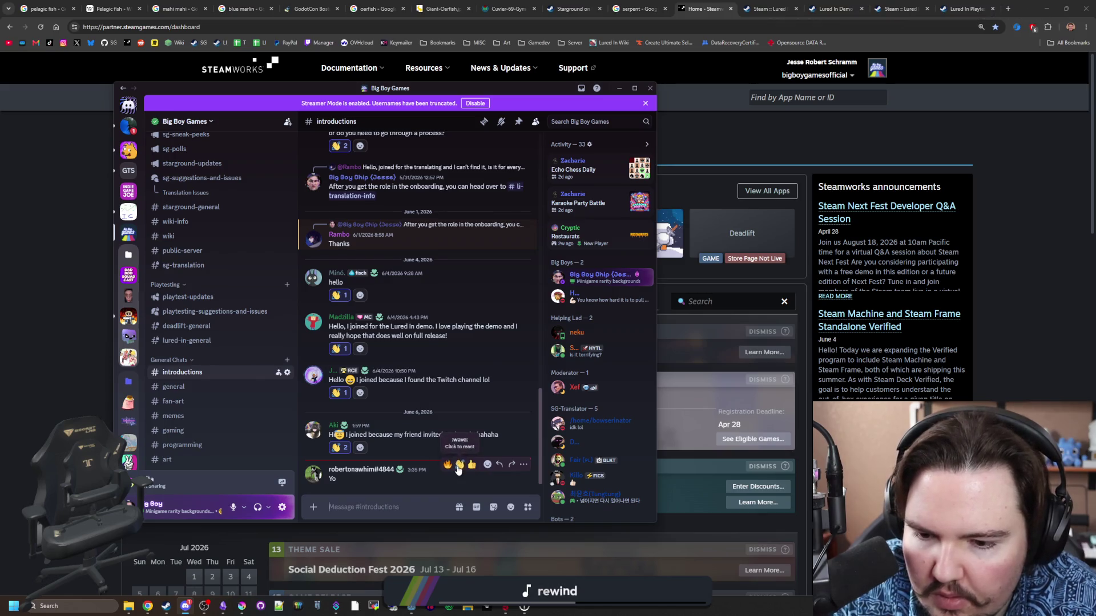
{"action": "left_click", "coordinate": [458, 466]}
{"action": "scroll", "coordinate": [208, 377], "scroll_direction": "down", "scroll_amount": 4}
Open the New Backrooms Game post in #project-showcase and its first YouTube link.
{"action": "left_click", "coordinate": [207, 262]}
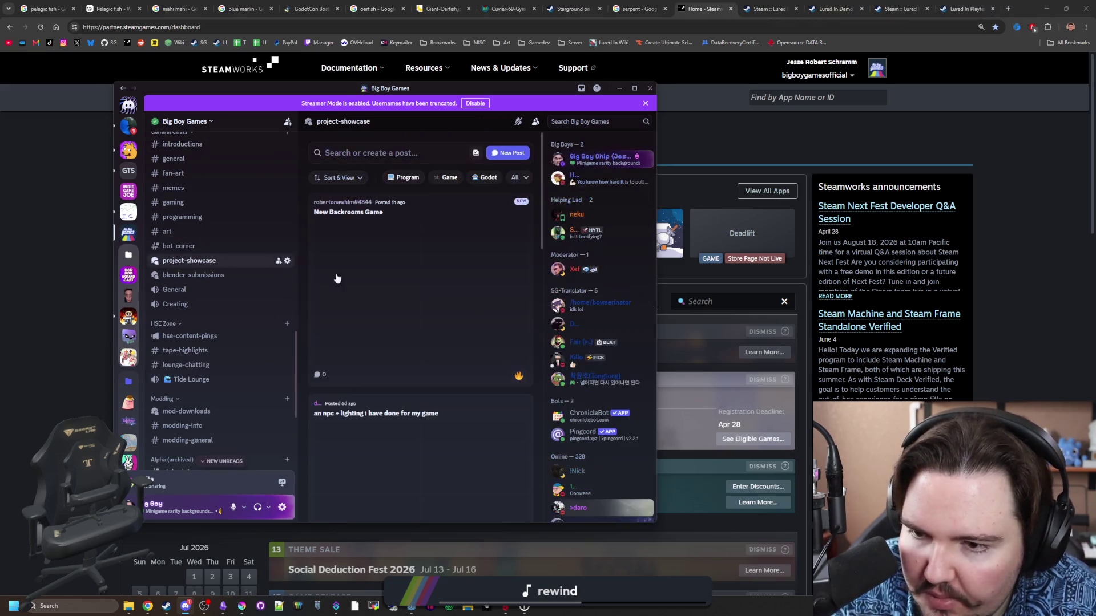
{"action": "left_click", "coordinate": [438, 211]}
{"action": "scroll", "coordinate": [532, 339], "scroll_direction": "down", "scroll_amount": 5}
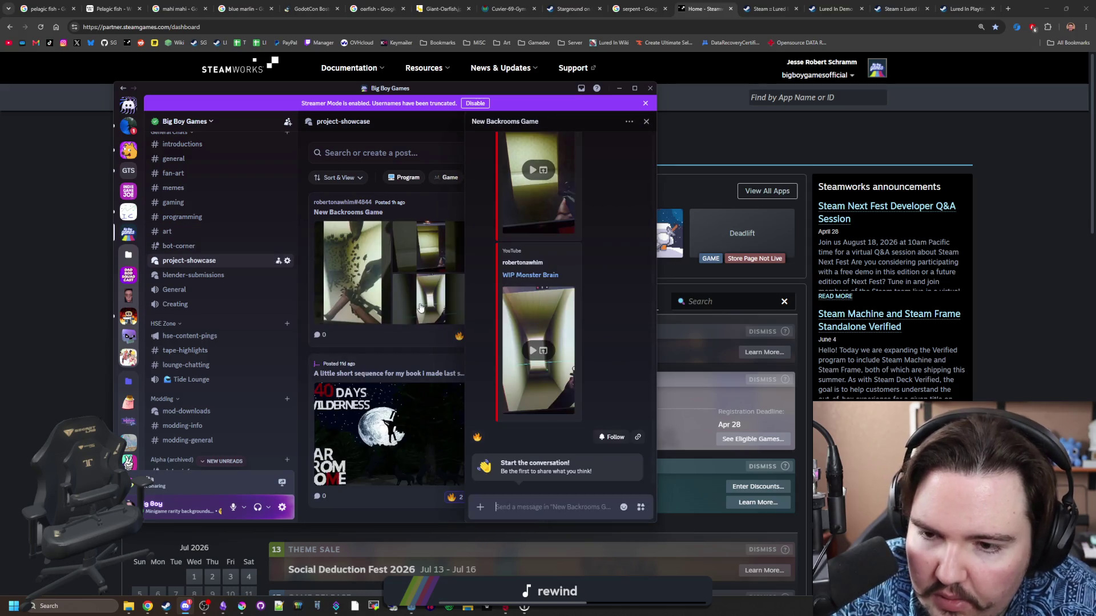
{"action": "scroll", "coordinate": [543, 346], "scroll_direction": "up", "scroll_amount": 4}
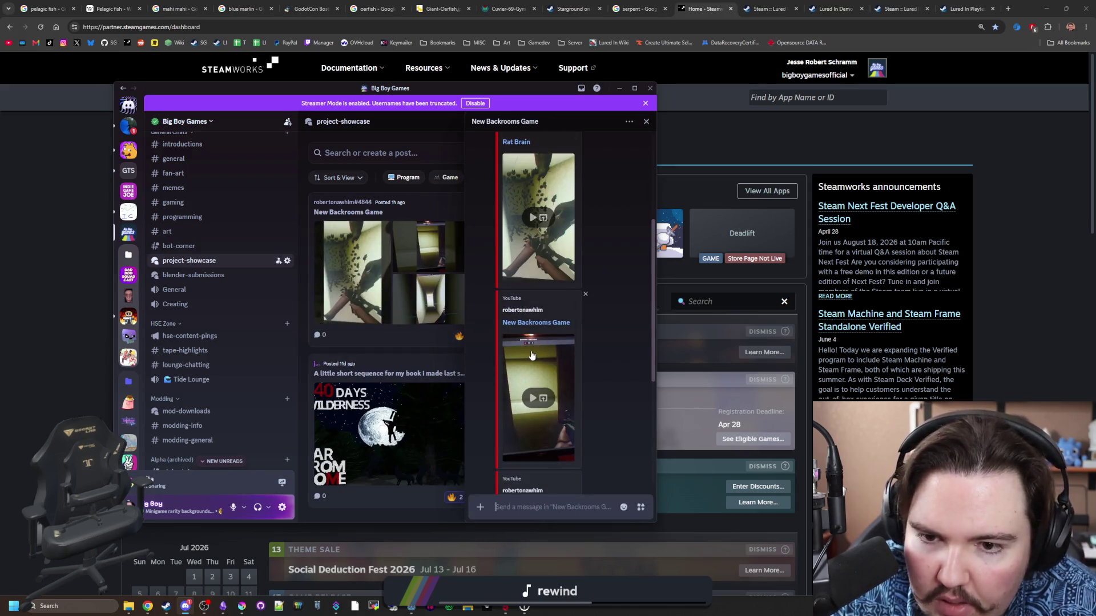
{"action": "scroll", "coordinate": [531, 355], "scroll_direction": "up", "scroll_amount": 3}
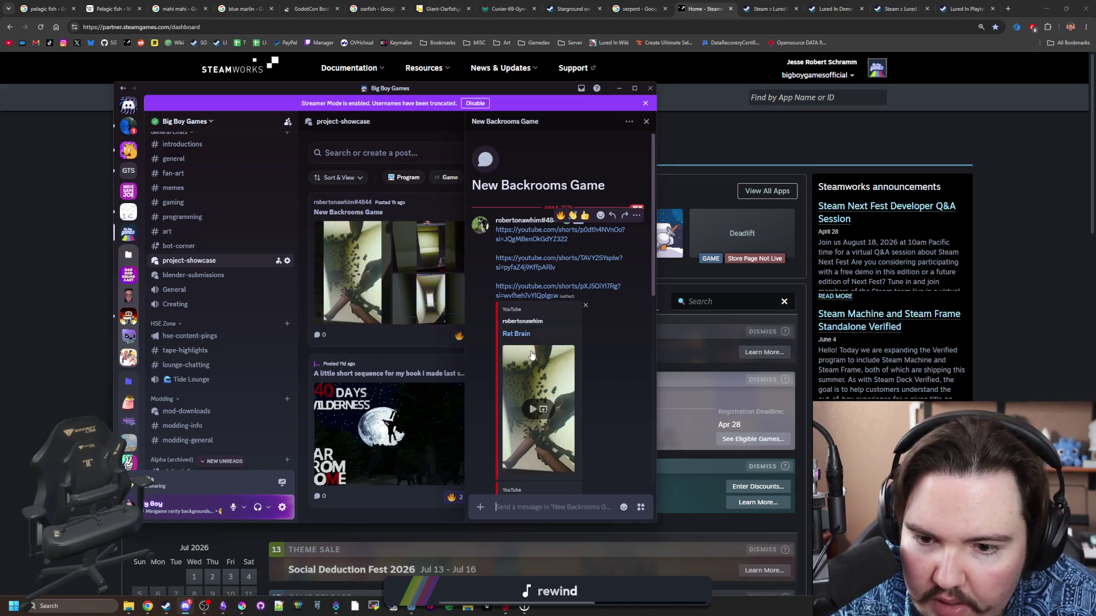
{"action": "left_click", "coordinate": [557, 230]}
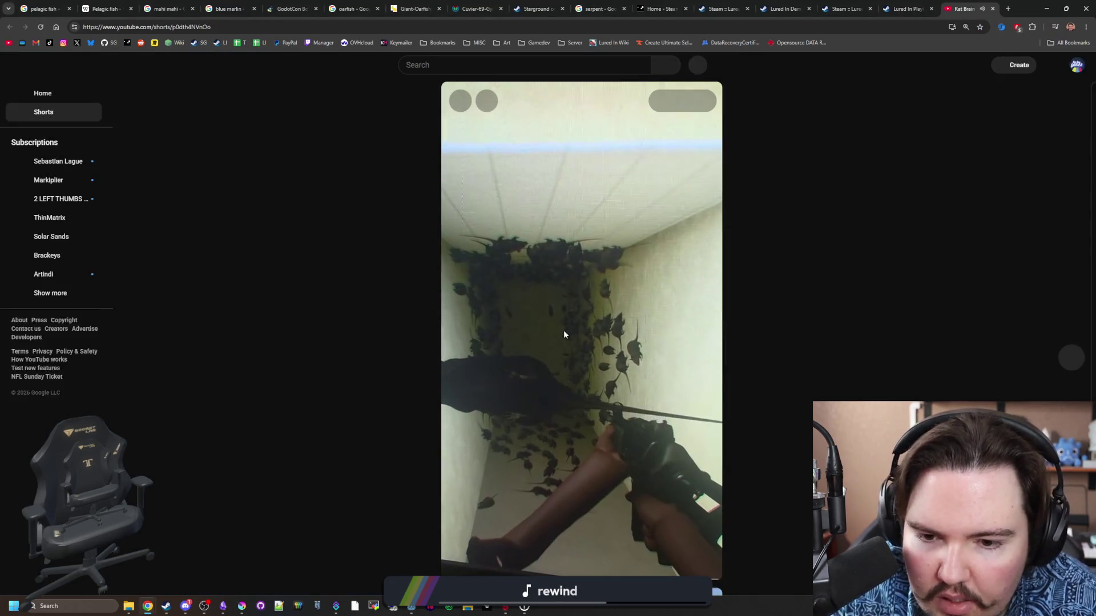
Pause and resume the Rat Brain short.
{"action": "left_click", "coordinate": [564, 332]}
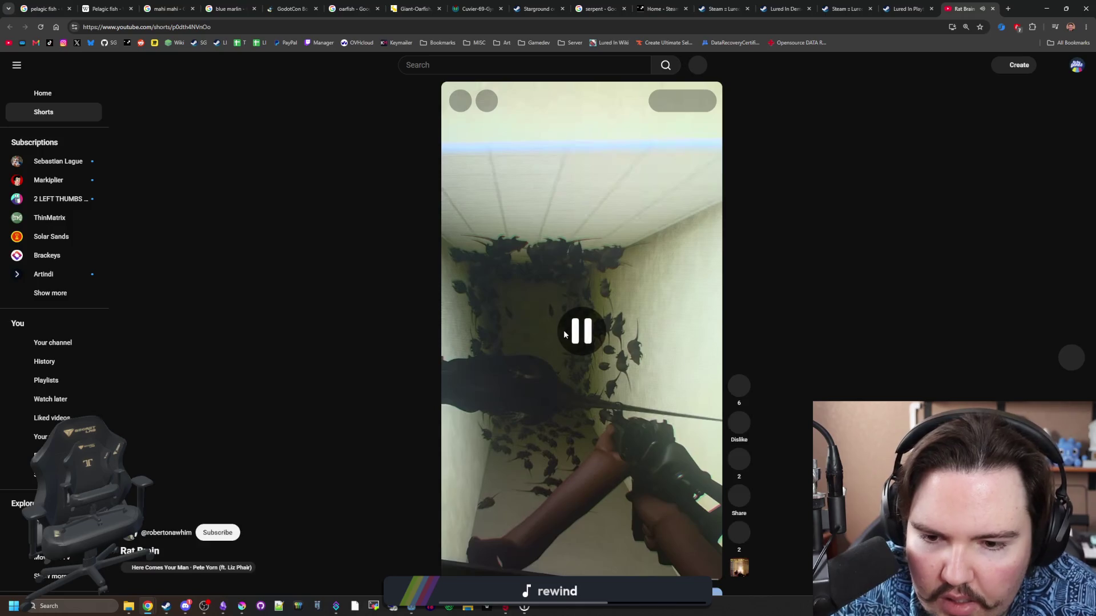
{"action": "left_click", "coordinate": [538, 263]}
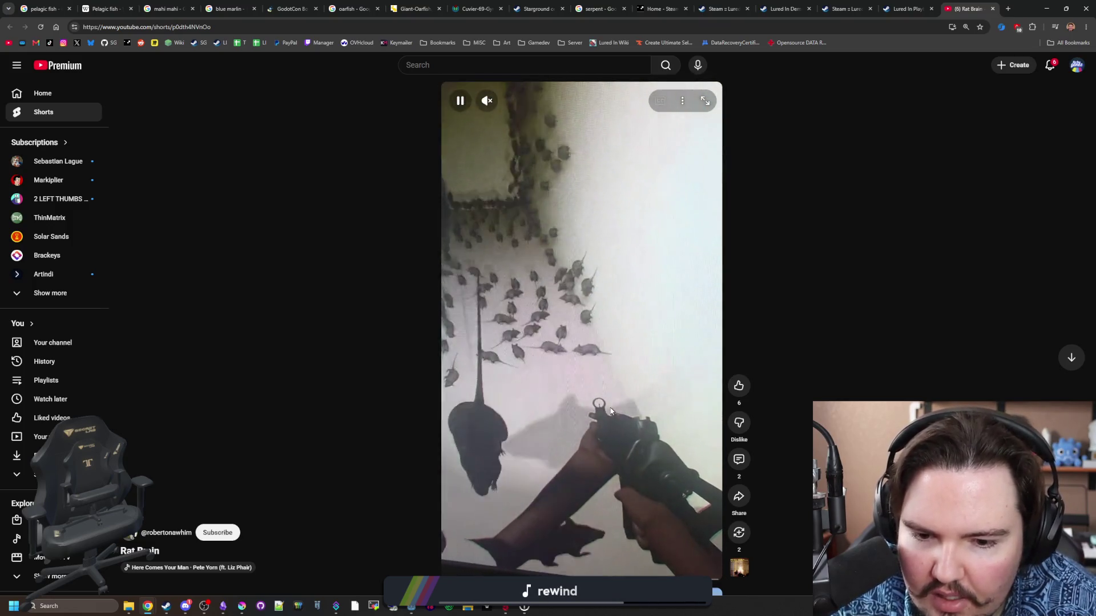
{"action": "scroll", "coordinate": [577, 403], "scroll_direction": "down", "scroll_amount": 1}
{"action": "scroll", "coordinate": [577, 403], "scroll_direction": "up", "scroll_amount": 1}
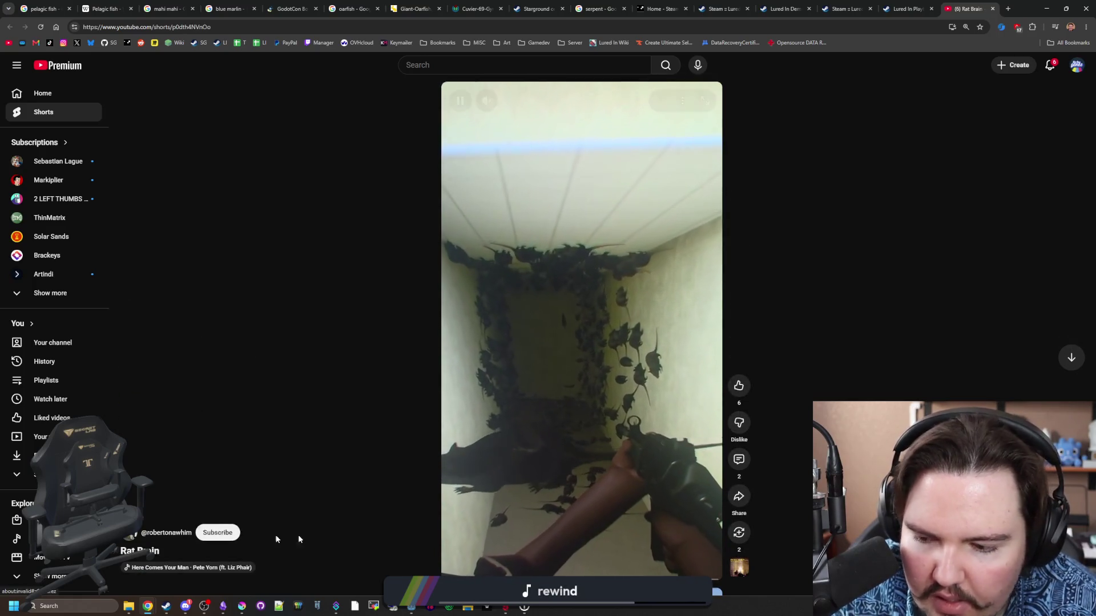
From the creator's Shorts tab, watch the June 4, 2026 and WIP Monster Brain shorts.
{"action": "left_click", "coordinate": [166, 533]}
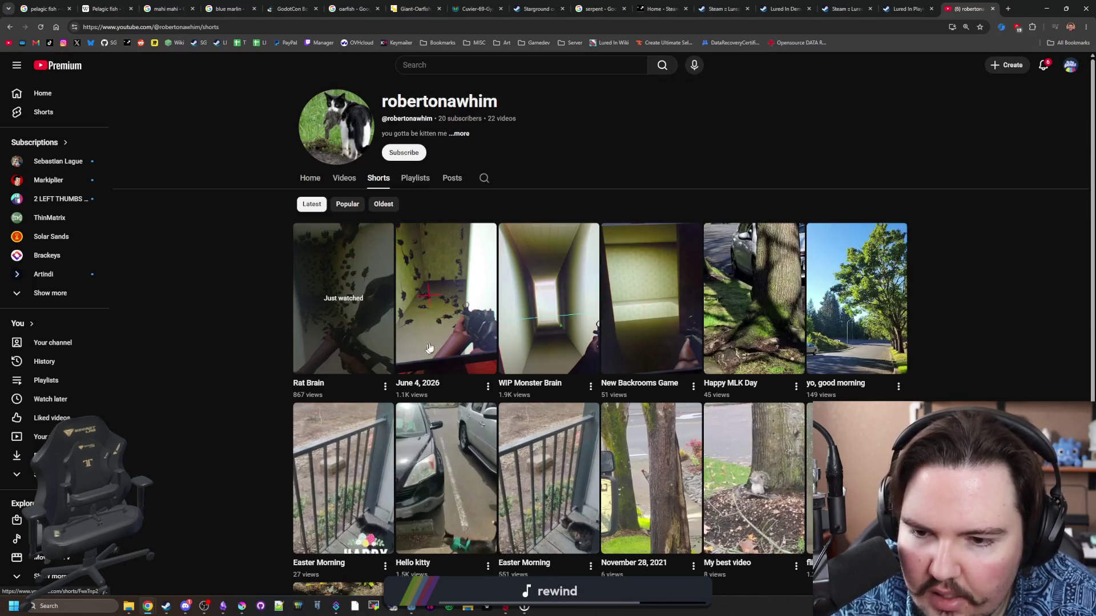
{"action": "left_click", "coordinate": [441, 303]}
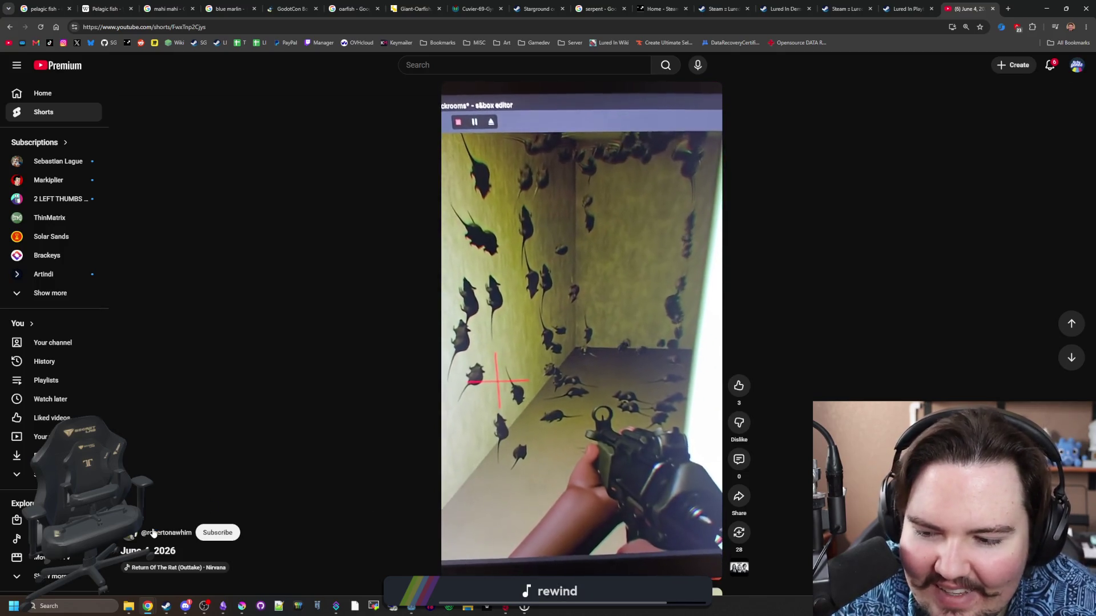
{"action": "key", "text": "alt+Left"}
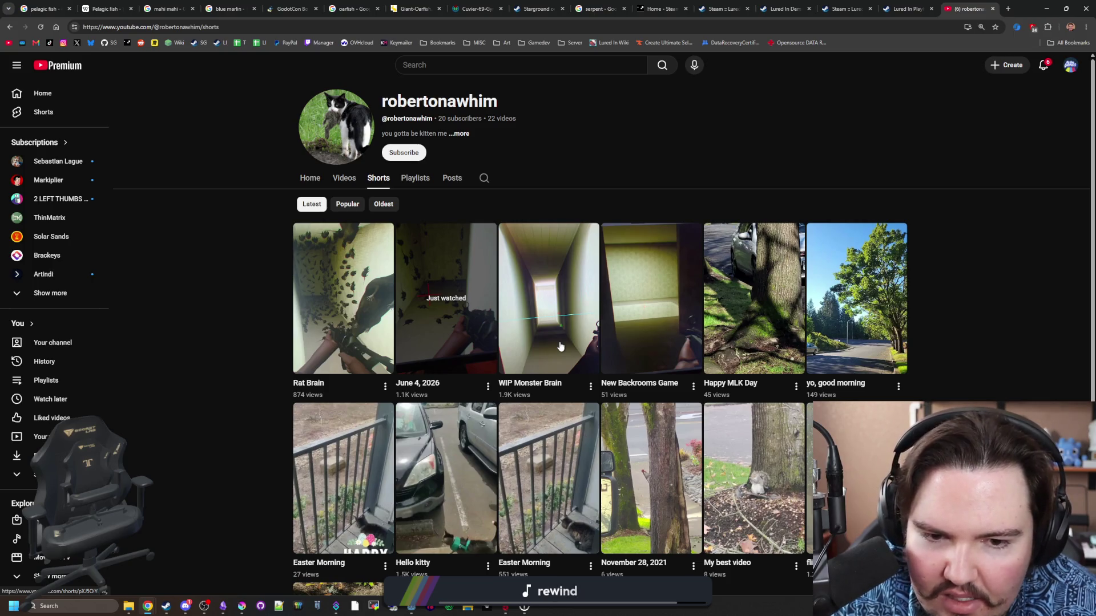
{"action": "left_click", "coordinate": [561, 346]}
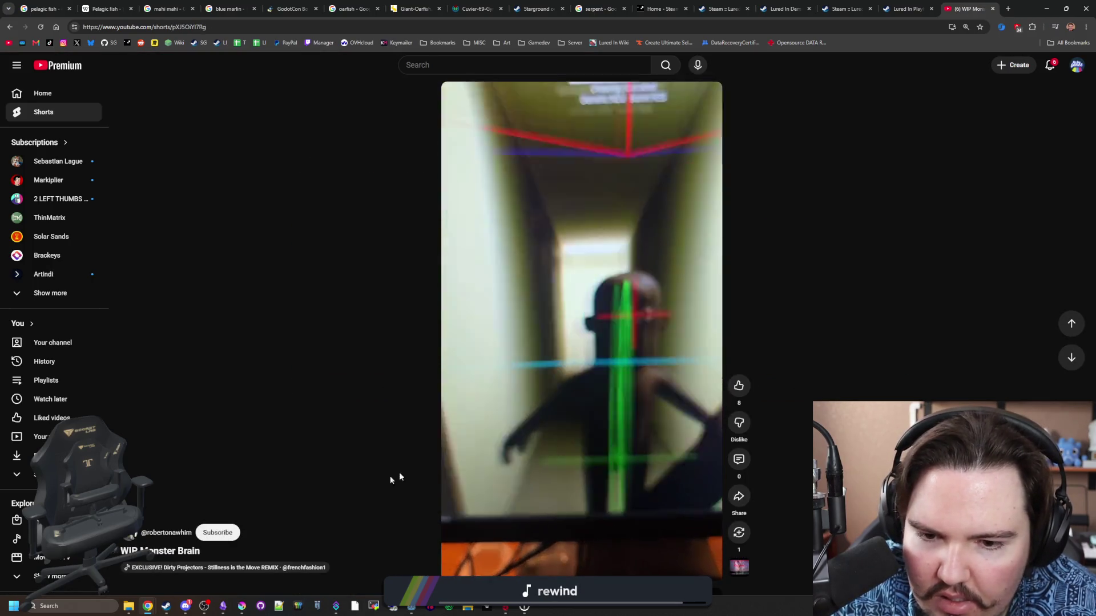
{"action": "mouse_move", "coordinate": [513, 573]}
{"action": "left_mouse_down"}
{"action": "mouse_move", "coordinate": [565, 574]}
{"action": "mouse_move", "coordinate": [469, 573]}
{"action": "mouse_move", "coordinate": [655, 573]}
{"action": "mouse_move", "coordinate": [460, 574]}
{"action": "mouse_move", "coordinate": [694, 574]}
{"action": "left_mouse_up"}
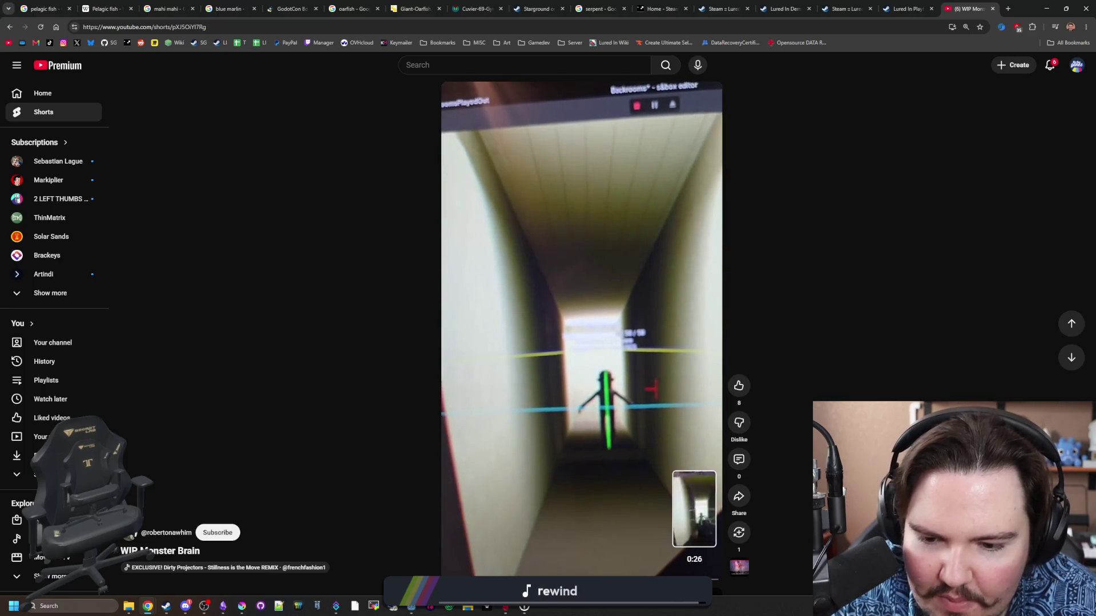
{"action": "left_click", "coordinate": [163, 532]}
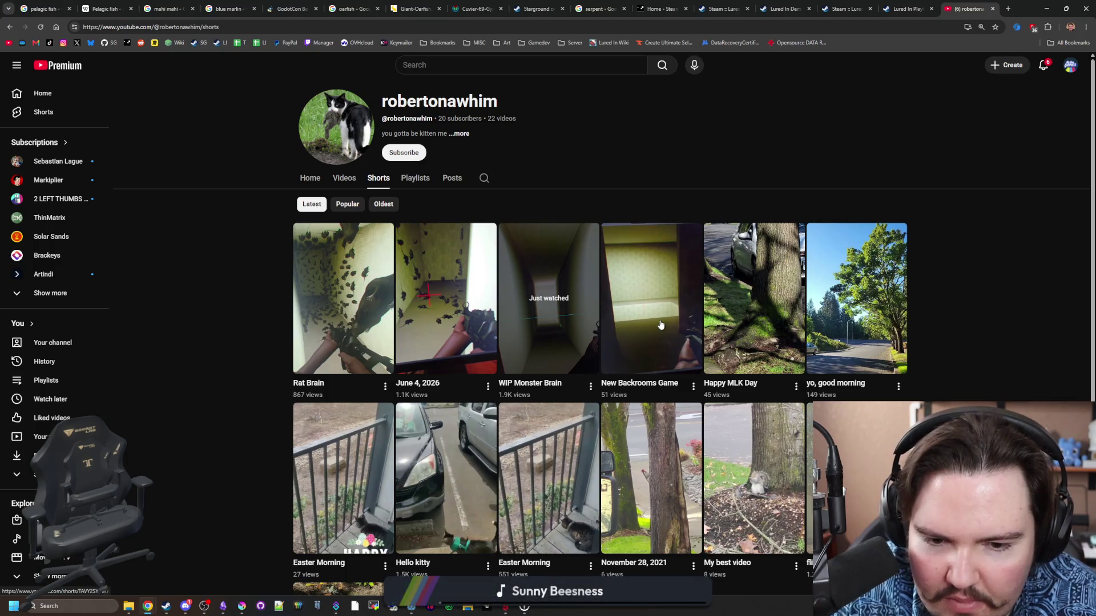
Check the YouTube notifications list, then return to Discord.
{"action": "scroll", "coordinate": [603, 362], "scroll_direction": "down", "scroll_amount": 3}
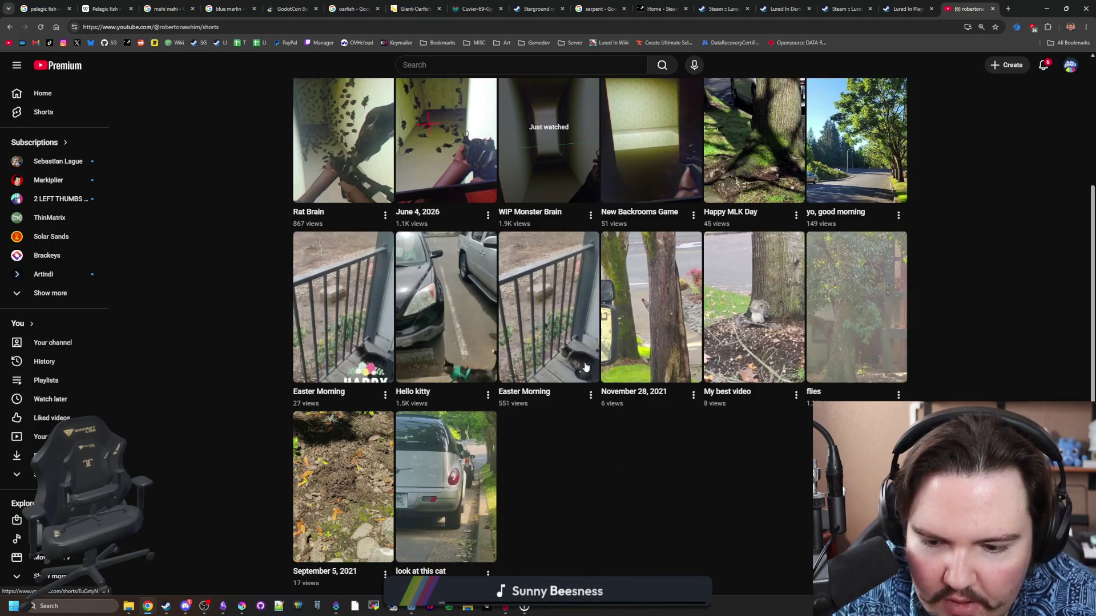
{"action": "scroll", "coordinate": [585, 366], "scroll_direction": "up", "scroll_amount": 3}
{"action": "left_click", "coordinate": [1050, 67]}
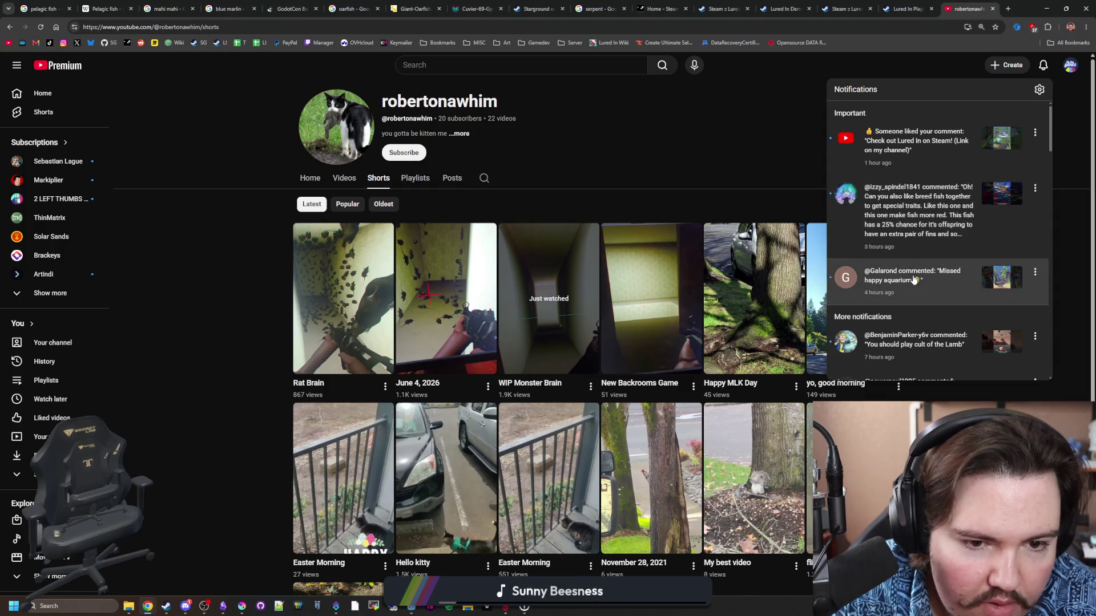
{"action": "scroll", "coordinate": [920, 368], "scroll_direction": "down", "scroll_amount": 2}
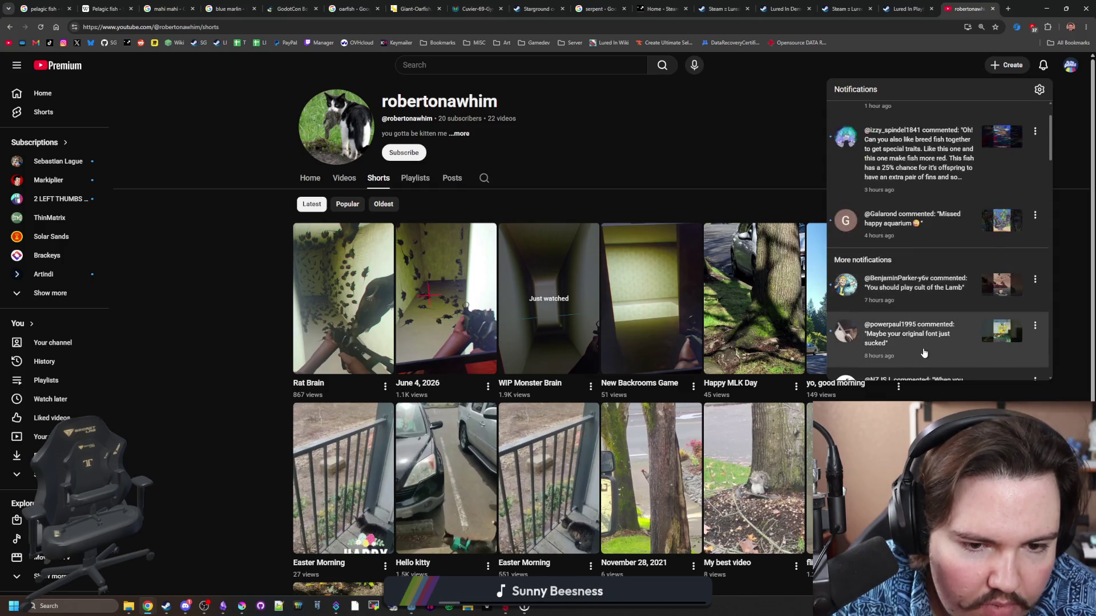
{"action": "left_click", "coordinate": [702, 136]}
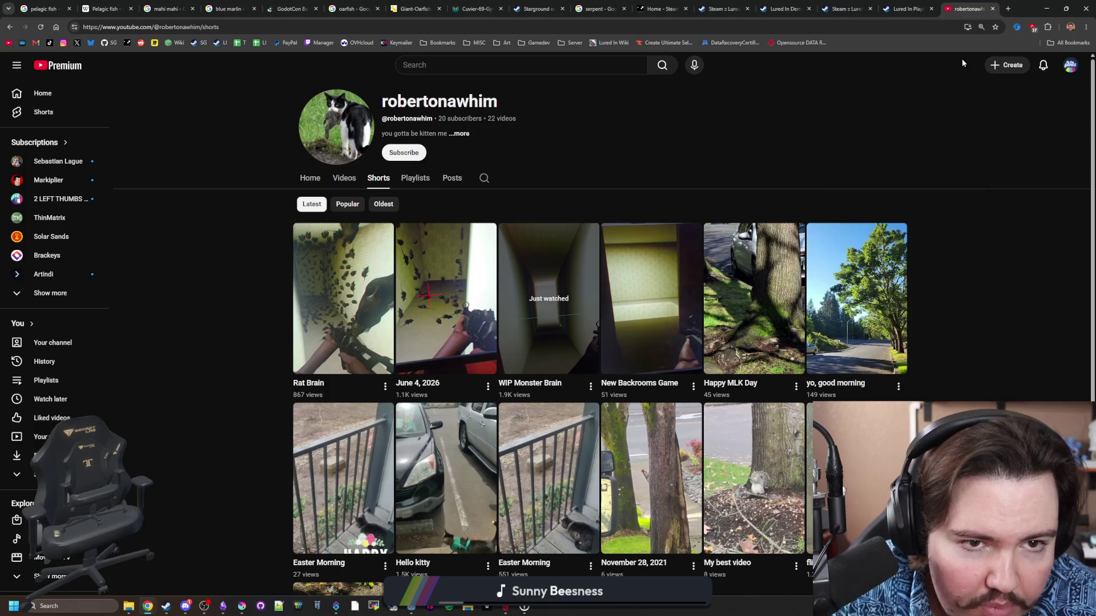
{"action": "key", "text": "alt+Tab"}
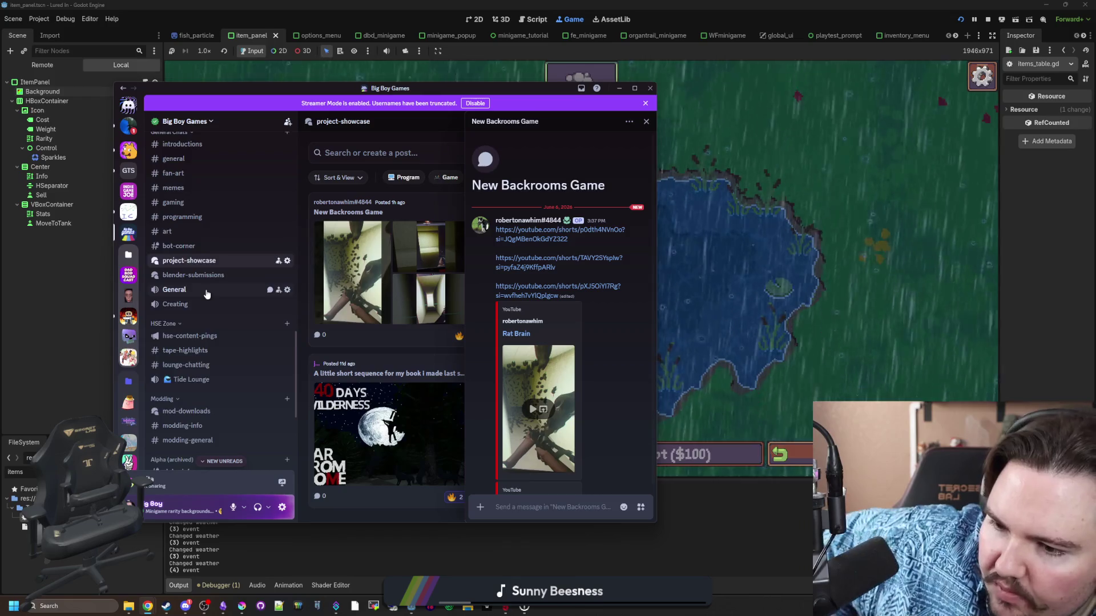
Reply "i'll take a look at that and see whats up" in #mc-general.
{"action": "scroll", "coordinate": [206, 294], "scroll_direction": "down", "scroll_amount": 3}
{"action": "scroll", "coordinate": [206, 372], "scroll_direction": "down", "scroll_amount": 1}
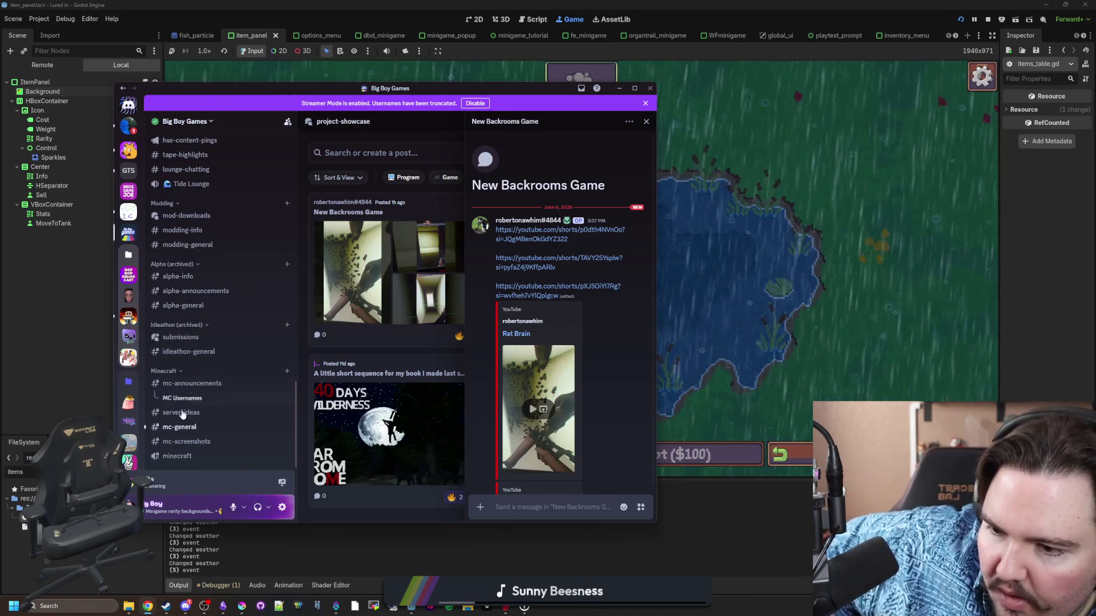
{"action": "left_click", "coordinate": [179, 427]}
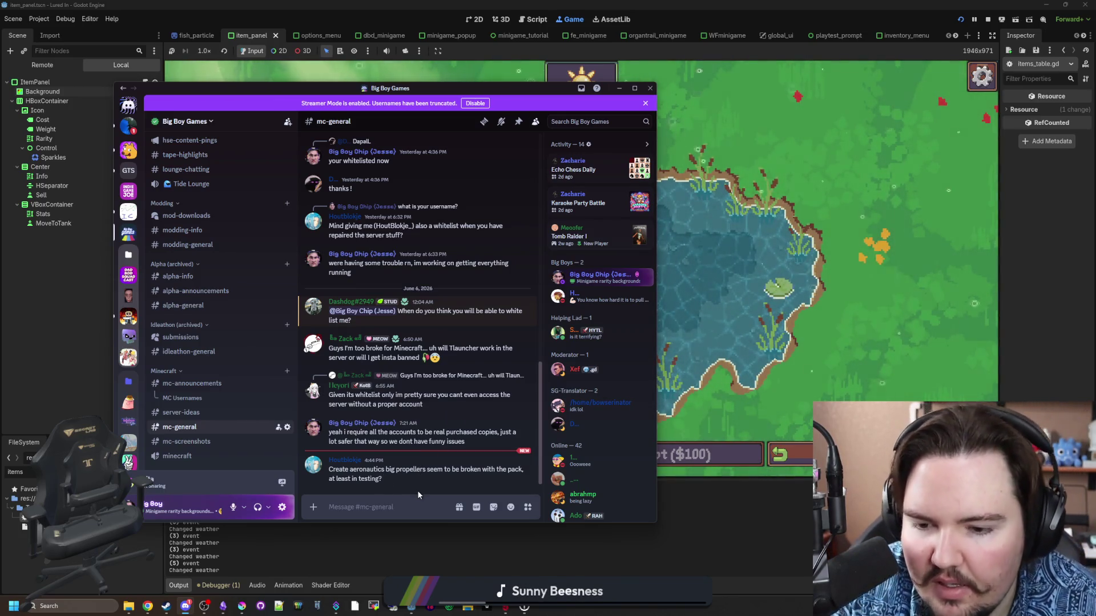
{"action": "left_click", "coordinate": [422, 506]}
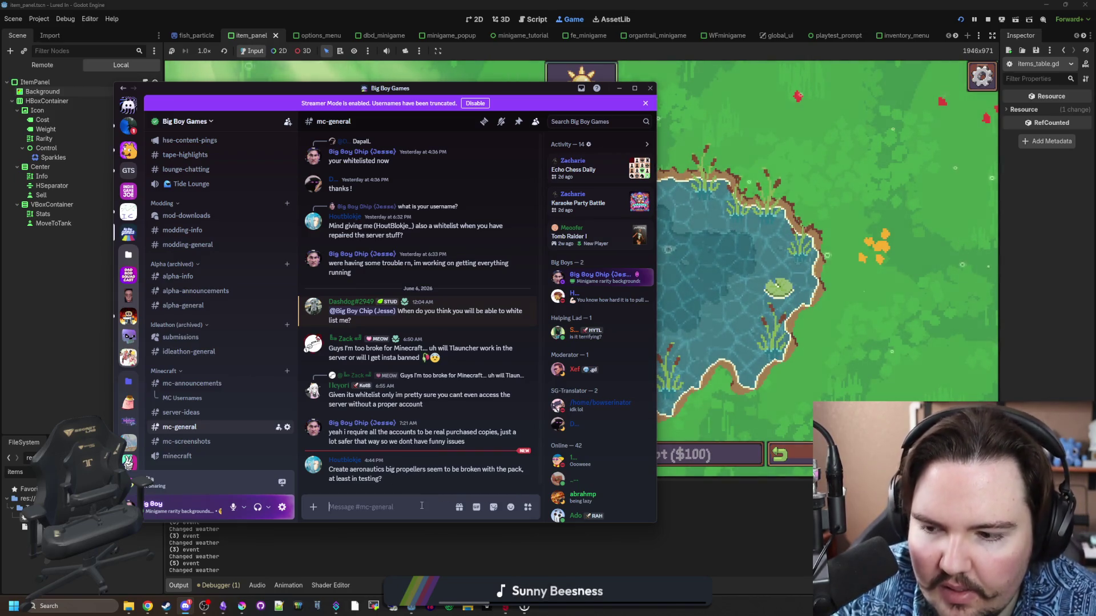
{"action": "type", "text": "i"}
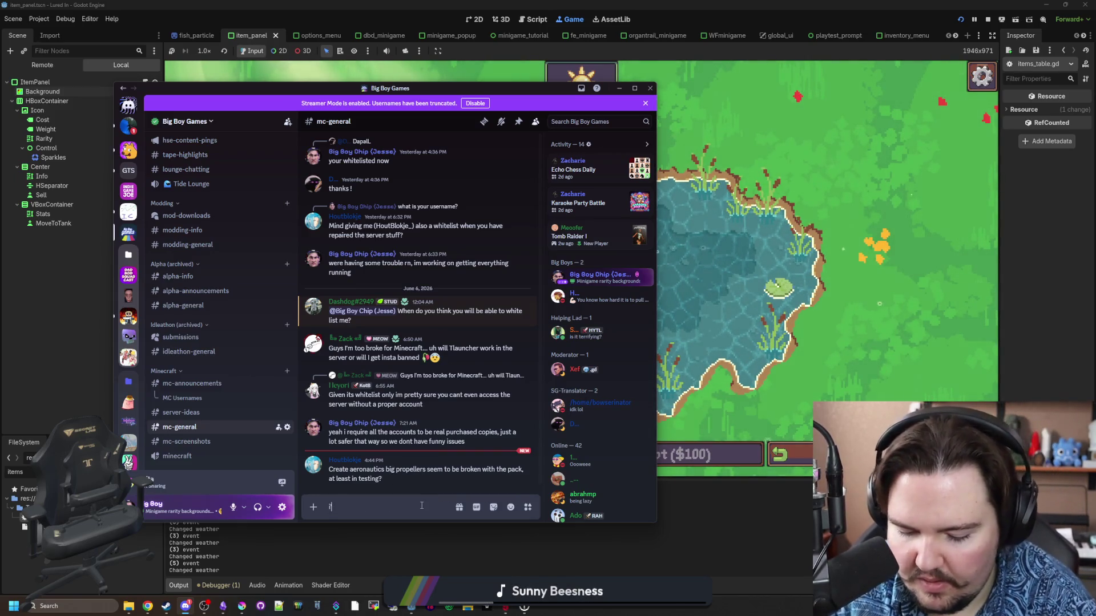
{"action": "type", "text": "'ll take a look at that"}
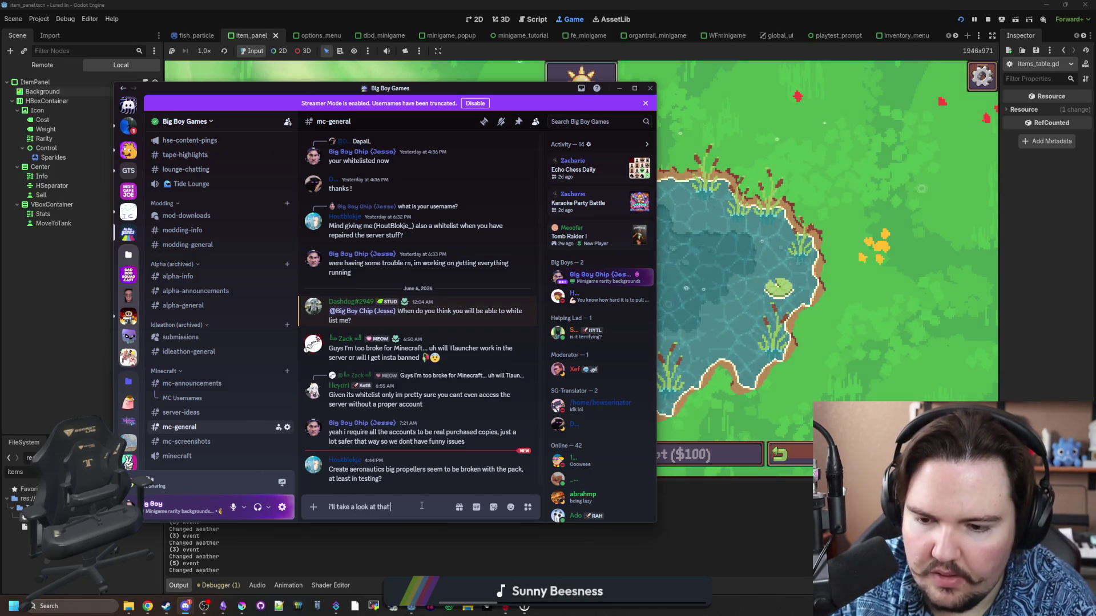
{"action": "type", "text": " and see whats up"}
{"action": "key", "text": "Return"}
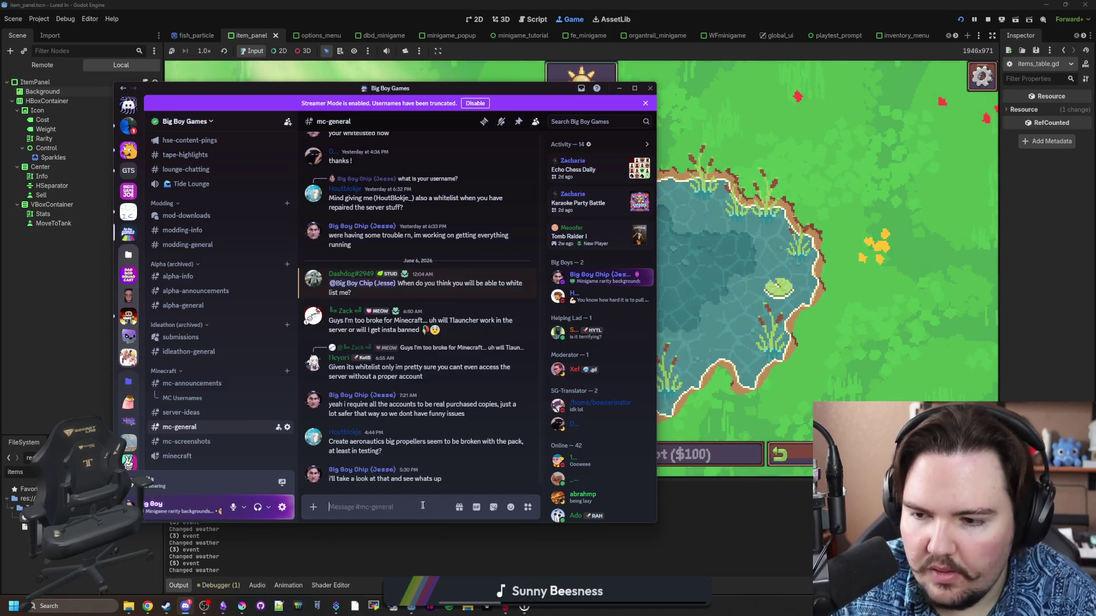
{"action": "left_click", "coordinate": [710, 259]}
Cast and reel in twice in the pond game, then launch CurseForge to My Modpacks.
{"action": "left_click_drag", "start_coordinate": [706, 259], "coordinate": [610, 252]}
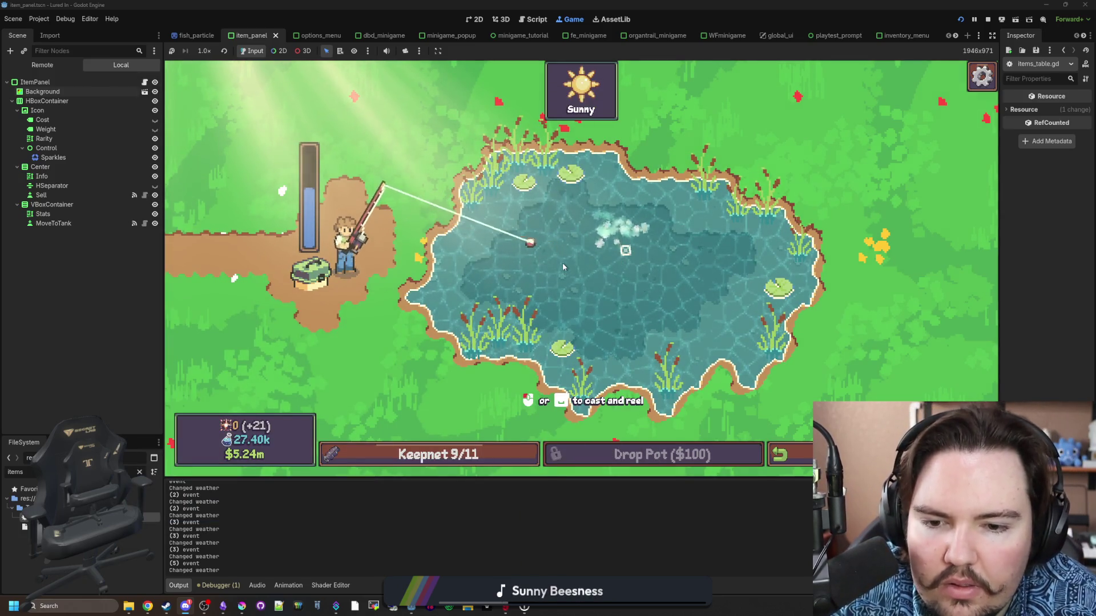
{"action": "left_click", "coordinate": [564, 188]}
{"action": "left_click_drag", "start_coordinate": [564, 189], "coordinate": [556, 197]}
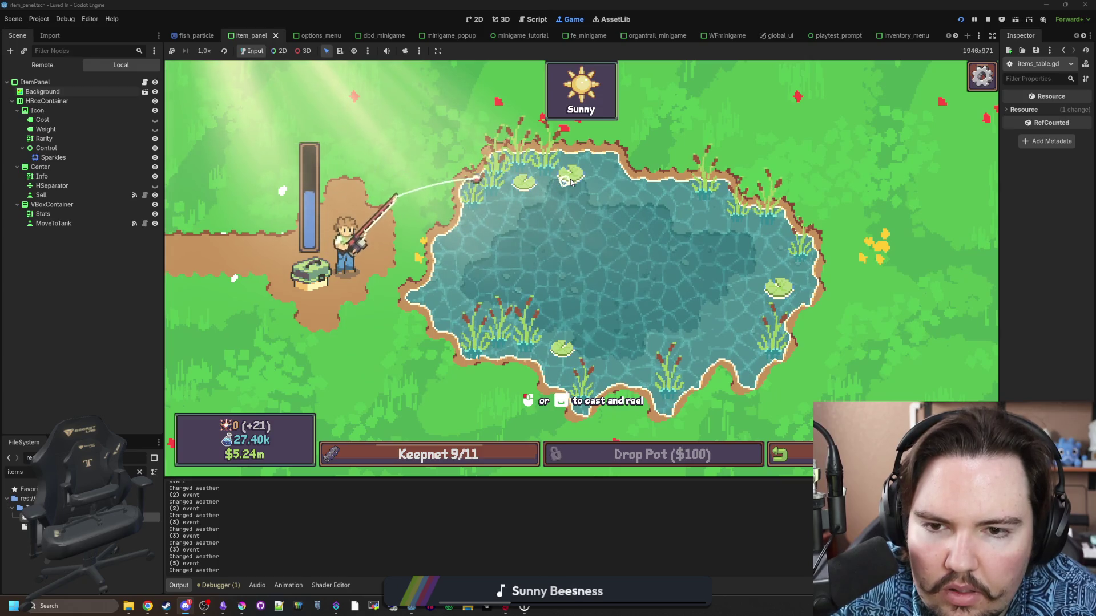
{"action": "left_click", "coordinate": [551, 203]}
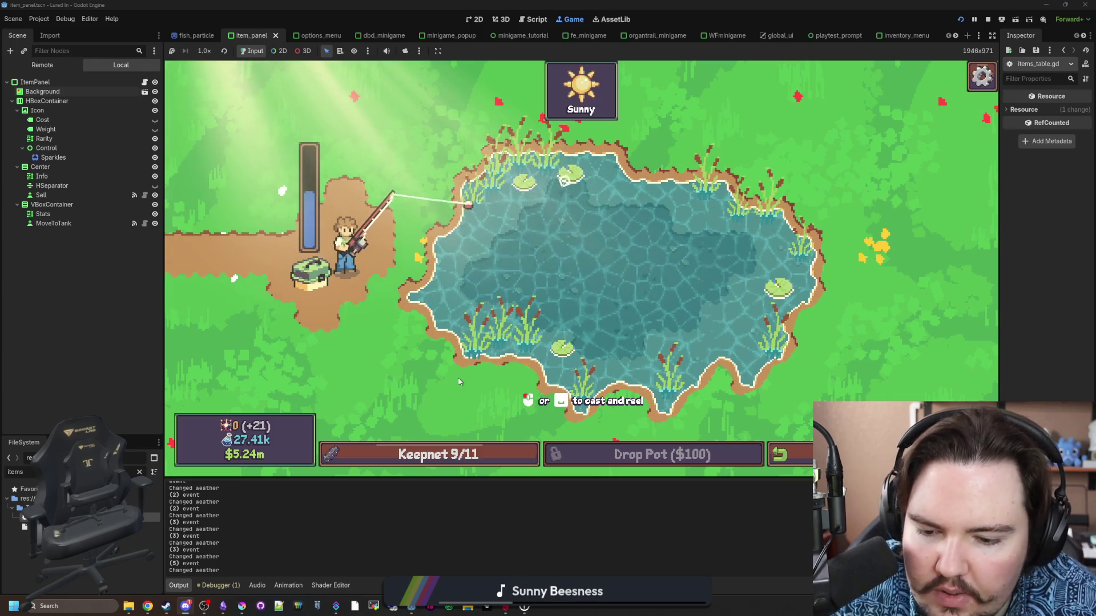
{"action": "left_click", "coordinate": [492, 608]}
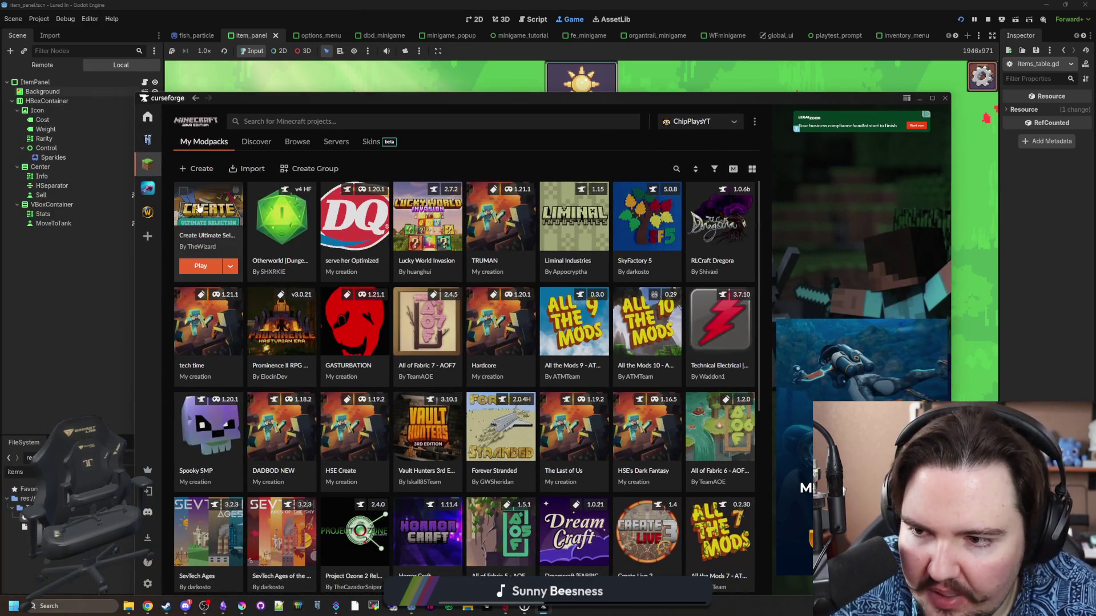
Read the newest Create Ultimate Selection 2 version's changelog, then cast the line in the pond game.
{"action": "left_click", "coordinate": [199, 207]}
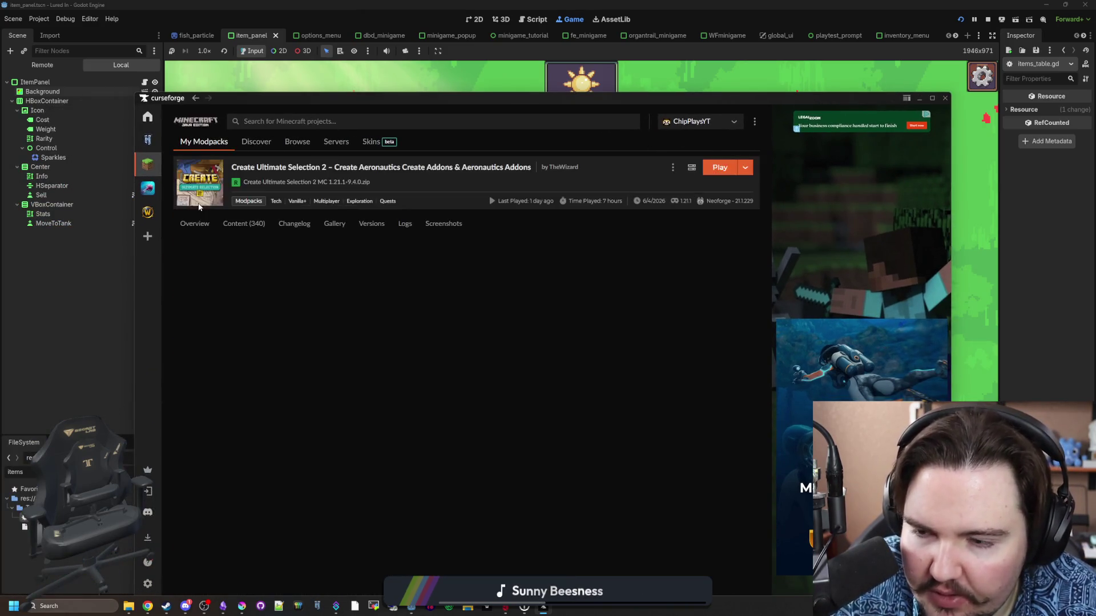
{"action": "left_click", "coordinate": [386, 227]}
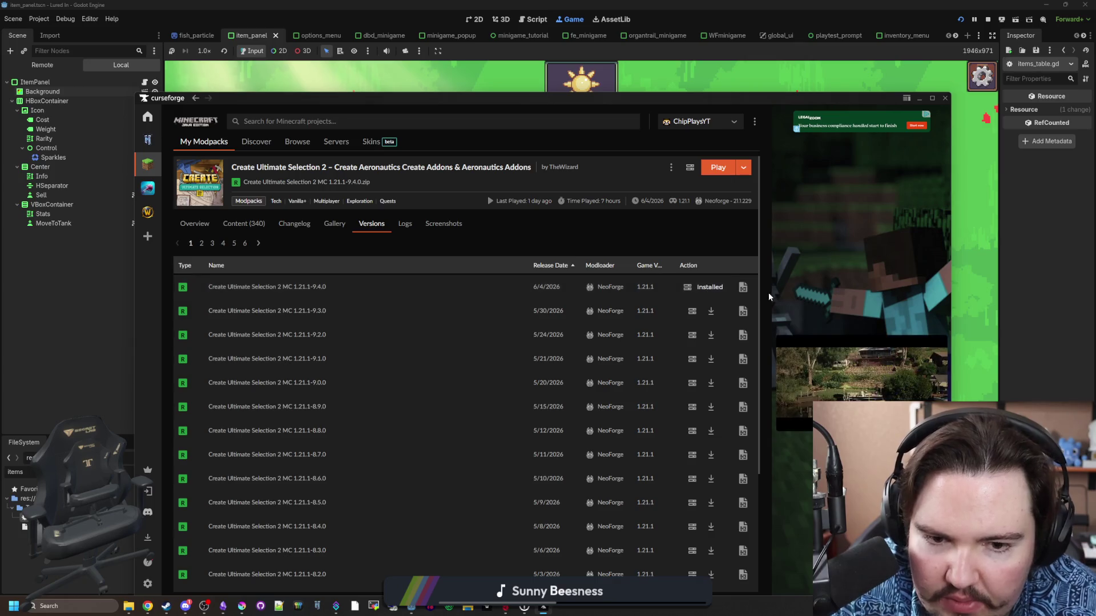
{"action": "left_click", "coordinate": [743, 288]}
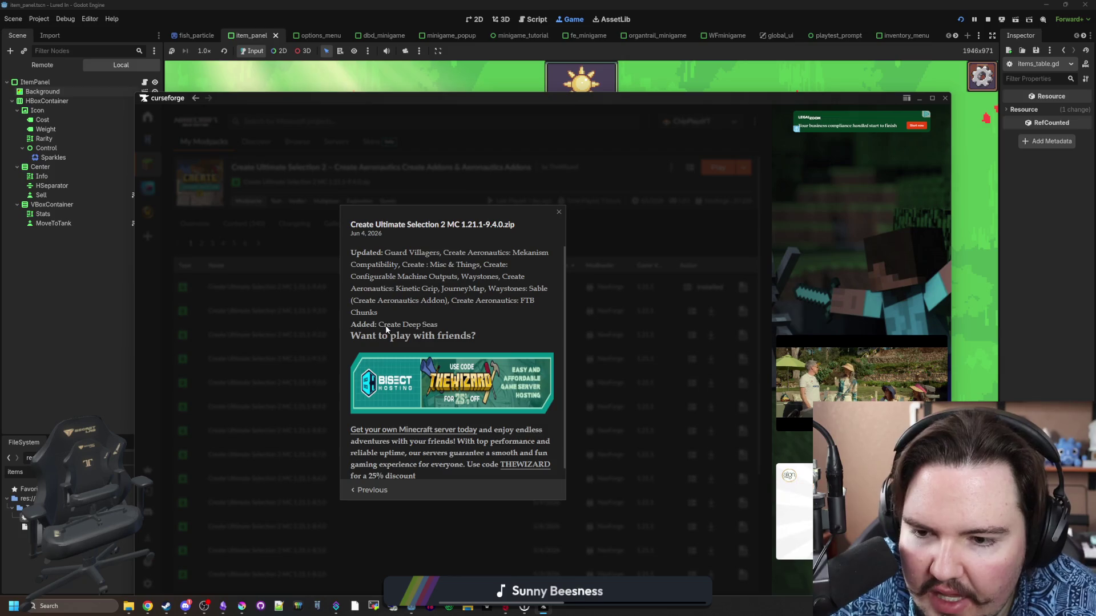
{"action": "left_click", "coordinate": [558, 211]}
{"action": "left_click", "coordinate": [1039, 224]}
{"action": "left_click", "coordinate": [663, 258]}
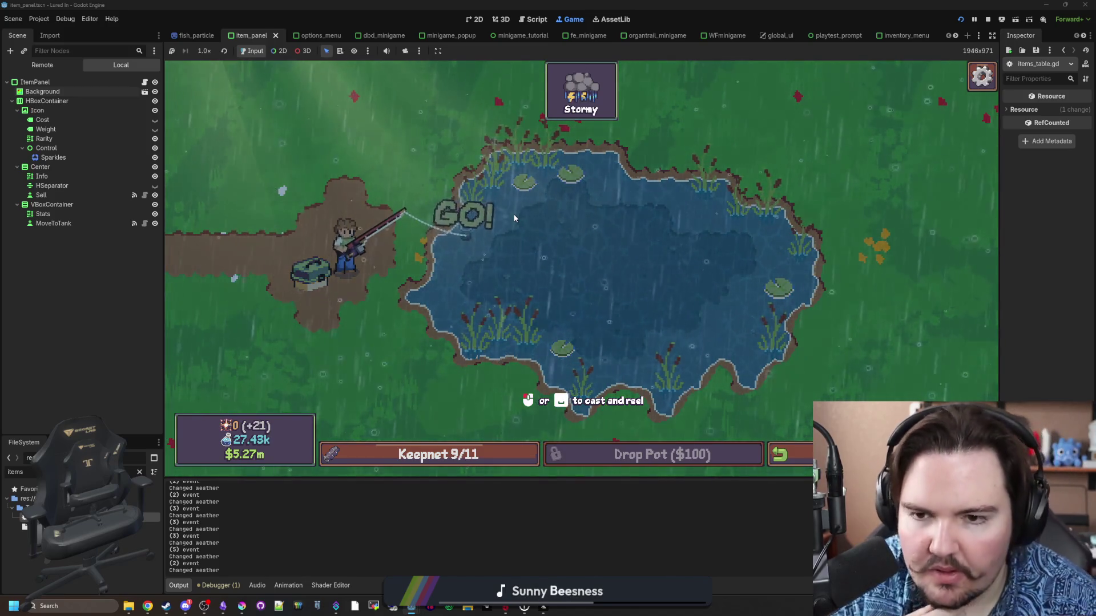
Hook the biting fish to start the catch minigame.
{"action": "left_click", "coordinate": [513, 215]}
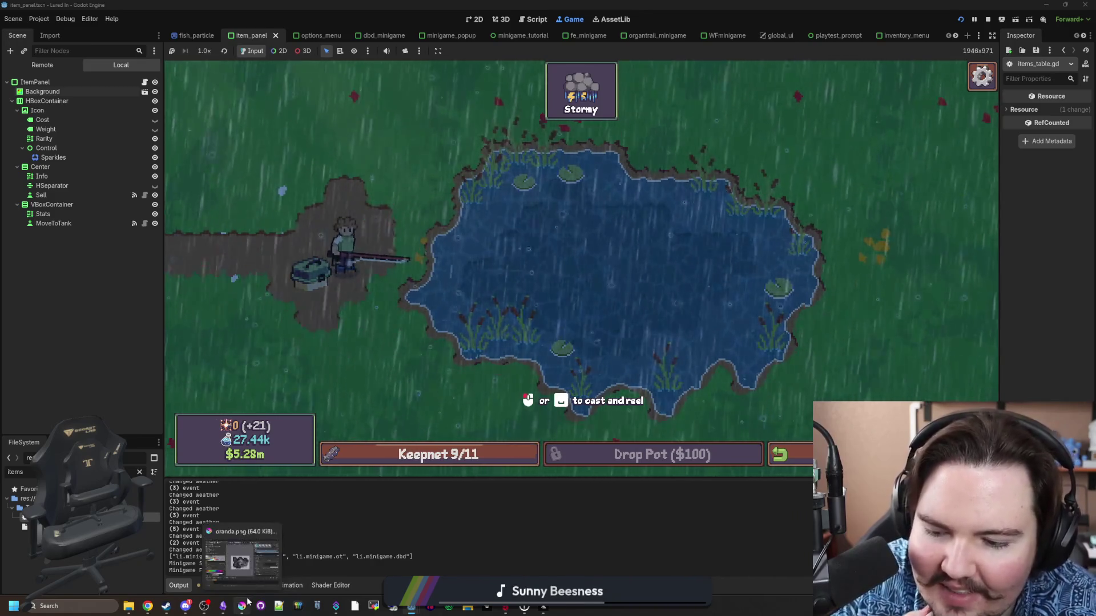
{"action": "left_click", "coordinate": [224, 606]}
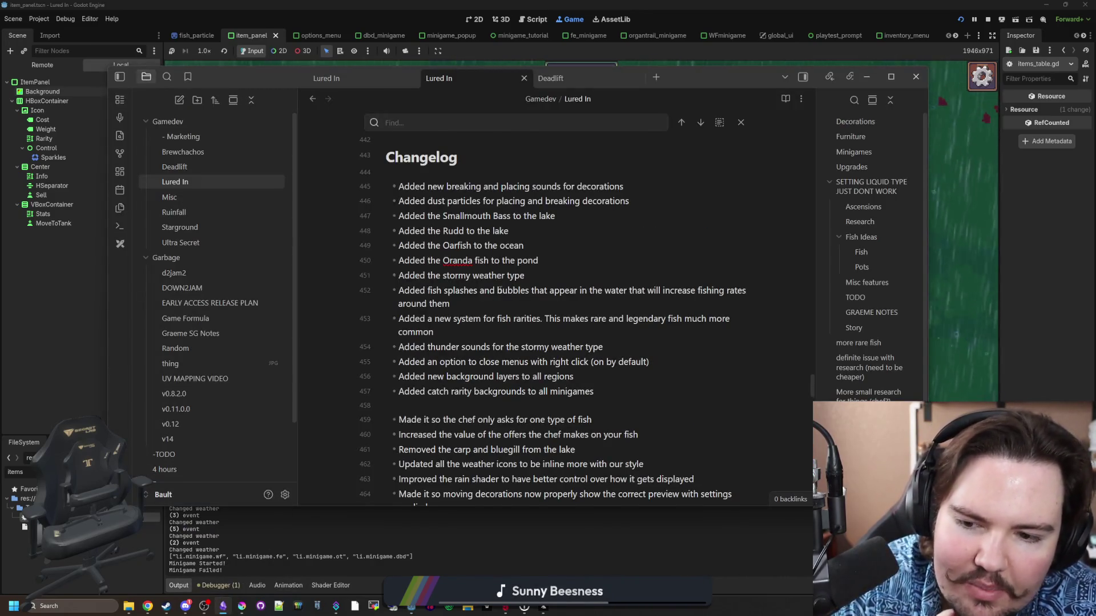
Add a '## TODO' heading at the top of the Lured In note.
{"action": "scroll", "coordinate": [499, 290], "scroll_direction": "down", "scroll_amount": 3}
{"action": "scroll", "coordinate": [539, 305], "scroll_direction": "up", "scroll_amount": 20}
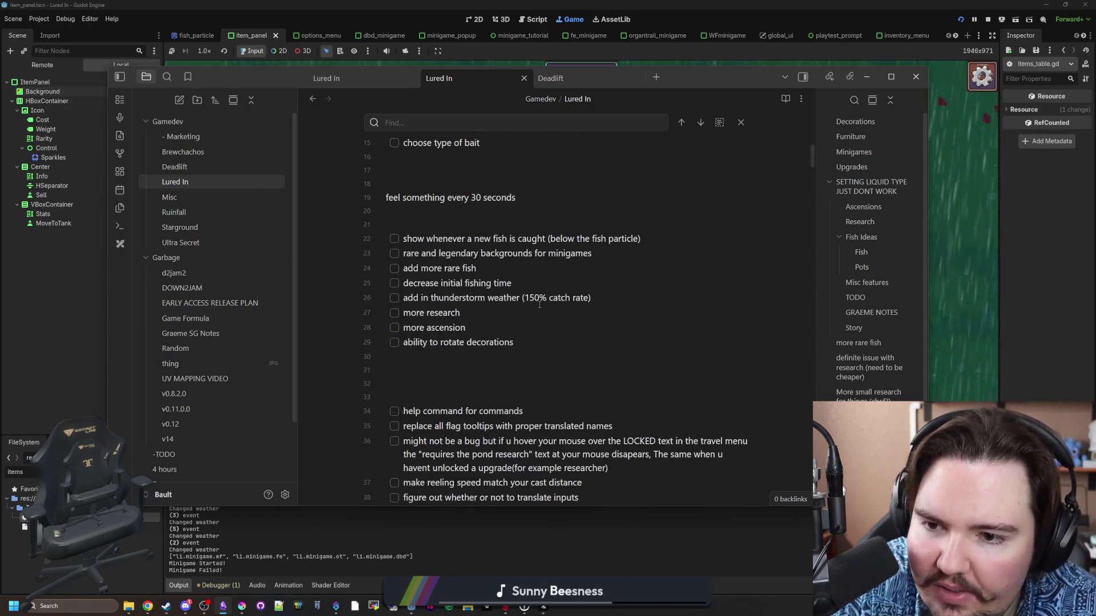
{"action": "scroll", "coordinate": [534, 301], "scroll_direction": "up", "scroll_amount": 5}
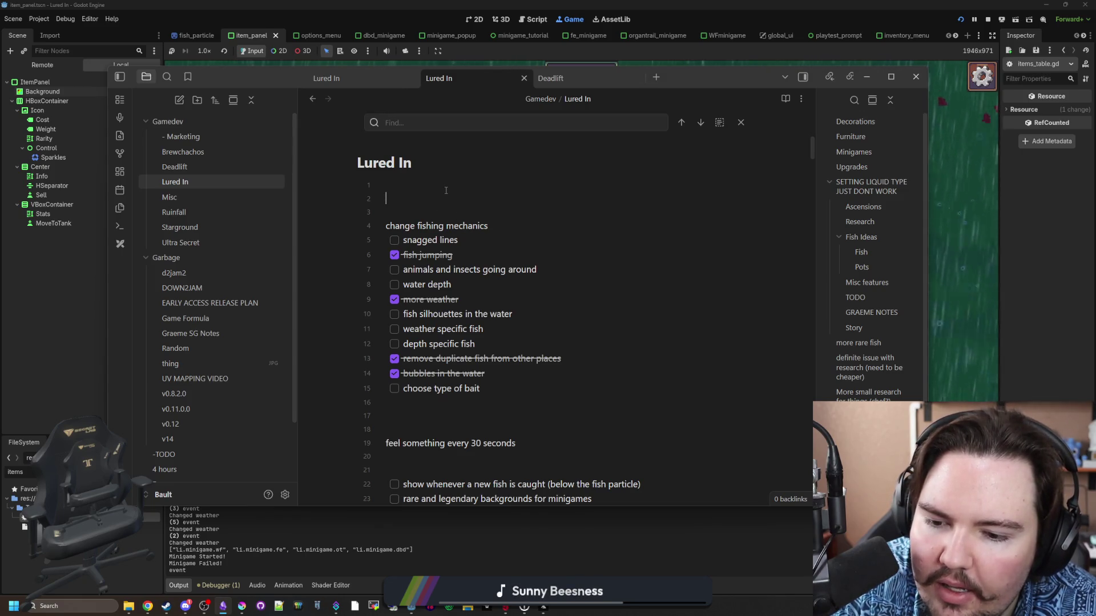
{"action": "key", "text": "Return"}
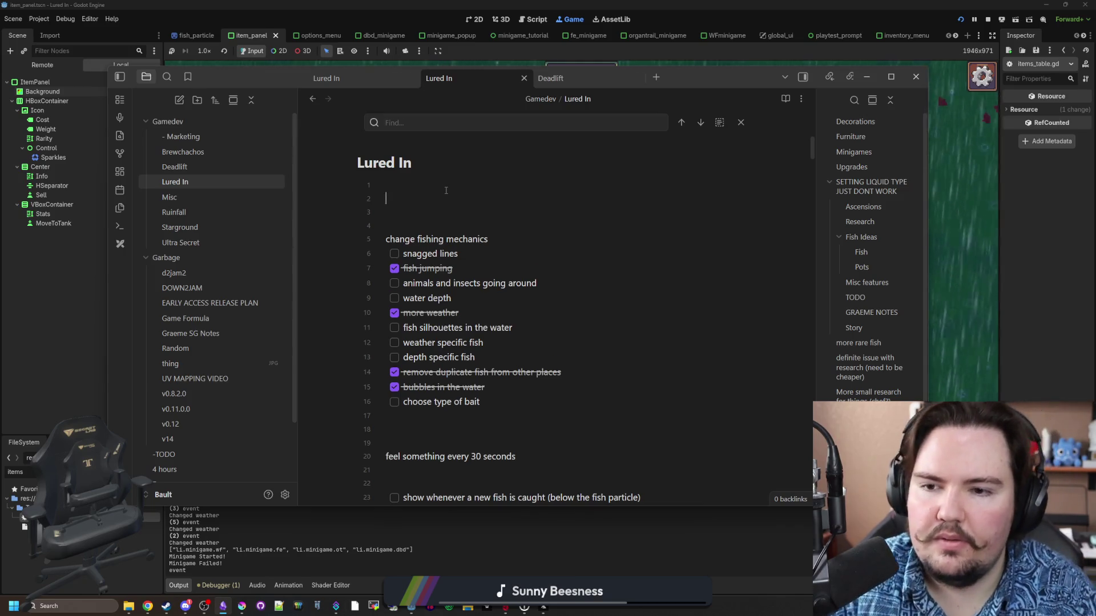
{"action": "key", "text": "Return"}
{"action": "key", "text": "Up"}
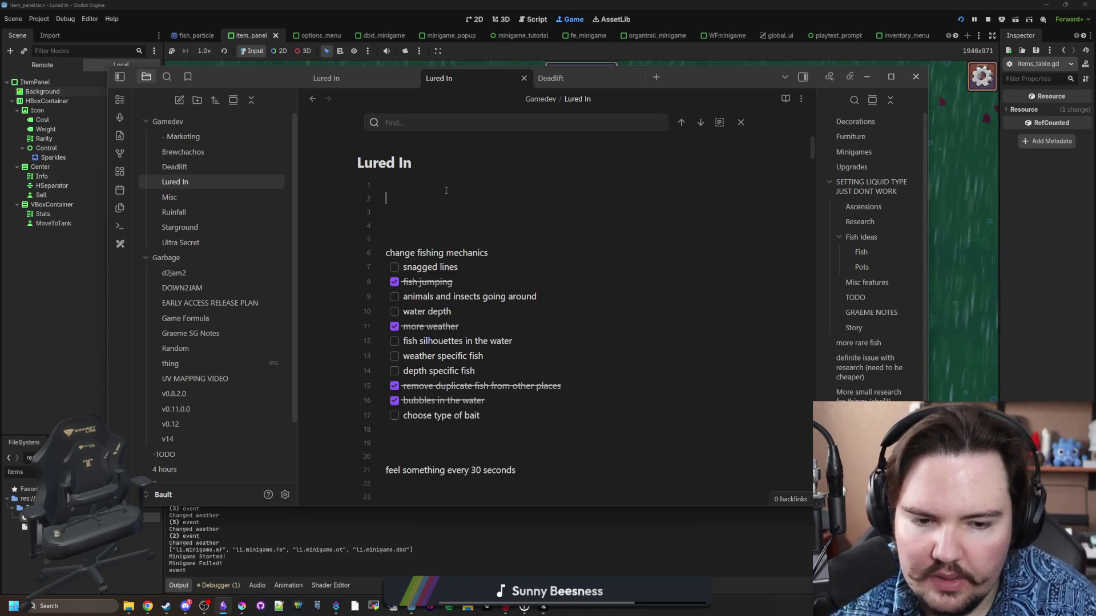
{"action": "type", "text": "T"}
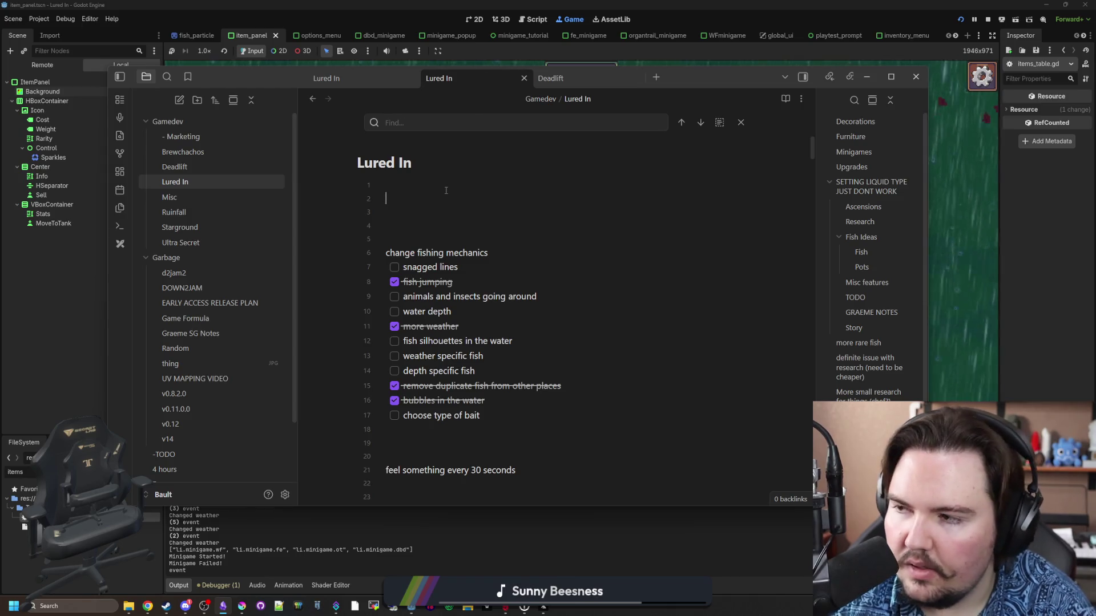
{"action": "type", "text": "TODO"}
{"action": "key", "text": "BackSpace"}
{"action": "key", "text": "BackSpace"}
{"action": "key", "text": "BackSpace"}
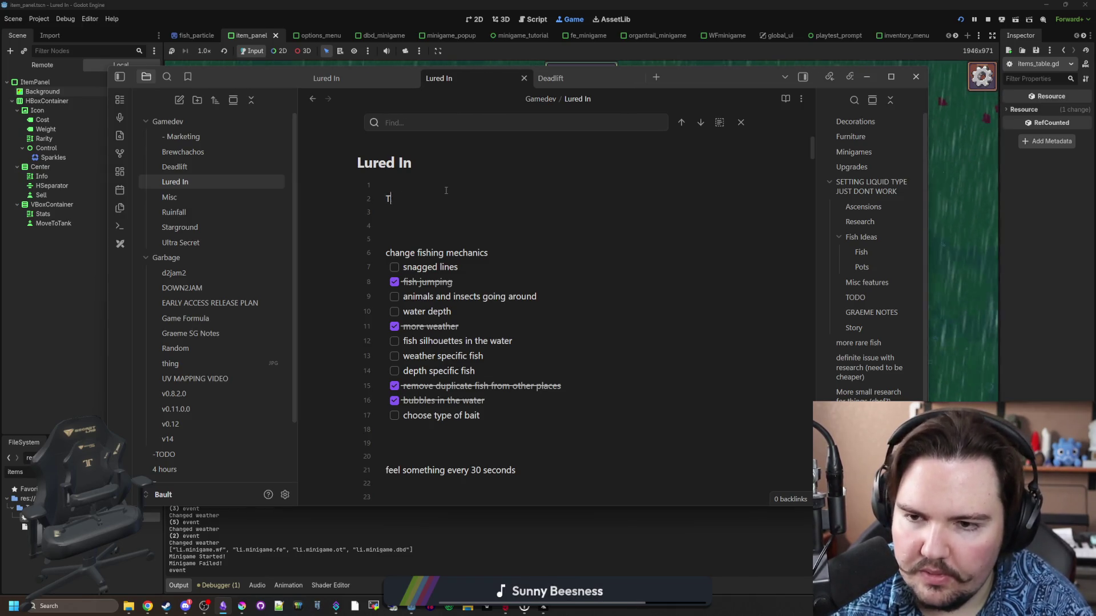
{"action": "type", "text": "## TODO"}
Add 'Priority (next update)' and 'Backburner (whenever)' sections under the TODO heading.
{"action": "key", "text": "Return"}
{"action": "key", "text": "Return"}
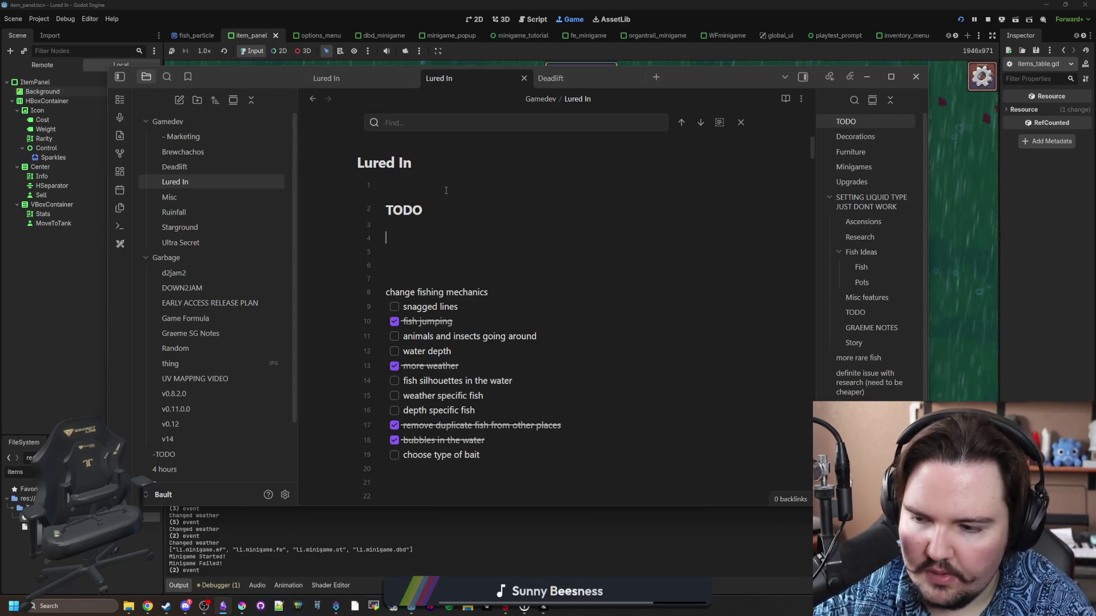
{"action": "type", "text": "Priority"}
{"action": "key", "text": "Return"}
{"action": "type", "text": "Backburbne"}
{"action": "key", "text": "BackSpace"}
{"action": "key", "text": "BackSpace"}
{"action": "key", "text": "BackSpace"}
{"action": "type", "text": "ner"}
{"action": "scroll", "coordinate": [446, 190], "scroll_direction": "down", "scroll_amount": 1}
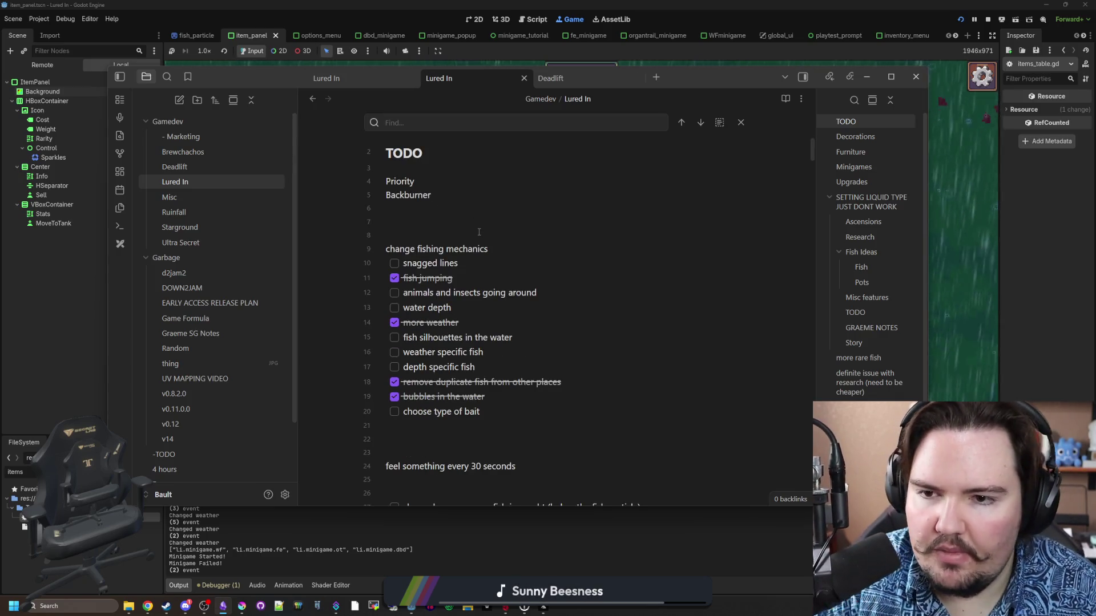
{"action": "left_click", "coordinate": [437, 185]}
{"action": "key", "text": "Return"}
{"action": "key", "text": "Up"}
{"action": "type", "text": "(next update)  Backburner"}
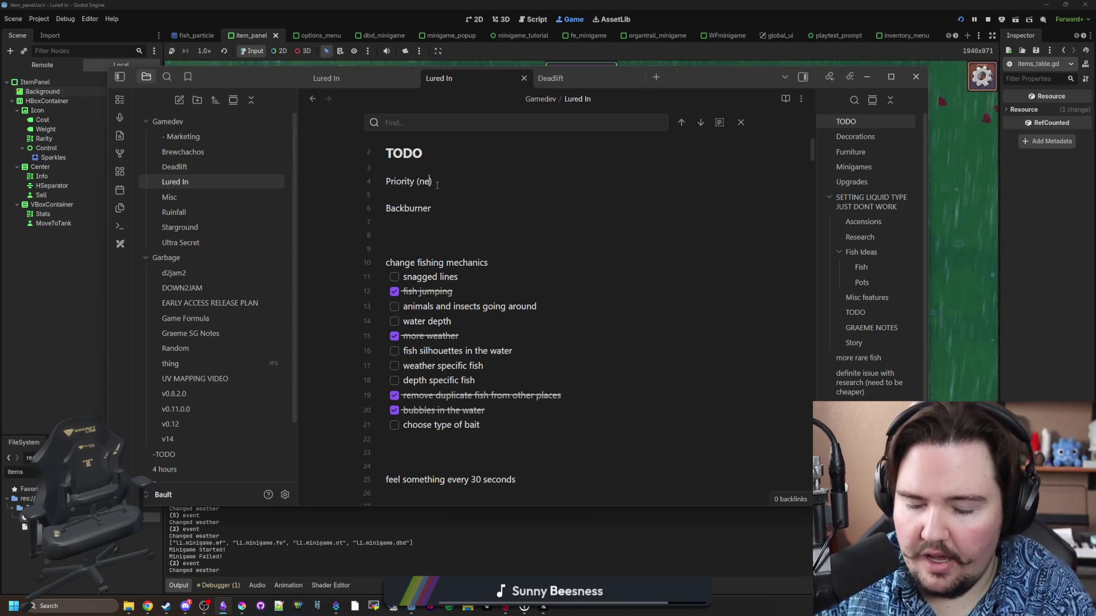
{"action": "type", "text": " (whenever)"}
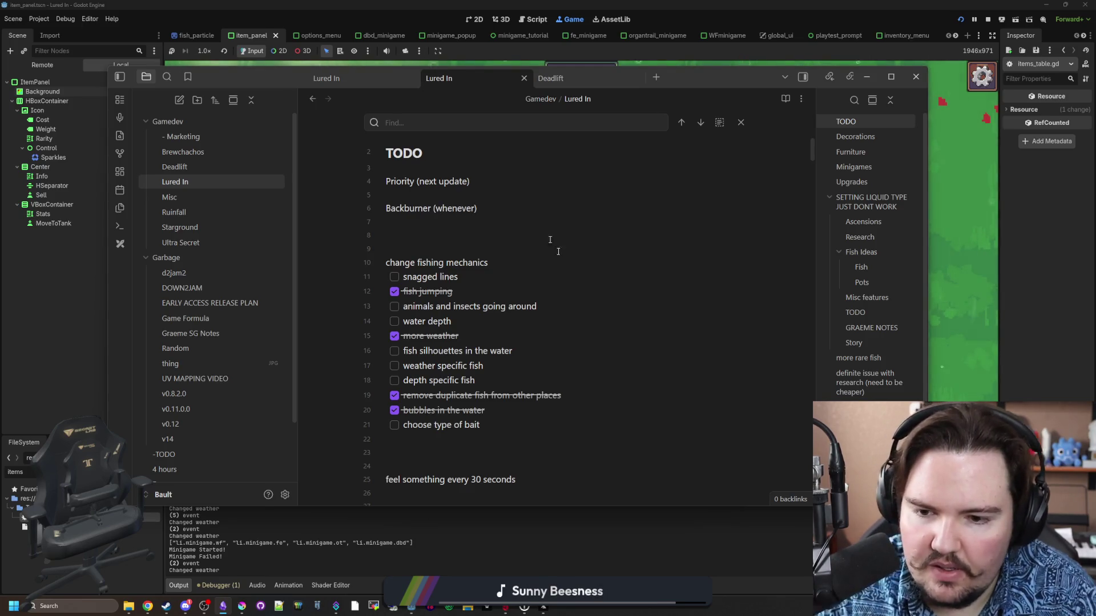
Move 'choose type of bait' under Backburner and delete the finished, struck-through items.
{"action": "left_click_drag", "start_coordinate": [480, 424], "coordinate": [404, 424]}
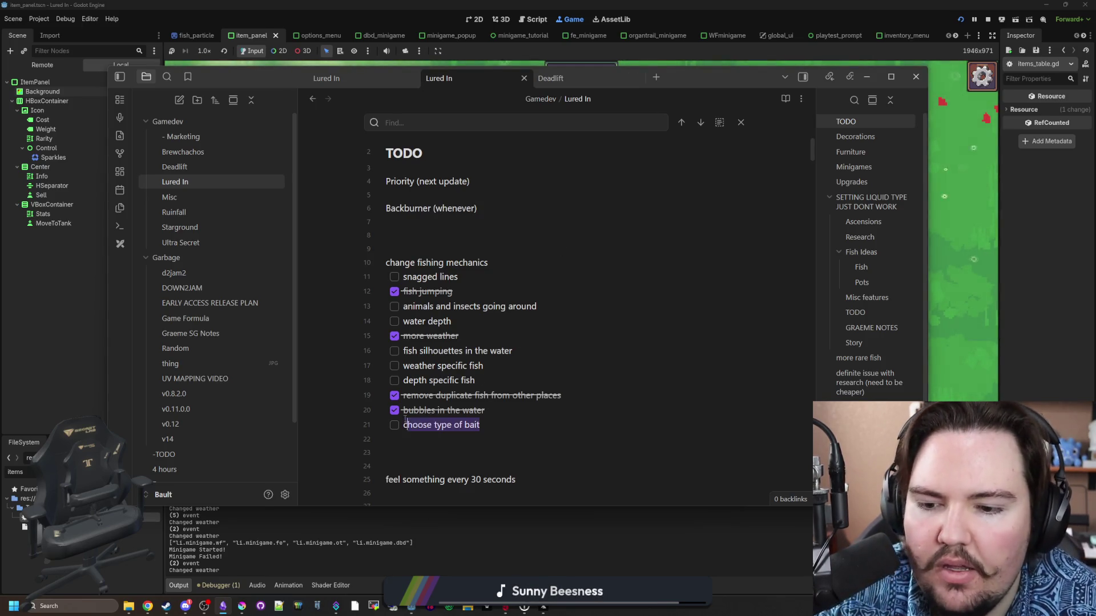
{"action": "key", "text": "ctrl+x"}
{"action": "left_click", "coordinate": [469, 223]}
{"action": "key", "text": "ctrl+v"}
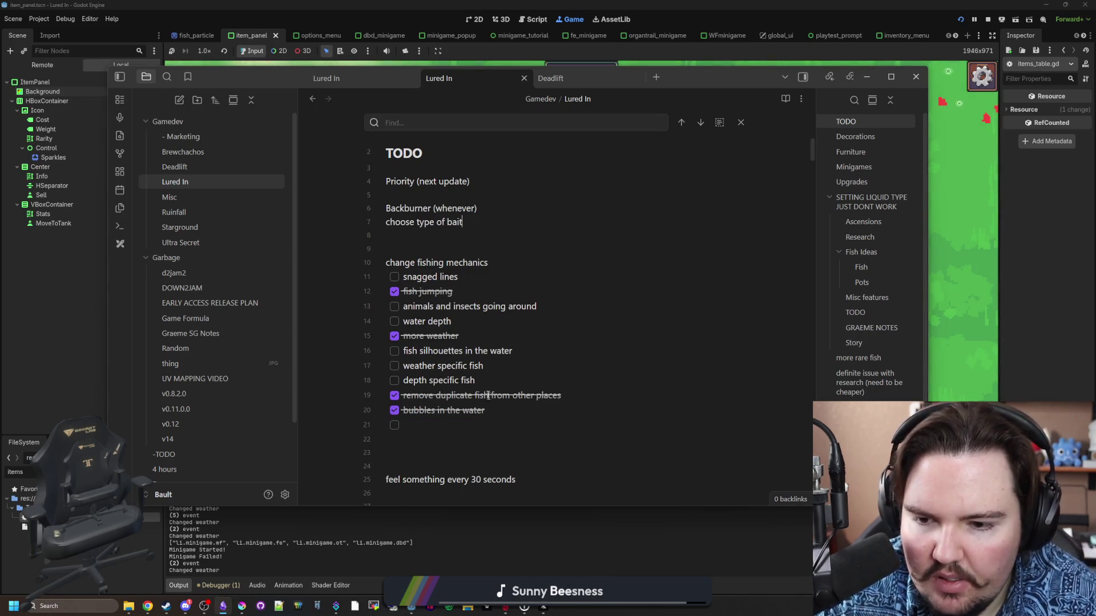
{"action": "left_click", "coordinate": [506, 413]}
{"action": "left_click_drag", "start_coordinate": [467, 437], "coordinate": [369, 398]}
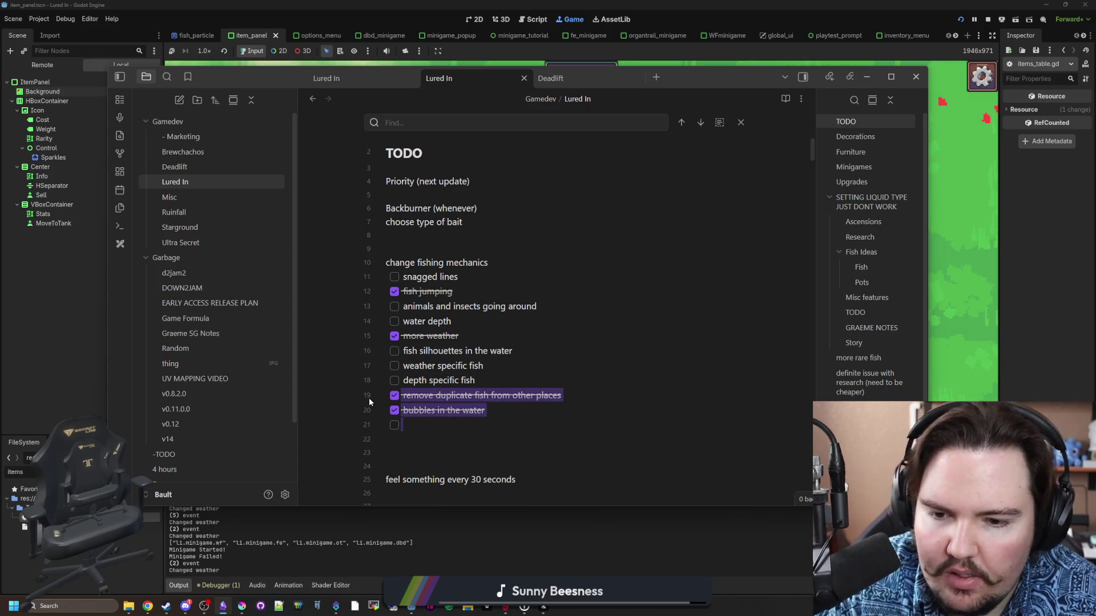
{"action": "key", "text": "Delete"}
Move 'depth specific fish' and 'weather specific fish' under Backburner.
{"action": "left_click_drag", "start_coordinate": [475, 380], "coordinate": [403, 380]}
{"action": "key", "text": "ctrl+x"}
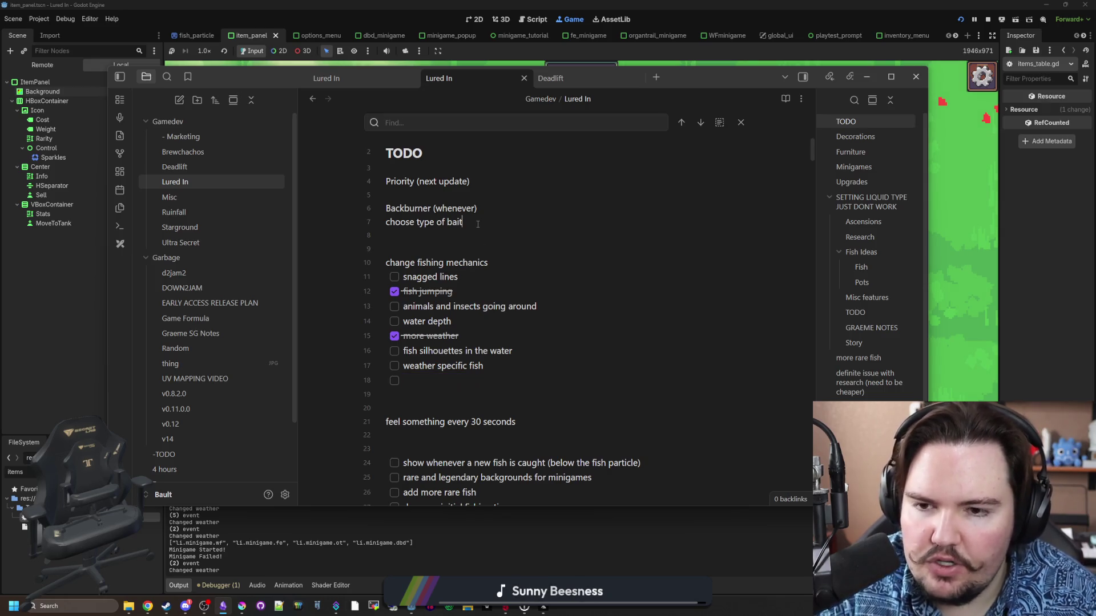
{"action": "left_click", "coordinate": [478, 223]}
{"action": "key", "text": "Return"}
{"action": "key", "text": "ctrl+v"}
{"action": "left_click_drag", "start_coordinate": [485, 379], "coordinate": [403, 379]}
{"action": "key", "text": "ctrl+x"}
{"action": "left_click", "coordinate": [471, 236]}
{"action": "key", "text": "Return"}
{"action": "key", "text": "Return"}
{"action": "key", "text": "ctrl+v"}
Move 'fish silhouettes in the water', 'water depth' and 'animals and insects going around' under Backburner.
{"action": "left_click_drag", "start_coordinate": [512, 391], "coordinate": [403, 392]}
{"action": "key", "text": "ctrl+x"}
{"action": "left_click", "coordinate": [434, 249]}
{"action": "key", "text": "ctrl+v"}
{"action": "left_click_drag", "start_coordinate": [452, 362], "coordinate": [403, 362]}
{"action": "key", "text": "BackSpace"}
{"action": "left_click", "coordinate": [480, 268]}
{"action": "key", "text": "Return"}
{"action": "key", "text": "ctrl+v"}
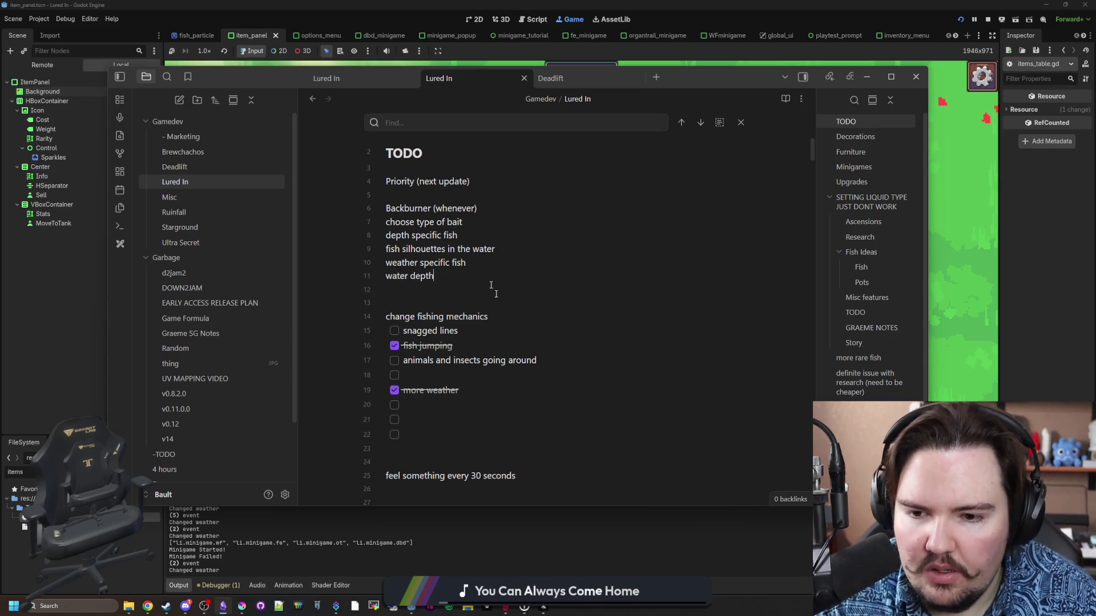
{"action": "left_click_drag", "start_coordinate": [537, 361], "coordinate": [403, 362]}
{"action": "key", "text": "ctrl+x"}
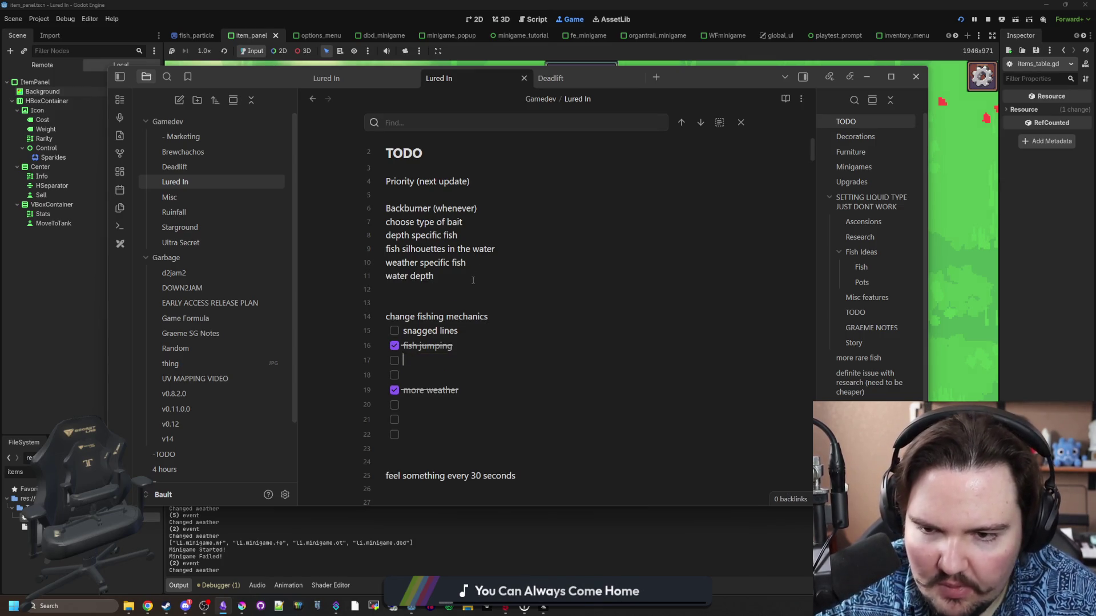
{"action": "key", "text": "Return"}
{"action": "key", "text": "ctrl+v"}
Move 'snagged lines' under Backburner and delete the emptied change fishing mechanics list.
{"action": "left_click_drag", "start_coordinate": [469, 346], "coordinate": [403, 344]}
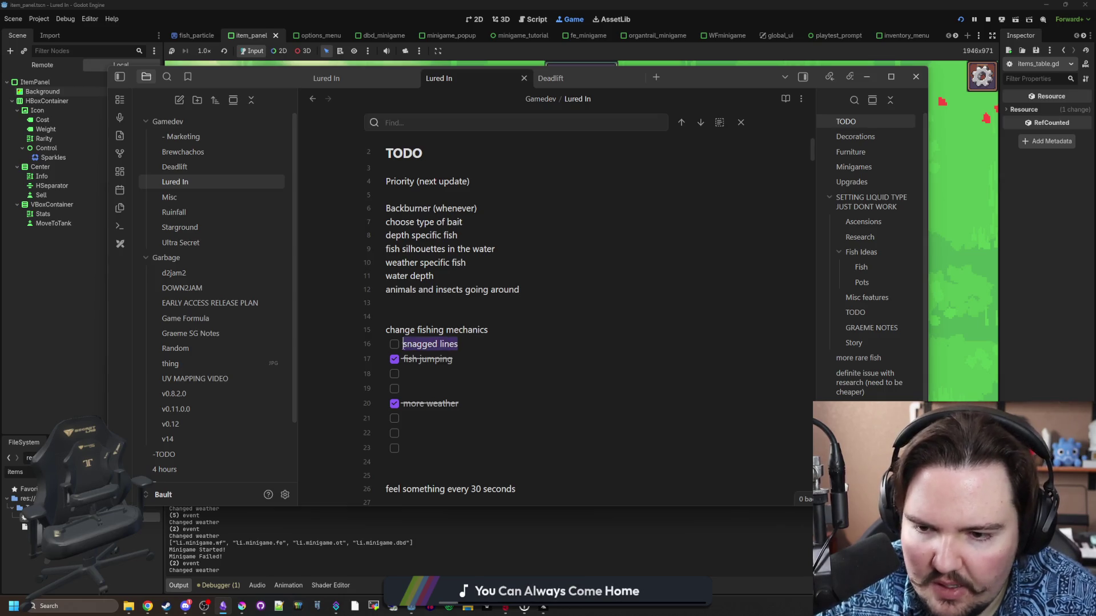
{"action": "key", "text": "ctrl+x"}
{"action": "key", "text": "Return"}
{"action": "key", "text": "ctrl+v"}
{"action": "left_click_drag", "start_coordinate": [452, 467], "coordinate": [368, 327]}
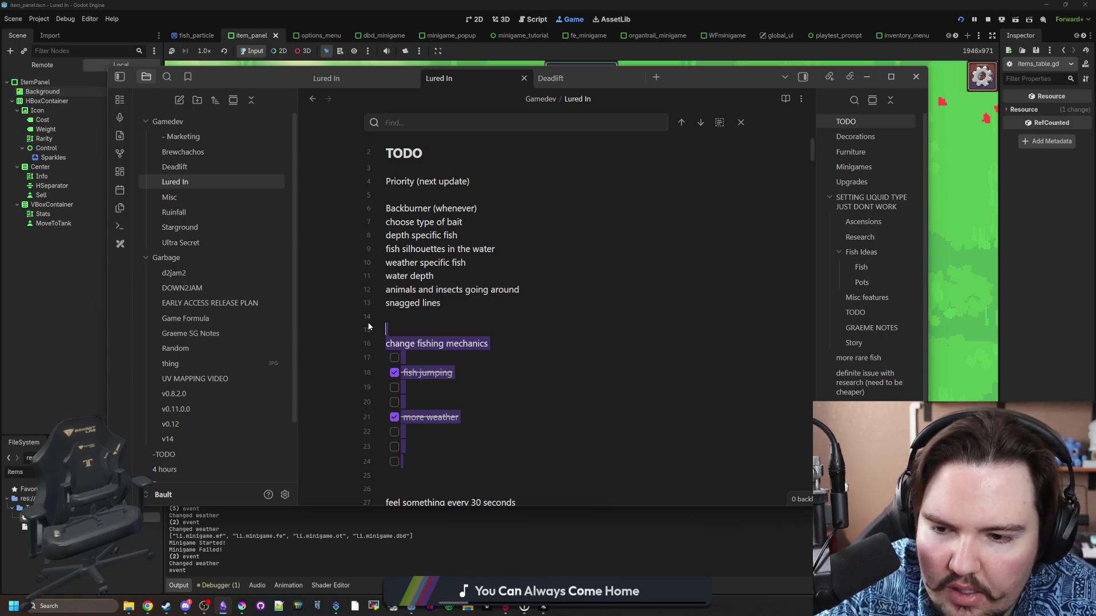
{"action": "key", "text": "BackSpace"}
Turn the seven Backburner items into a checkbox list.
{"action": "mouse_move", "coordinate": [446, 303]}
{"action": "left_mouse_down"}
{"action": "mouse_move", "coordinate": [371, 231]}
{"action": "mouse_move", "coordinate": [386, 222]}
{"action": "left_mouse_up"}
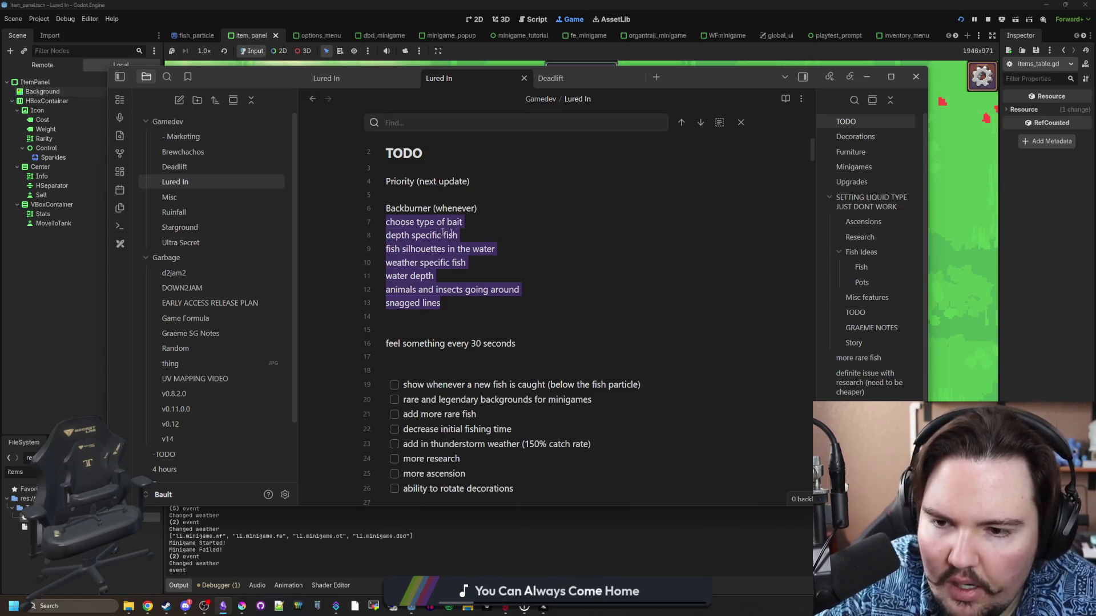
{"action": "key", "text": "ctrl+l"}
{"action": "left_click", "coordinate": [513, 322]}
{"action": "scroll", "coordinate": [513, 327], "scroll_direction": "down", "scroll_amount": 1}
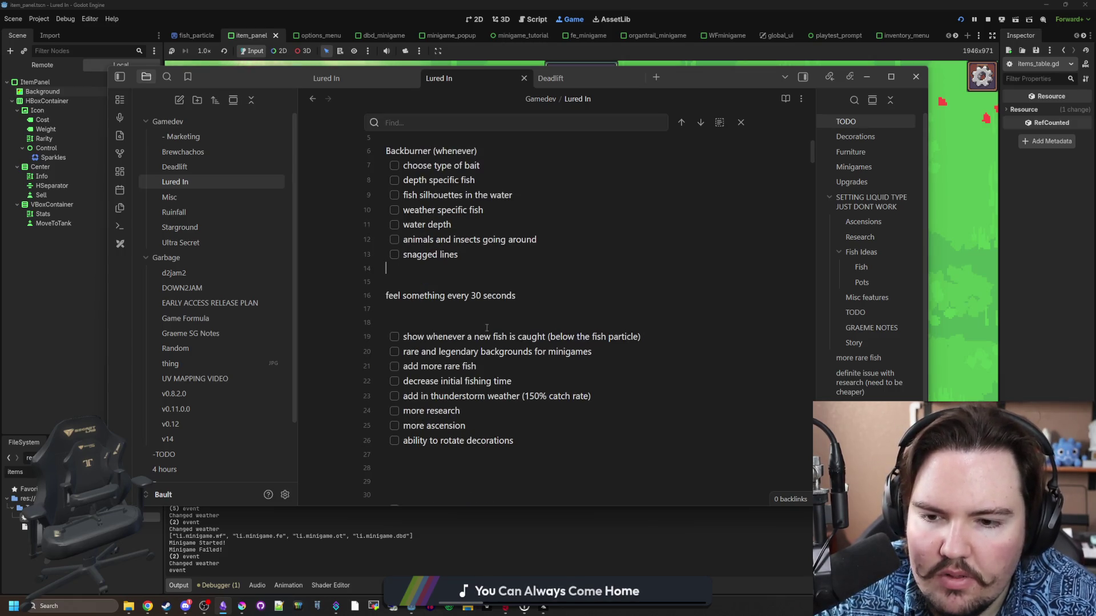
Tick off and delete the rare and legendary backgrounds item, then search the note for 'added'.
{"action": "left_click", "coordinate": [394, 351]}
{"action": "mouse_move", "coordinate": [400, 353]}
{"action": "left_mouse_down"}
{"action": "mouse_move", "coordinate": [394, 341]}
{"action": "mouse_move", "coordinate": [371, 361]}
{"action": "left_mouse_up"}
{"action": "key", "text": "BackSpace"}
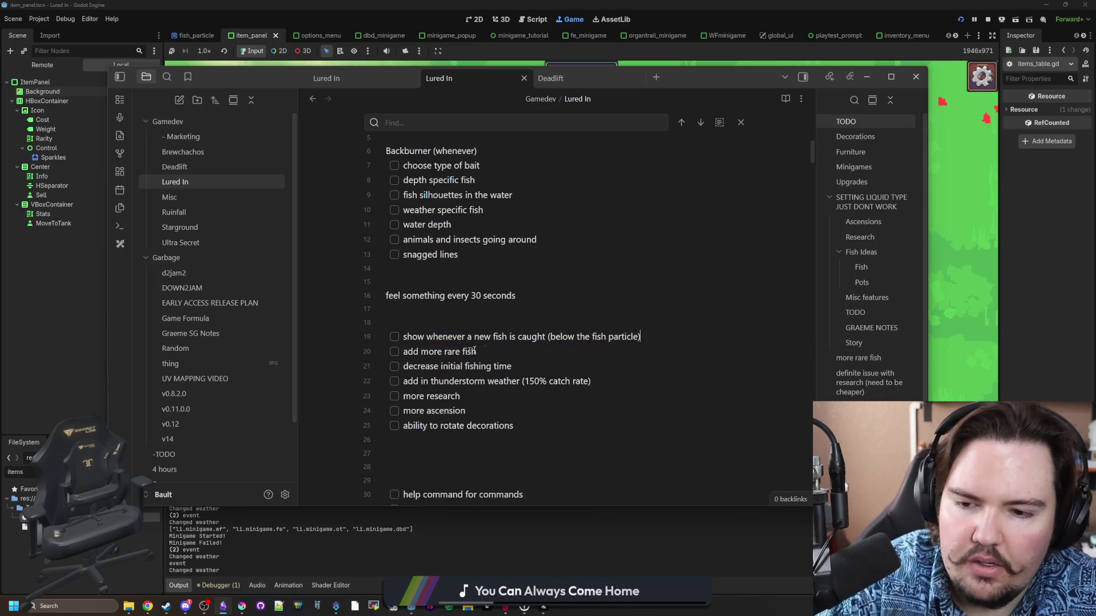
{"action": "scroll", "coordinate": [513, 314], "scroll_direction": "down", "scroll_amount": 12}
{"action": "left_click", "coordinate": [554, 313]}
{"action": "key", "text": "ctrl+f"}
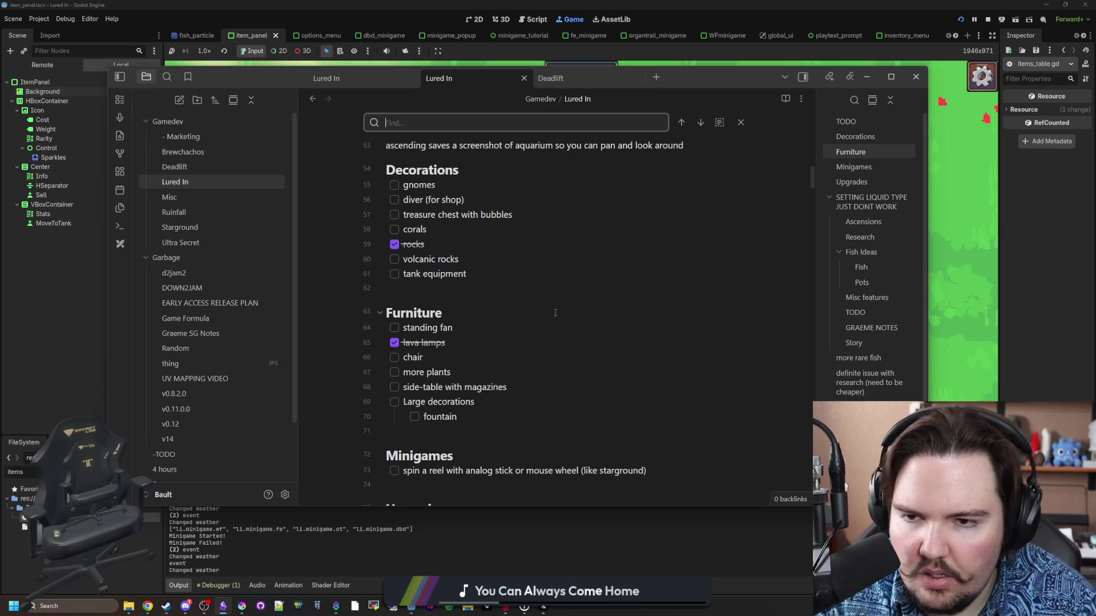
{"action": "type", "text": "added"}
Delete the 'add more rare fish' and 'decrease initial fishing time' items below Backburner.
{"action": "scroll", "coordinate": [479, 312], "scroll_direction": "down", "scroll_amount": 2}
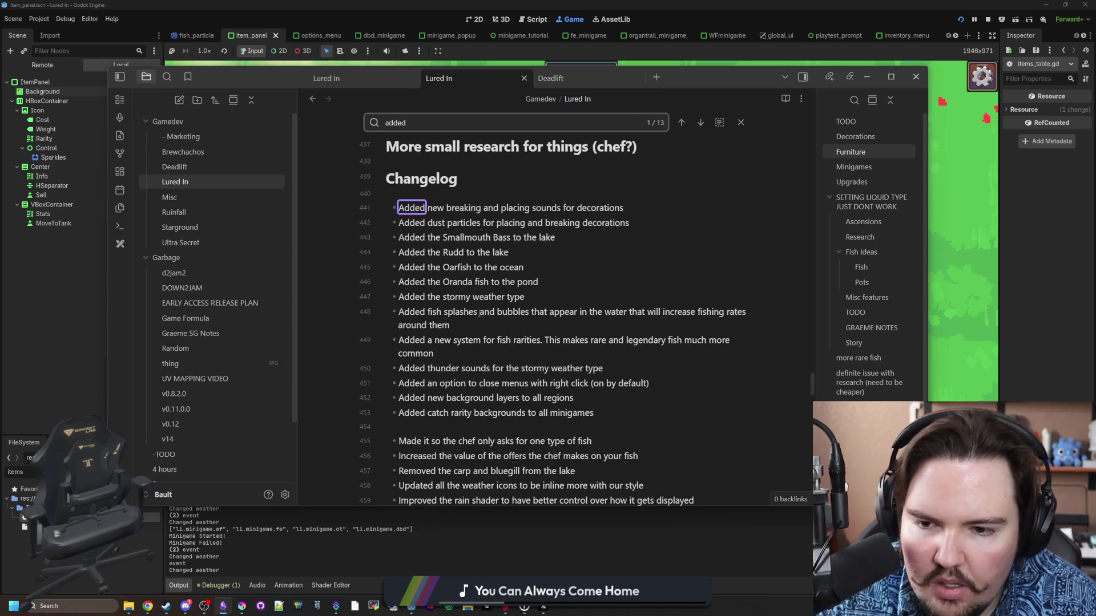
{"action": "scroll", "coordinate": [514, 400], "scroll_direction": "up", "scroll_amount": 20}
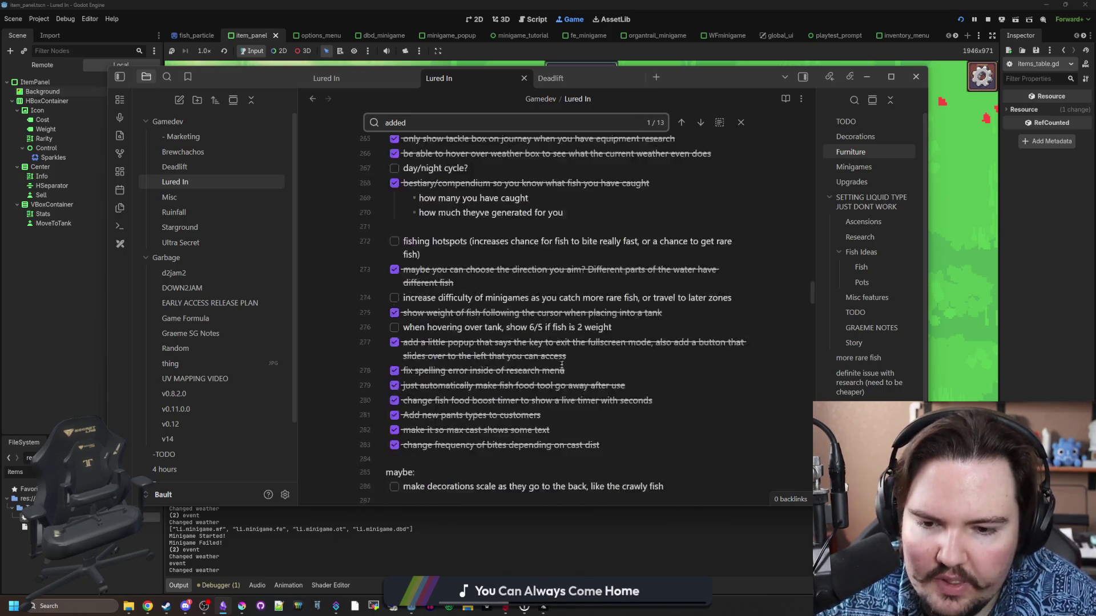
{"action": "scroll", "coordinate": [487, 392], "scroll_direction": "down", "scroll_amount": 2}
{"action": "left_click", "coordinate": [486, 323]}
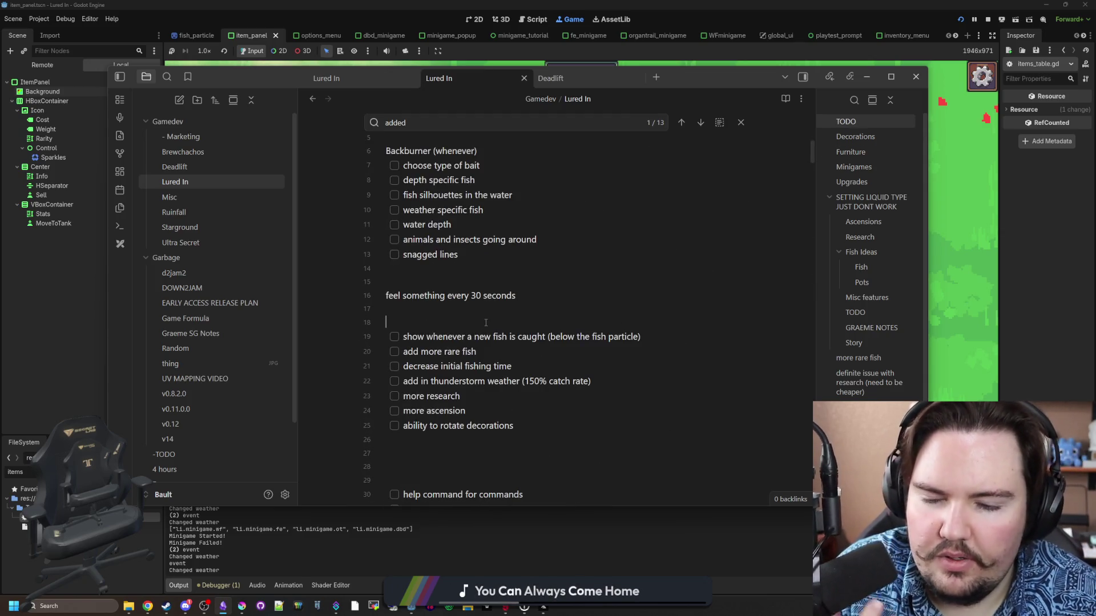
{"action": "left_click_drag", "start_coordinate": [476, 352], "coordinate": [389, 352]}
{"action": "key", "text": "BackSpace"}
{"action": "key", "text": "BackSpace"}
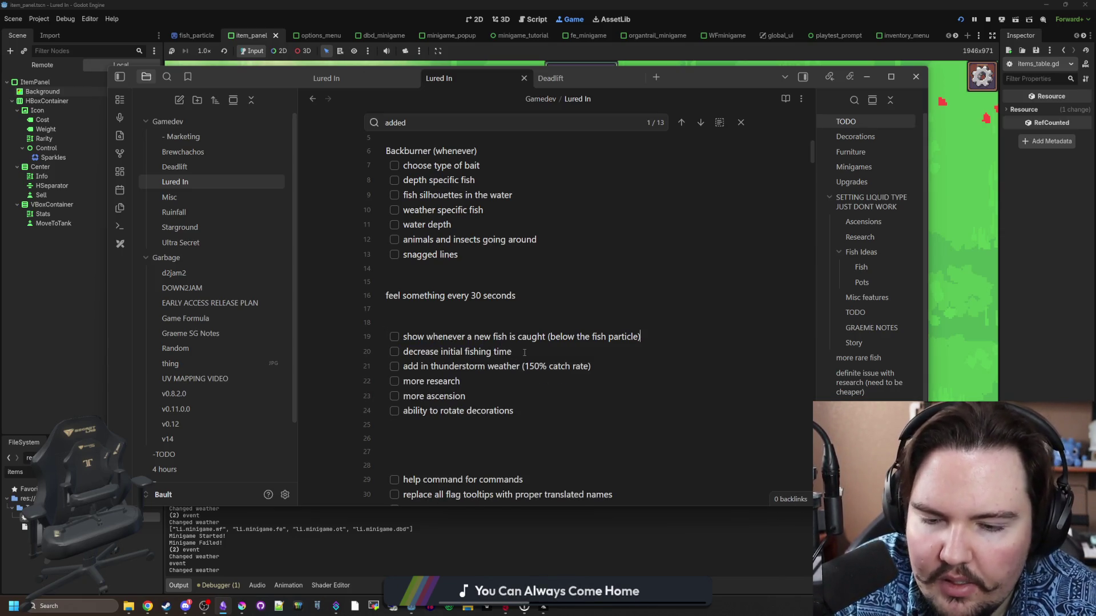
{"action": "left_click", "coordinate": [376, 350], "text": "shift"}
{"action": "key", "text": "BackSpace"}
{"action": "key", "text": "BackSpace"}
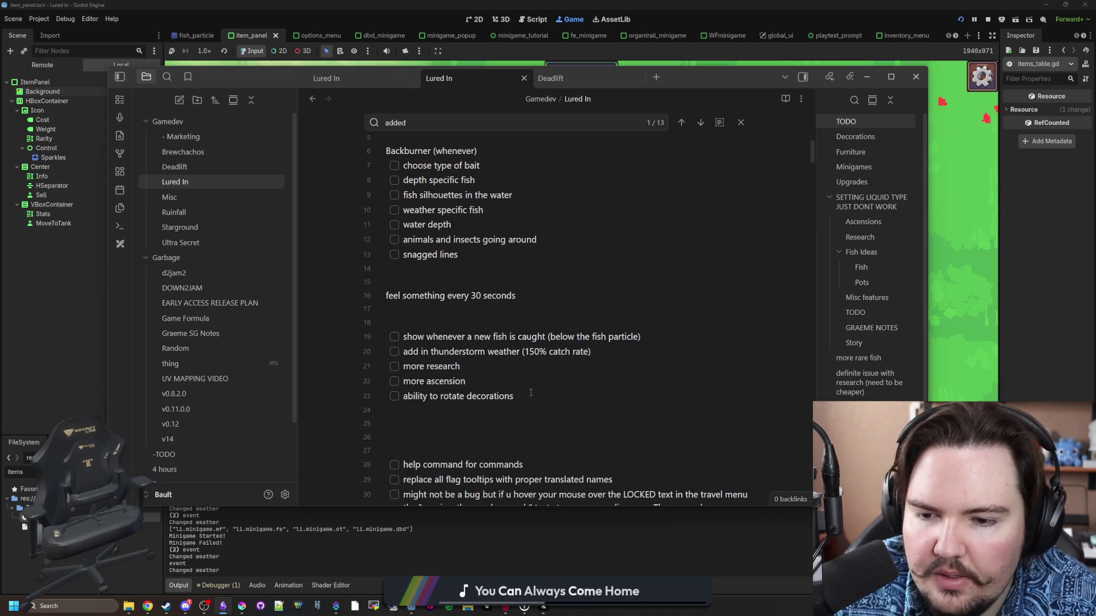
Move 'more research' and 'more ascension' into the Backburner checklist.
{"action": "left_click_drag", "start_coordinate": [465, 366], "coordinate": [403, 365]}
{"action": "key", "text": "BackSpace"}
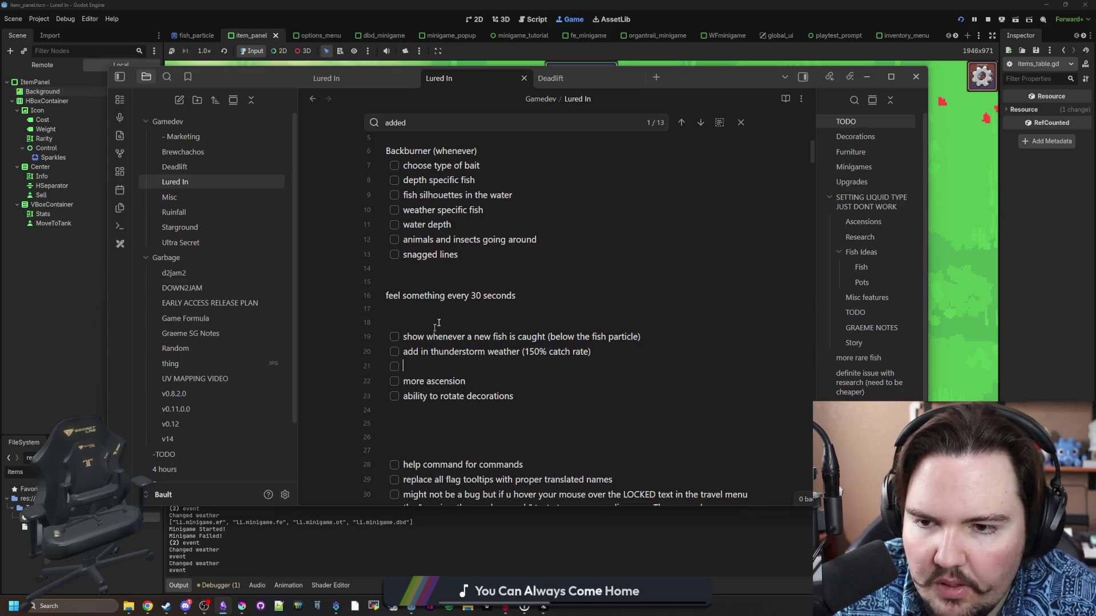
{"action": "key", "text": "Return"}
{"action": "key", "text": "ctrl+v"}
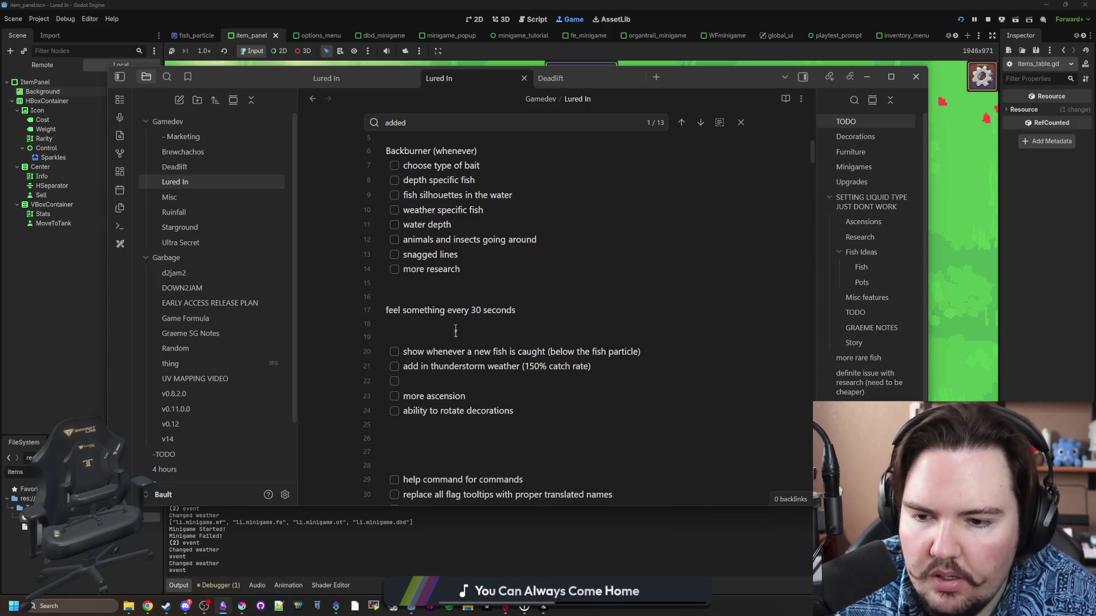
{"action": "left_click_drag", "start_coordinate": [476, 394], "coordinate": [403, 396]}
{"action": "key", "text": "ctrl+x"}
{"action": "left_click", "coordinate": [478, 273]}
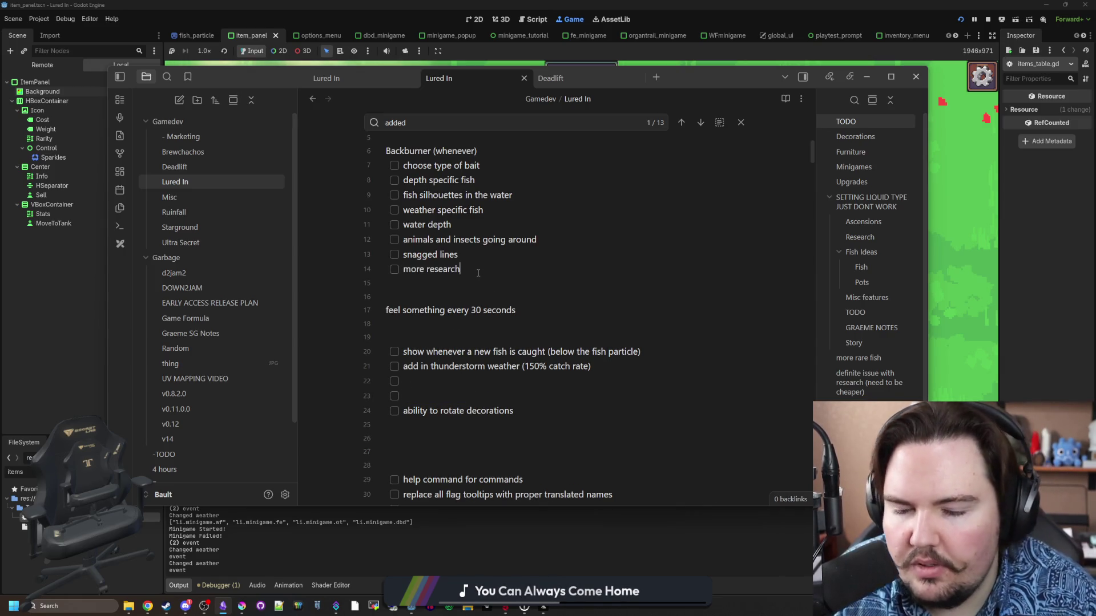
{"action": "key", "text": "Return"}
{"action": "key", "text": "ctrl+v"}
Move 'ability to rotate decorations' into Backburner under 'more ascension'.
{"action": "left_click_drag", "start_coordinate": [515, 428], "coordinate": [403, 427]}
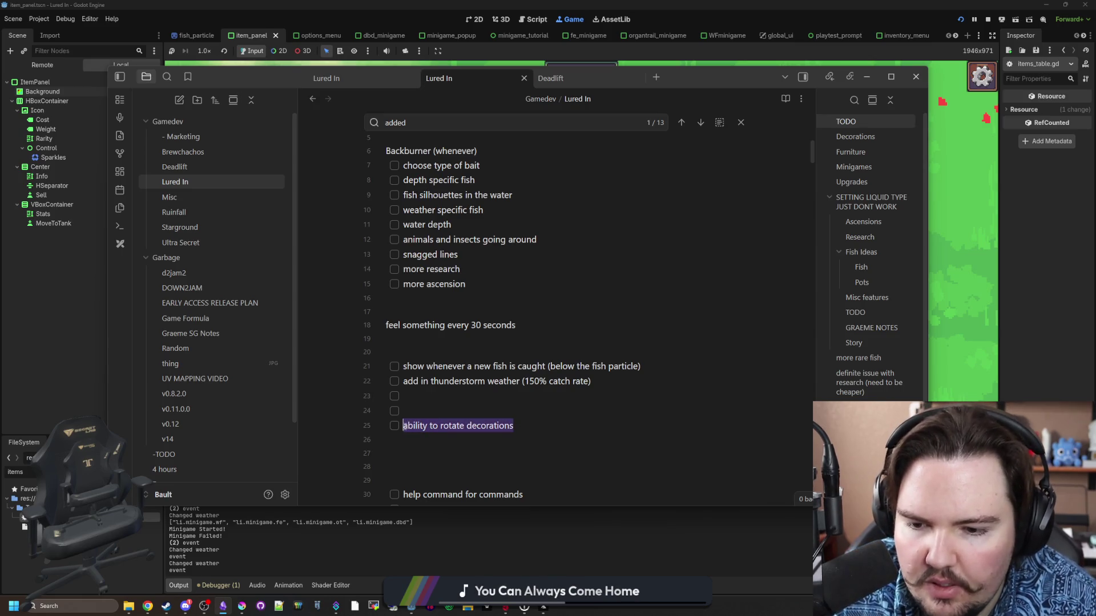
{"action": "key", "text": "ctrl+x"}
{"action": "key", "text": "Return"}
{"action": "key", "text": "ctrl+v"}
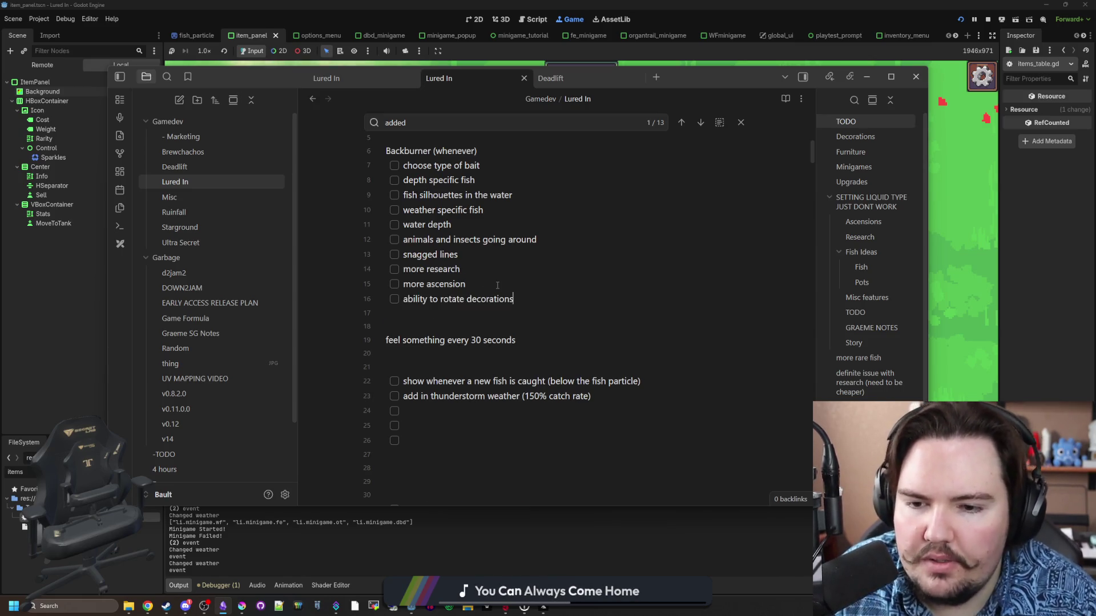
Delete the thunderstorm weather item and its leftover empty checkbox and blank line.
{"action": "left_click_drag", "start_coordinate": [592, 397], "coordinate": [403, 396]}
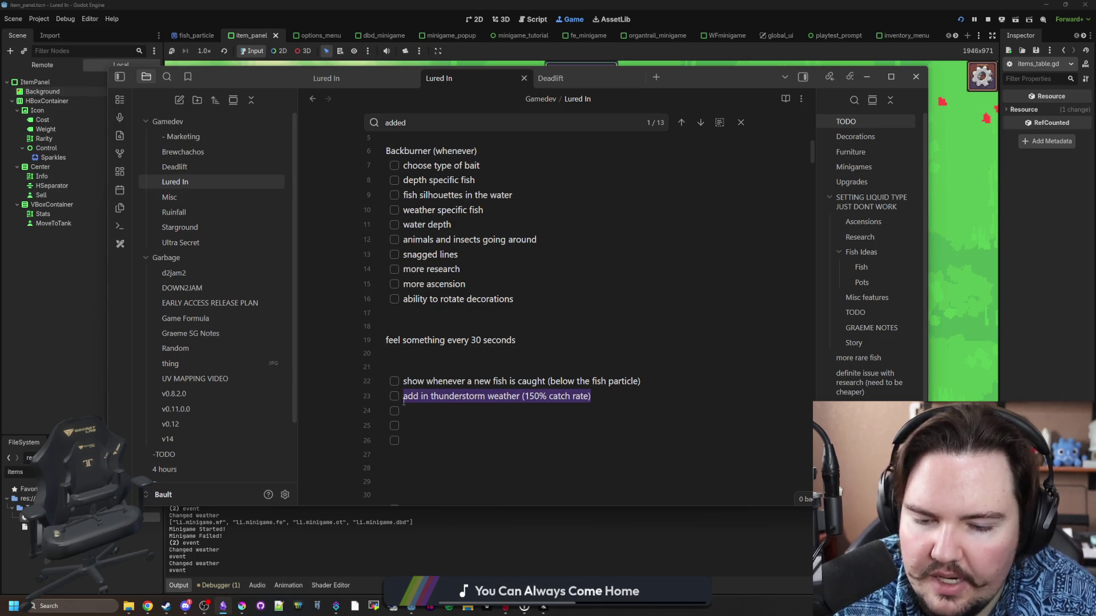
{"action": "key", "text": "ctrl+x"}
{"action": "key", "text": "ctrl+z"}
{"action": "key", "text": "ctrl+x"}
{"action": "key", "text": "BackSpace"}
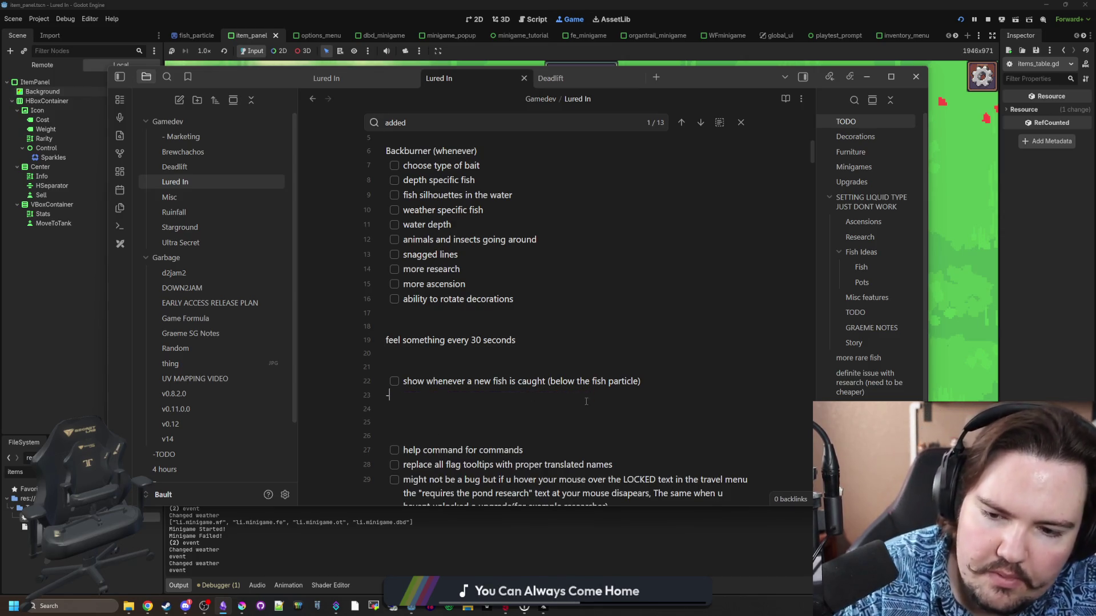
{"action": "key", "text": "BackSpace"}
Move the new-fish-caught item into Backburner and clear the blank lines below 'feel something every 30 seconds'.
{"action": "left_click_drag", "start_coordinate": [656, 386], "coordinate": [402, 381]}
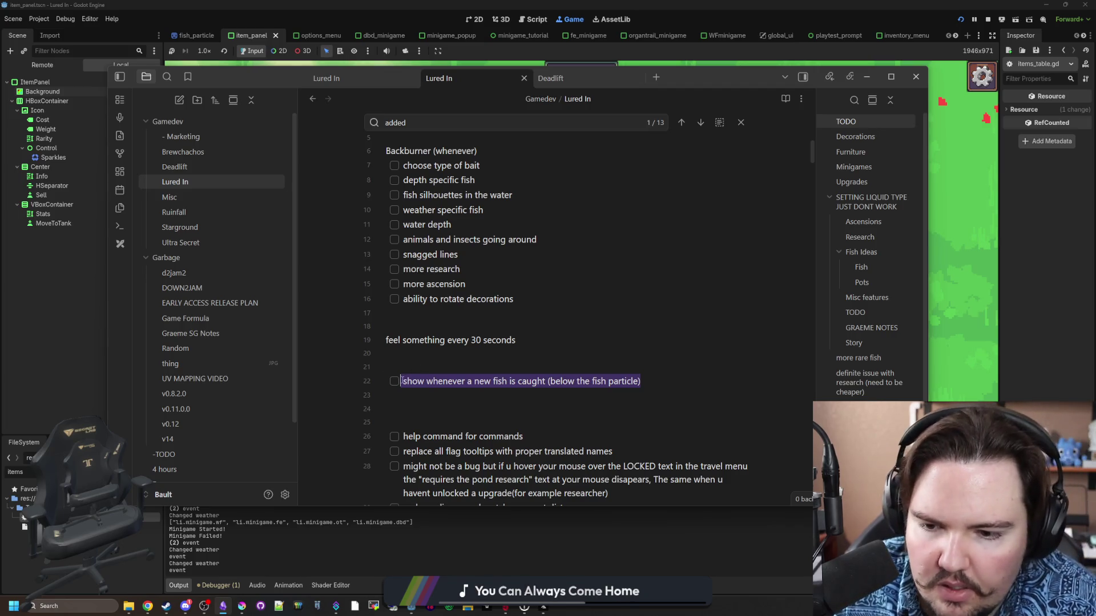
{"action": "key", "text": "ctrl+x"}
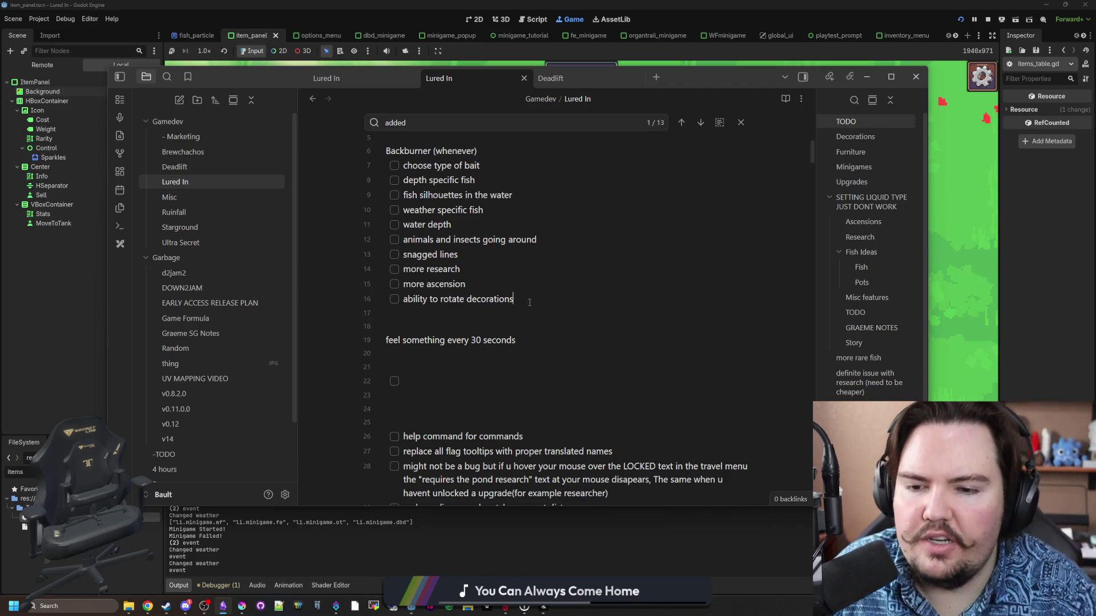
{"action": "left_click", "coordinate": [530, 299]}
{"action": "key", "text": "Return"}
{"action": "key", "text": "ctrl+v"}
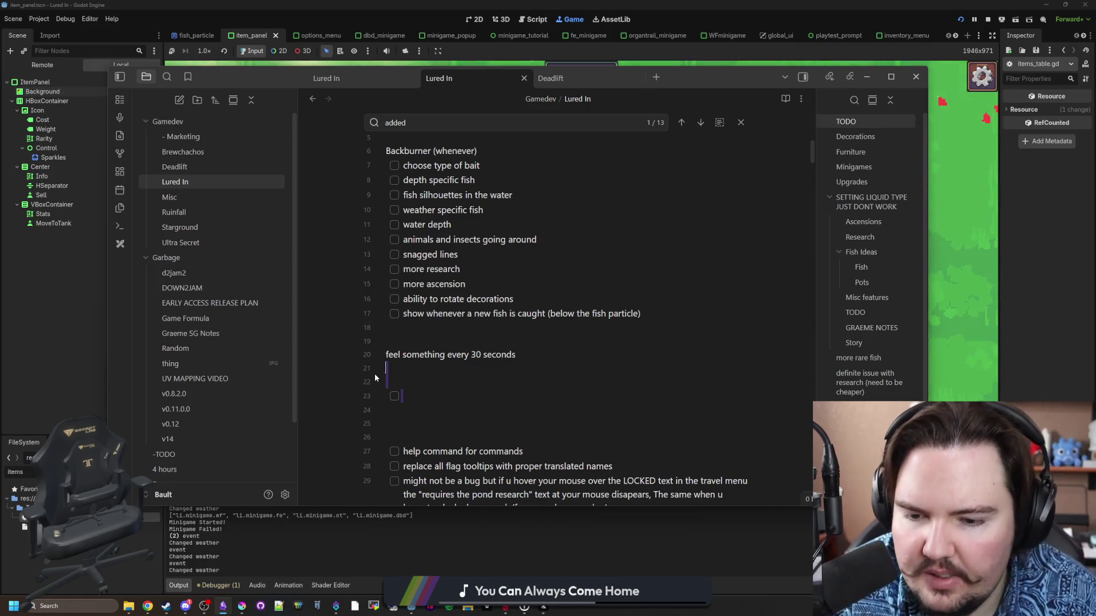
{"action": "left_click", "coordinate": [374, 374]}
{"action": "key", "text": "Delete"}
{"action": "key", "text": "Delete"}
{"action": "key", "text": "Delete"}
{"action": "key", "text": "Delete"}
{"action": "scroll", "coordinate": [502, 386], "scroll_direction": "down", "scroll_amount": 1}
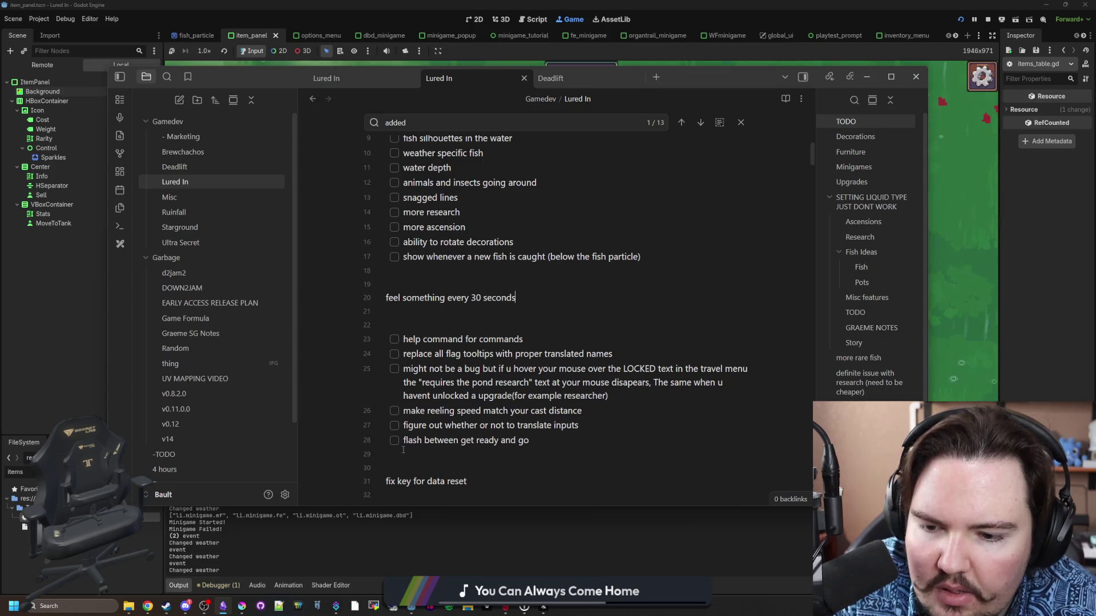
Tick off and delete the 'translate inputs' and 'reeling speed matches cast distance' items.
{"action": "mouse_move", "coordinate": [434, 456]}
{"action": "left_mouse_down"}
{"action": "mouse_move", "coordinate": [437, 445]}
{"action": "mouse_move", "coordinate": [416, 446]}
{"action": "mouse_move", "coordinate": [436, 459]}
{"action": "left_mouse_up"}
{"action": "left_click", "coordinate": [395, 425]}
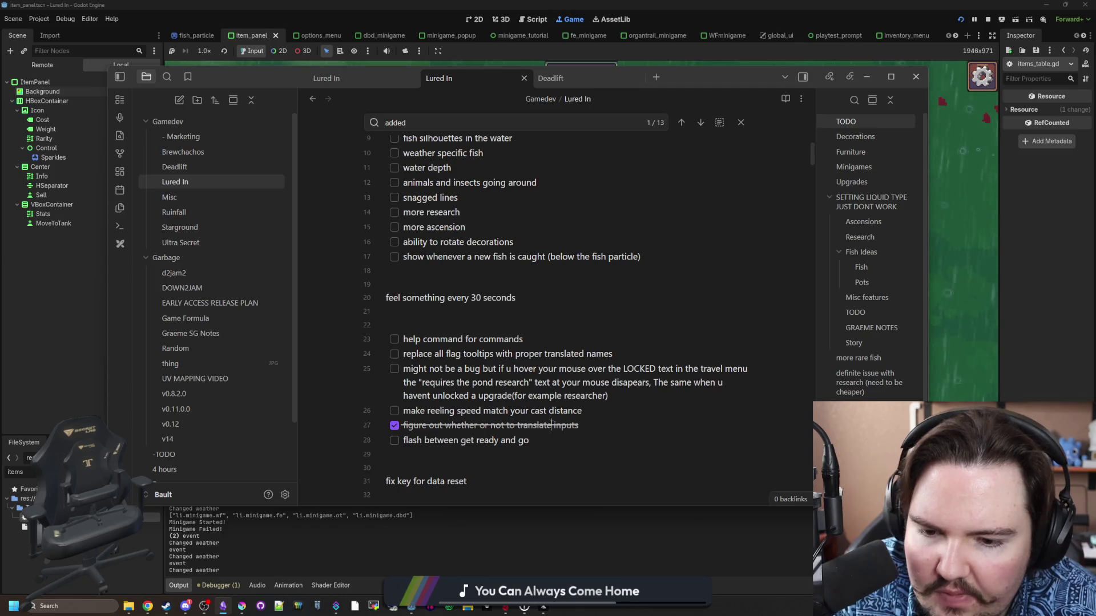
{"action": "key", "text": "BackSpace"}
{"action": "key", "text": "BackSpace"}
{"action": "key", "text": "BackSpace"}
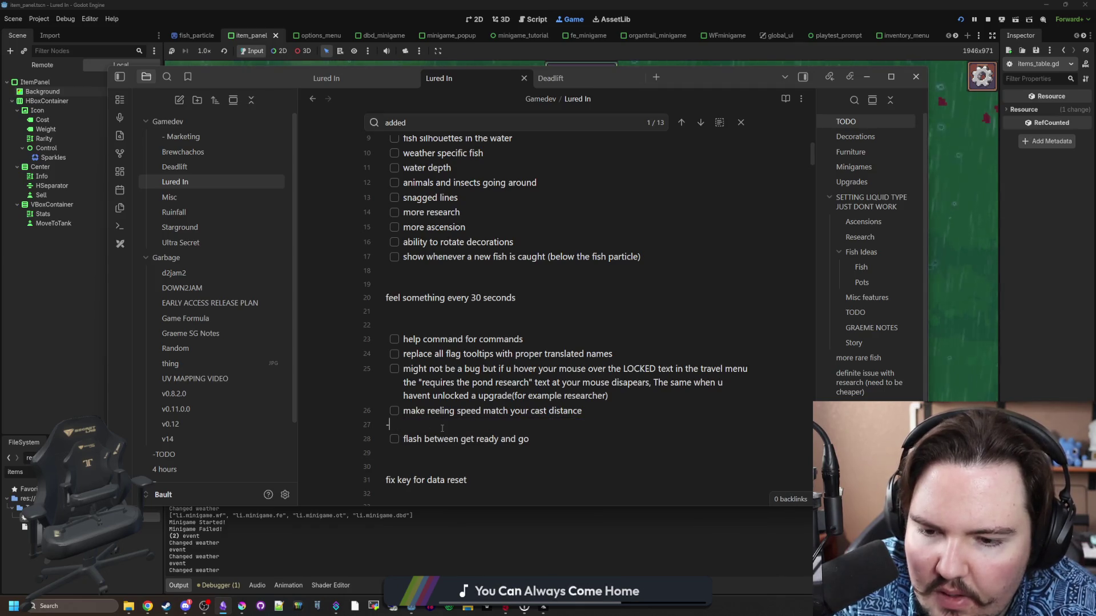
{"action": "key", "text": "BackSpace"}
{"action": "left_click", "coordinate": [394, 411]}
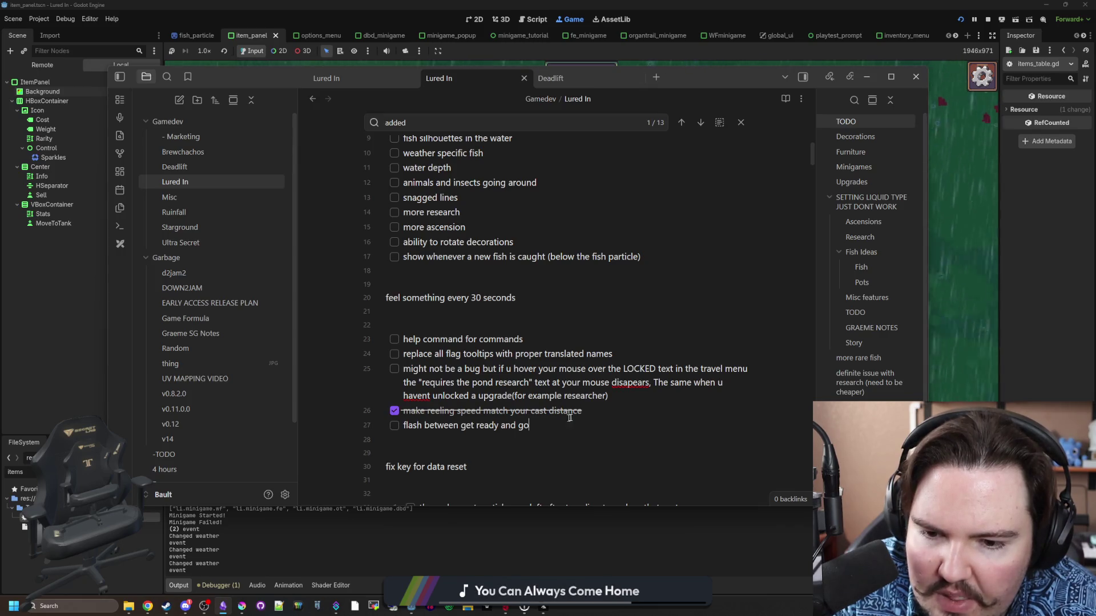
{"action": "key", "text": "shift+Home"}
{"action": "key", "text": "BackSpace"}
{"action": "key", "text": "BackSpace"}
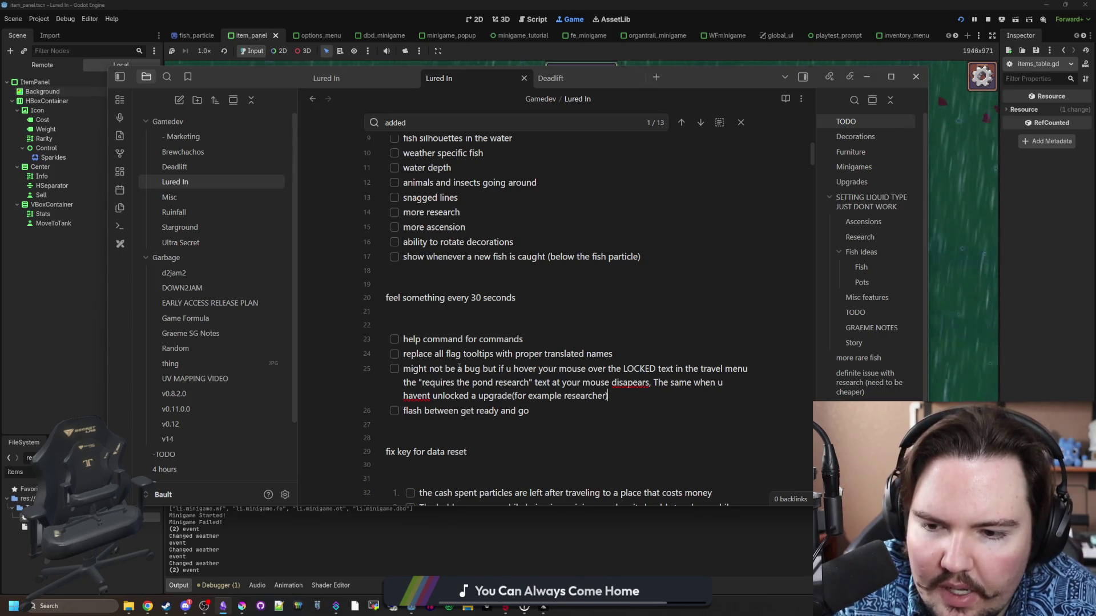
Move 'feel something every 30 seconds' below the 'flash between get ready and go' item.
{"action": "left_click_drag", "start_coordinate": [423, 355], "coordinate": [615, 350]}
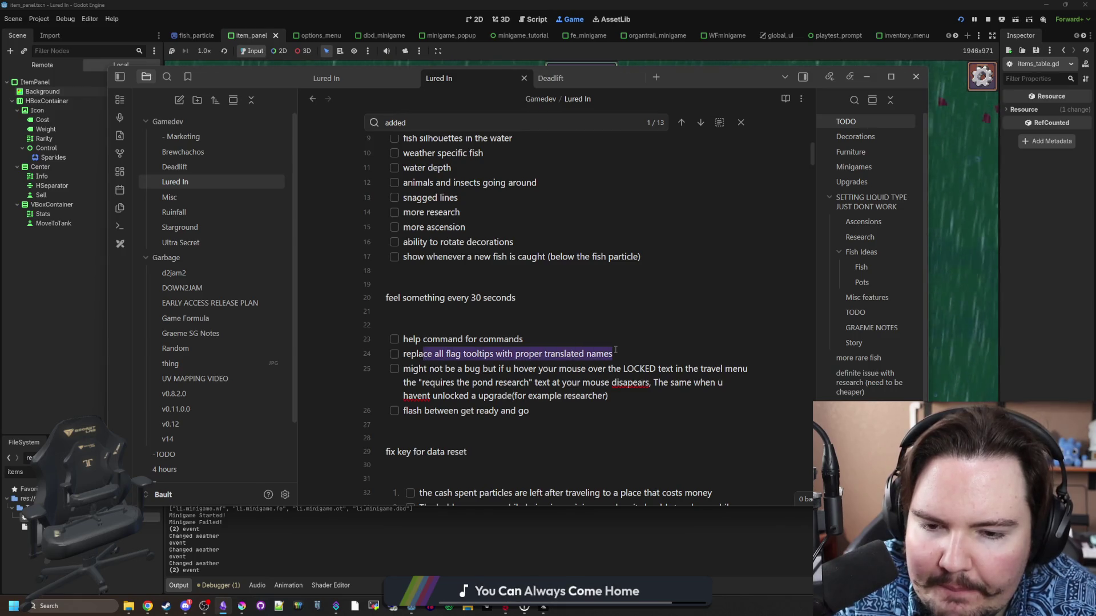
{"action": "left_click", "coordinate": [477, 339]}
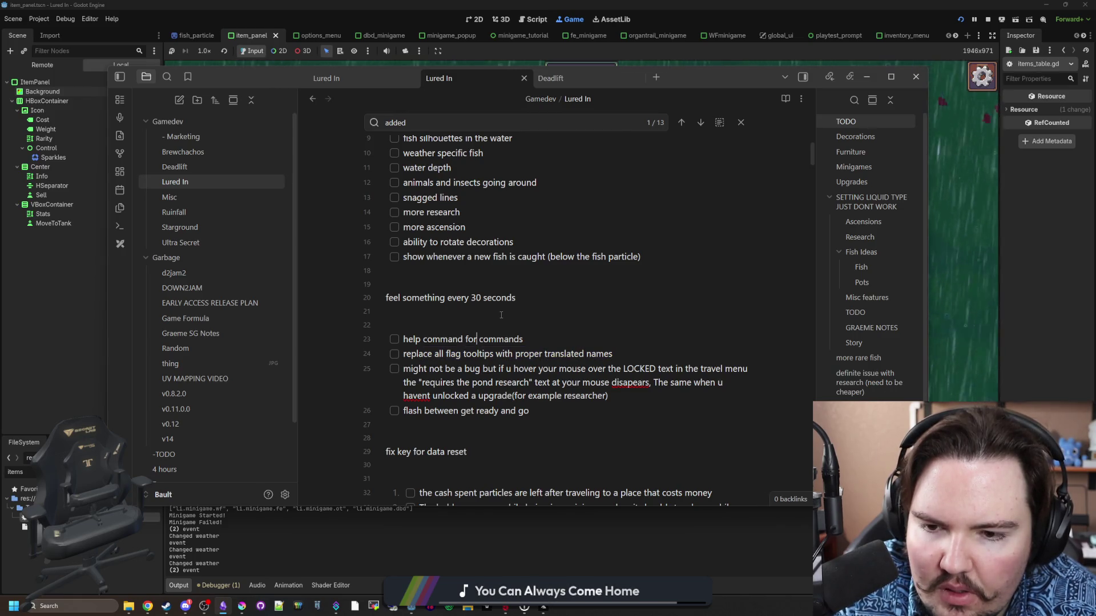
{"action": "left_click_drag", "start_coordinate": [516, 297], "coordinate": [370, 299]}
{"action": "key", "text": "ctrl+x"}
{"action": "left_click", "coordinate": [420, 409]}
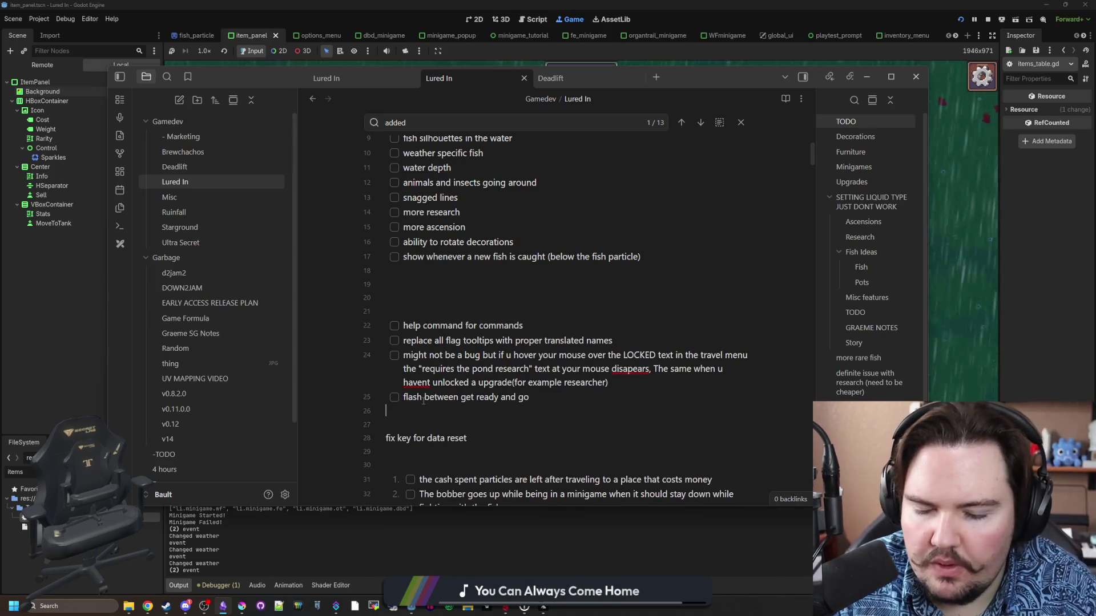
{"action": "key", "text": "ctrl+v"}
Remove the blank lines after the new-fish-caught item to join both checklists.
{"action": "left_click", "coordinate": [437, 312]}
{"action": "key", "text": "BackSpace"}
{"action": "key", "text": "BackSpace"}
{"action": "key", "text": "BackSpace"}
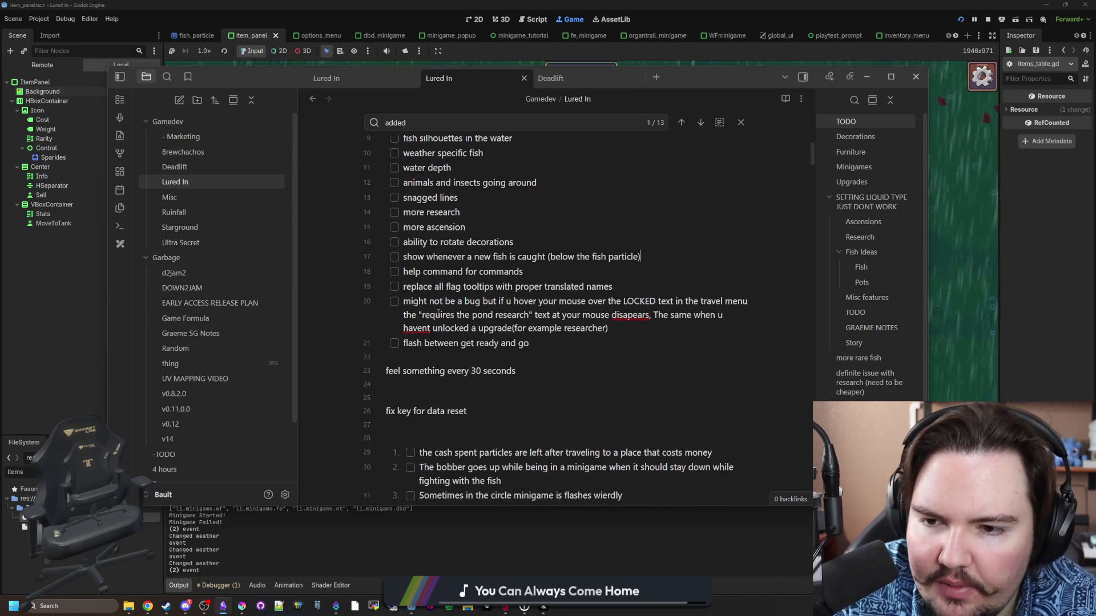
{"action": "scroll", "coordinate": [442, 361], "scroll_direction": "down", "scroll_amount": 2}
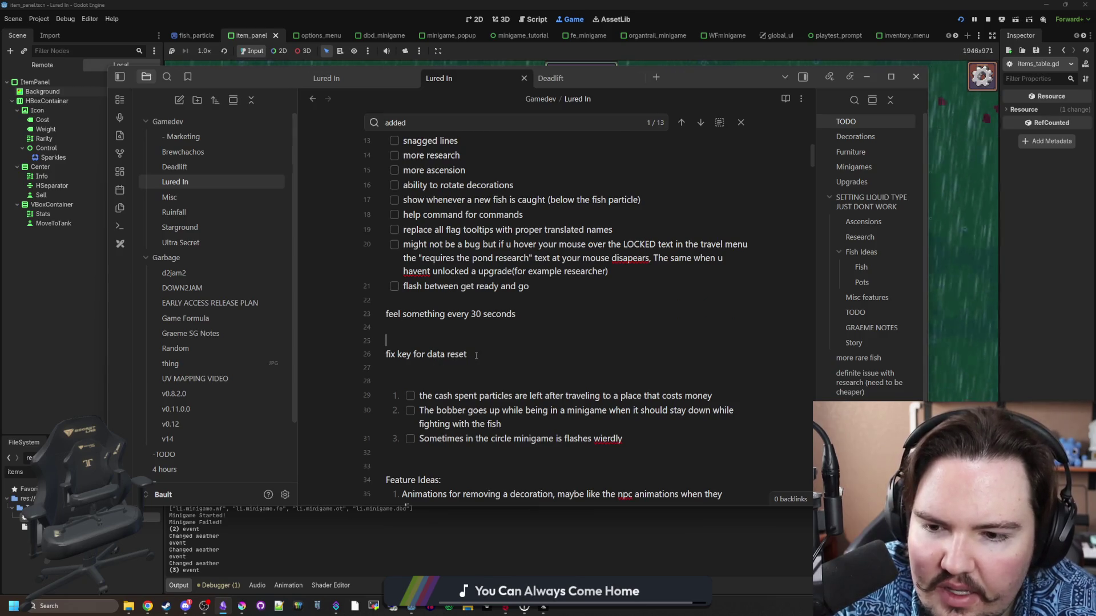
{"action": "left_click_drag", "start_coordinate": [483, 355], "coordinate": [360, 349]}
{"action": "left_click", "coordinate": [415, 337]}
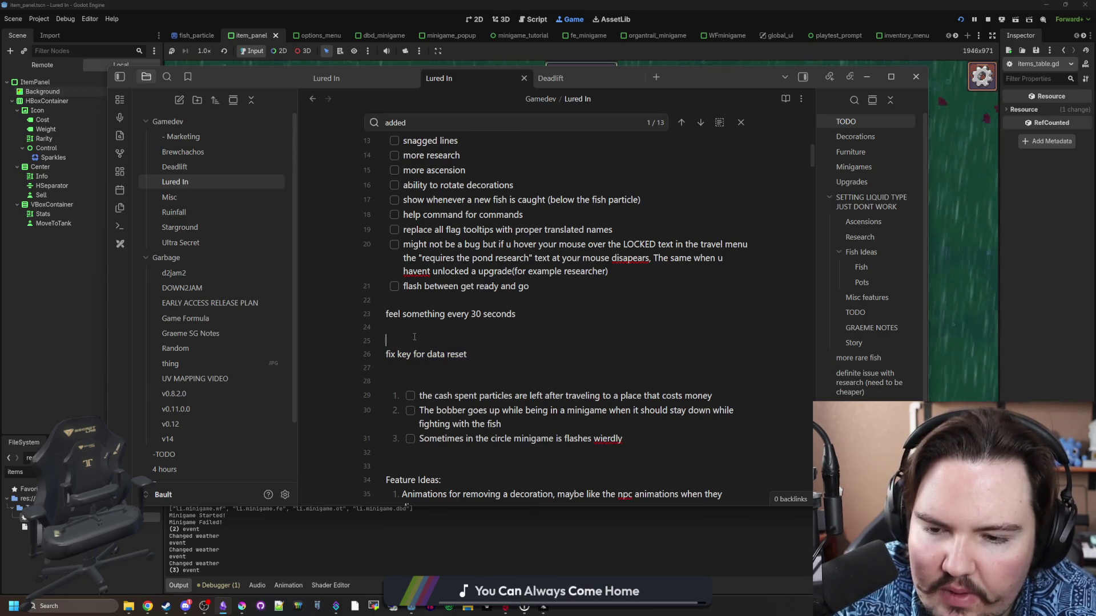
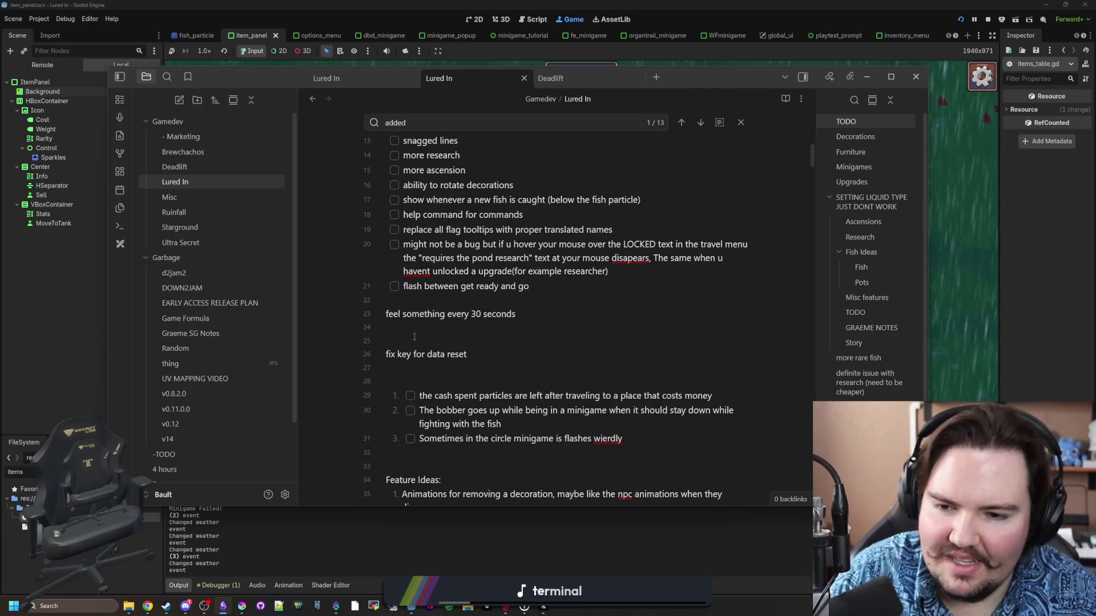
Remove the blank lines so 'fix key for data reset' sits under 'feel something every 30 seconds'.
{"action": "key", "text": "BackSpace"}
{"action": "key", "text": "BackSpace"}
{"action": "left_click", "coordinate": [407, 303]}
{"action": "key", "text": "Return"}
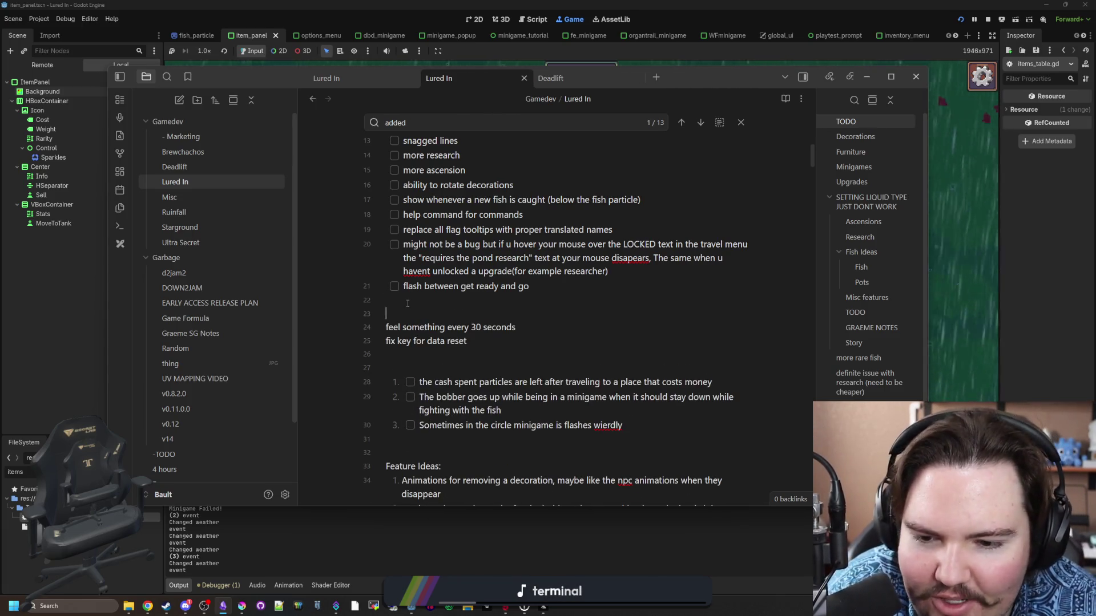
{"action": "triple_click", "coordinate": [454, 339]}
{"action": "left_click", "coordinate": [417, 361]}
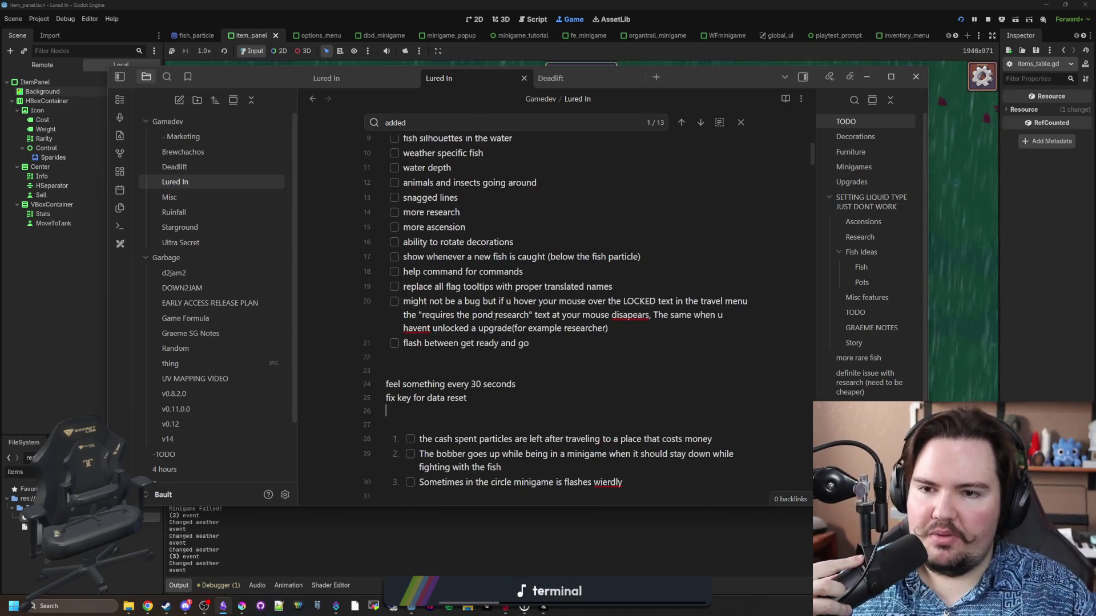
{"action": "scroll", "coordinate": [451, 250], "scroll_direction": "down", "scroll_amount": 2}
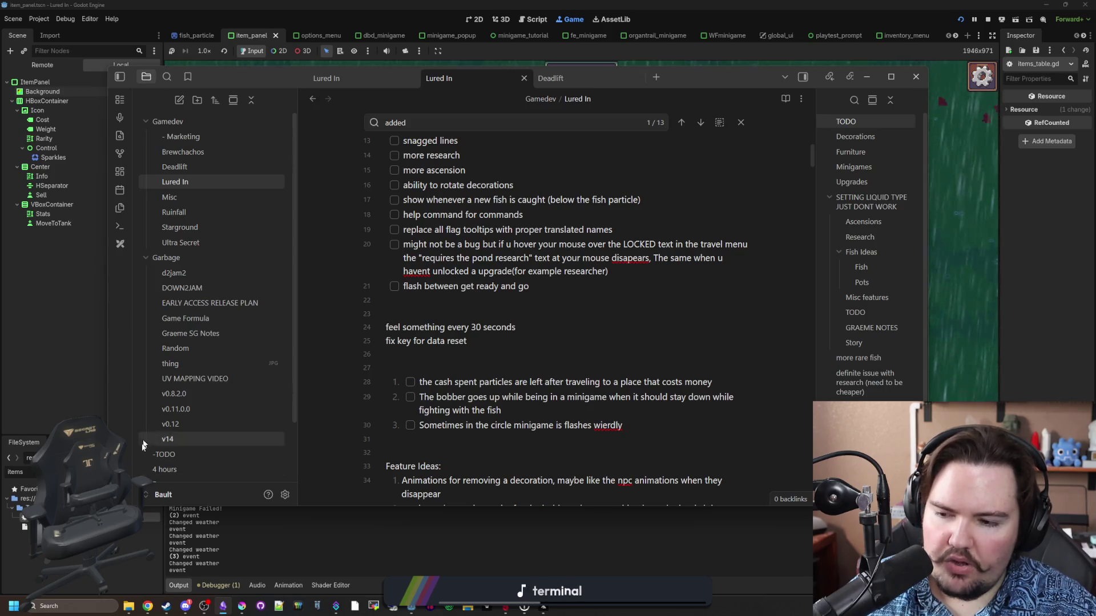
{"action": "key", "text": "alt+Tab"}
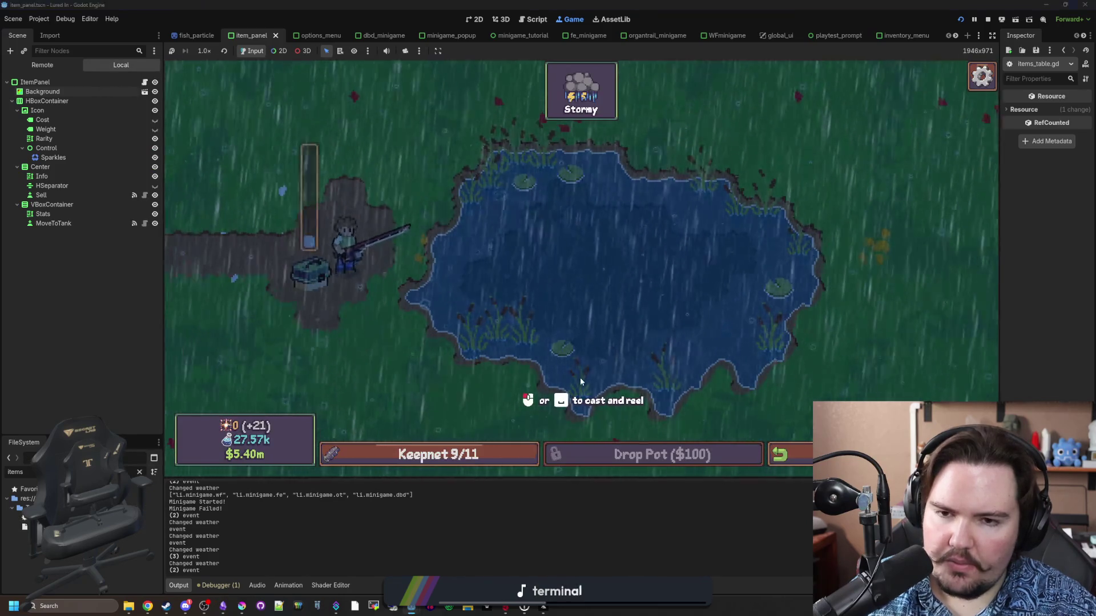
Open Options > Reset Data in the running game to view the warning, then cancel it.
{"action": "key", "text": "Escape"}
{"action": "left_click", "coordinate": [605, 280]}
{"action": "scroll", "coordinate": [509, 320], "scroll_direction": "down", "scroll_amount": 4}
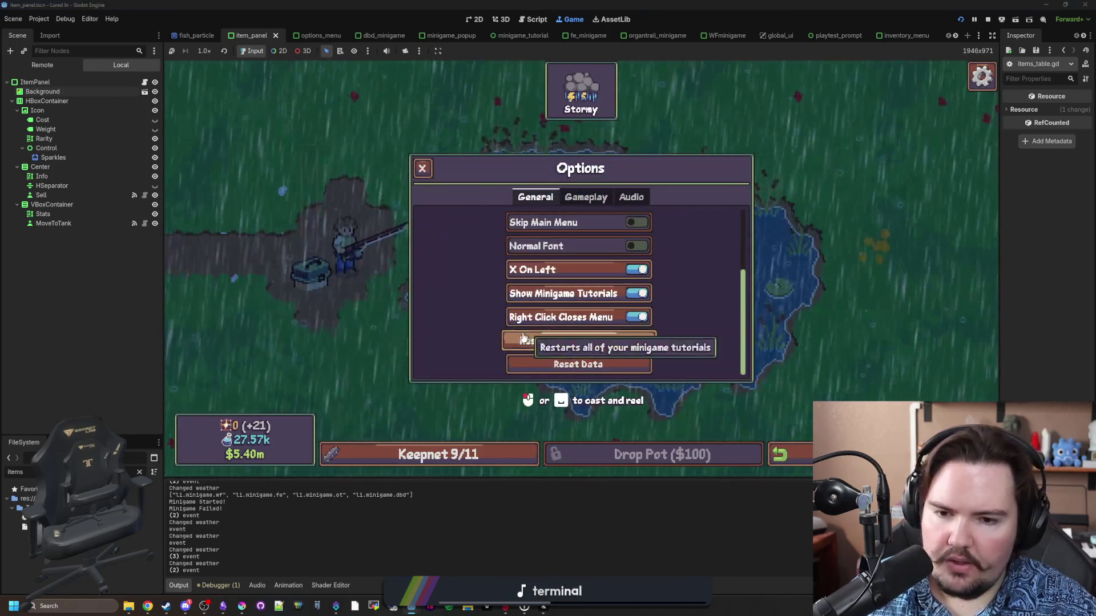
{"action": "left_click", "coordinate": [566, 370]}
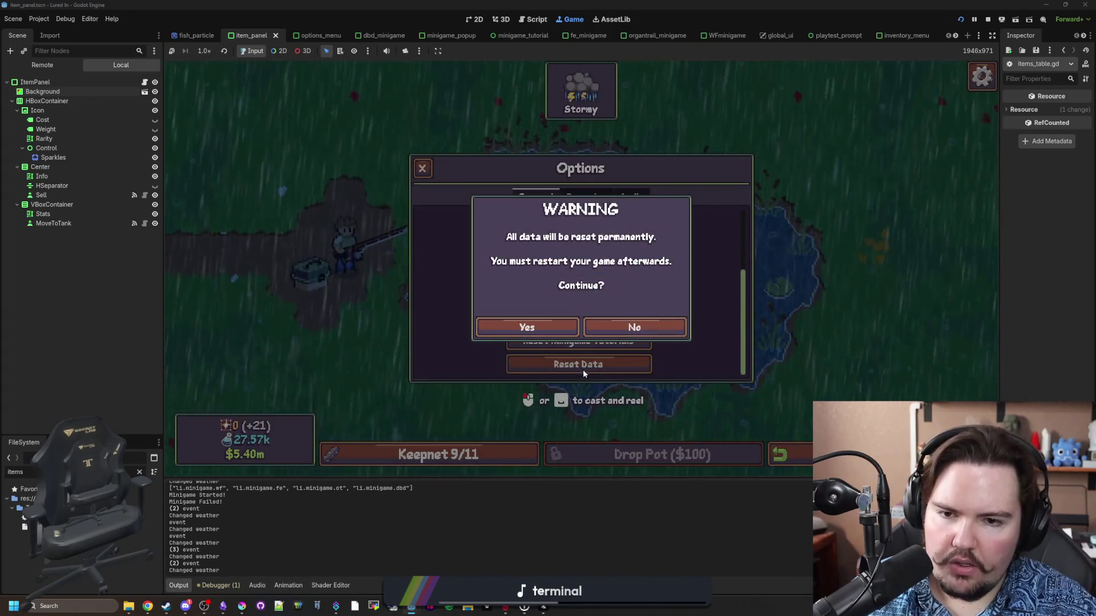
{"action": "left_click", "coordinate": [676, 328]}
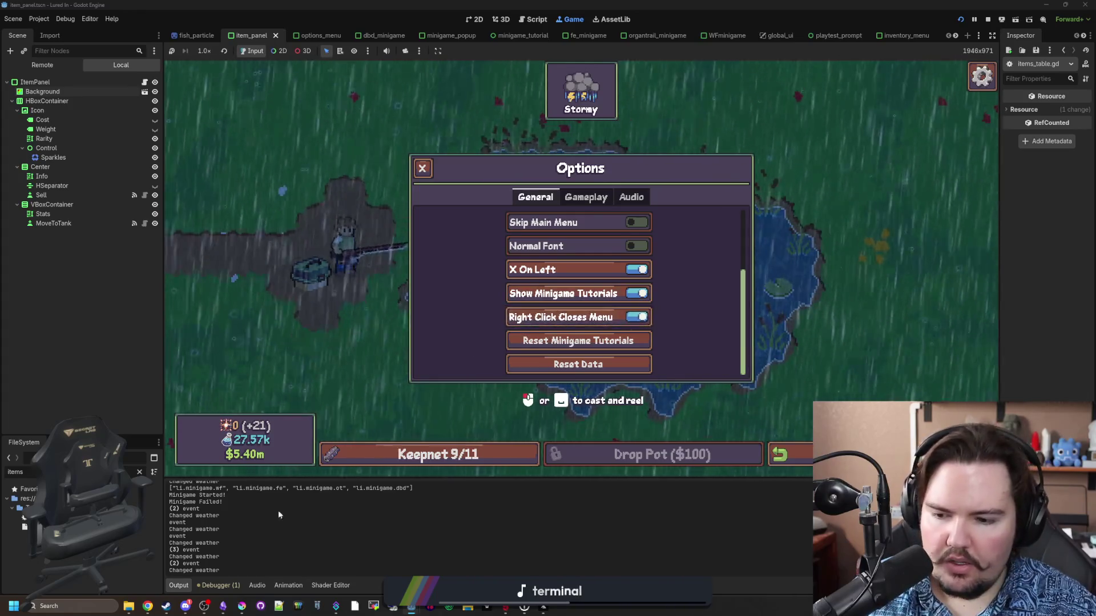
Switch the game's language to Chinese (simplified Han) from the pause menu.
{"action": "left_click", "coordinate": [222, 606]}
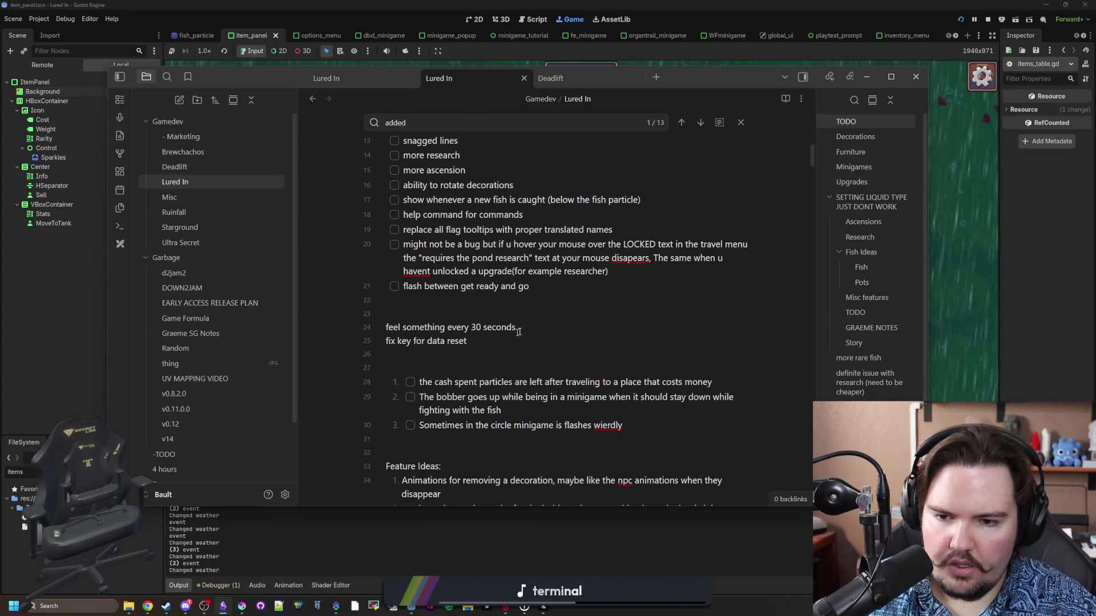
{"action": "left_click", "coordinate": [959, 274]}
{"action": "key", "text": "Escape"}
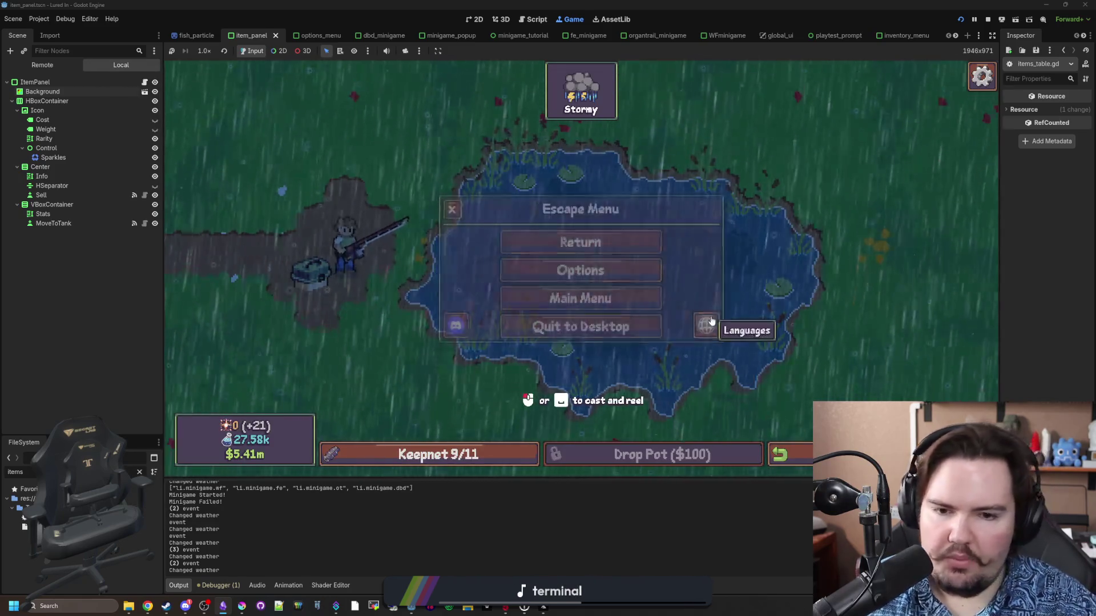
{"action": "left_click", "coordinate": [747, 326]}
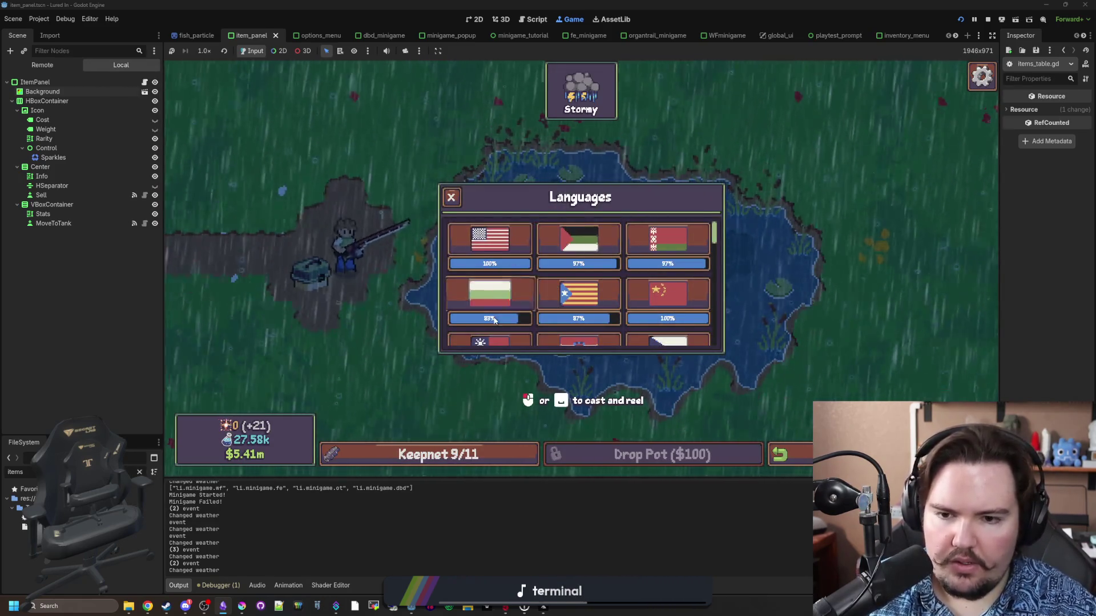
{"action": "left_click", "coordinate": [657, 246]}
{"action": "left_click", "coordinate": [659, 292]}
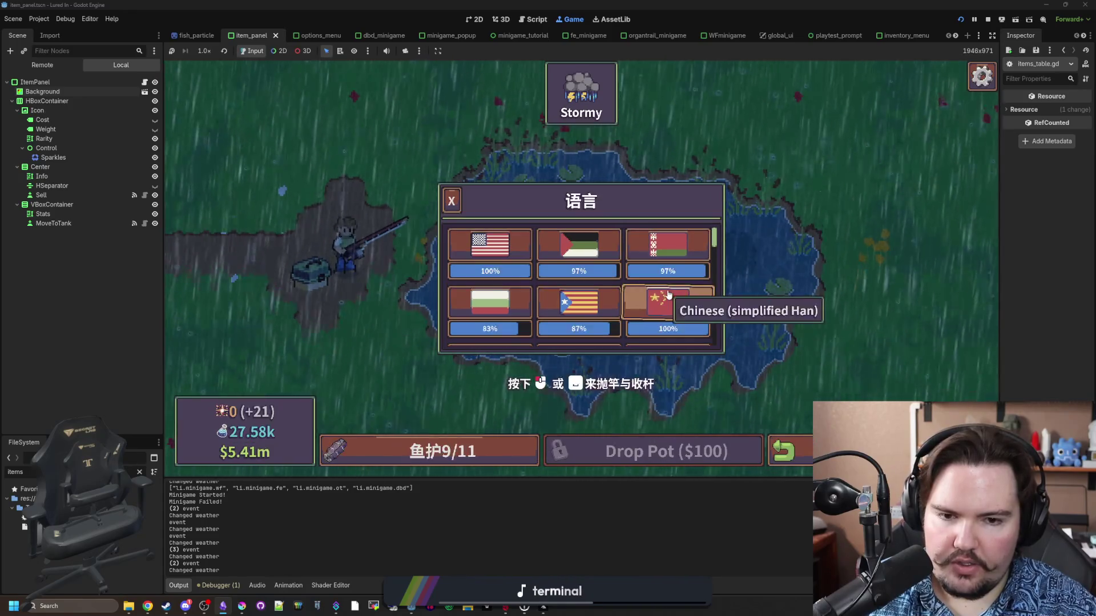
{"action": "key", "text": "Escape"}
{"action": "key", "text": "Escape"}
{"action": "key", "text": "Escape"}
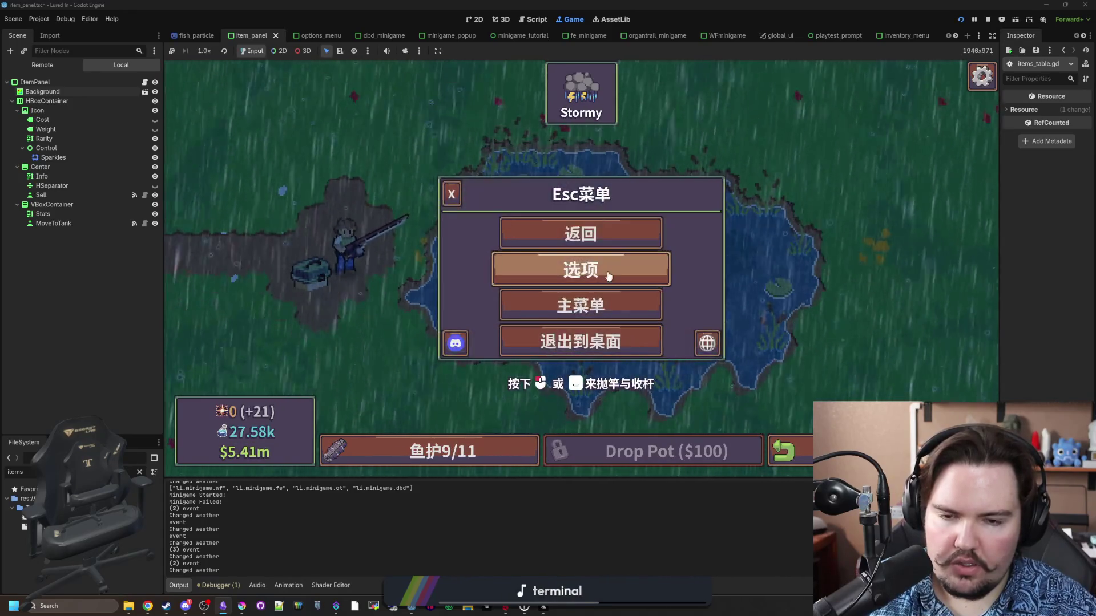
Reopen Options > 重置资料 to check the warning popup in Chinese, then dismiss it.
{"action": "left_click", "coordinate": [606, 271]}
{"action": "scroll", "coordinate": [606, 283], "scroll_direction": "down", "scroll_amount": 5}
{"action": "left_click", "coordinate": [567, 362]}
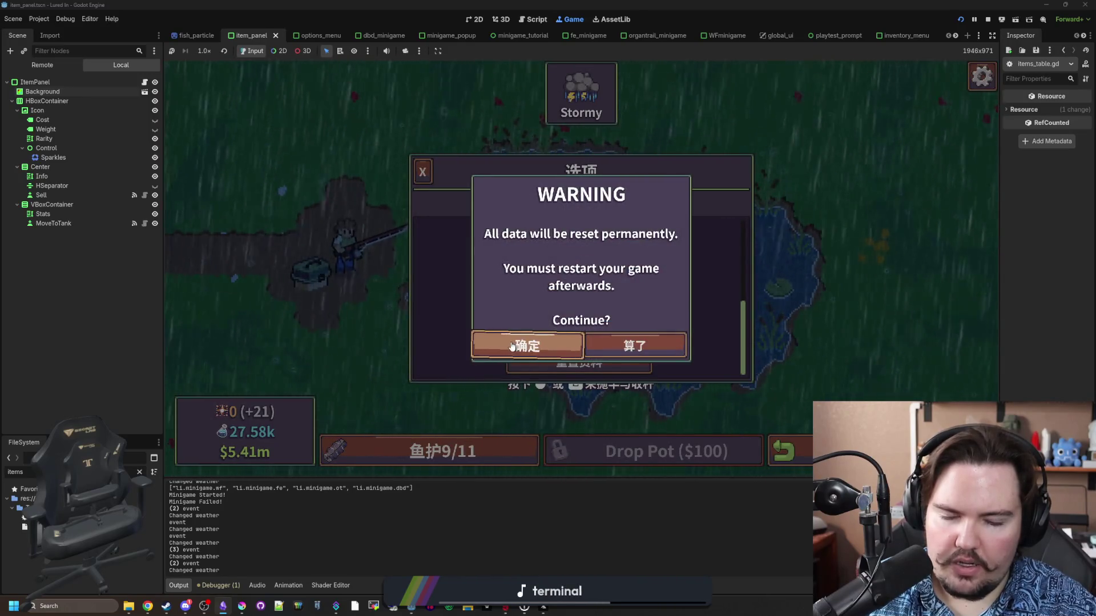
{"action": "left_click", "coordinate": [512, 347]}
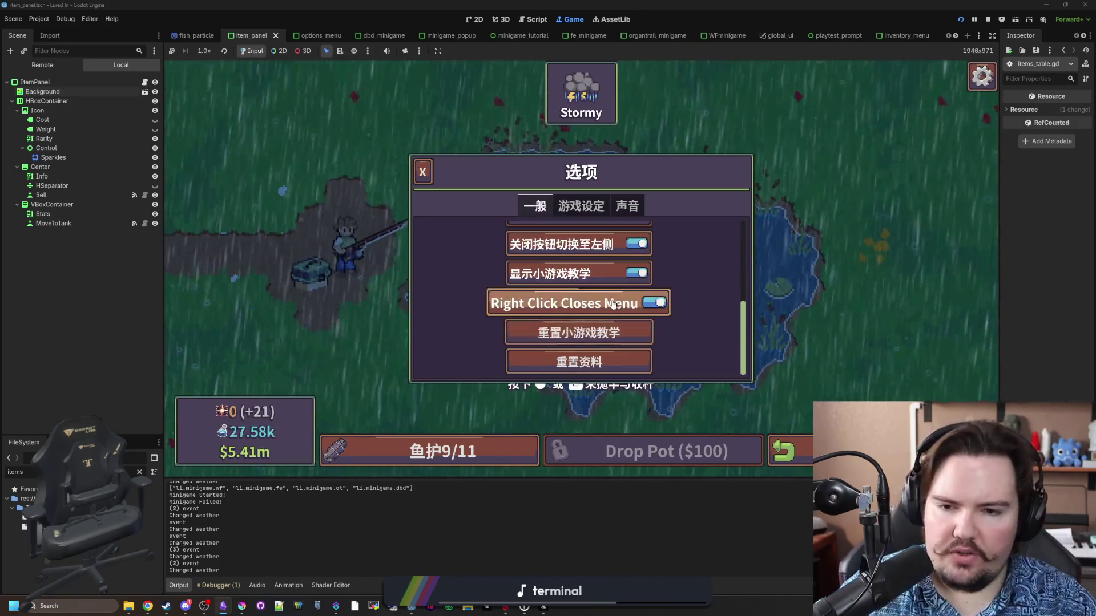
{"action": "scroll", "coordinate": [727, 293], "scroll_direction": "up", "scroll_amount": 2}
{"action": "scroll", "coordinate": [704, 307], "scroll_direction": "down", "scroll_amount": 2}
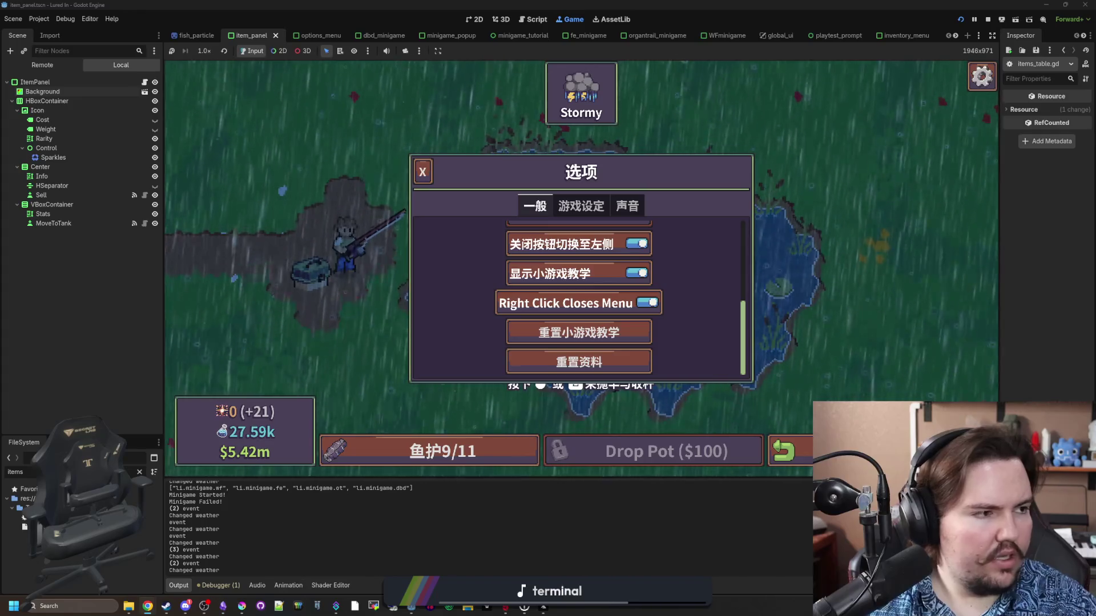
Load translation.luredin.net in a new browser window.
{"action": "key", "text": "super+2"}
{"action": "type", "text": "tr"}
{"action": "key", "text": "Return"}
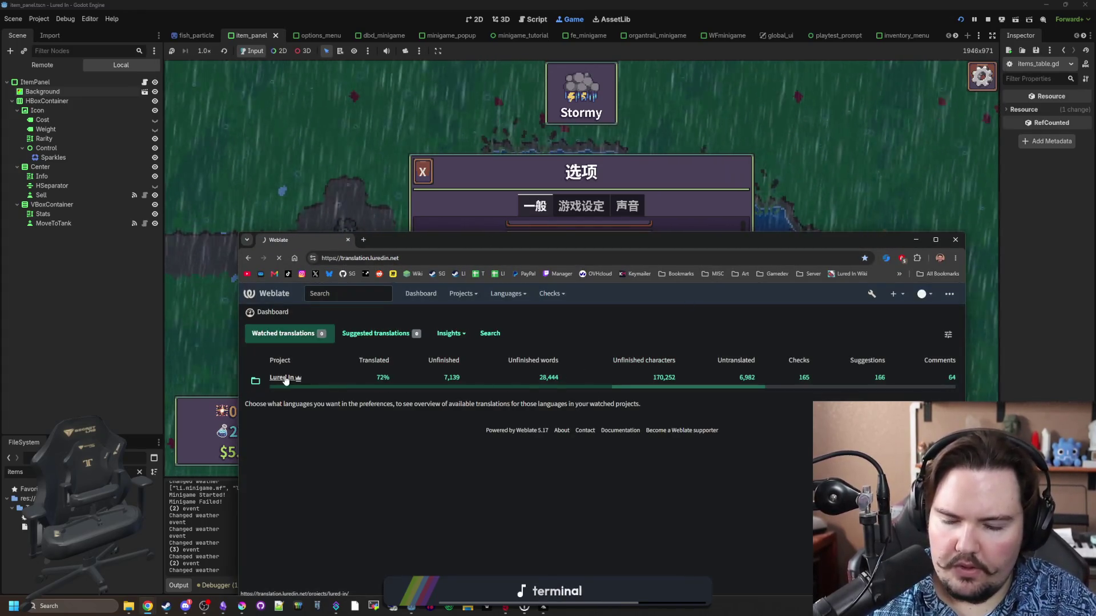
Search Lured In's English source strings in Weblate for 'right click', then move the browser aside.
{"action": "left_click", "coordinate": [286, 380]}
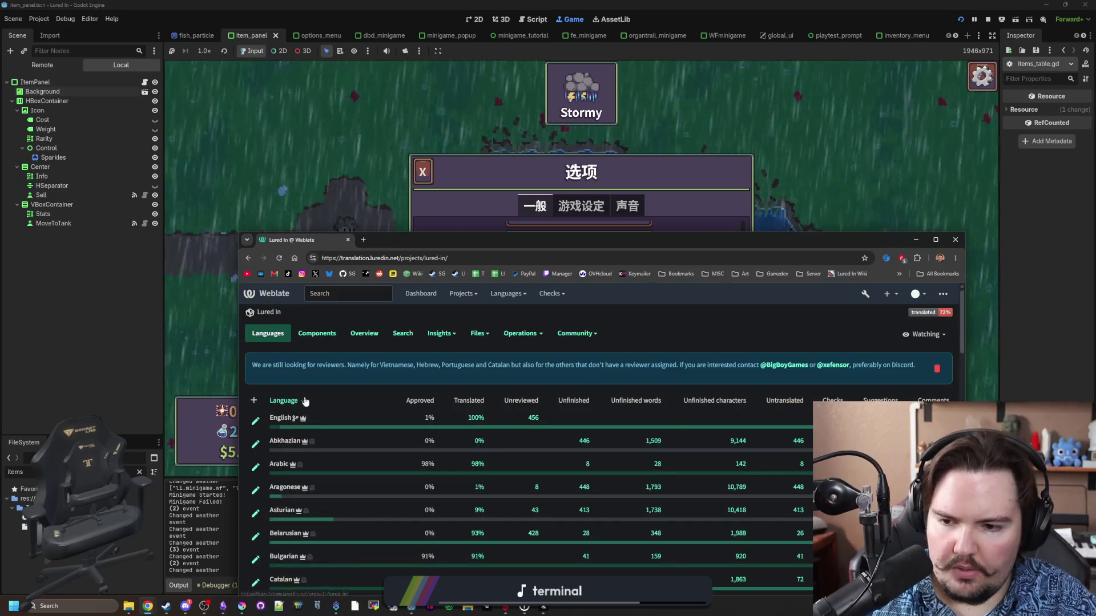
{"action": "left_click", "coordinate": [278, 420]}
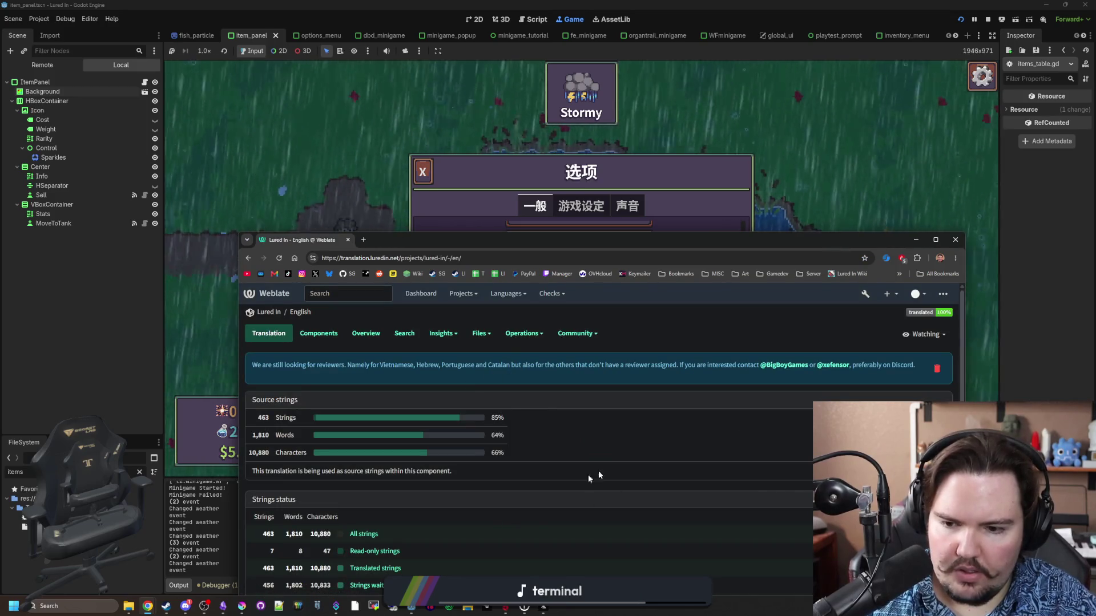
{"action": "left_click", "coordinate": [405, 334]}
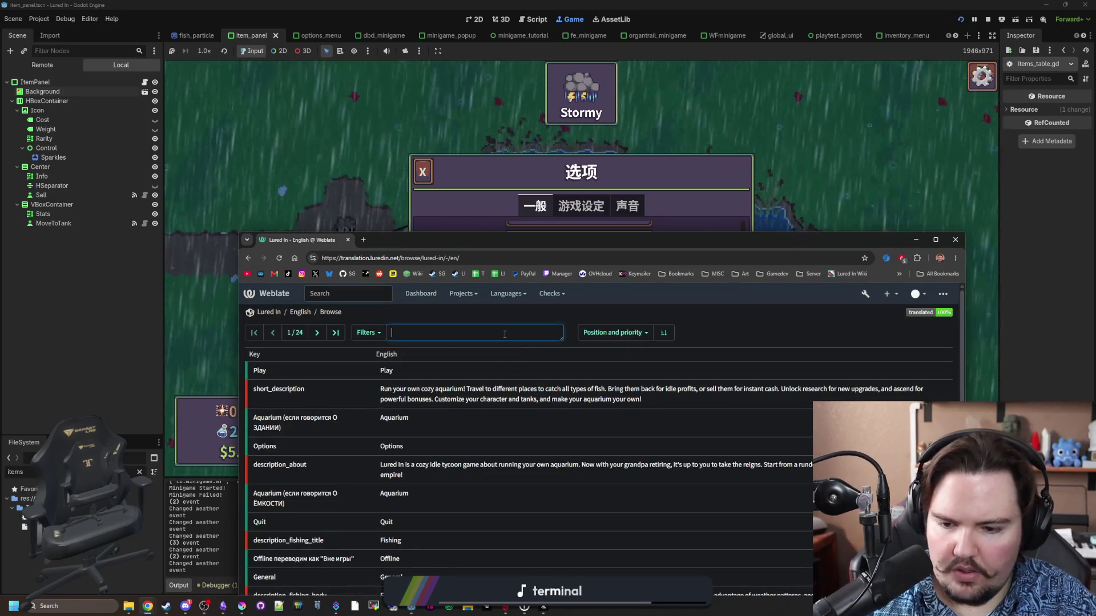
{"action": "type", "text": "right click"}
{"action": "key", "text": "Return"}
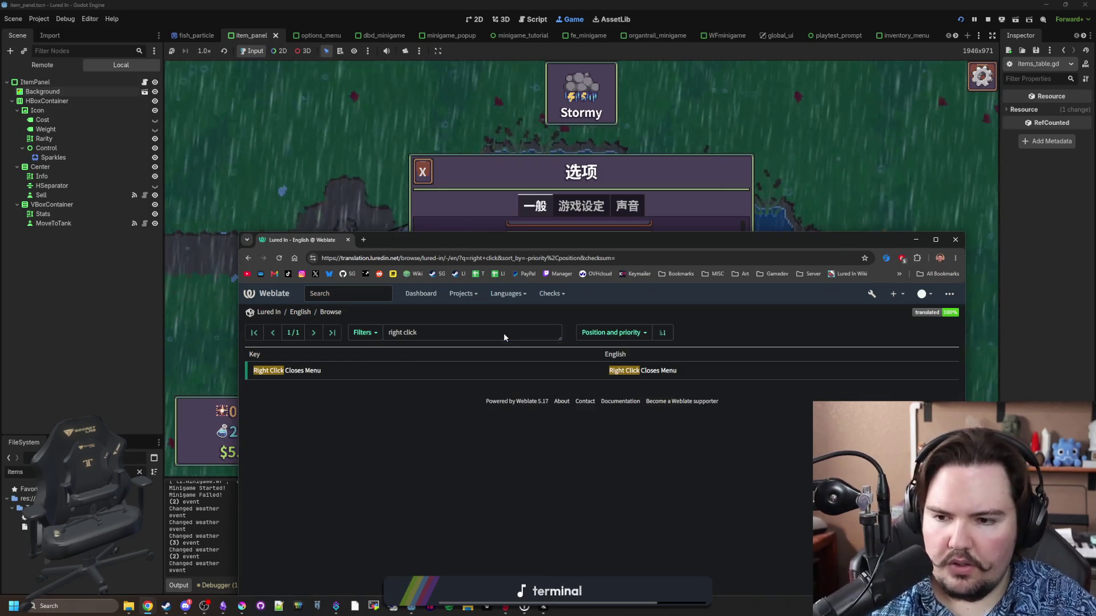
{"action": "left_click_drag", "start_coordinate": [612, 241], "coordinate": [806, 430]}
{"action": "left_click", "coordinate": [574, 363]}
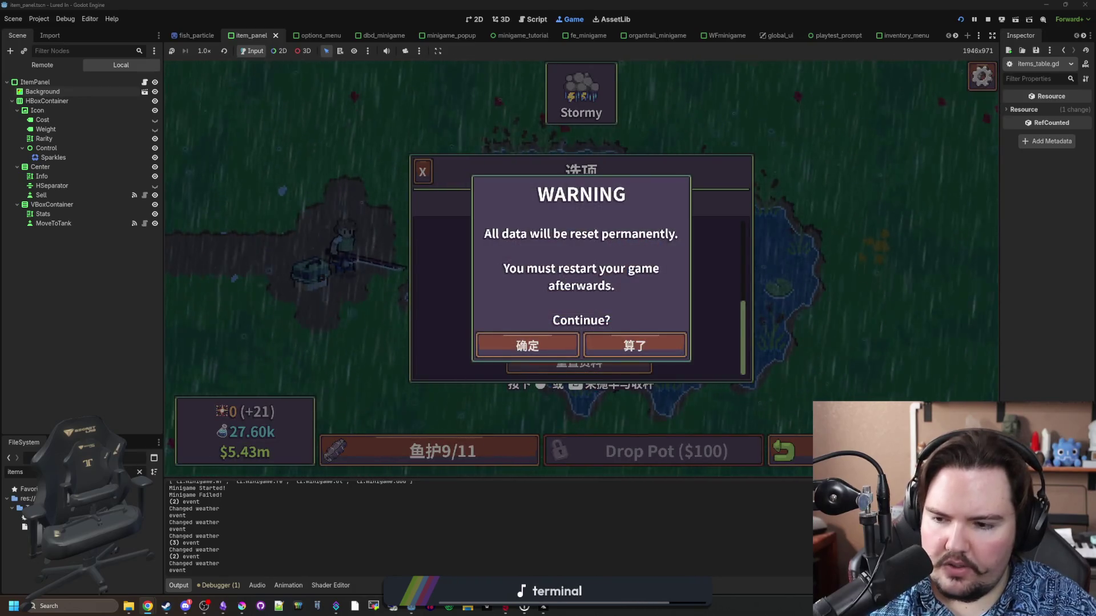
Run a project-wide search for 'warning' in the script editor.
{"action": "left_click", "coordinate": [138, 472]}
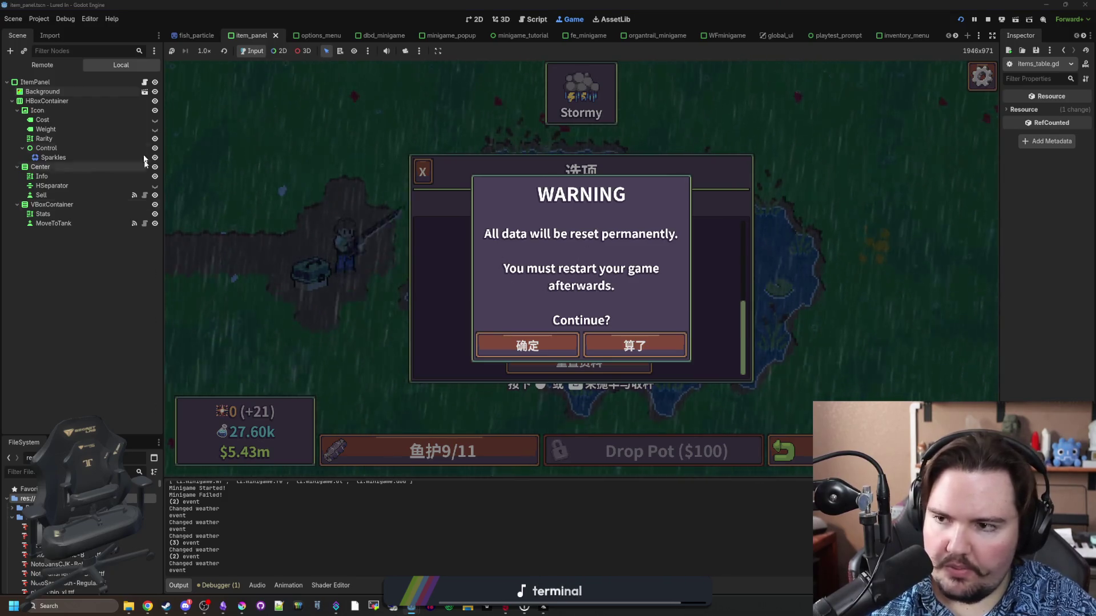
{"action": "key", "text": "ctrl+F3"}
{"action": "left_click", "coordinate": [553, 226]}
{"action": "key", "text": "ctrl+f"}
{"action": "key", "text": "ctrl+shift+f"}
{"action": "type", "text": "dr"}
{"action": "type", "text": "ing"}
{"action": "key", "text": "Return"}
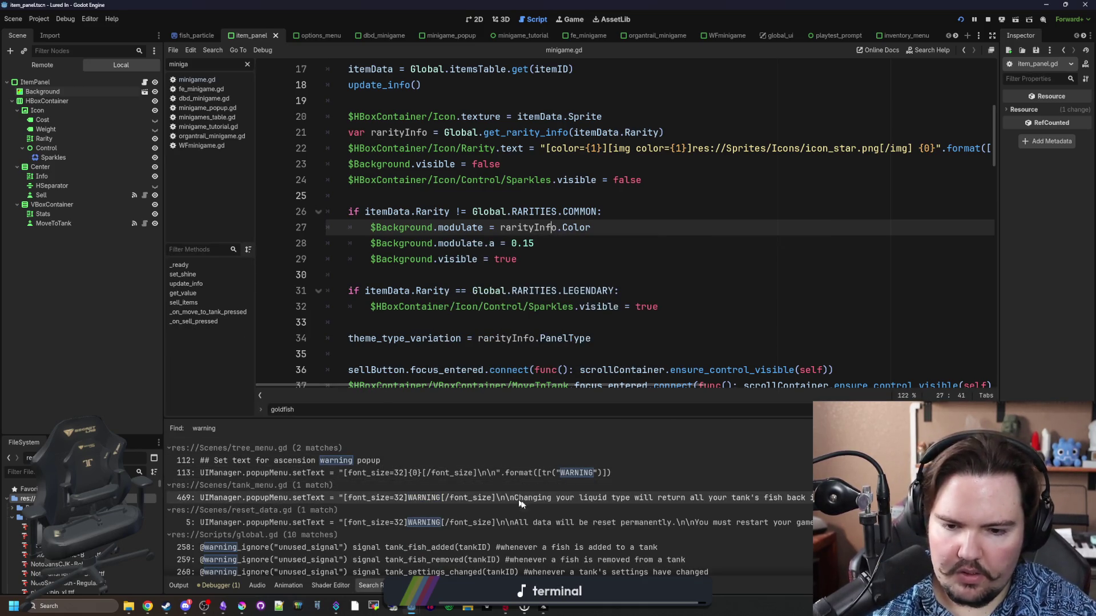
Compare tank_menu.gd line 469's liquid-change warning with reset_data.gd line 5's warning.
{"action": "left_click", "coordinate": [574, 521]}
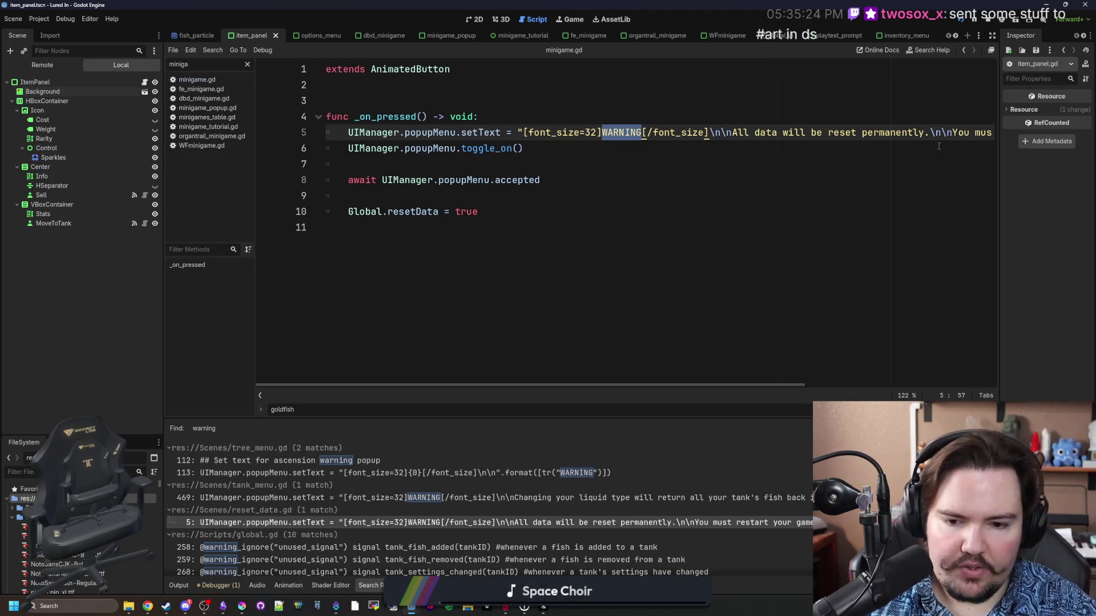
{"action": "left_click", "coordinate": [471, 494]}
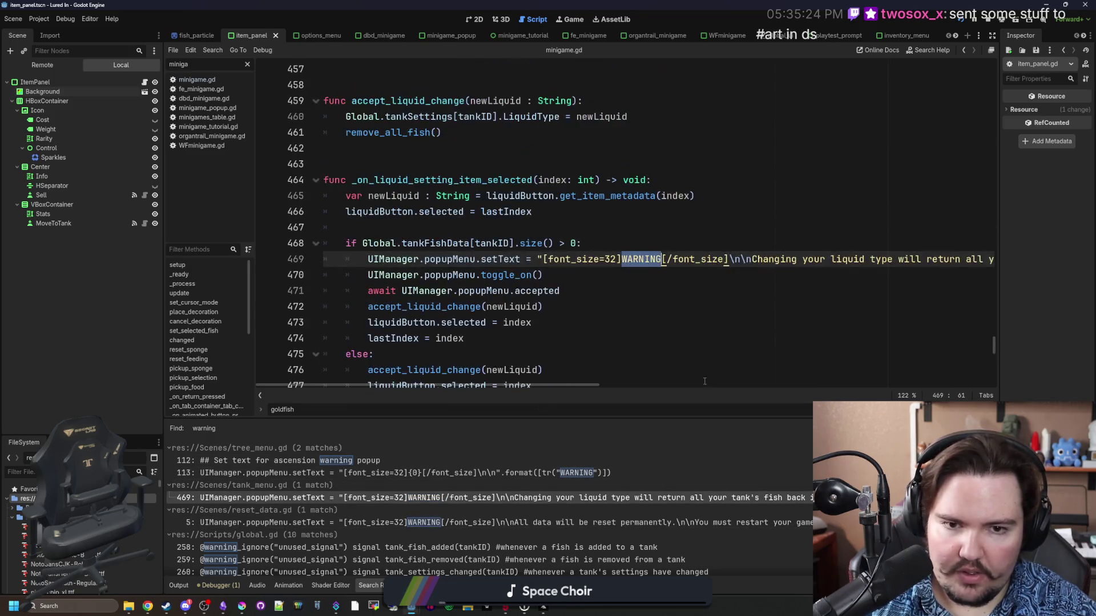
{"action": "mouse_move", "coordinate": [591, 382]}
{"action": "left_mouse_down"}
{"action": "mouse_move", "coordinate": [910, 367]}
{"action": "mouse_move", "coordinate": [478, 351]}
{"action": "left_mouse_up"}
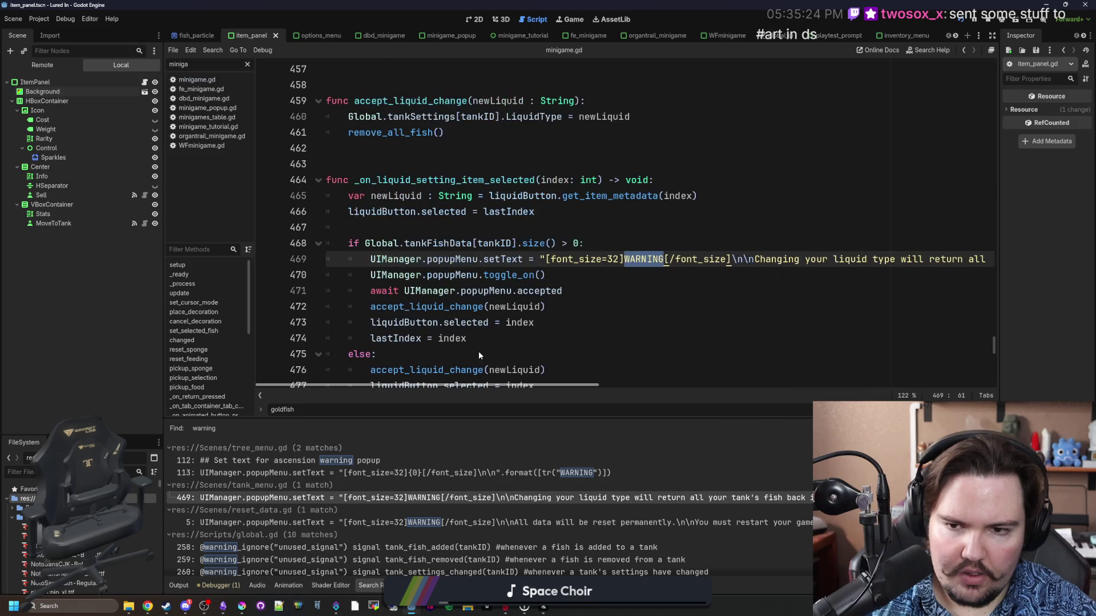
{"action": "left_click", "coordinate": [548, 524]}
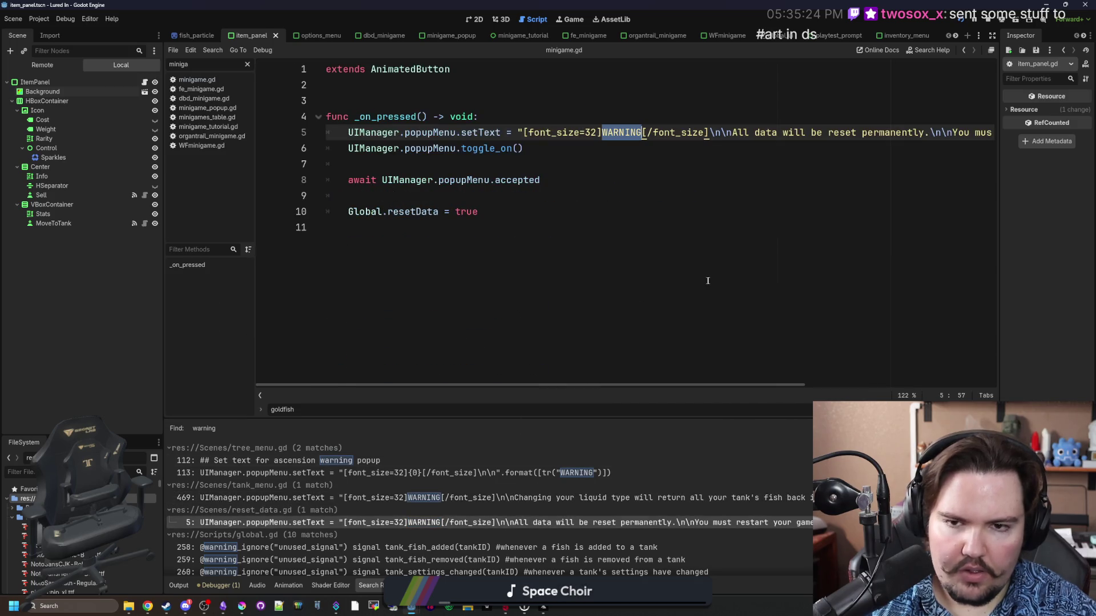
Search the Weblate strings for 'warning', then move the browser aside to uncover Godot.
{"action": "mouse_move", "coordinate": [147, 613]}
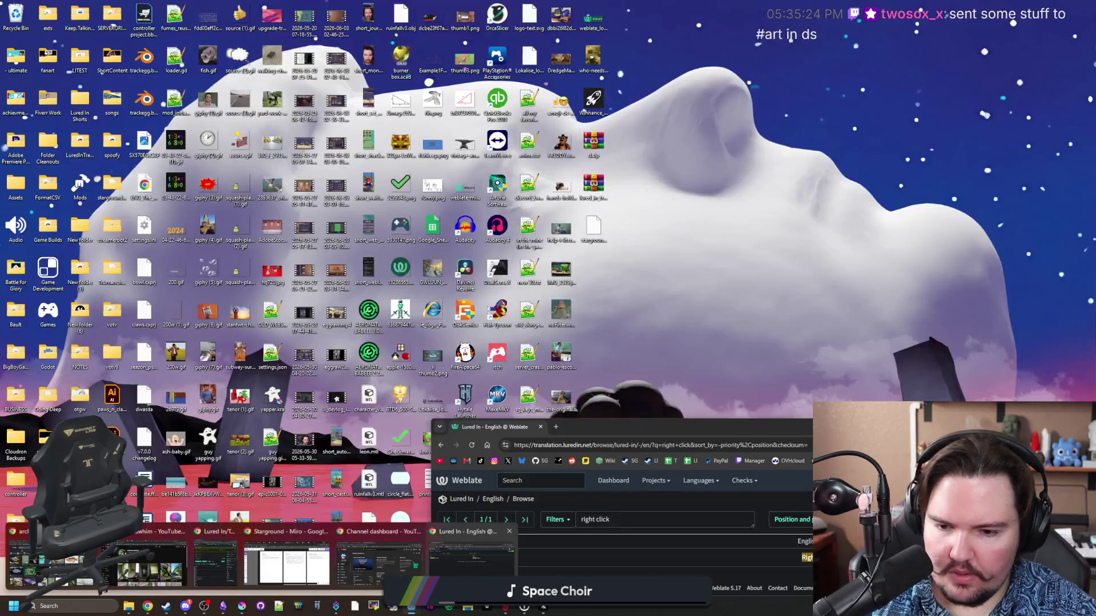
{"action": "left_click", "coordinate": [473, 549]}
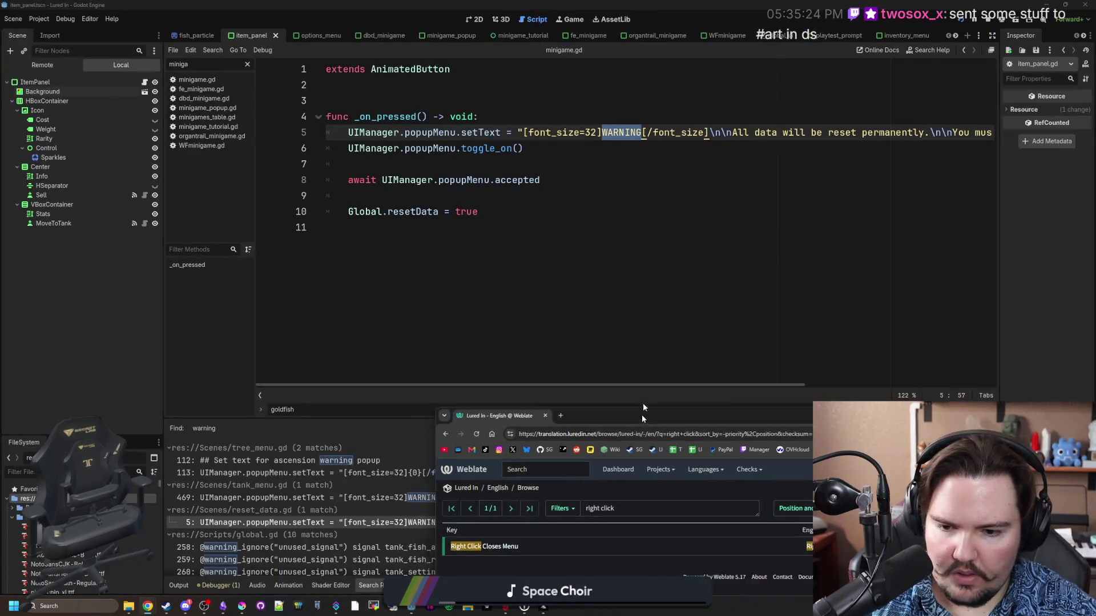
{"action": "triple_click", "coordinate": [467, 436]}
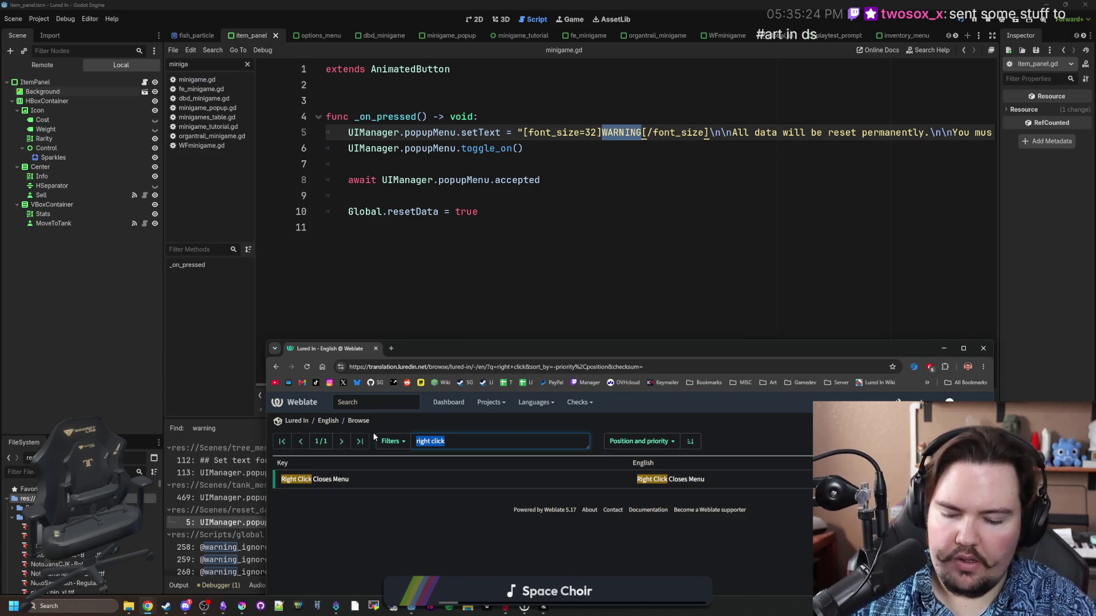
{"action": "type", "text": "warning"}
{"action": "key", "text": "Return"}
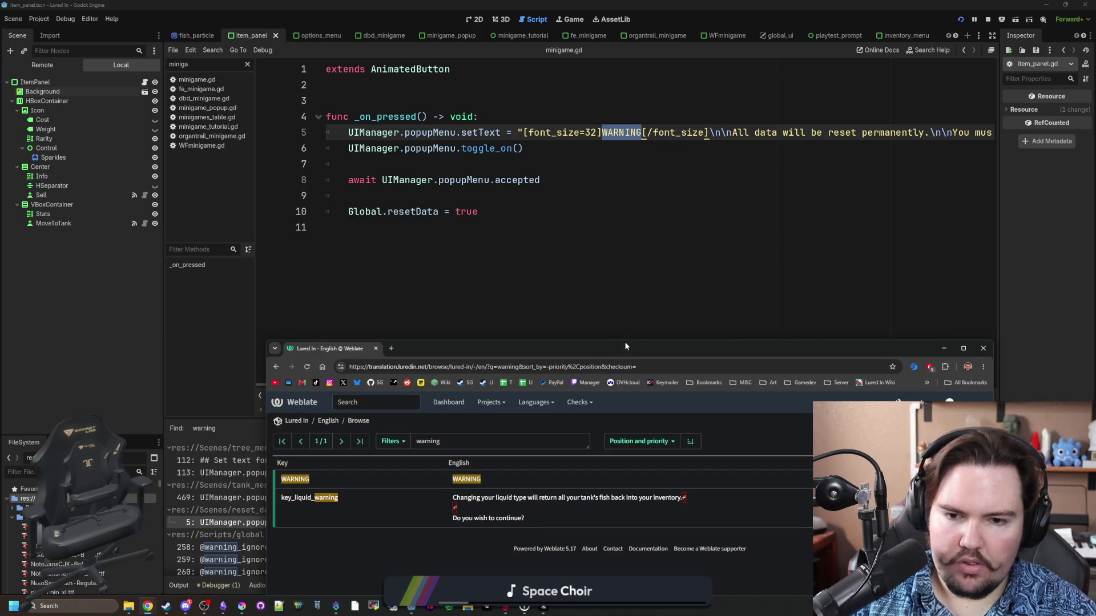
{"action": "left_click_drag", "start_coordinate": [638, 349], "coordinate": [2, 263]}
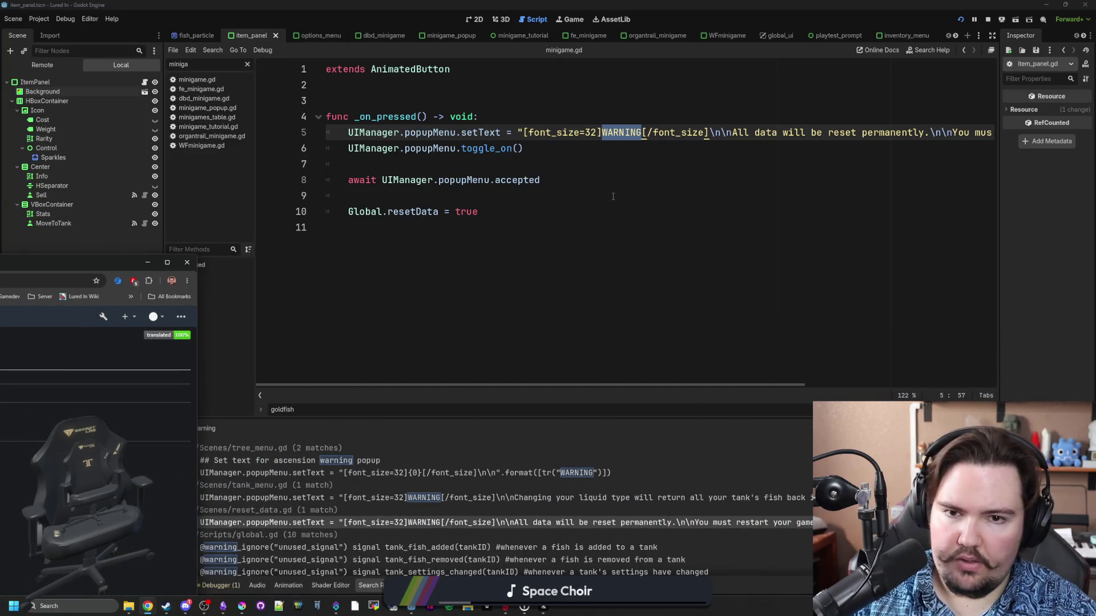
Add a new line 5 below the function header starting UIManager.popupMenu.setText.
{"action": "left_click", "coordinate": [673, 164]}
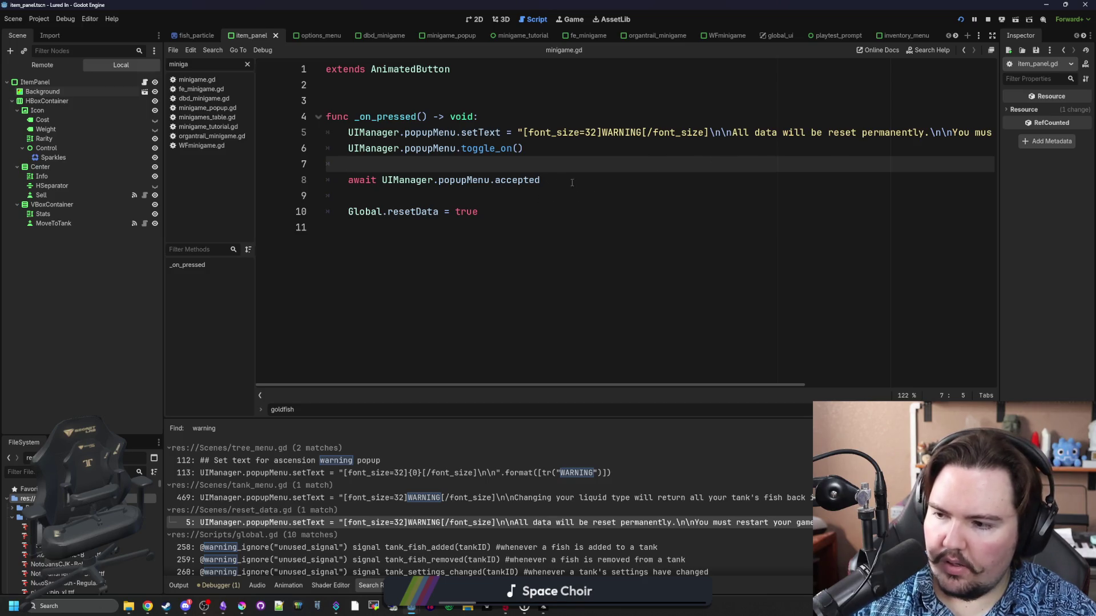
{"action": "left_click", "coordinate": [727, 148]}
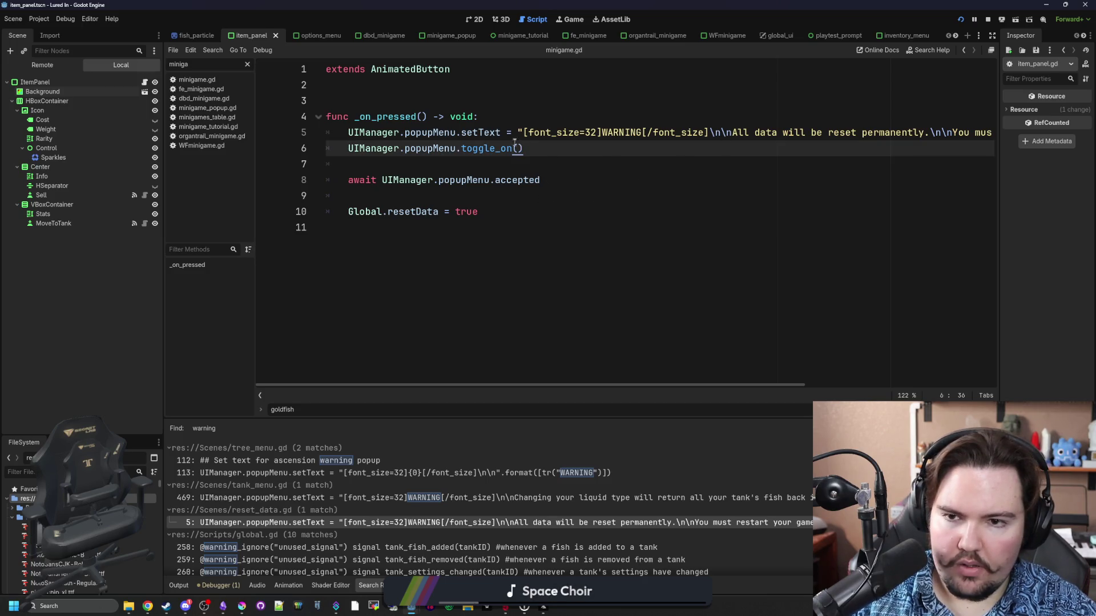
{"action": "left_click", "coordinate": [499, 119]}
{"action": "key", "text": "Return"}
{"action": "key", "text": "Return"}
{"action": "key", "text": "Up"}
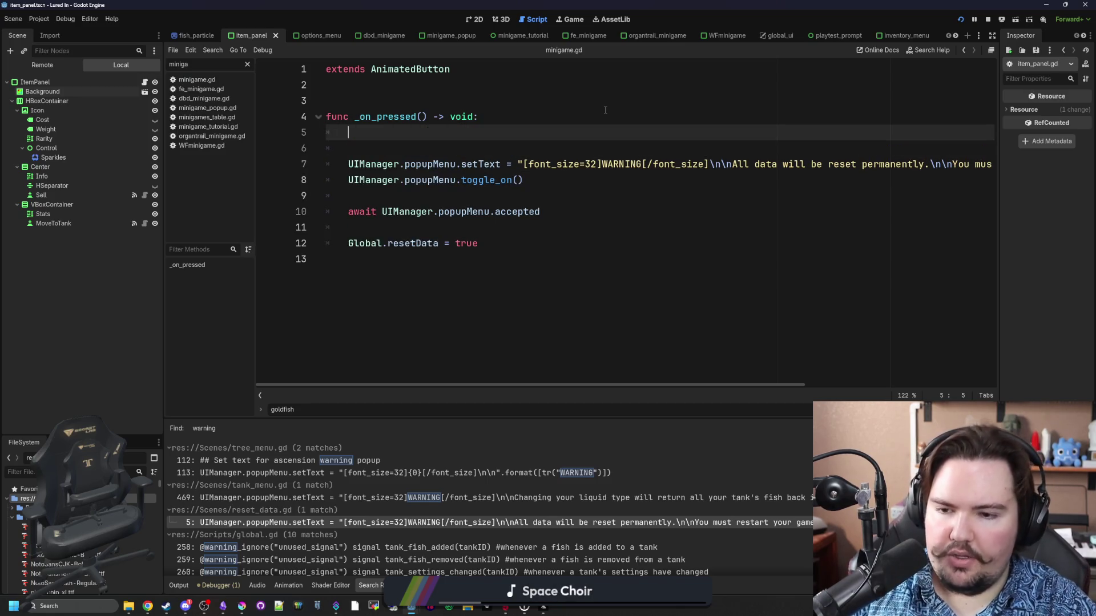
{"action": "key", "text": "BackSpace"}
{"action": "key", "text": "BackSpace"}
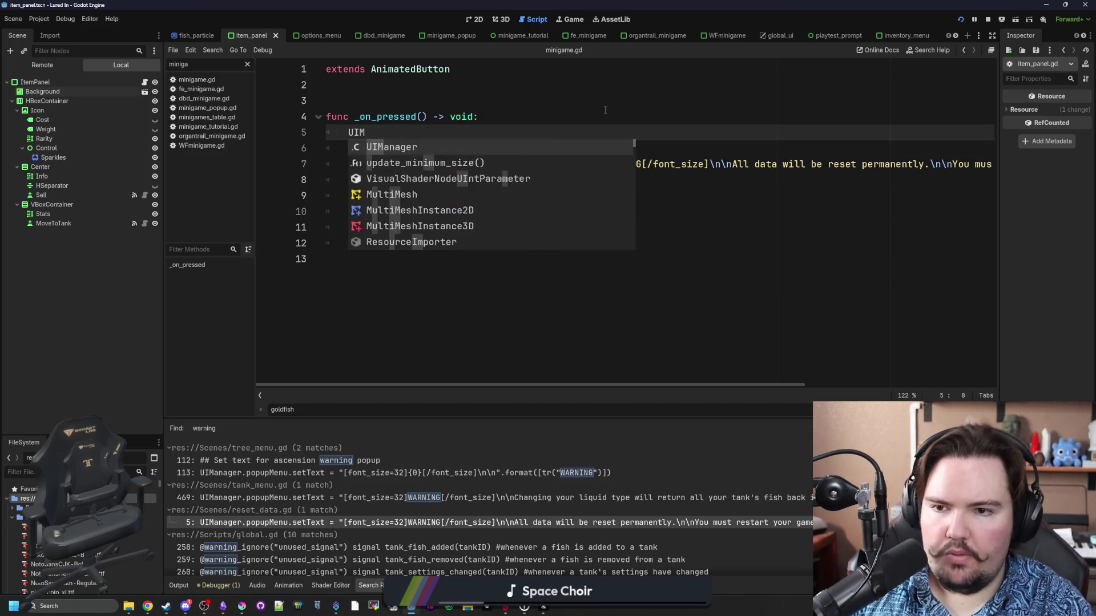
{"action": "key", "text": "Return"}
{"action": "type", "text": "p"}
{"action": "key", "text": "Return"}
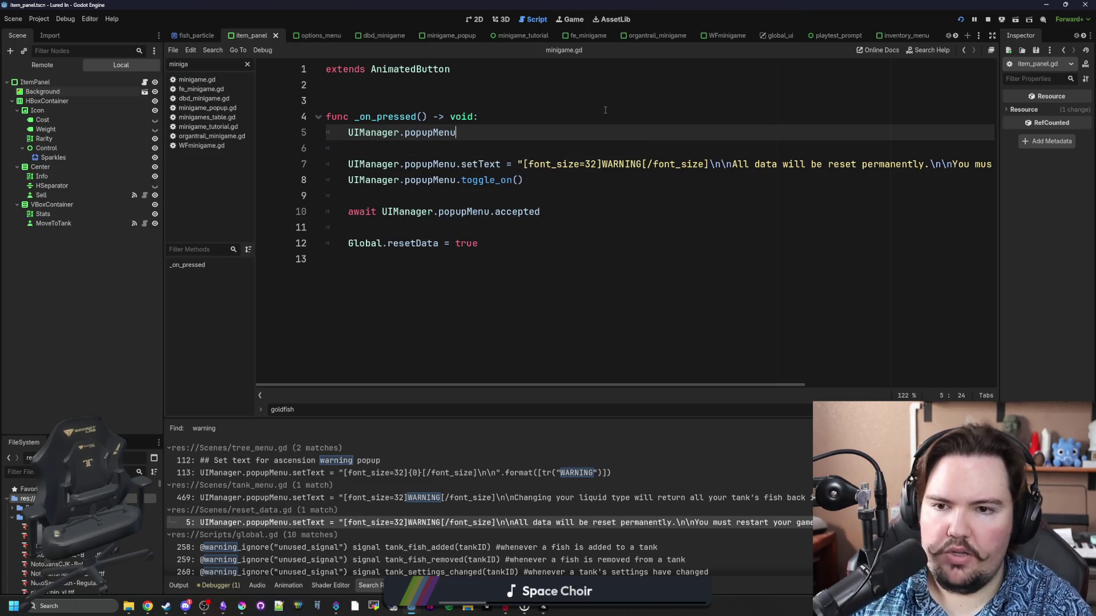
{"action": "type", "text": ".setText = \""}
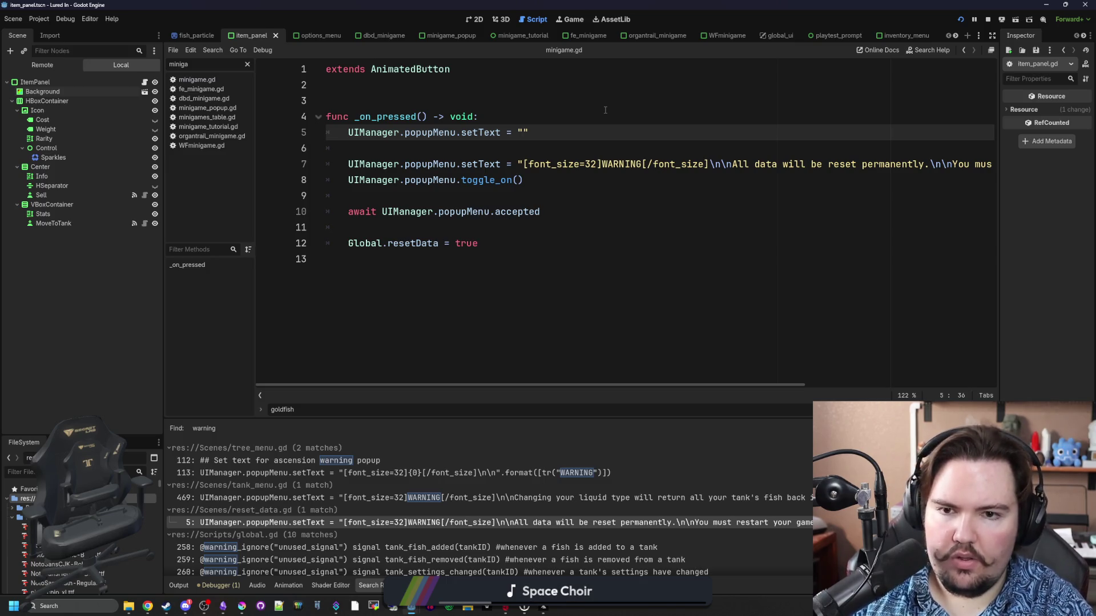
Move the WARNING heading markup into line 5, formatted with tr("WARNING").
{"action": "left_click_drag", "start_coordinate": [711, 165], "coordinate": [523, 165]}
{"action": "key", "text": "ctrl+c"}
{"action": "key", "text": "BackSpace"}
{"action": "left_click", "coordinate": [523, 131]}
{"action": "key", "text": "ctrl+v"}
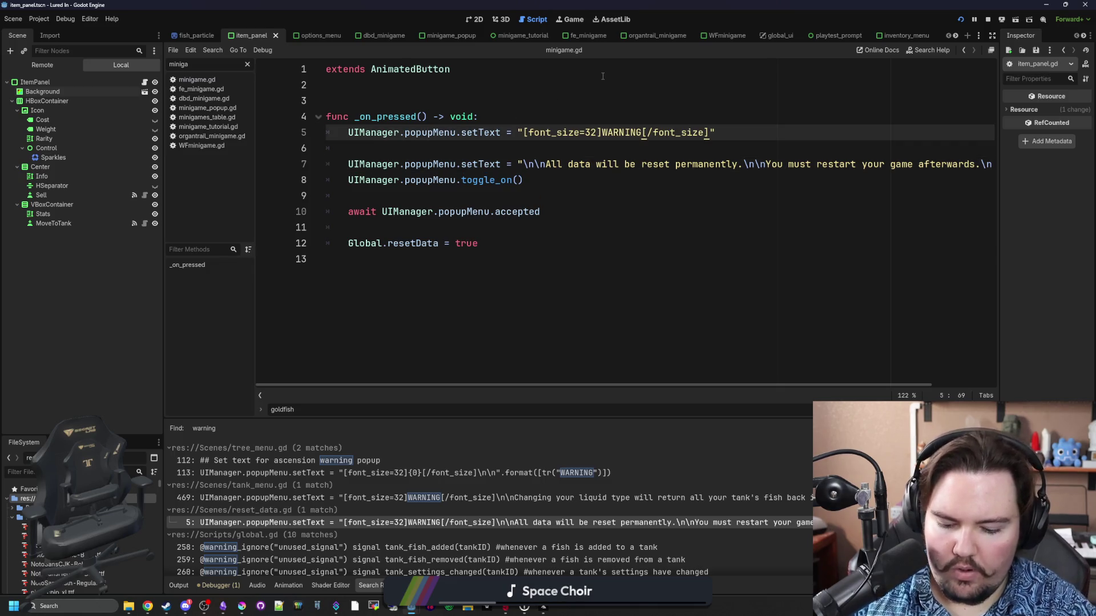
{"action": "key", "text": "BackSpace"}
{"action": "type", "text": "n"}
{"action": "key", "text": "Left"}
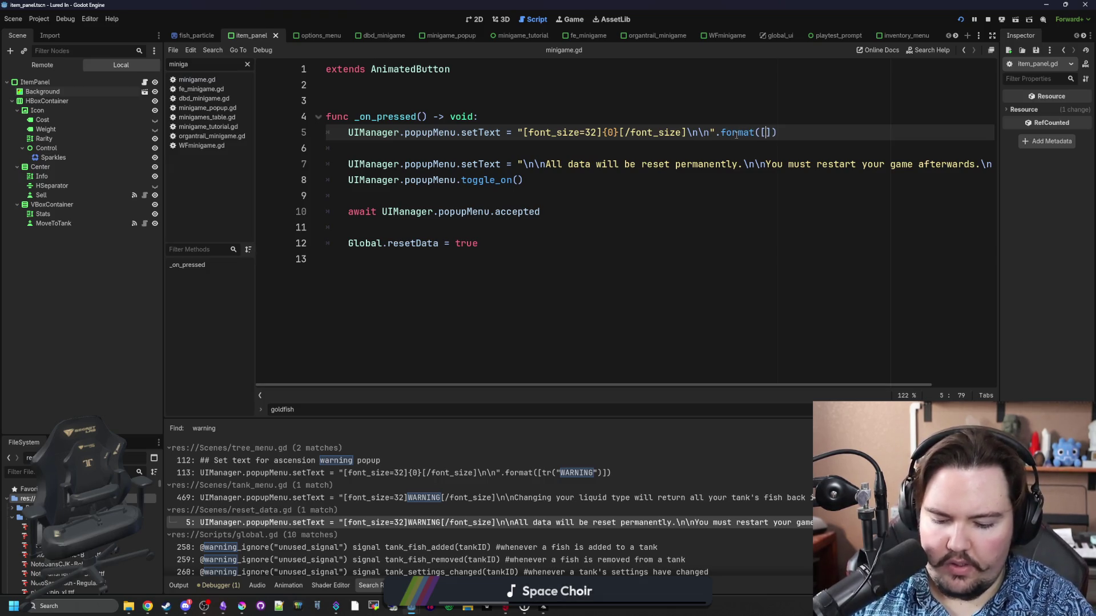
{"action": "type", "text": "ARNING\")"}
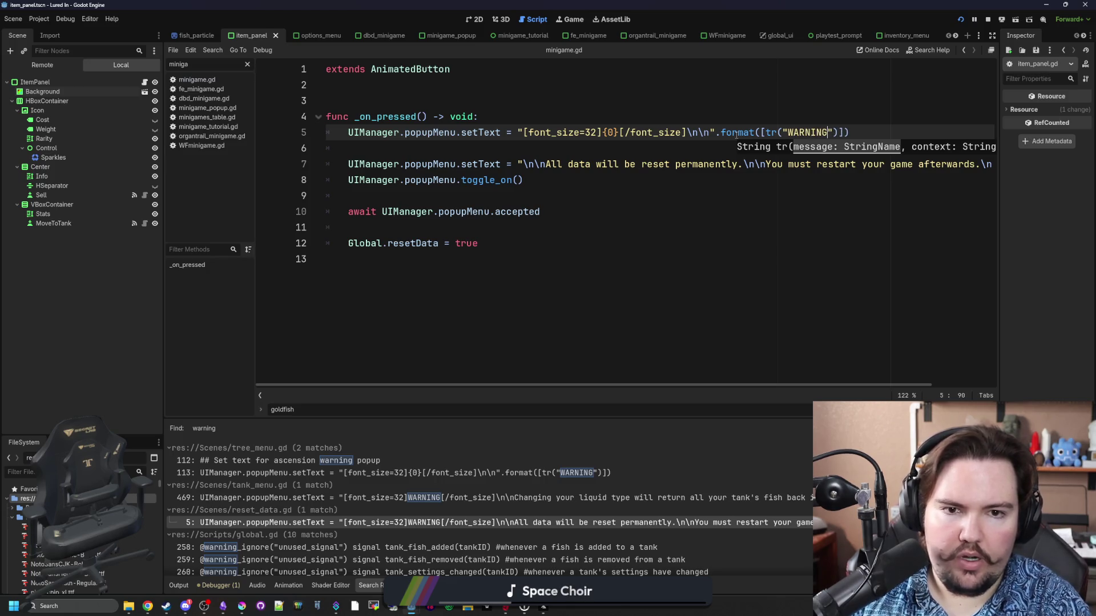
{"action": "left_click", "coordinate": [700, 98]}
Add a line appending tr("key_liquid_warning") to UIManager.popupMenu.setText.
{"action": "left_click", "coordinate": [617, 147]}
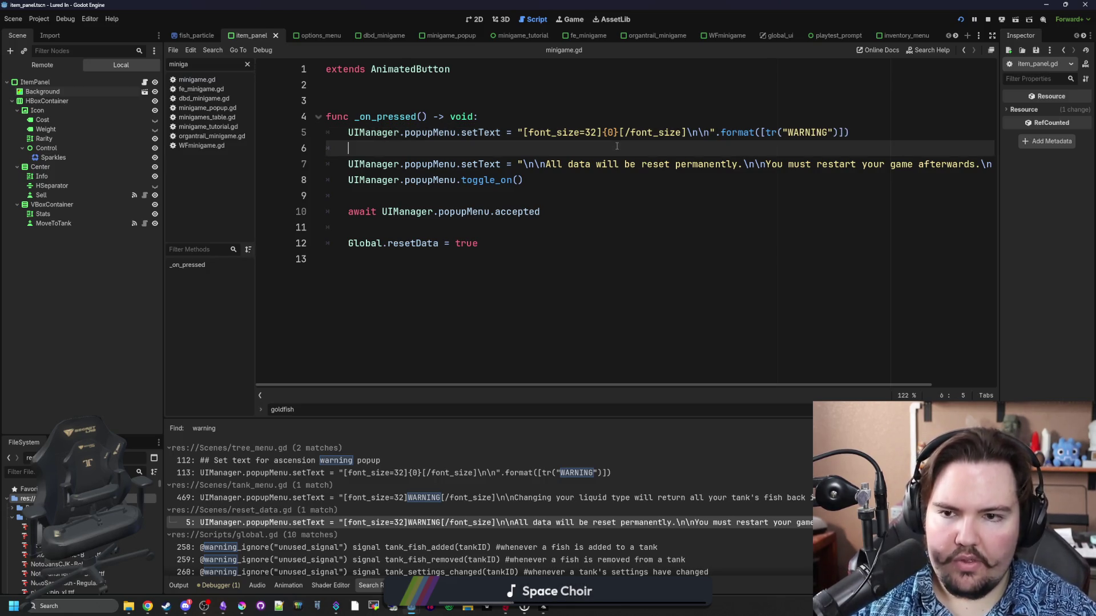
{"action": "key", "text": "Return"}
{"action": "type", "text": "UIM"}
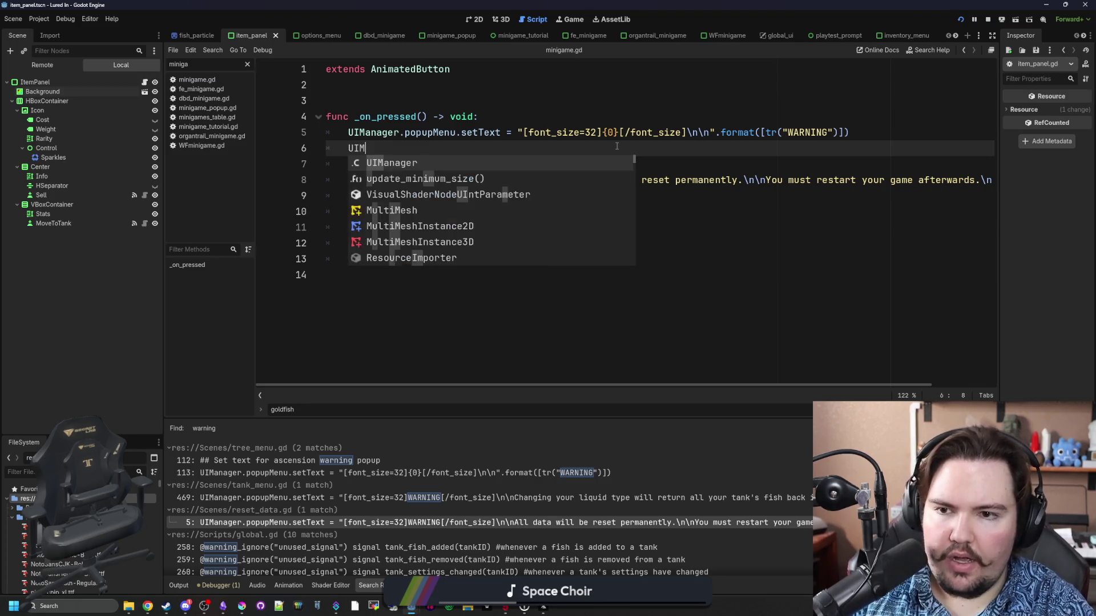
{"action": "type", "text": "anager.popupMenu."}
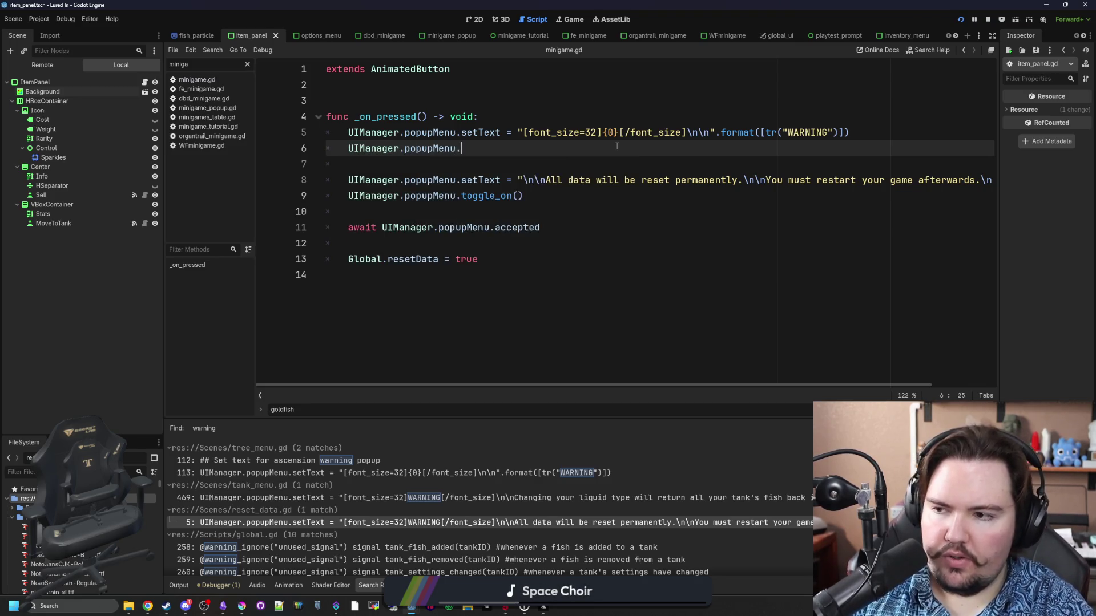
{"action": "type", "text": "setText += +"}
{"action": "key", "text": "BackSpace"}
{"action": "type", "text": "\""}
{"action": "key", "text": "BackSpace"}
{"action": "type", "text": "tr(\""}
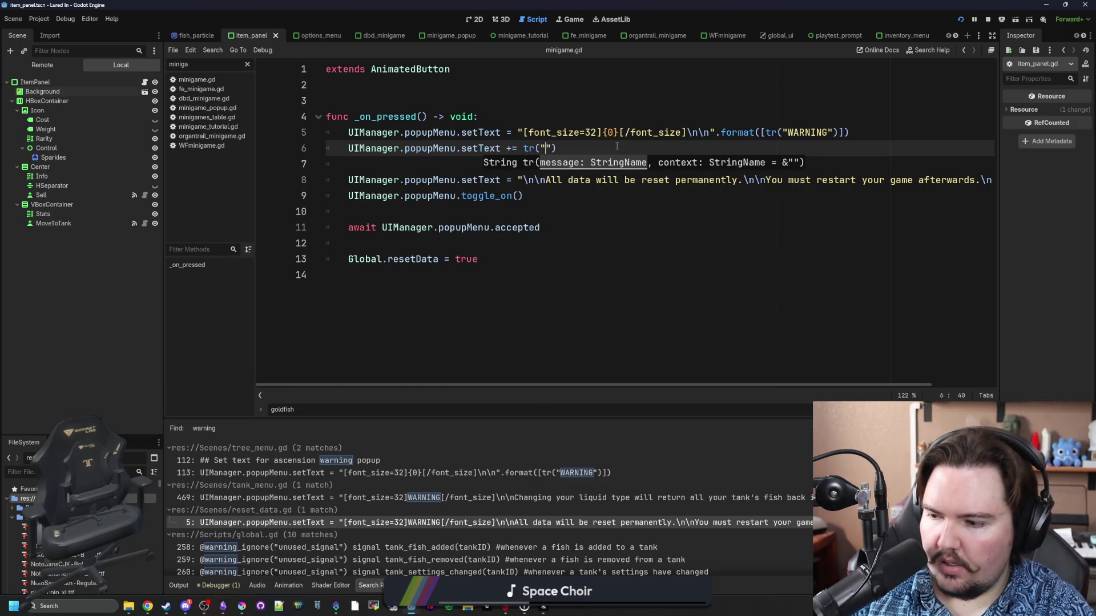
{"action": "type", "text": "key_liquid_warning"}
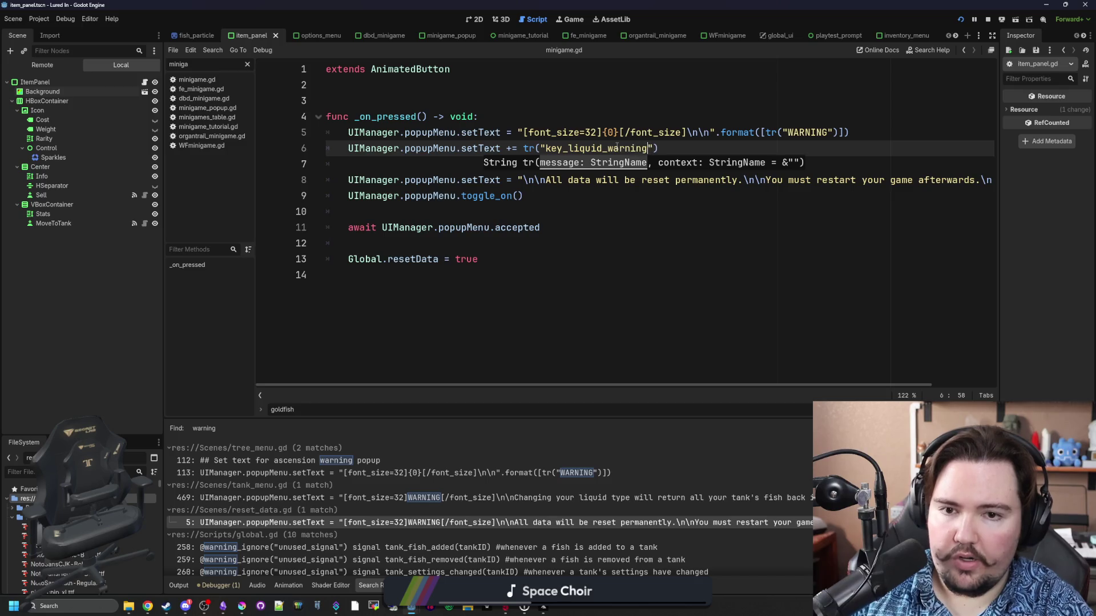
{"action": "key", "text": "Down"}
{"action": "key", "text": "Down"}
{"action": "key", "text": "Down"}
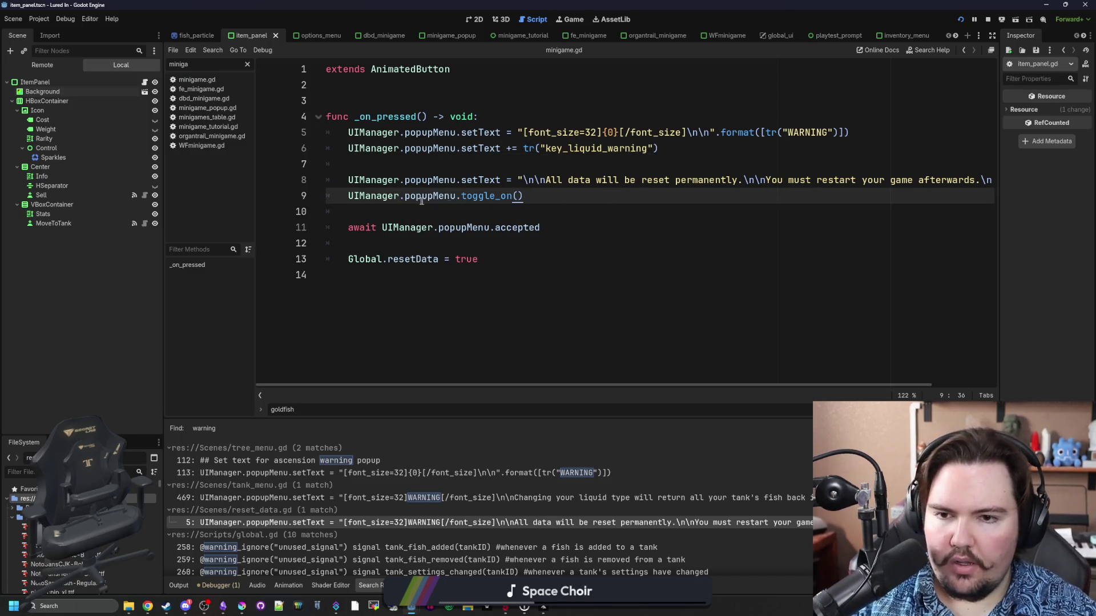
Consult the Weblate translations in the browser before editing the reset-data script.
{"action": "mouse_move", "coordinate": [723, 385]}
{"action": "left_mouse_down"}
{"action": "mouse_move", "coordinate": [947, 386]}
{"action": "mouse_move", "coordinate": [577, 361]}
{"action": "mouse_move", "coordinate": [514, 308]}
{"action": "left_mouse_up"}
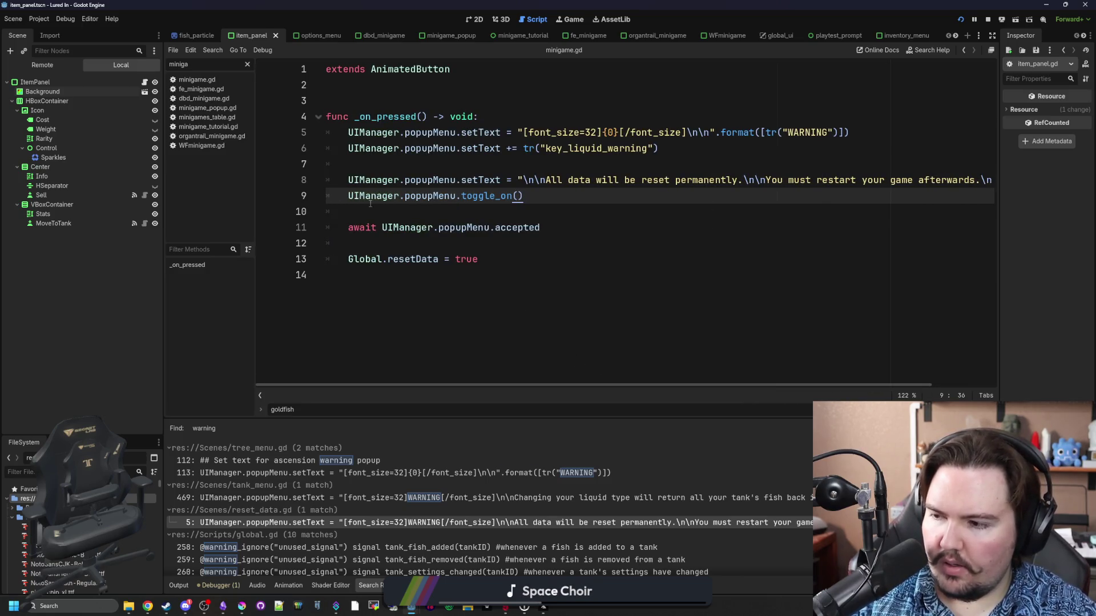
{"action": "mouse_move", "coordinate": [780, 385]}
{"action": "left_mouse_down"}
{"action": "mouse_move", "coordinate": [839, 378]}
{"action": "mouse_move", "coordinate": [285, 343]}
{"action": "mouse_move", "coordinate": [44, 251]}
{"action": "left_mouse_up"}
{"action": "key", "text": "alt+Tab"}
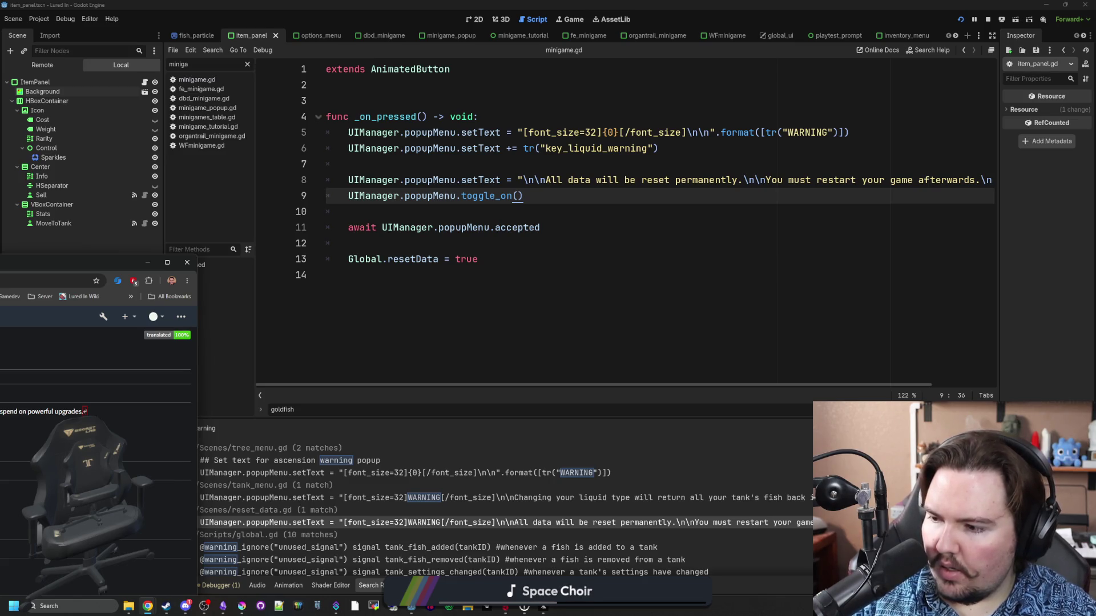
{"action": "left_click", "coordinate": [446, 354]}
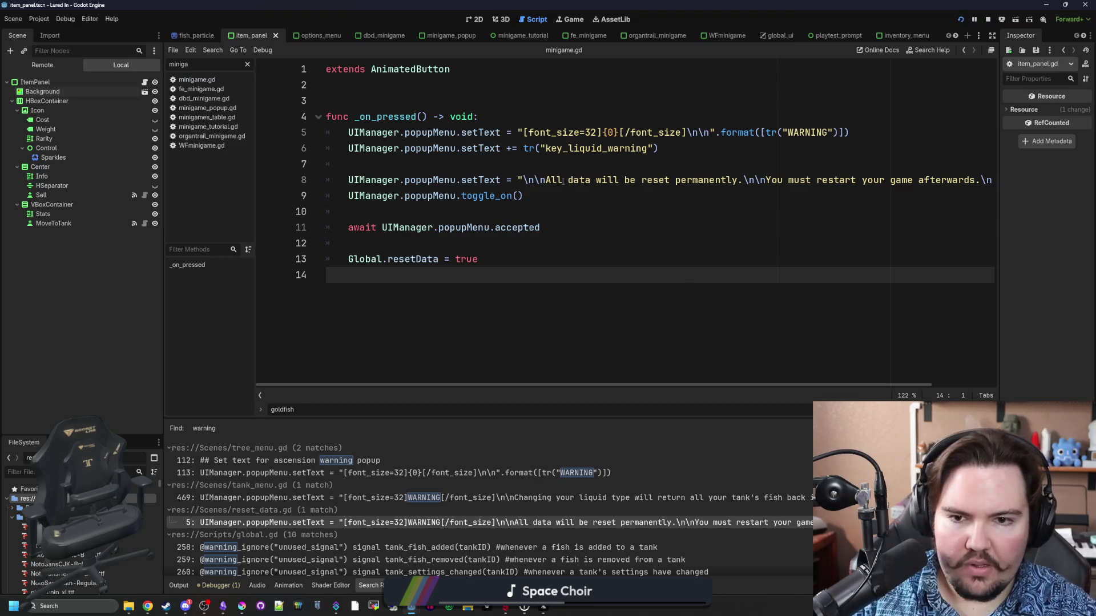
Replace key_liquid_warning in line 6's tr() with the full reset-data message string.
{"action": "left_click", "coordinate": [545, 181]}
{"action": "key", "text": "BackSpace"}
{"action": "key", "text": "BackSpace"}
{"action": "key", "text": "BackSpace"}
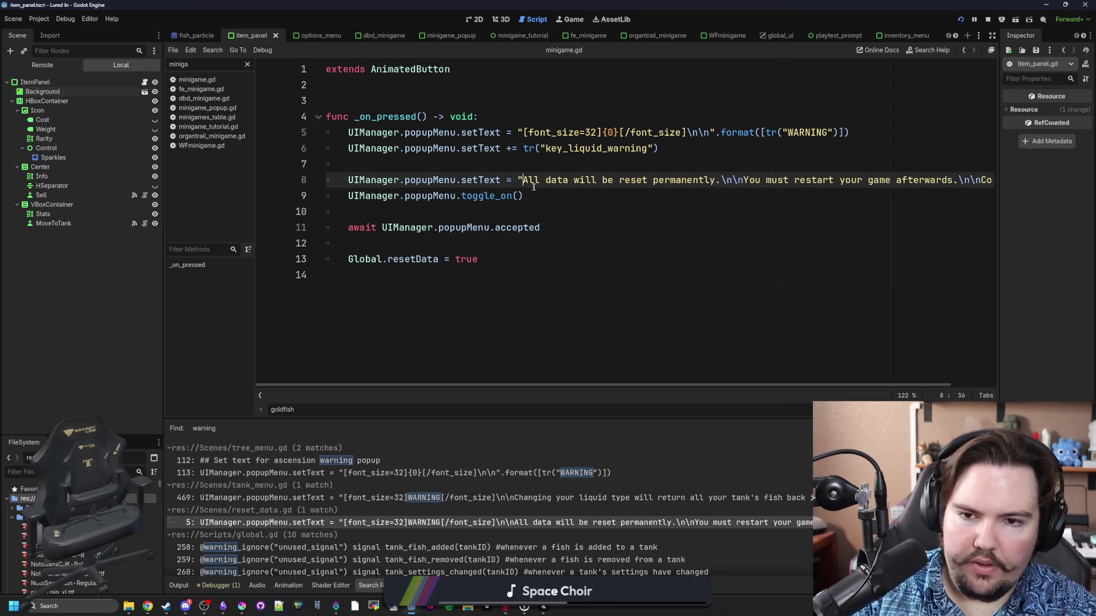
{"action": "mouse_move", "coordinate": [520, 182]}
{"action": "left_mouse_down"}
{"action": "mouse_move", "coordinate": [524, 196]}
{"action": "mouse_move", "coordinate": [994, 180]}
{"action": "left_mouse_up"}
{"action": "key", "text": "ctrl+c"}
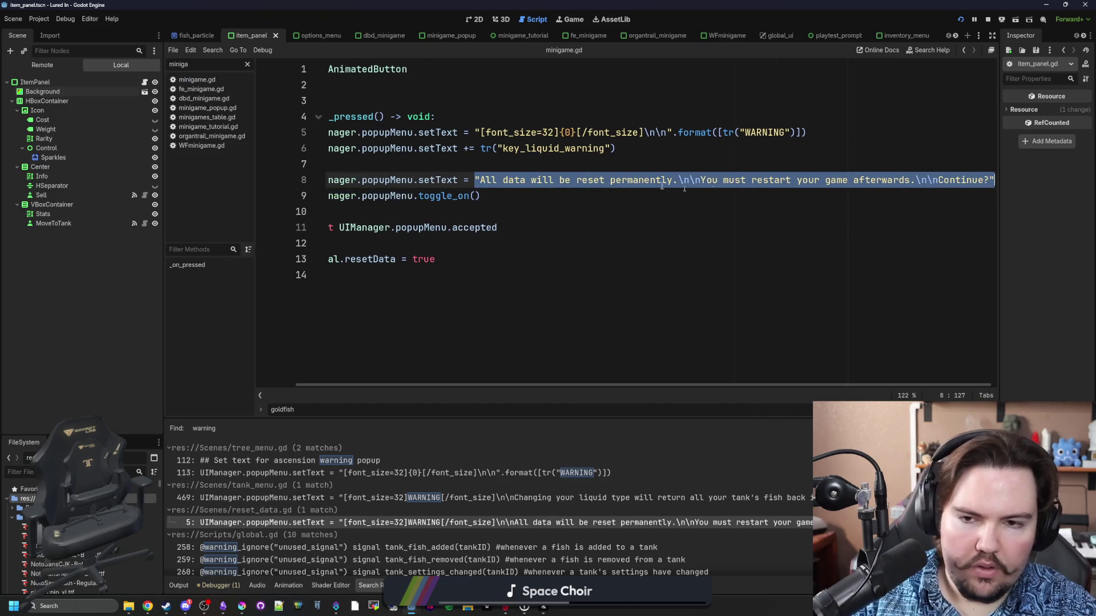
{"action": "key", "text": "Delete"}
{"action": "left_click_drag", "start_coordinate": [649, 149], "coordinate": [546, 149]}
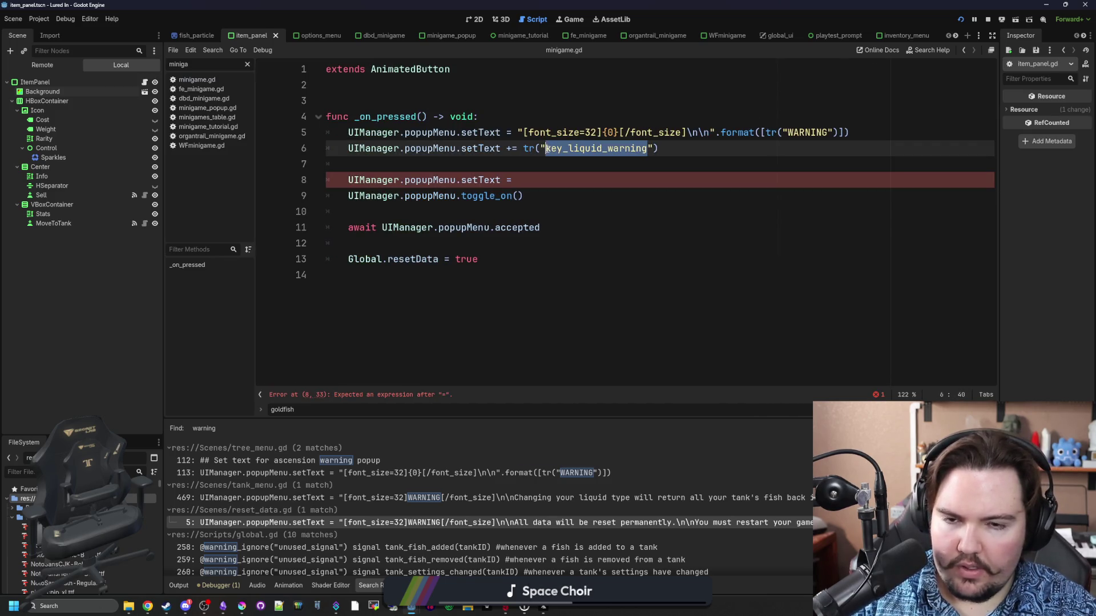
{"action": "key", "text": "ctrl+v"}
{"action": "key", "text": "BackSpace"}
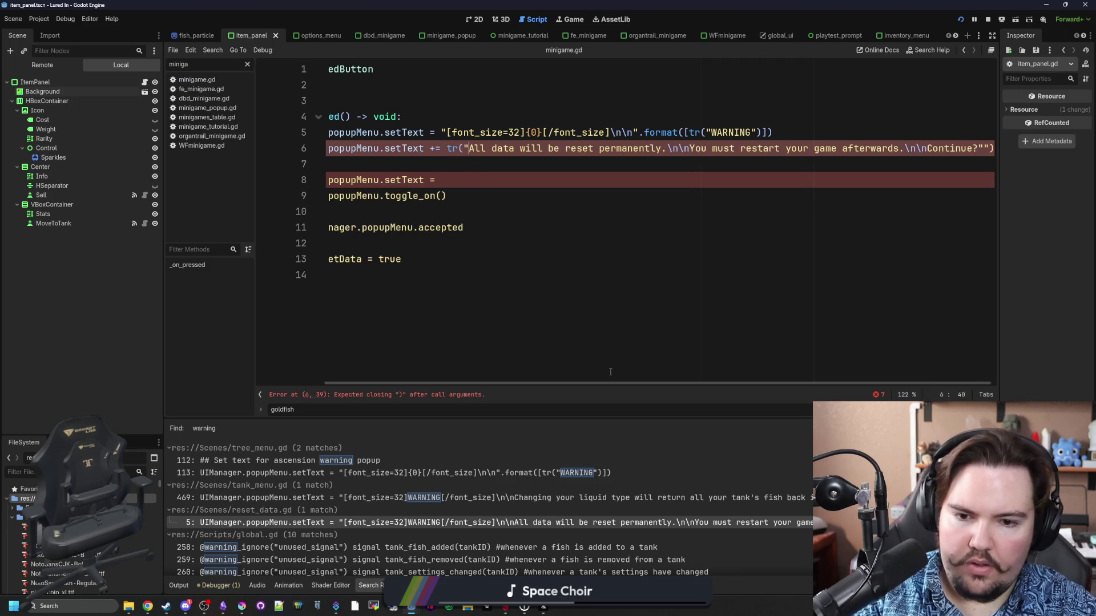
{"action": "left_click", "coordinate": [989, 148]}
{"action": "type", "text": ")"}
{"action": "key", "text": "BackSpace"}
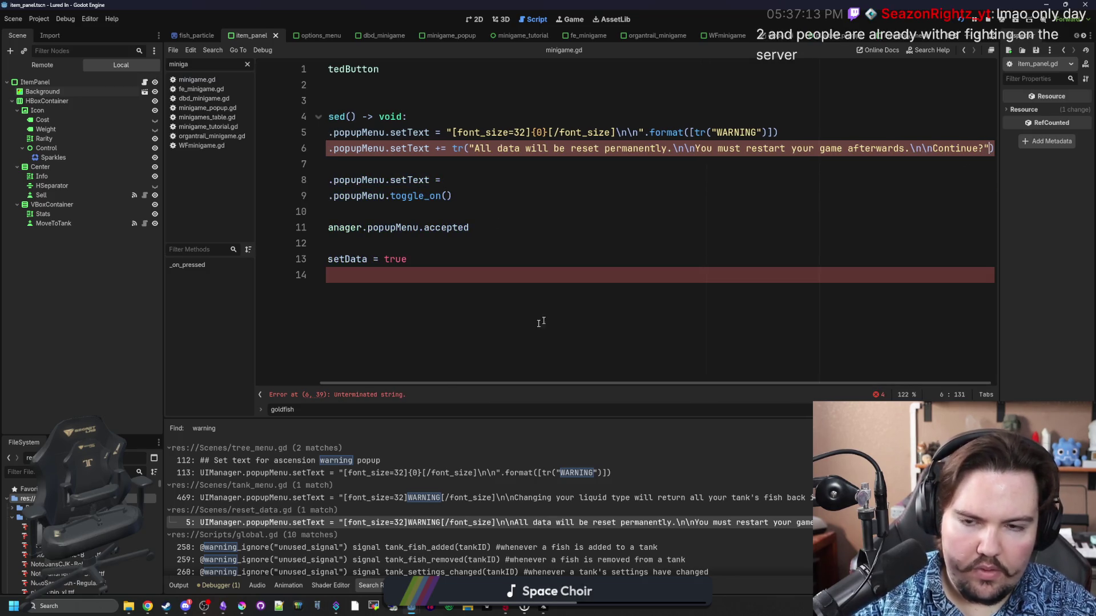
Delete the leftover empty setText line 8 and save reset_data.gd.
{"action": "left_click_drag", "start_coordinate": [468, 385], "coordinate": [400, 384]}
{"action": "left_click", "coordinate": [449, 180]}
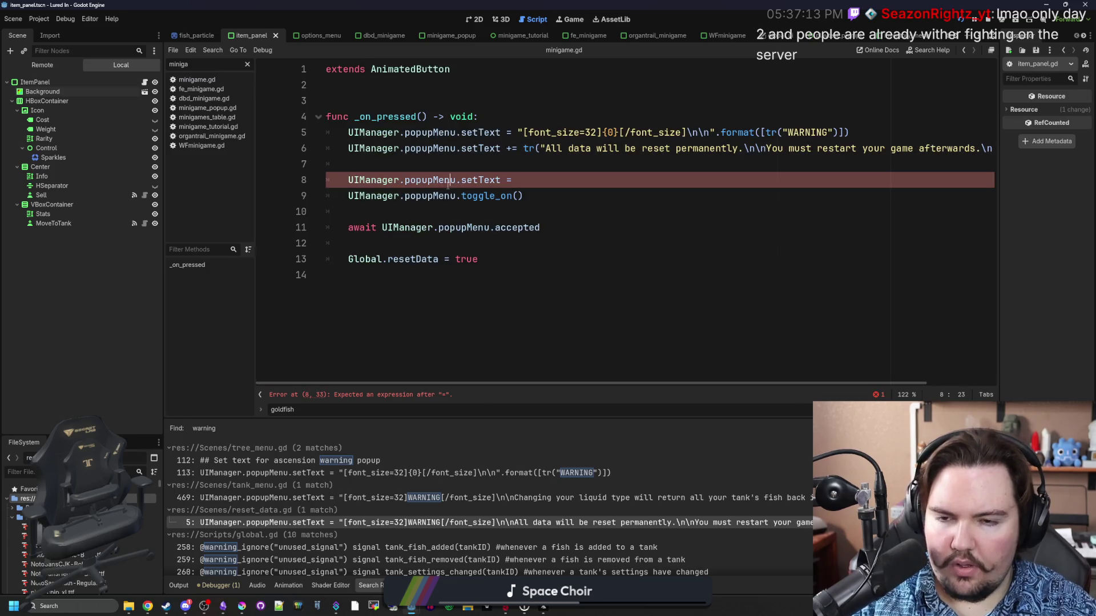
{"action": "key", "text": "shift+Home"}
{"action": "key", "text": "BackSpace"}
{"action": "key", "text": "BackSpace"}
{"action": "key", "text": "BackSpace"}
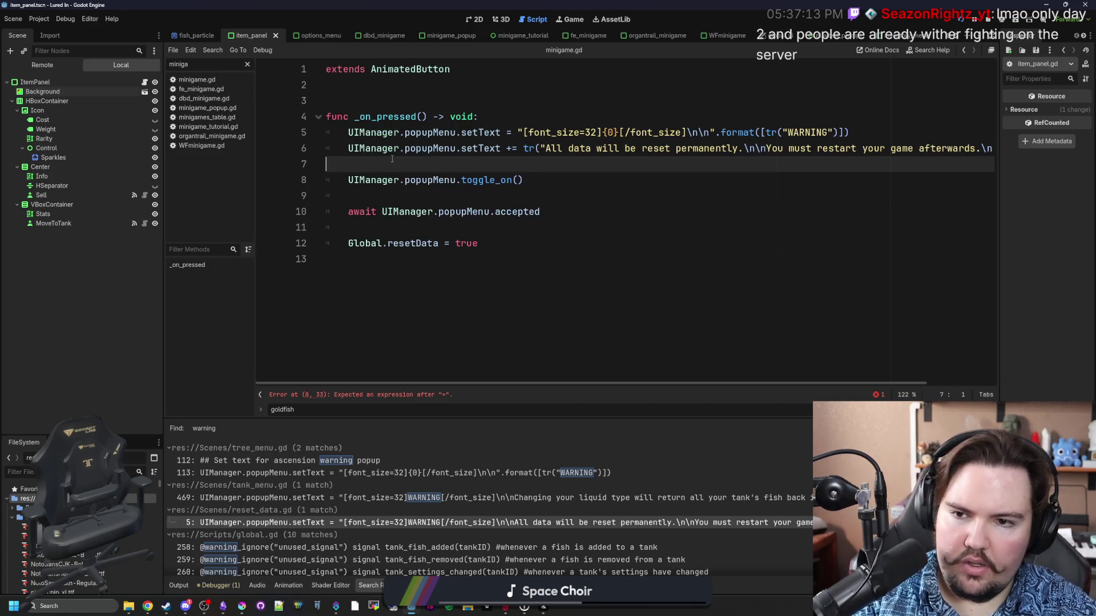
{"action": "left_click", "coordinate": [438, 173]}
{"action": "key", "text": "ctrl+s"}
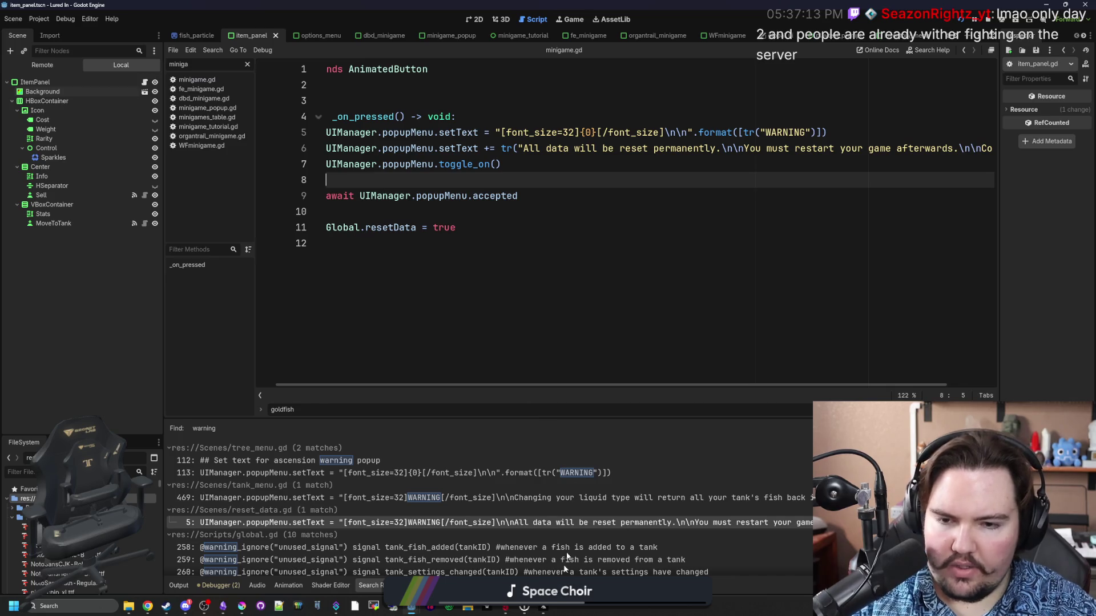
{"action": "left_click", "coordinate": [579, 17]}
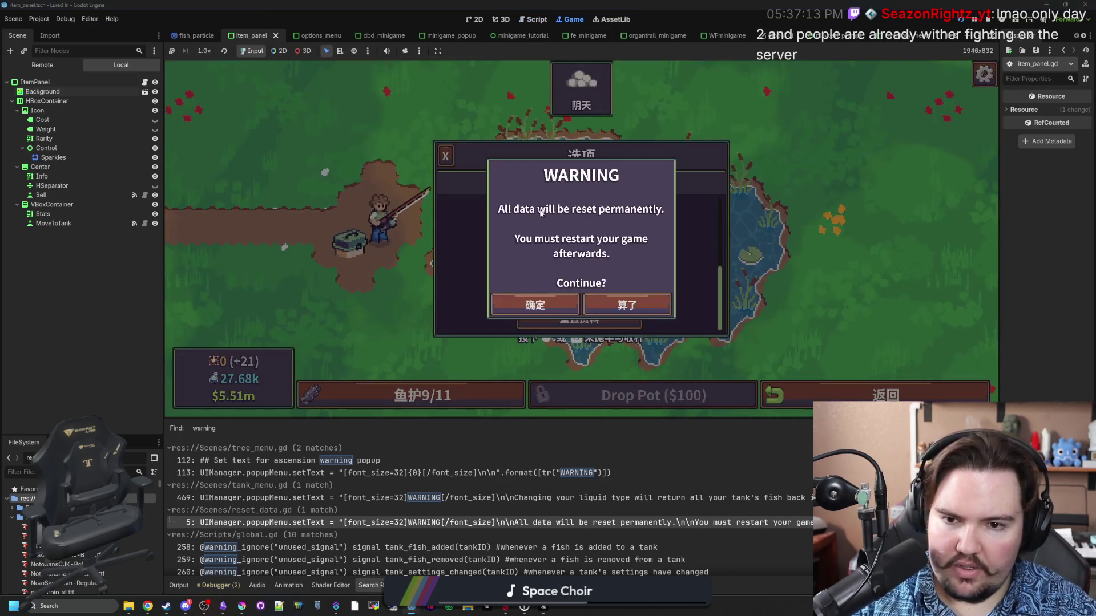
Close the old English warning, reopen 重置资料, and dismiss the fully Chinese 注意 popup with 确定.
{"action": "left_click", "coordinate": [534, 304]}
{"action": "left_click", "coordinate": [580, 320]}
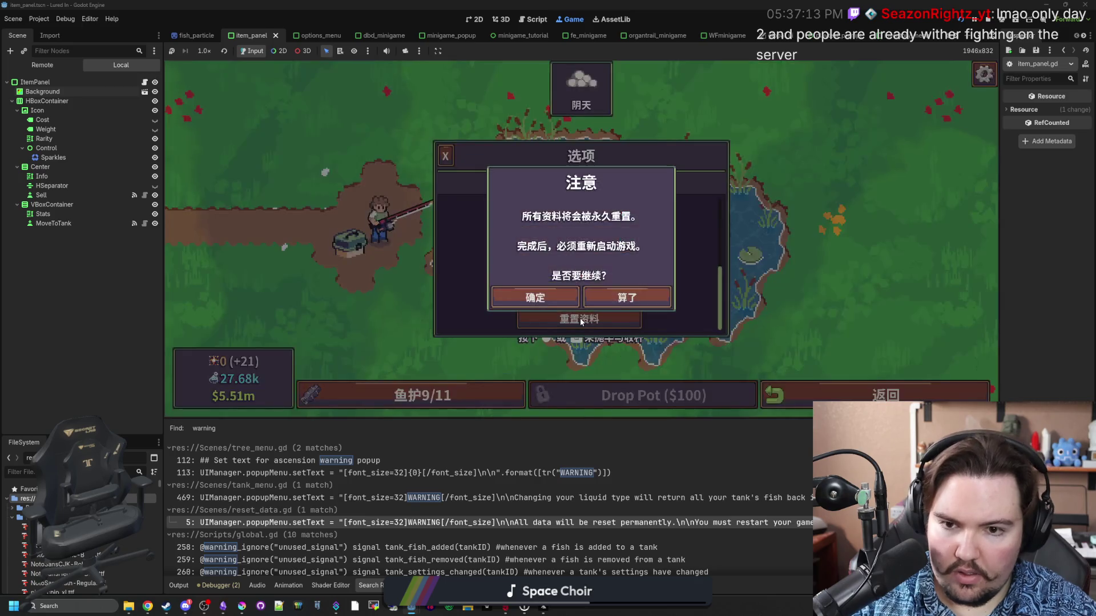
{"action": "left_click", "coordinate": [535, 297]}
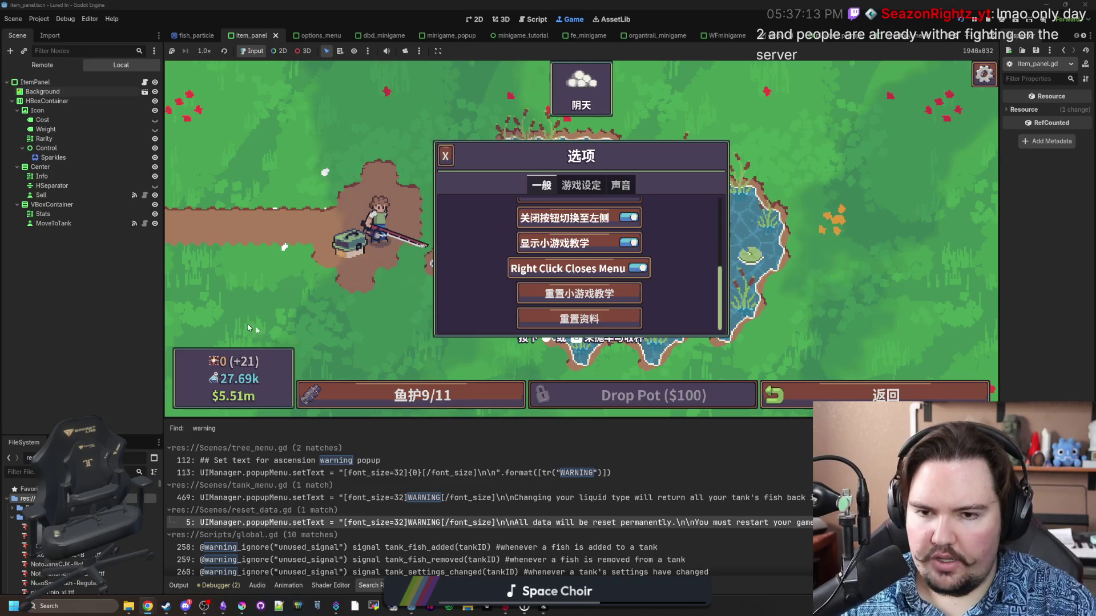
{"action": "left_click", "coordinate": [222, 606]}
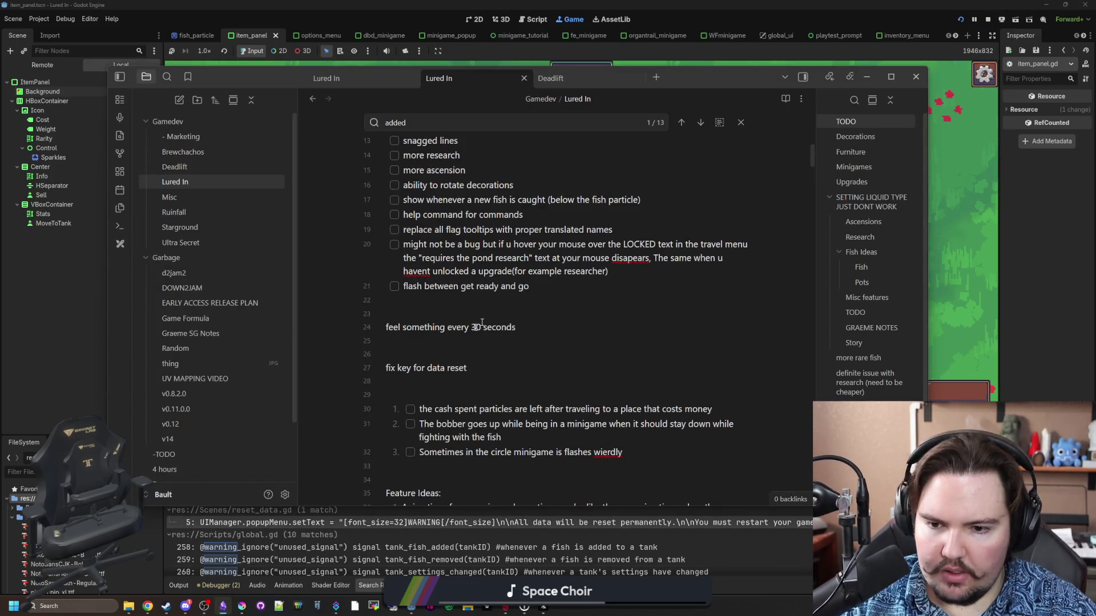
Delete the finished 'fix key for data reset' to-do.
{"action": "triple_click", "coordinate": [497, 365]}
{"action": "key", "text": "BackSpace"}
{"action": "key", "text": "BackSpace"}
{"action": "key", "text": "BackSpace"}
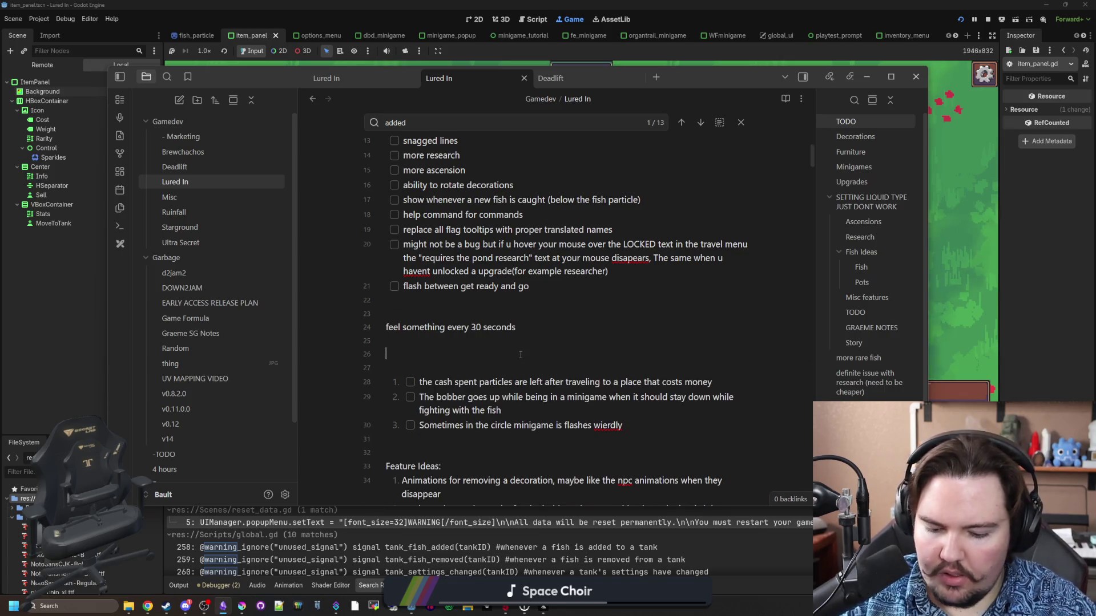
{"action": "scroll", "coordinate": [520, 354], "scroll_direction": "down", "scroll_amount": 20}
Add 'Fixed multiple translation errors' below the last fix in the update notes.
{"action": "key", "text": "ctrl+f"}
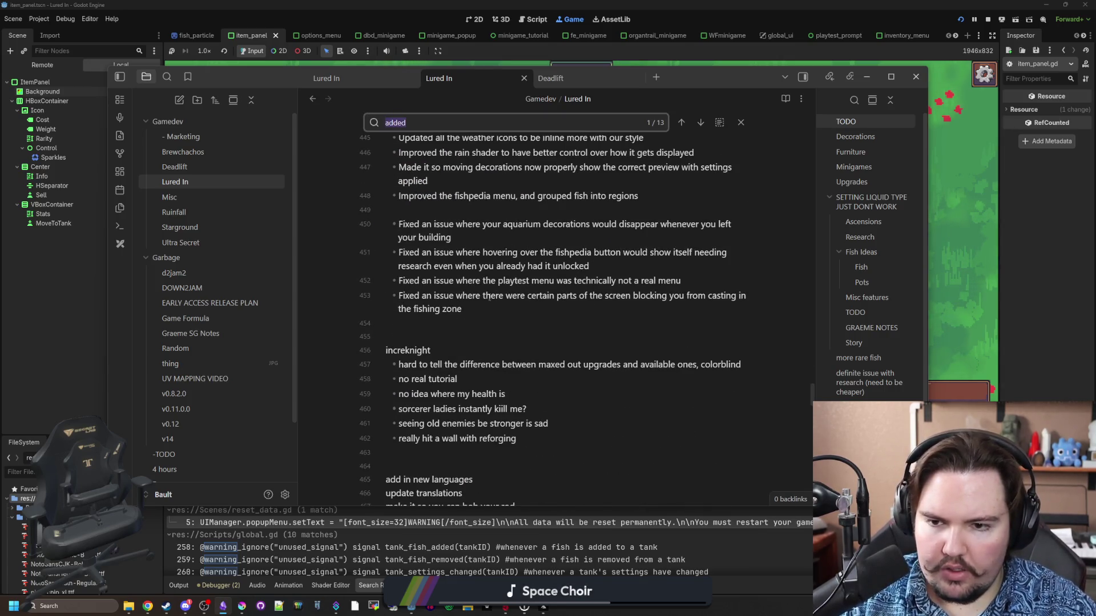
{"action": "left_click", "coordinate": [484, 298]}
{"action": "key", "text": "Return"}
{"action": "type", "text": "Fix"}
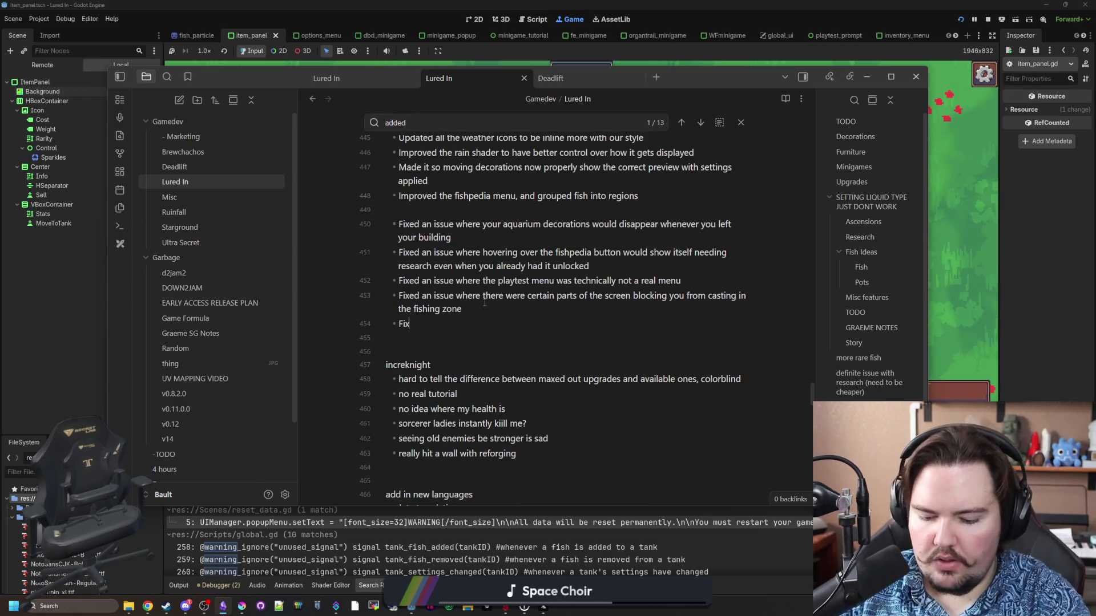
{"action": "type", "text": "ed multiple translation errors"}
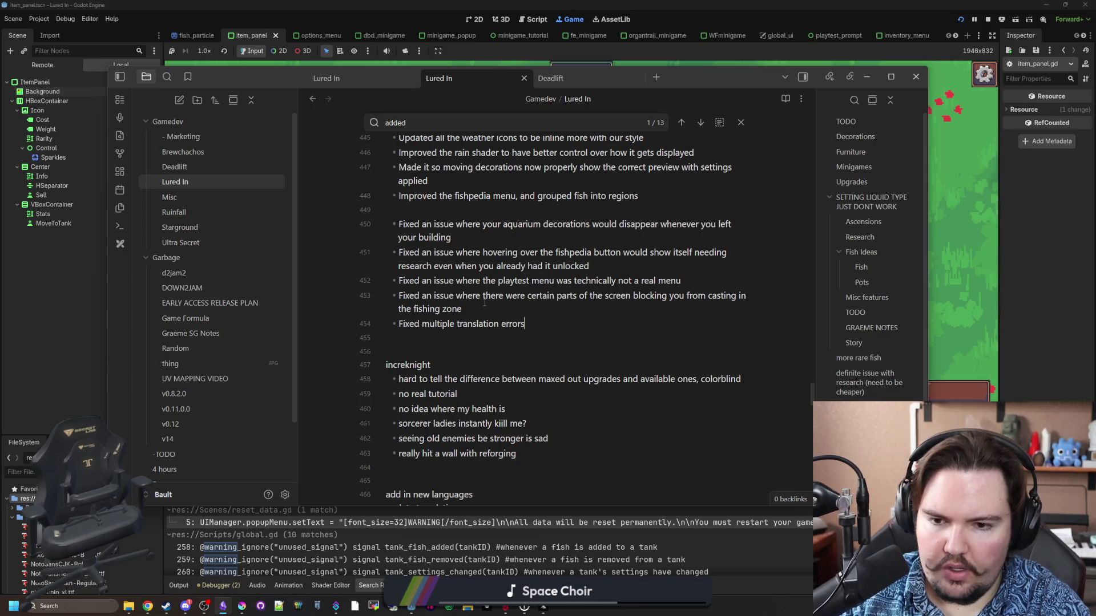
{"action": "left_click", "coordinate": [999, 272]}
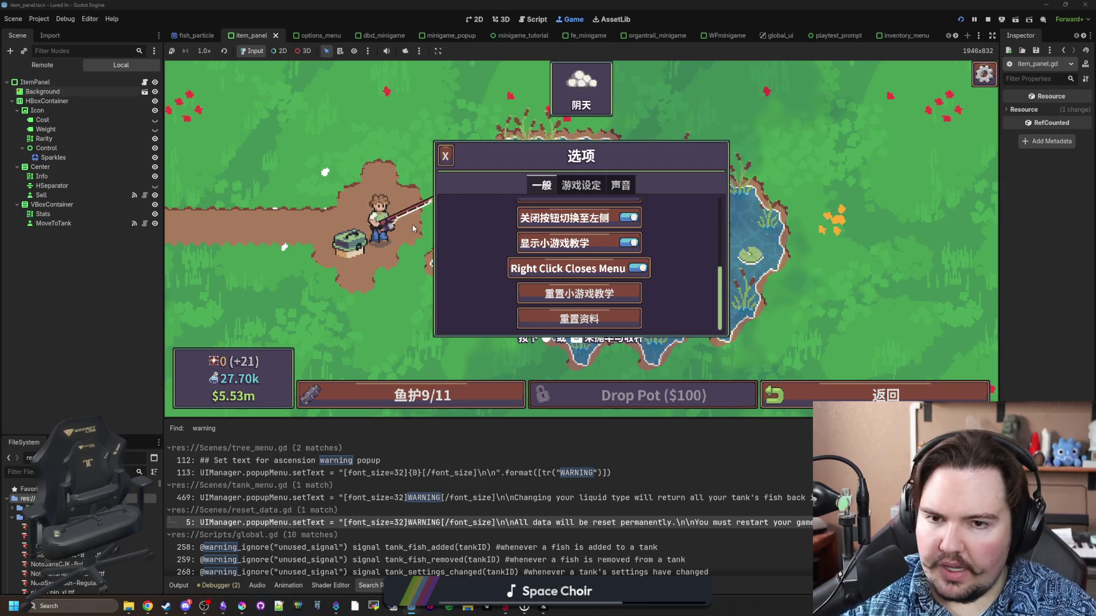
Close the game menus and inspect the liquid-change warning code at tank_menu line 469.
{"action": "right_click", "coordinate": [712, 354]}
{"action": "key", "text": "Escape"}
{"action": "left_click", "coordinate": [390, 498]}
{"action": "left_click", "coordinate": [568, 323]}
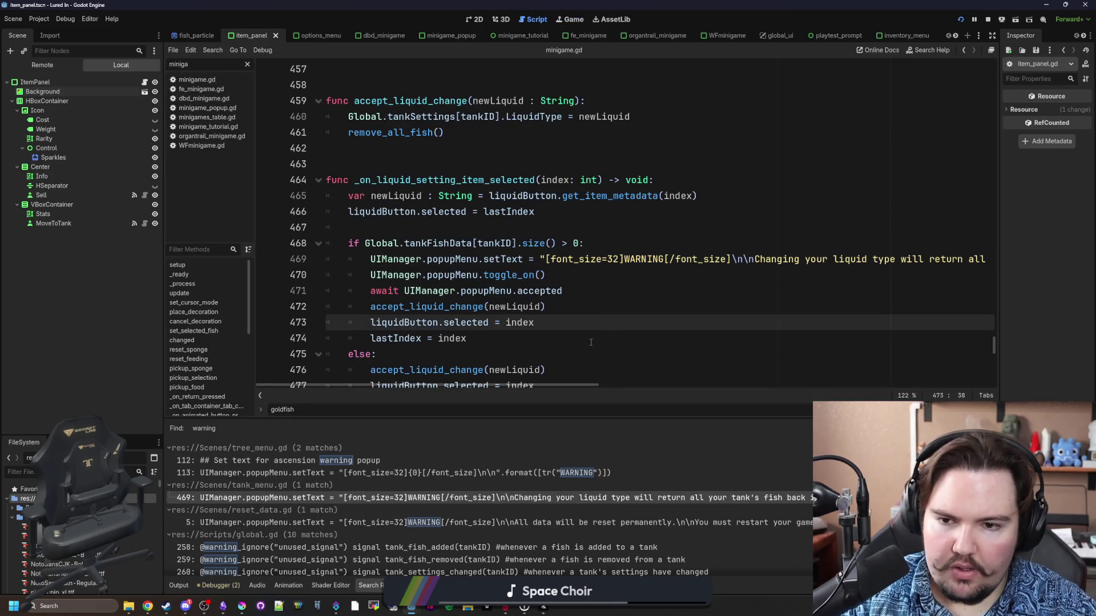
{"action": "left_click", "coordinate": [588, 244]}
{"action": "key", "text": "Return"}
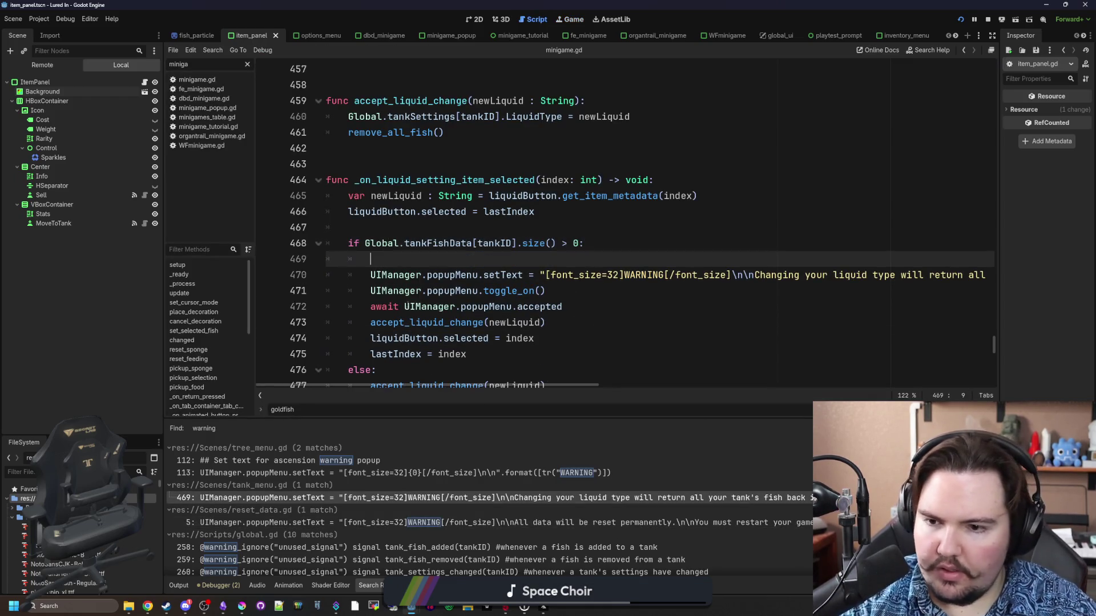
Inspect the ascension warning code at line 113, then return to reset_data.gd.
{"action": "left_click", "coordinate": [400, 473]}
{"action": "left_click", "coordinate": [568, 243]}
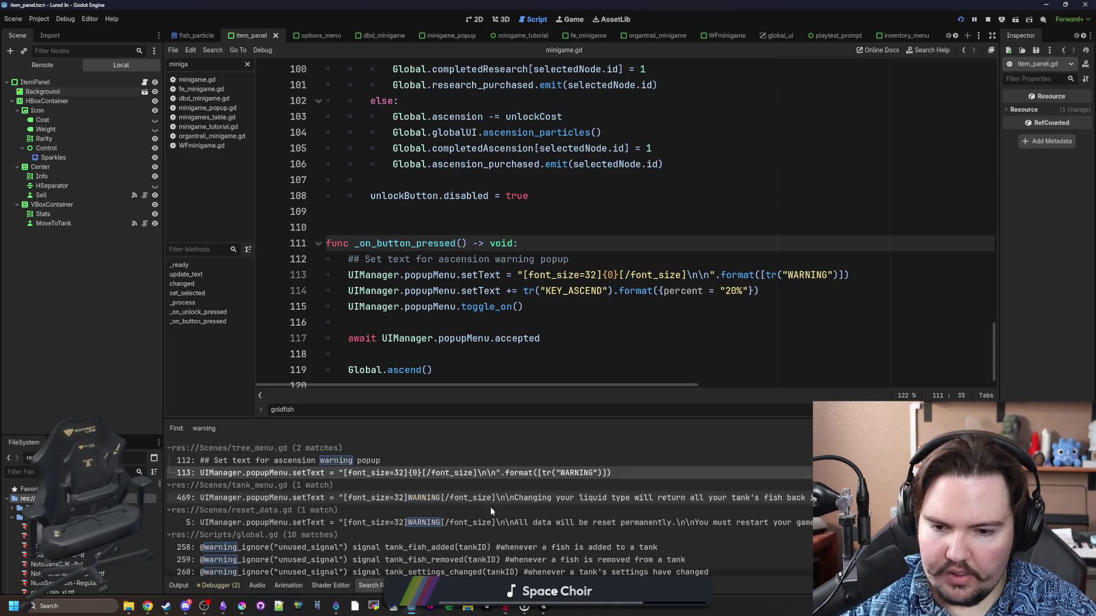
{"action": "left_click", "coordinate": [500, 523]}
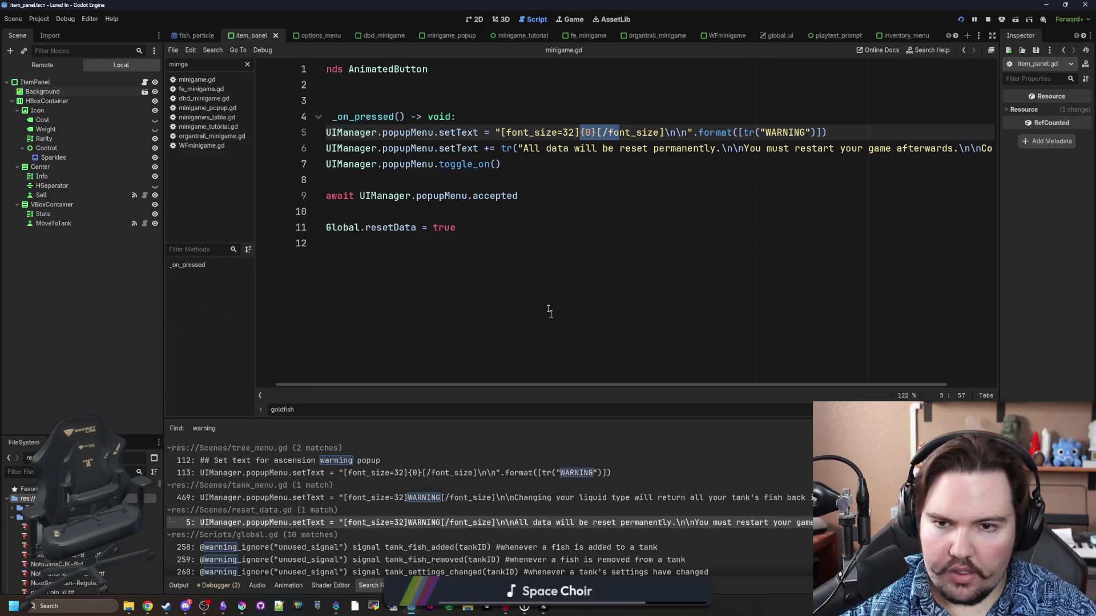